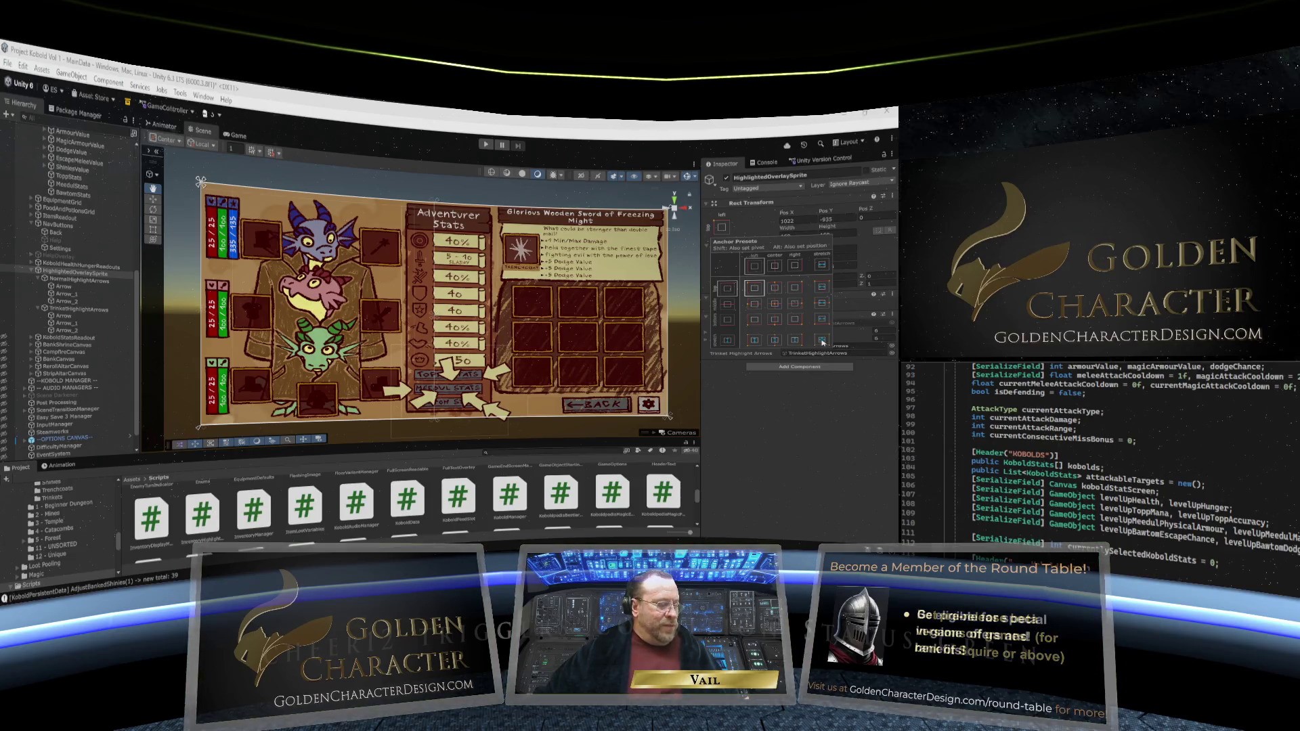
Centre-anchor the highlight arrows, drag them over the stat buttons (about Pos X 48, Pos Y -410), and view the game
alt+click(775, 305)
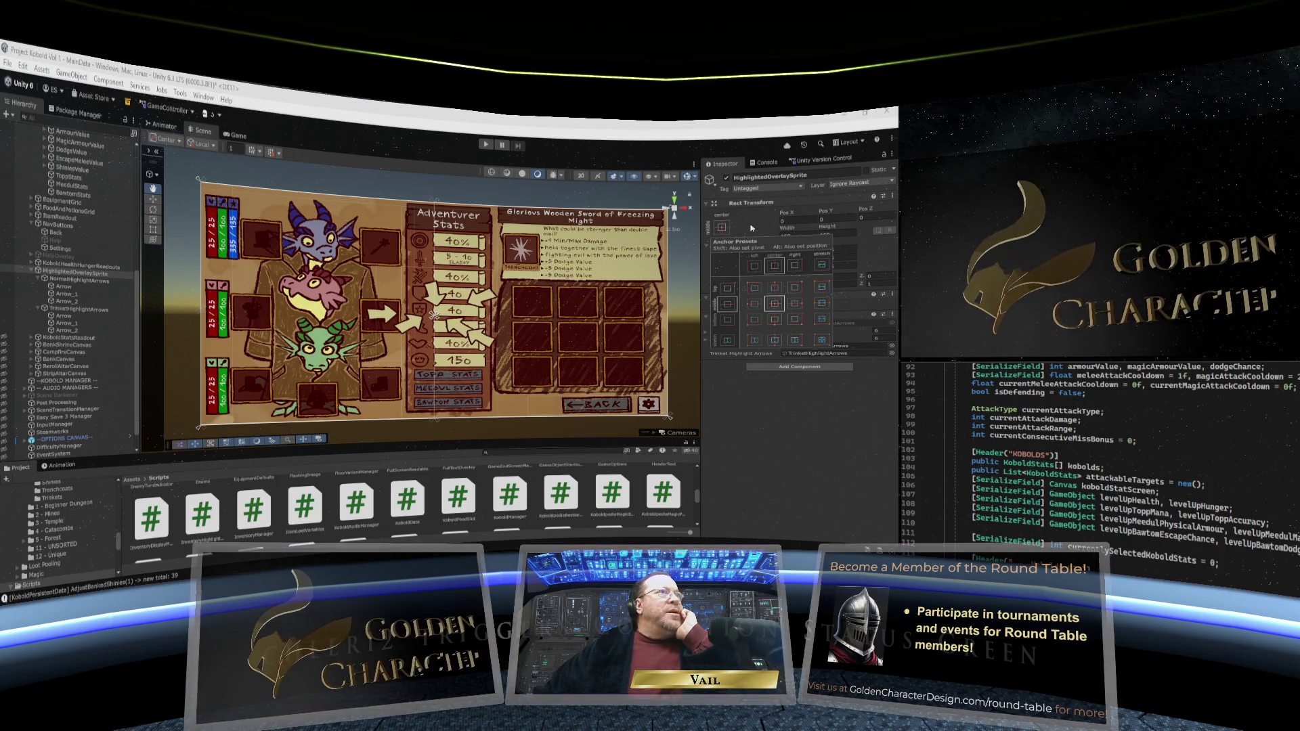
key(Escape)
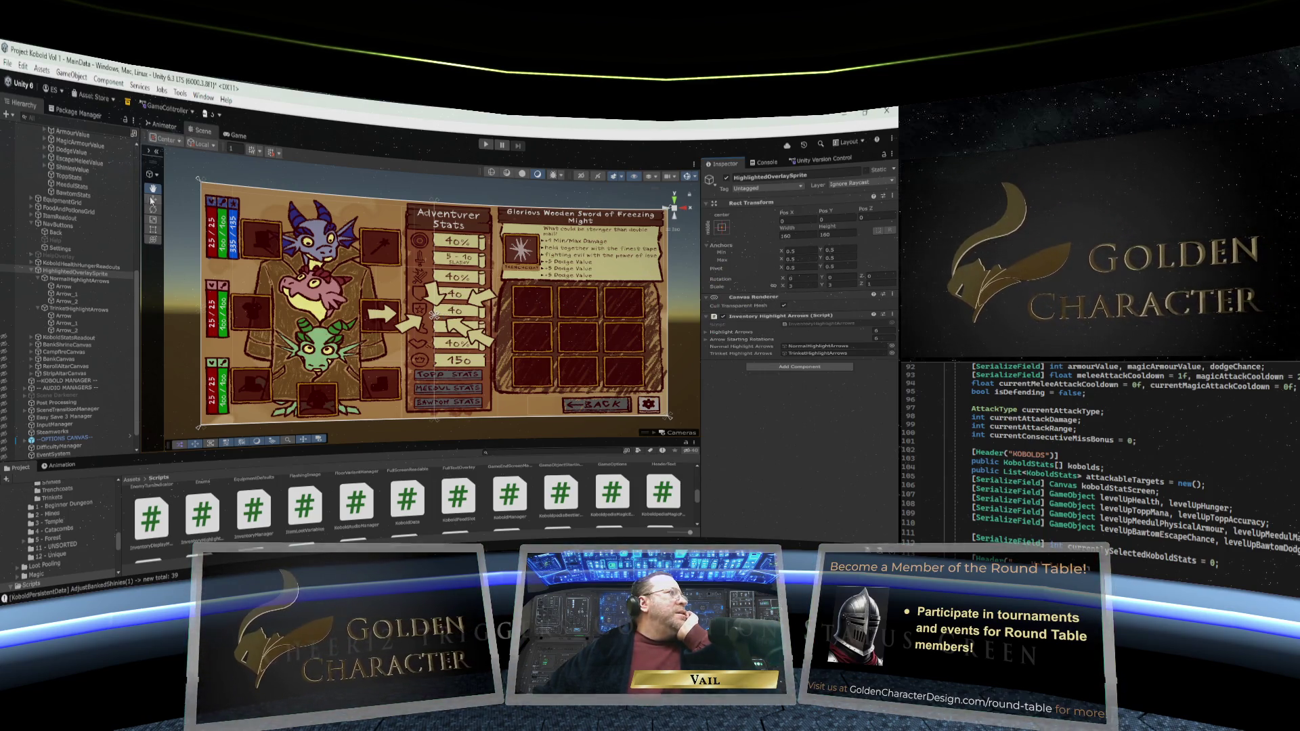
drag(436, 291, 437, 370)
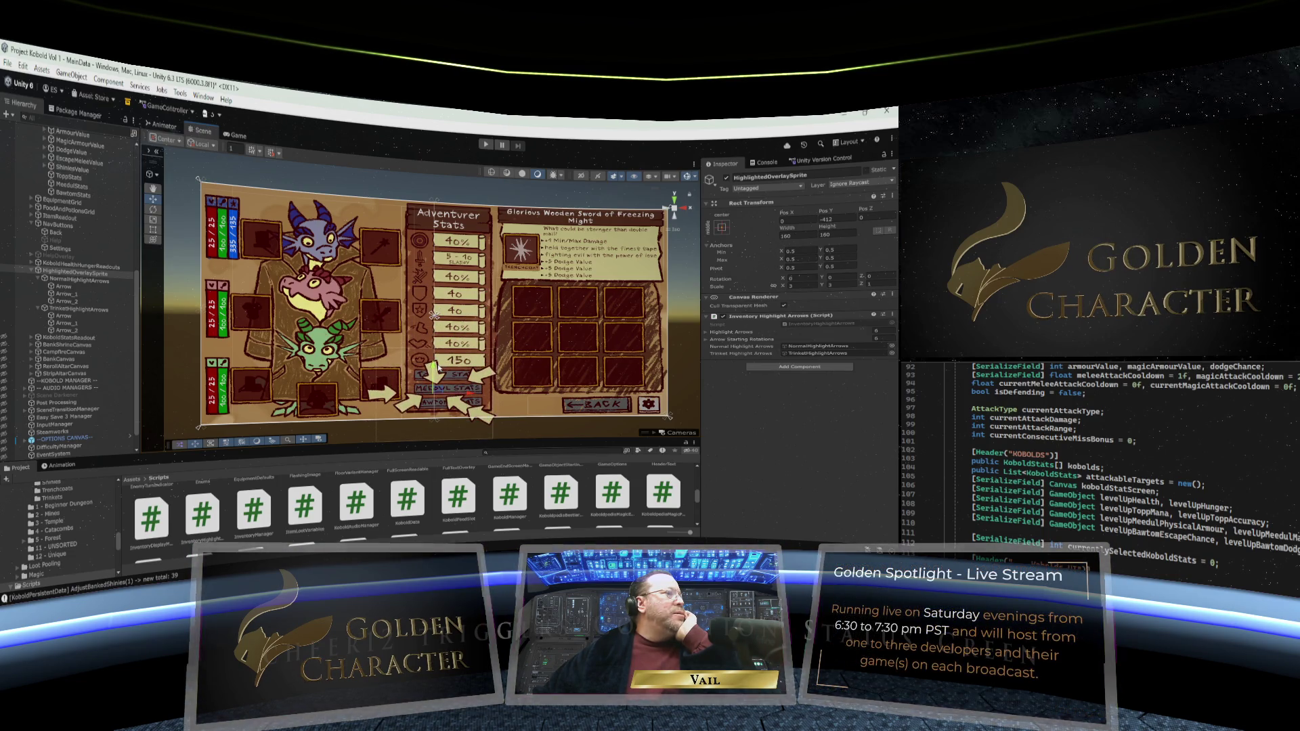
drag(471, 394, 481, 395)
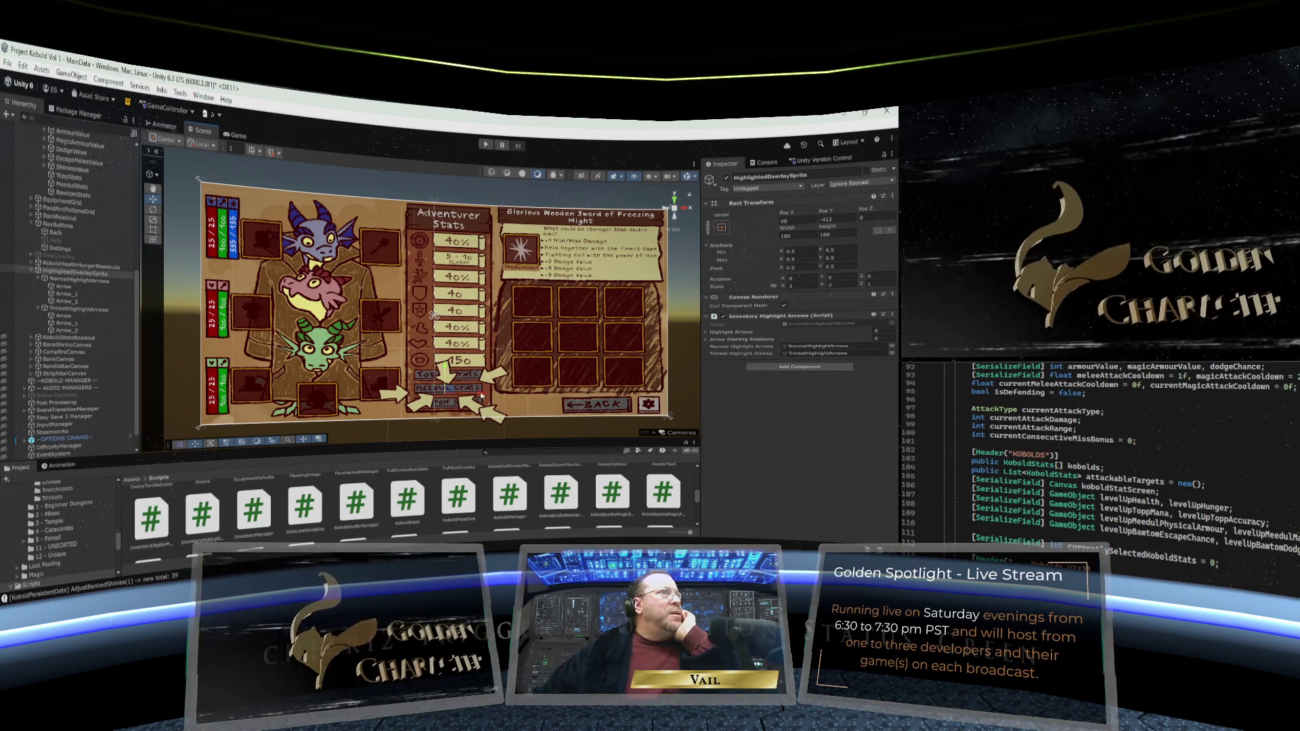
click(235, 135)
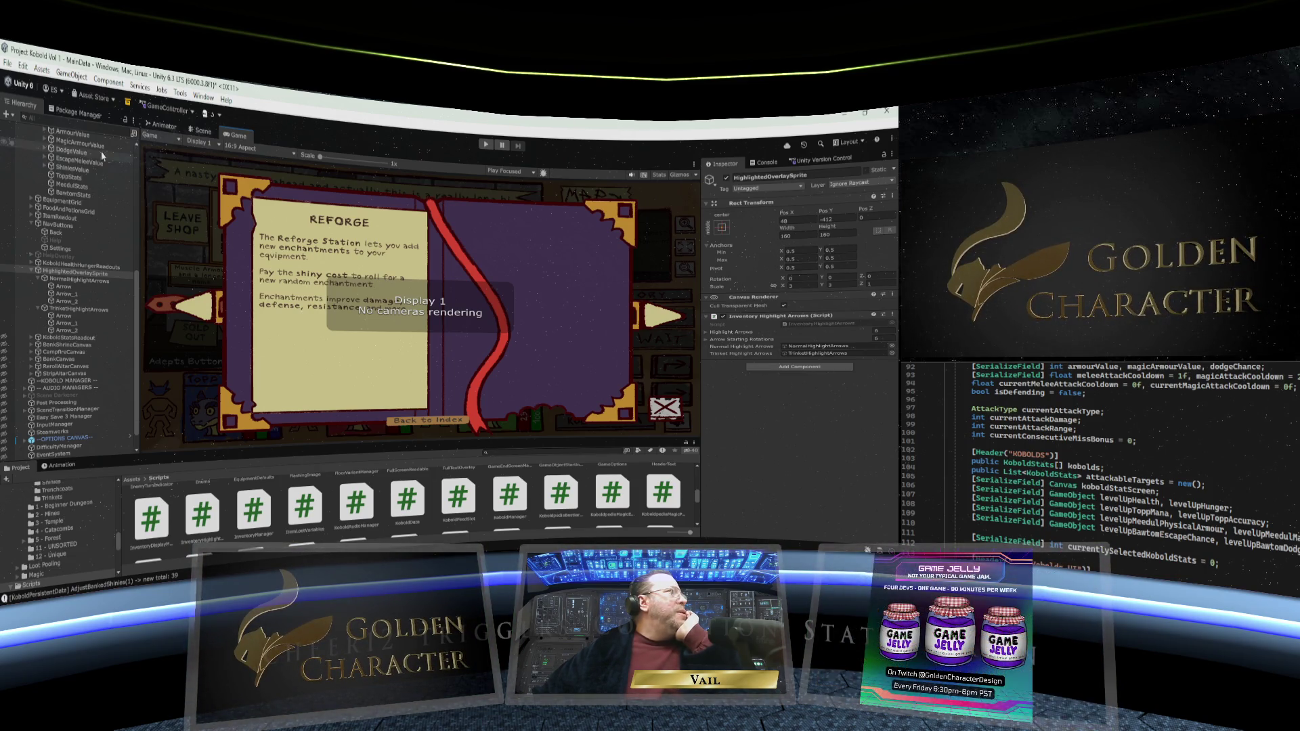
Save the current scene and open the MainMenu scene from the Scenes folder
click(8, 64)
click(61, 134)
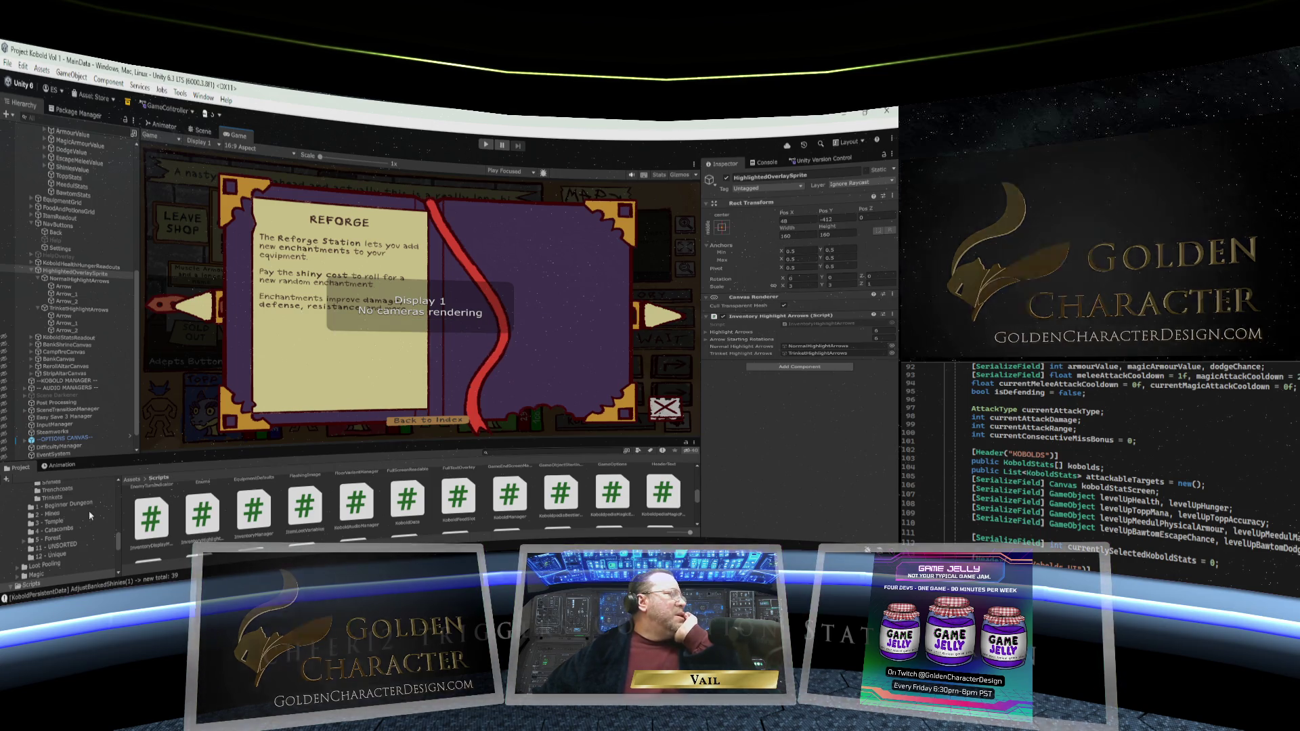
scroll(90, 512, up, 3)
scroll(88, 512, up, 3)
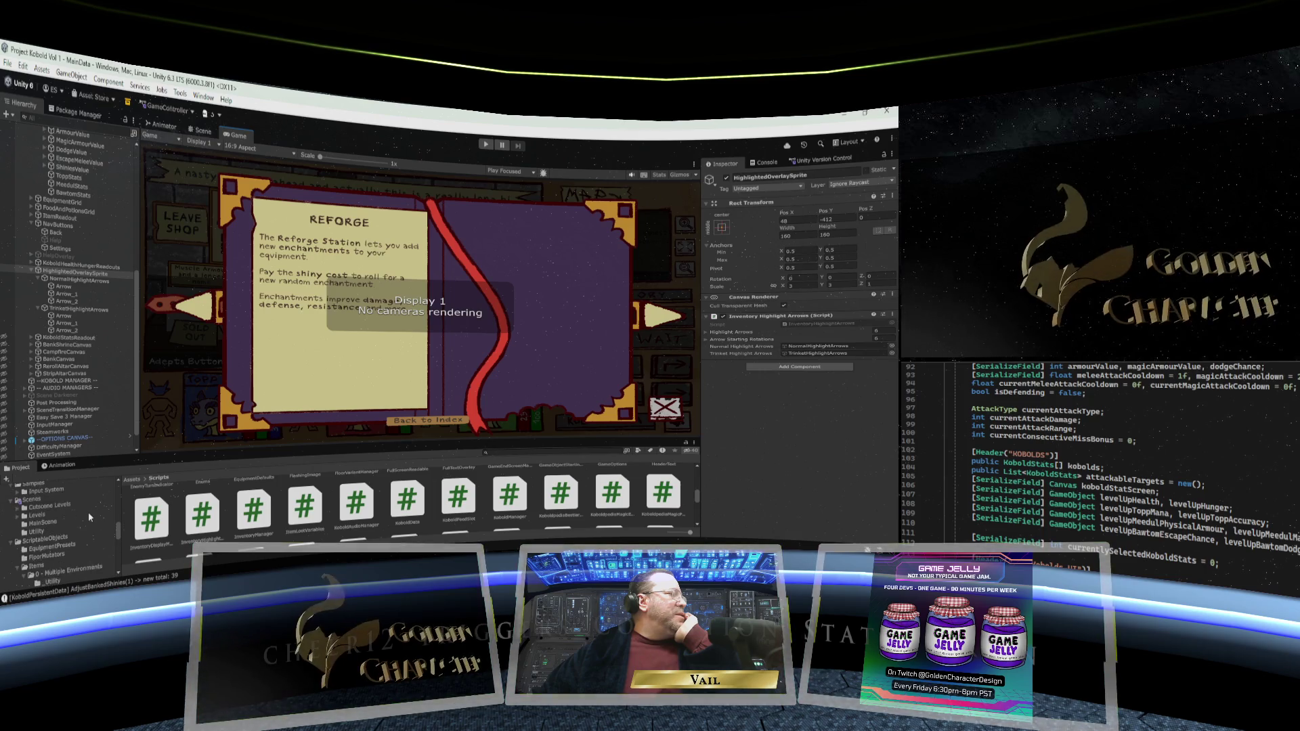
click(31, 499)
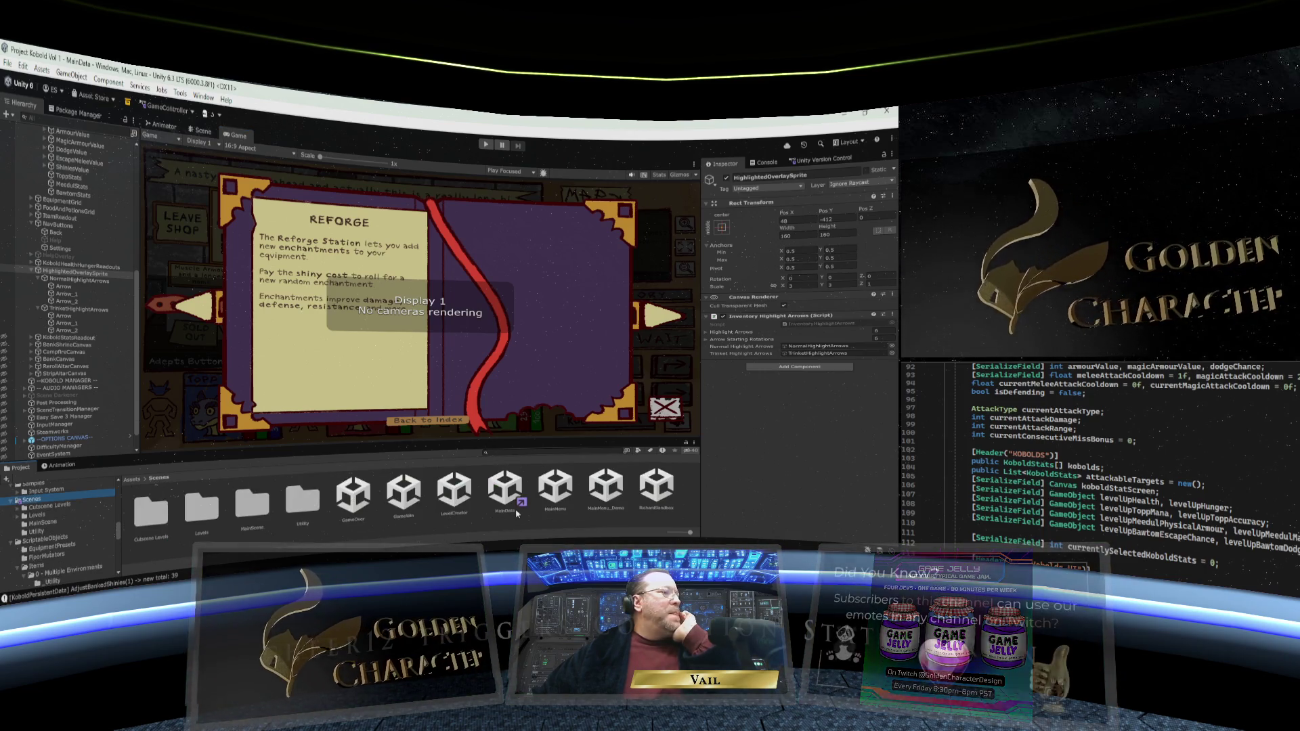
click(555, 487)
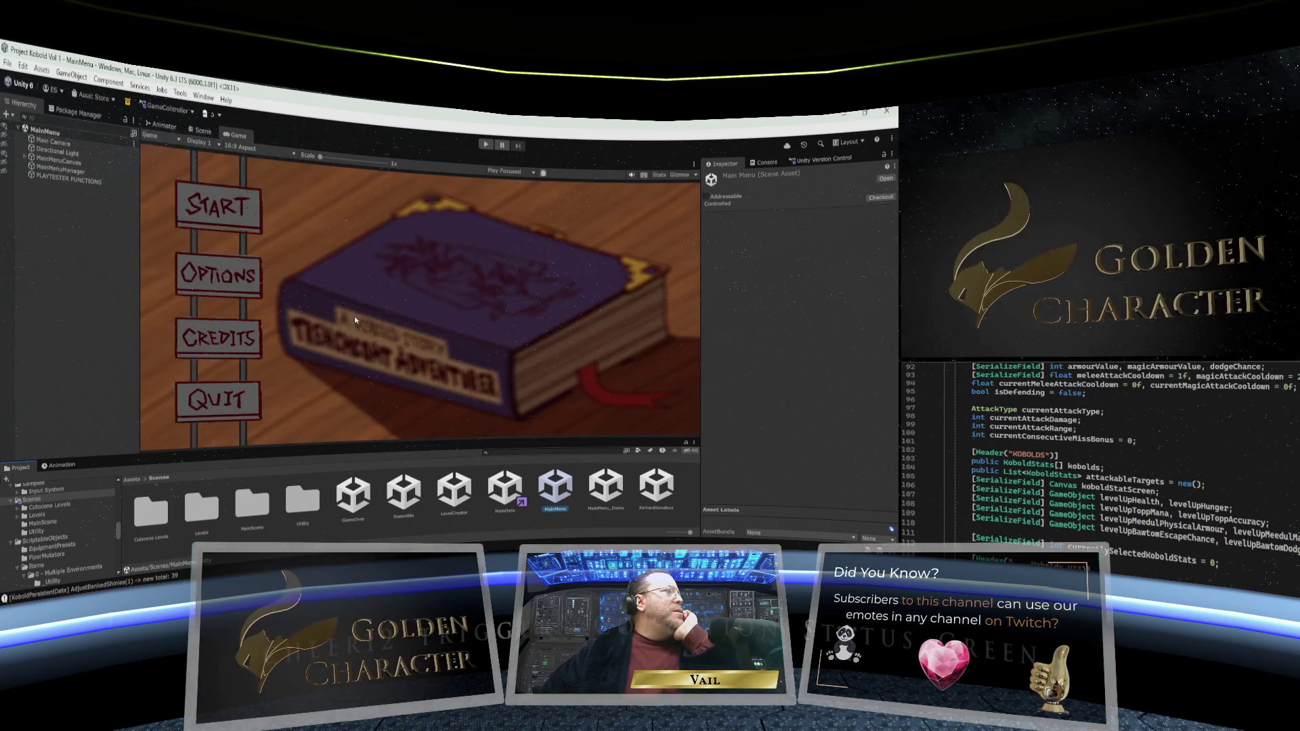
Compare 16:9 with Free Aspect, leave the game view at Free Aspect, and shorten it slightly
click(269, 153)
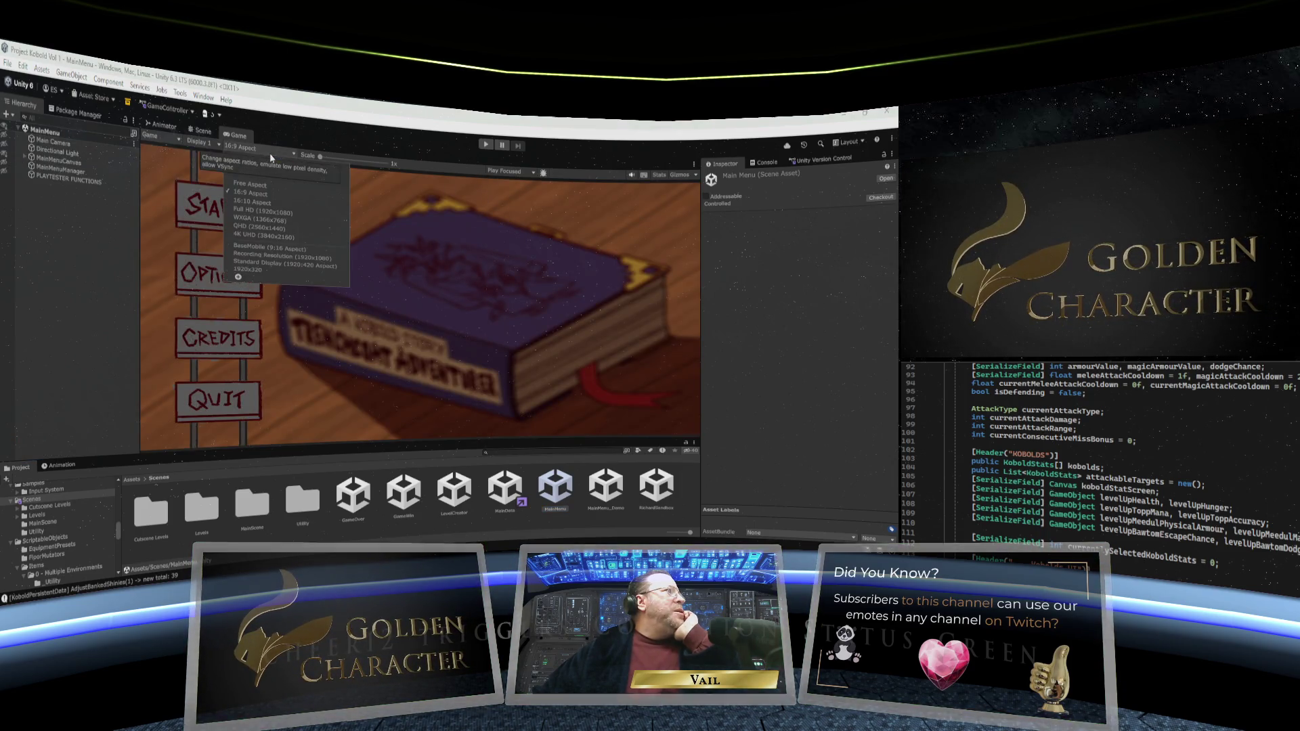
click(269, 178)
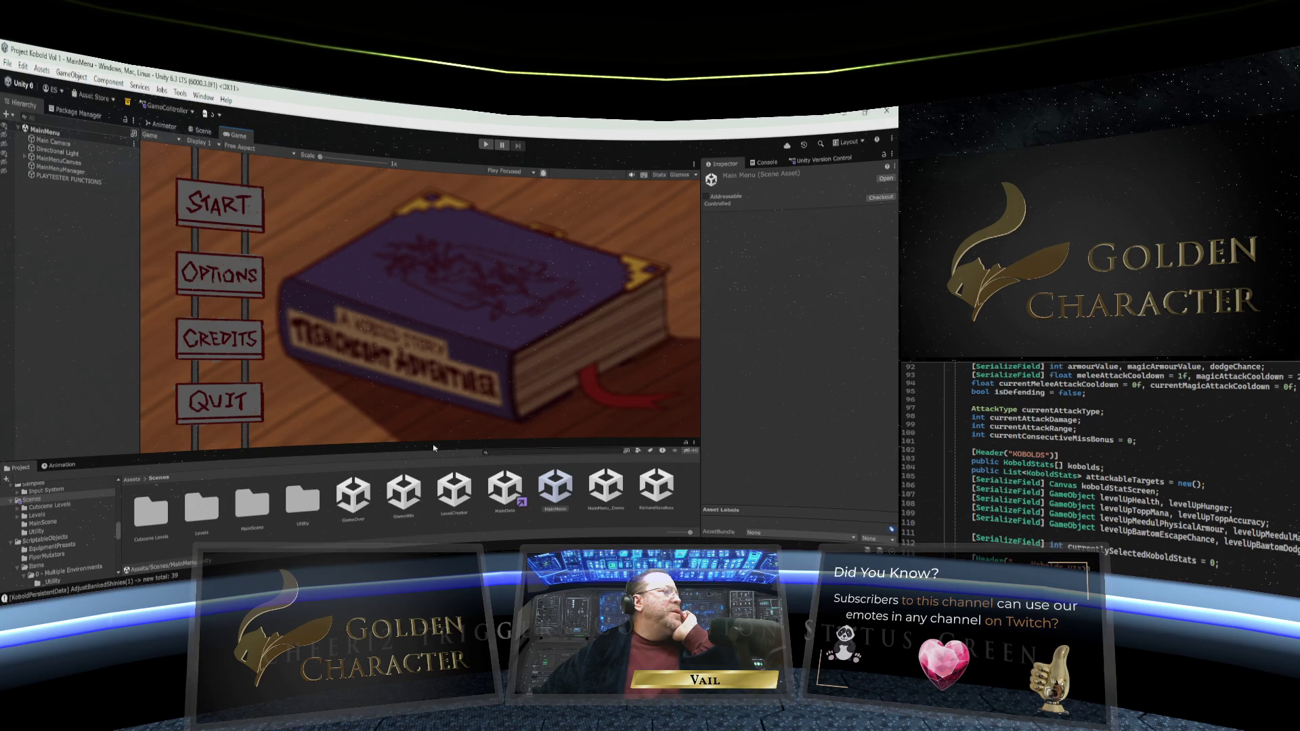
mouse_move(432, 441)
mouse_down()
mouse_move(433, 328)
mouse_move(435, 452)
mouse_move(435, 399)
mouse_up()
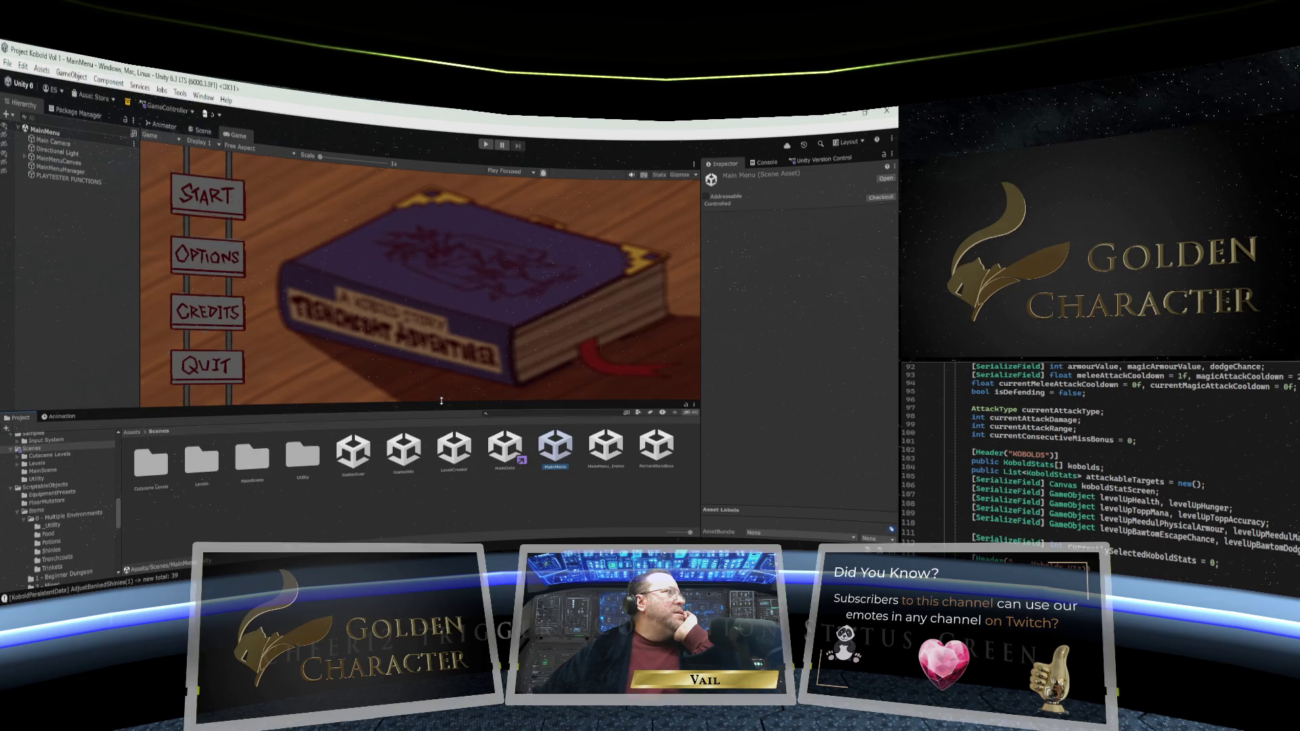
click(250, 149)
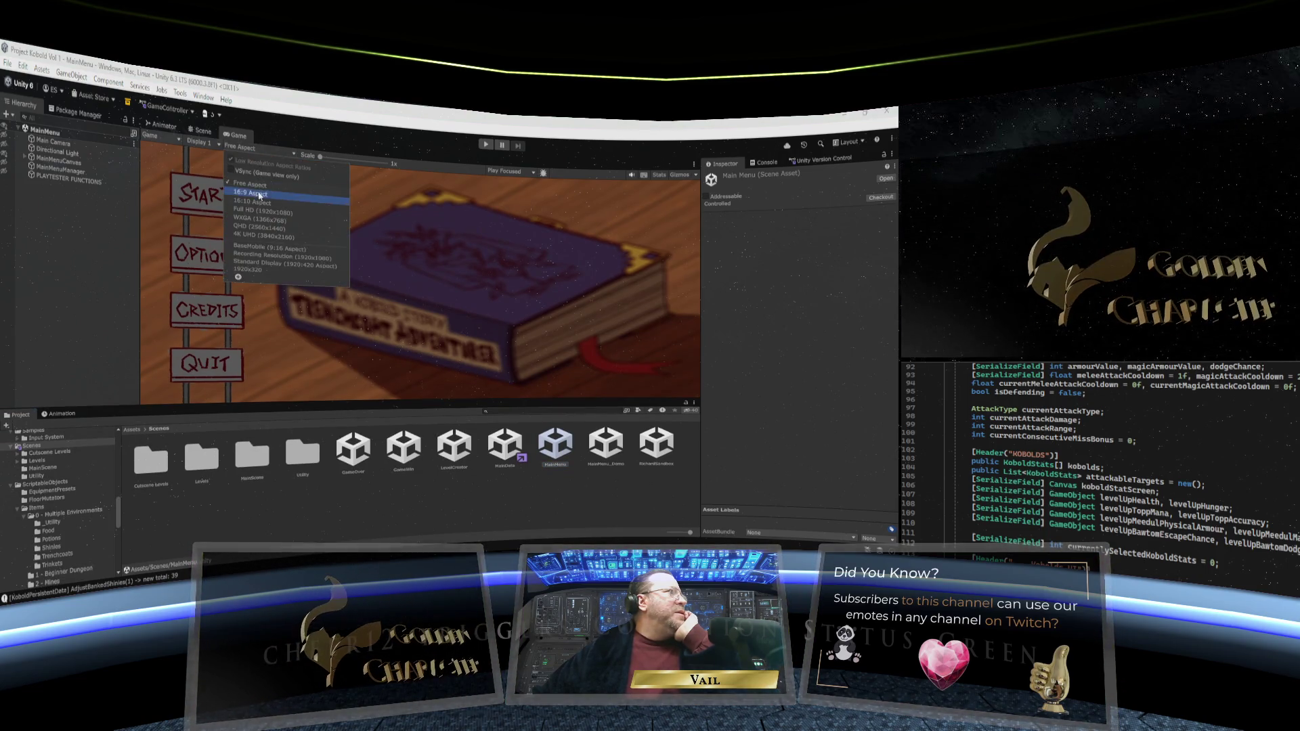
click(264, 188)
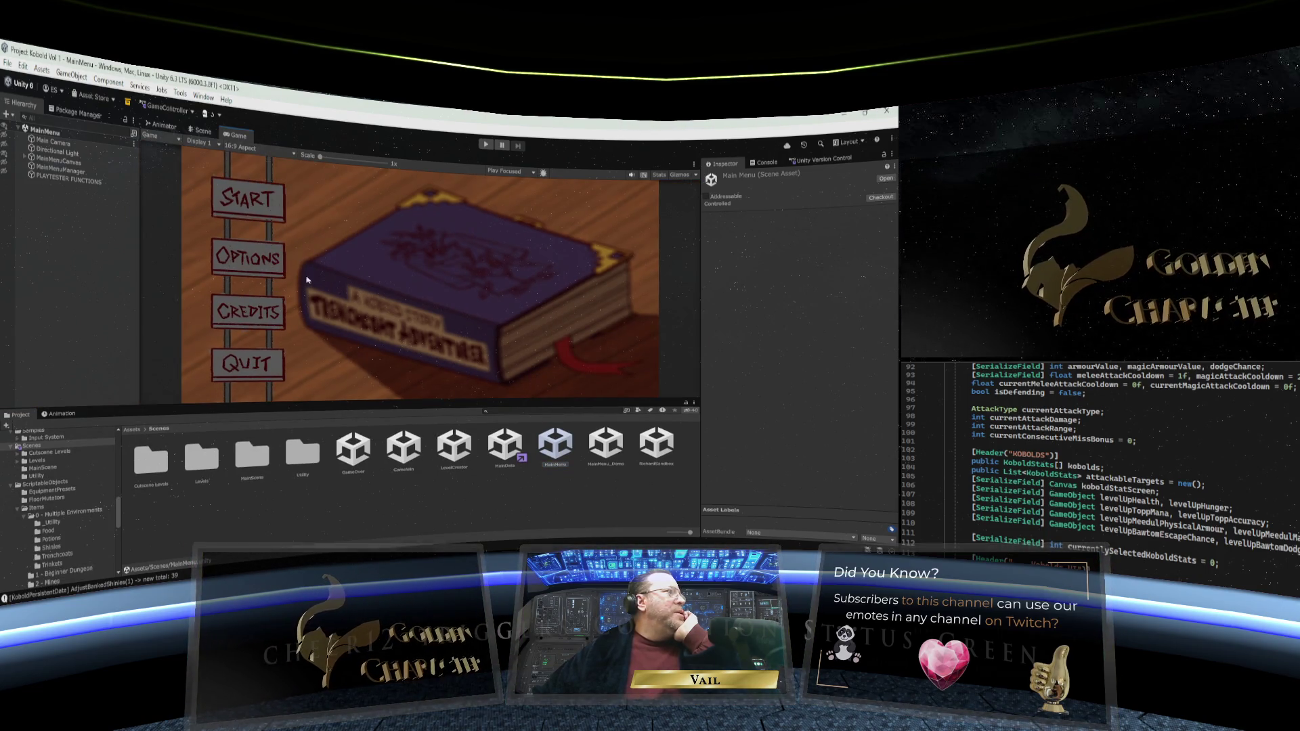
click(250, 148)
click(253, 177)
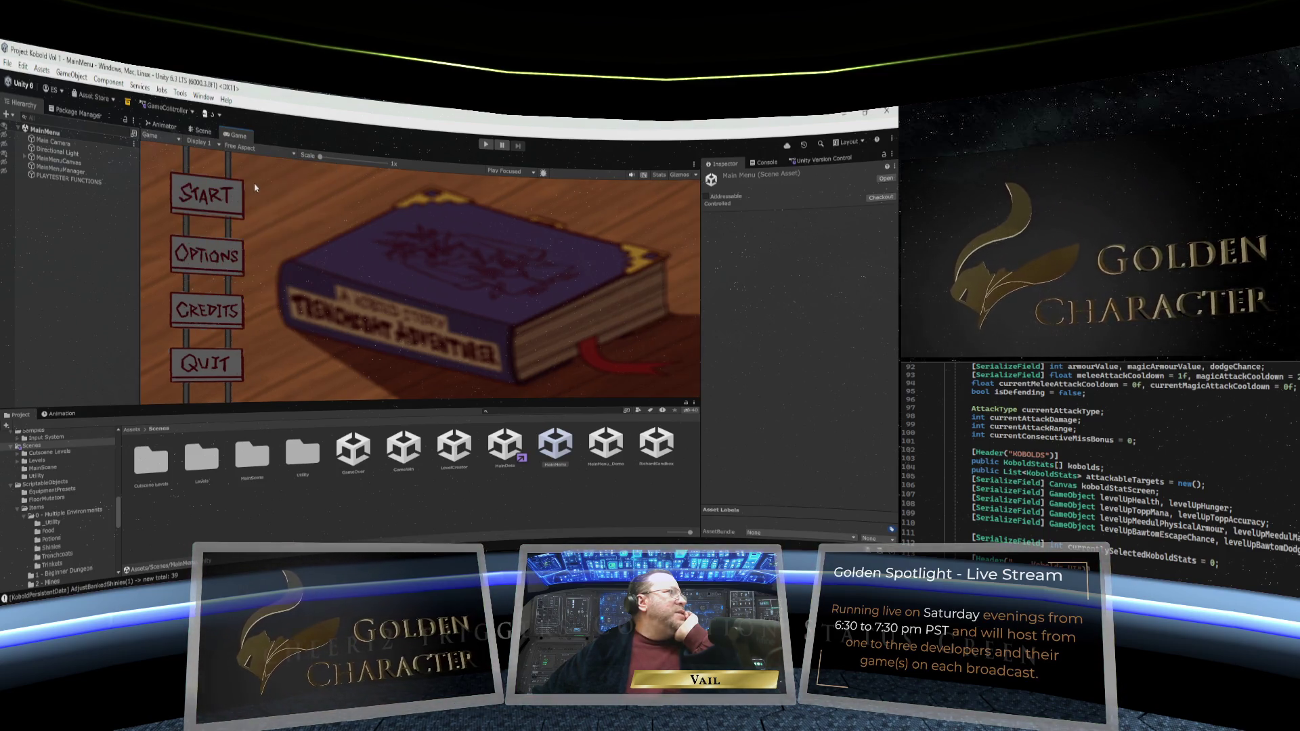
drag(379, 402, 381, 397)
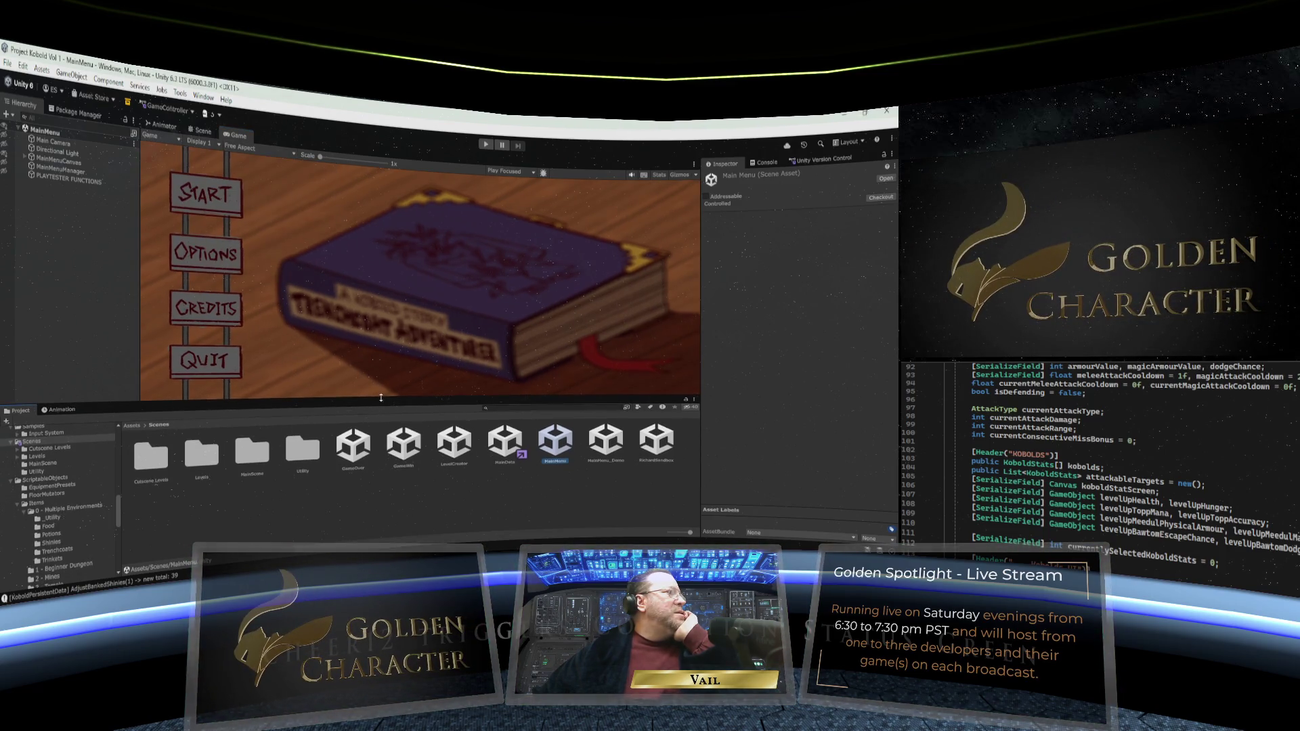
Enter Play mode, start a Standard Quest in the empty slot, and step forward to grab the Apple of Eagle Eyes
click(486, 145)
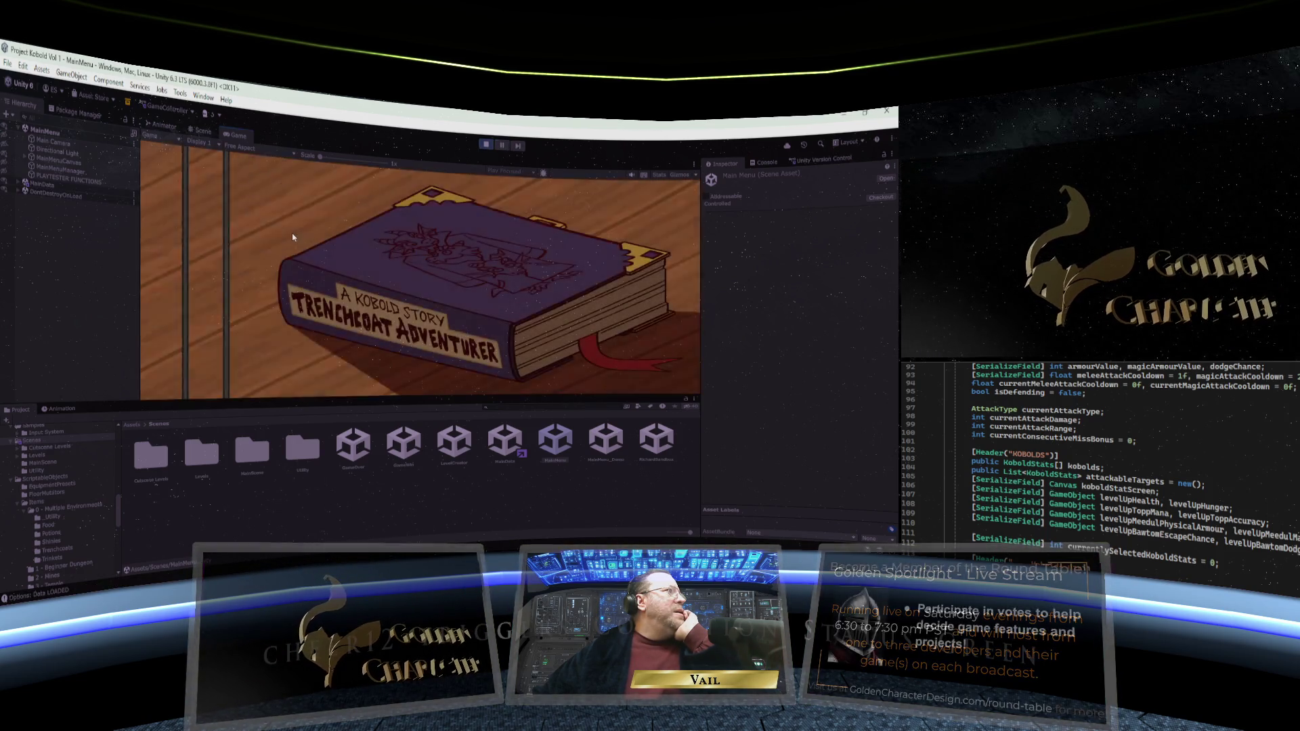
click(205, 195)
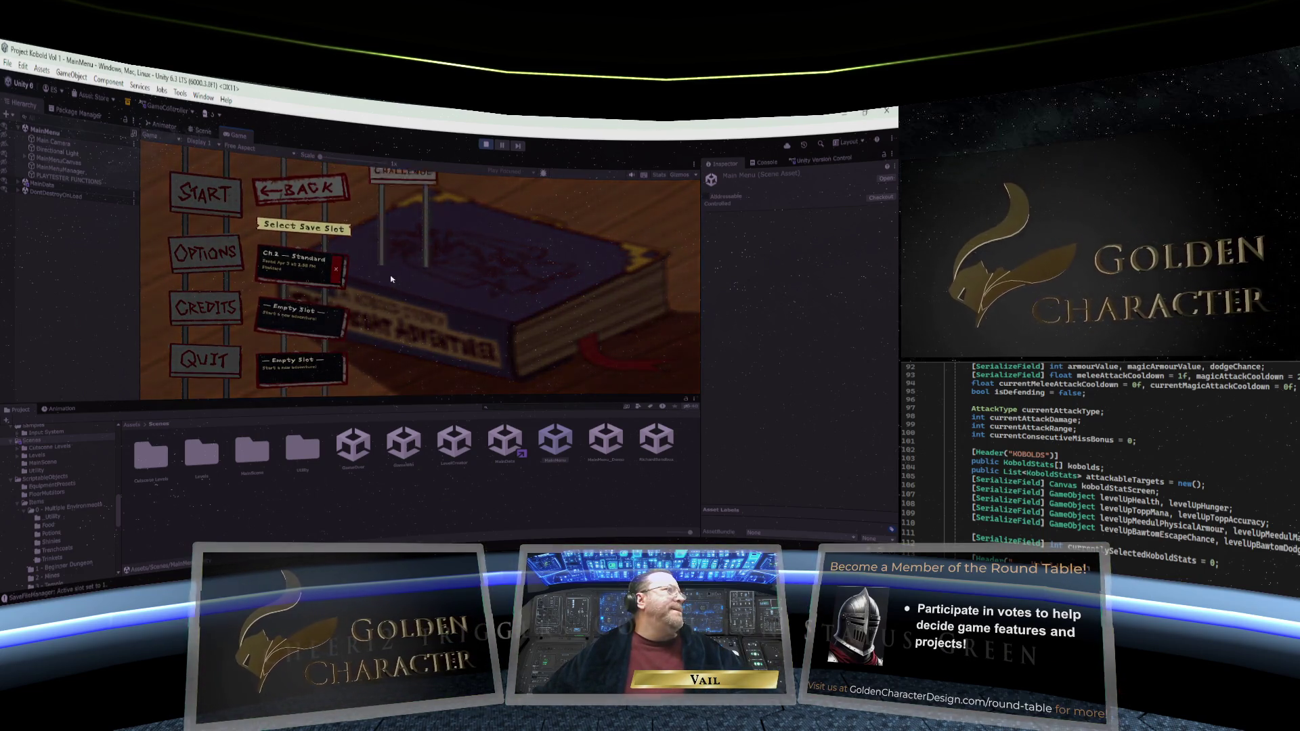
click(305, 315)
click(402, 268)
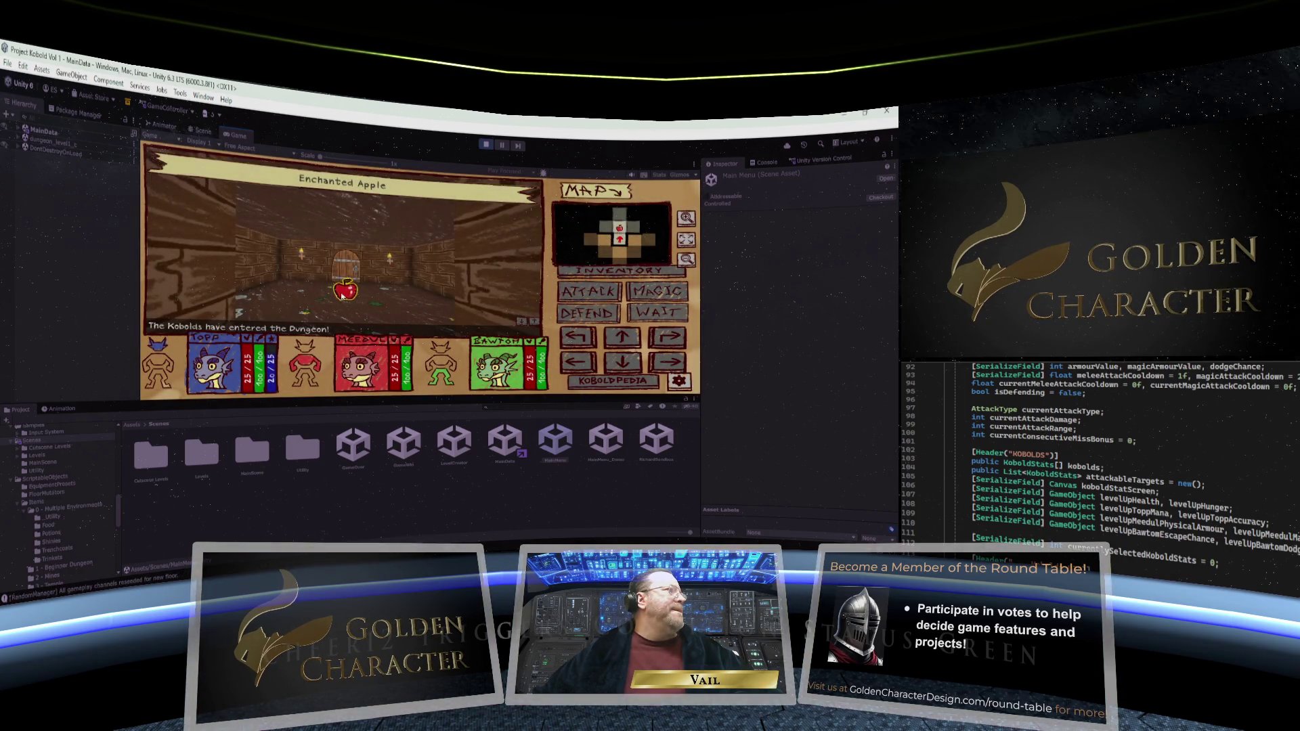
click(622, 337)
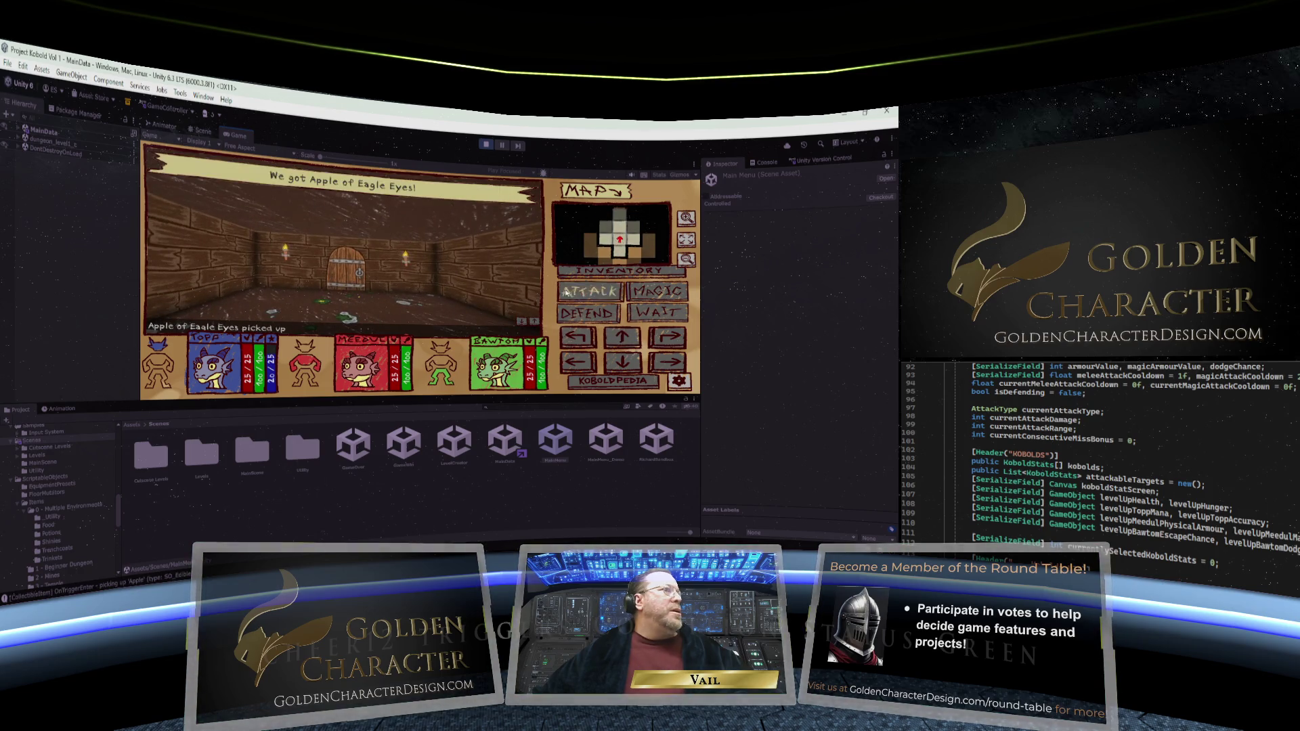
Open the inventory, check the apple item cards, and equip an apple on the middle kobold
click(608, 270)
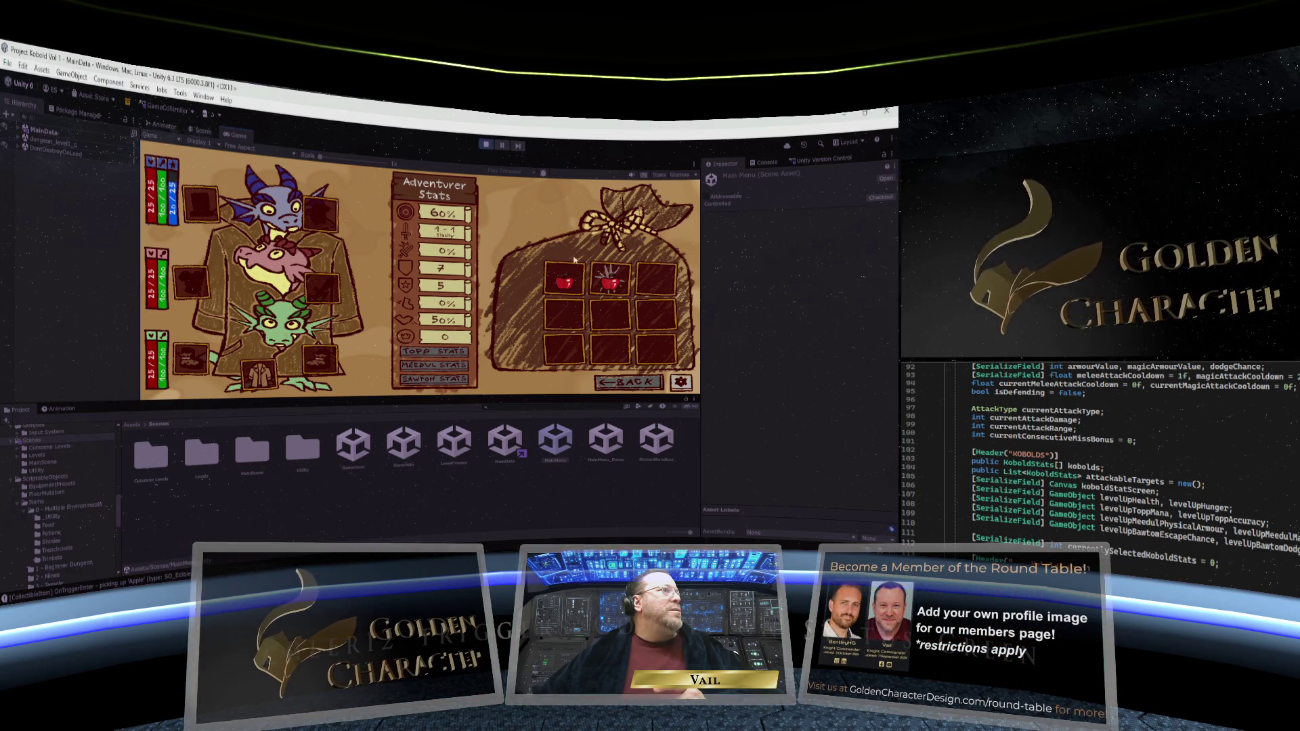
mouse_move(613, 282)
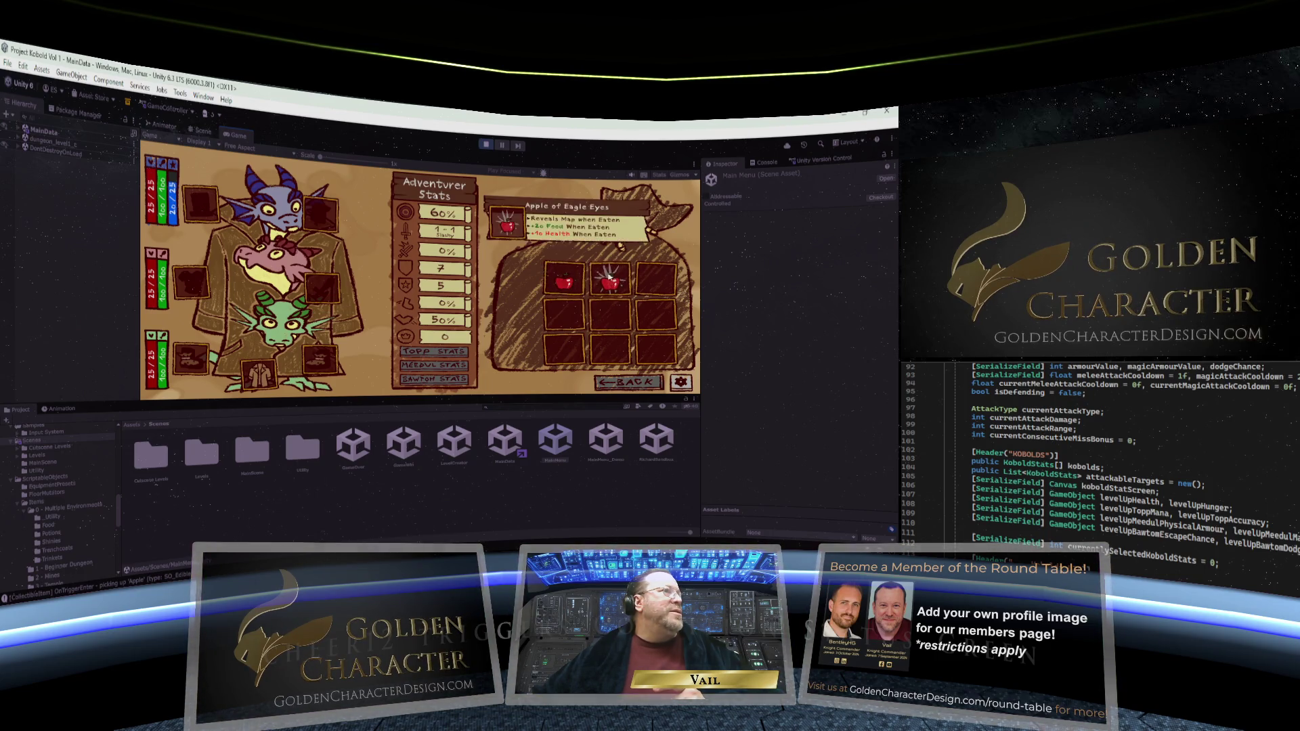
mouse_move(568, 273)
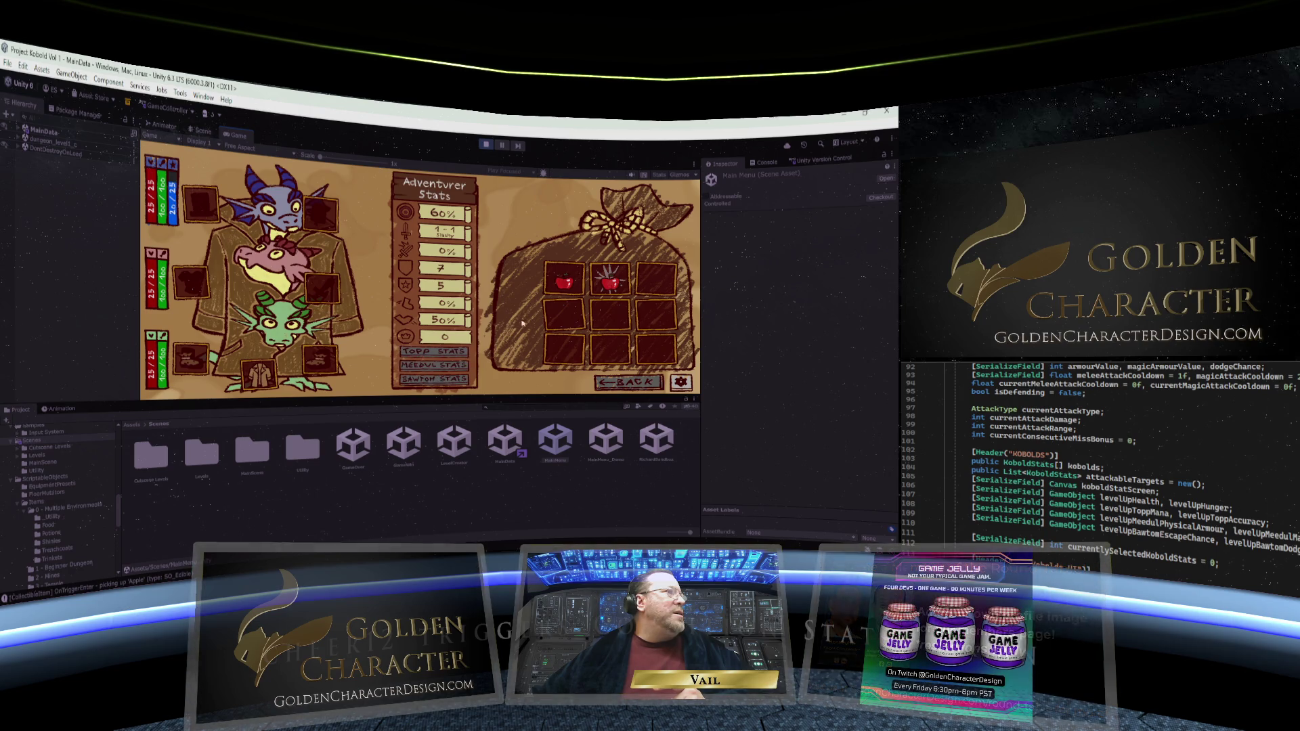
mouse_move(563, 280)
mouse_down()
mouse_move(307, 269)
mouse_move(247, 249)
mouse_move(191, 274)
mouse_move(563, 280)
mouse_up()
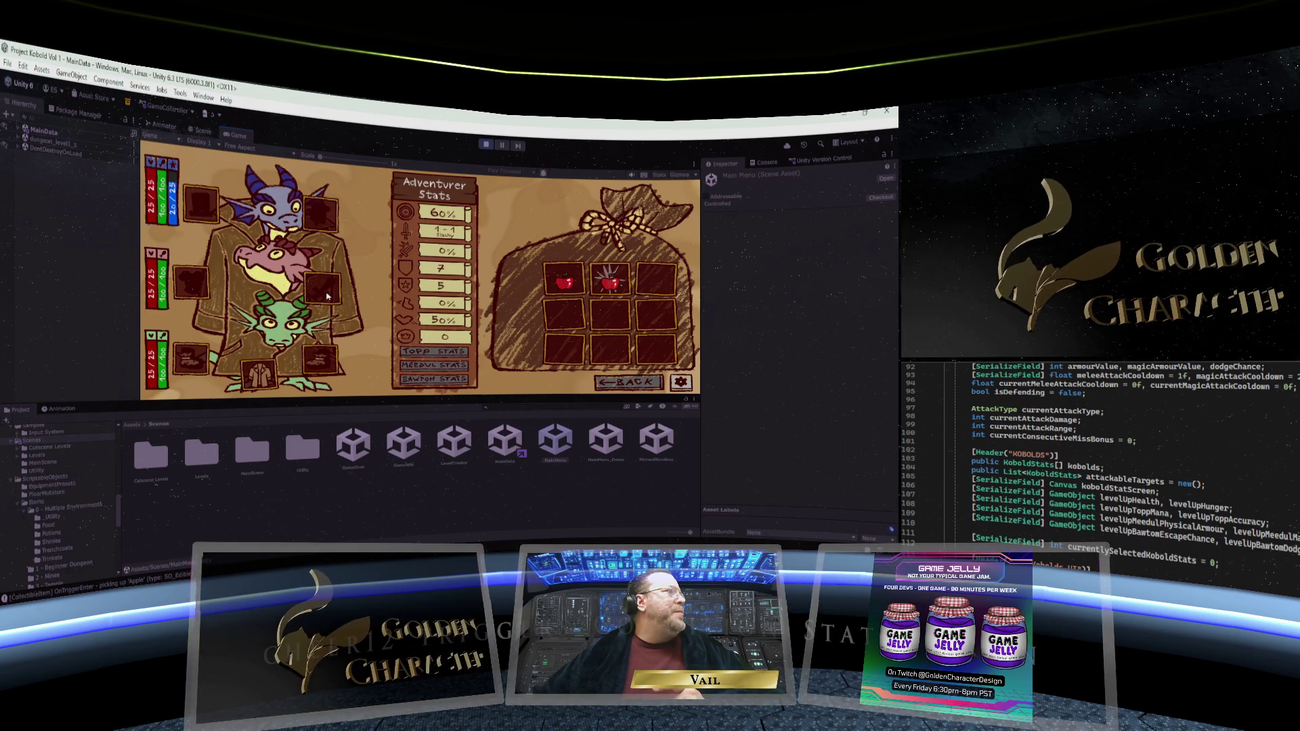
Return to the dungeon, go through the door, and take the Breastplate from the chest
click(645, 384)
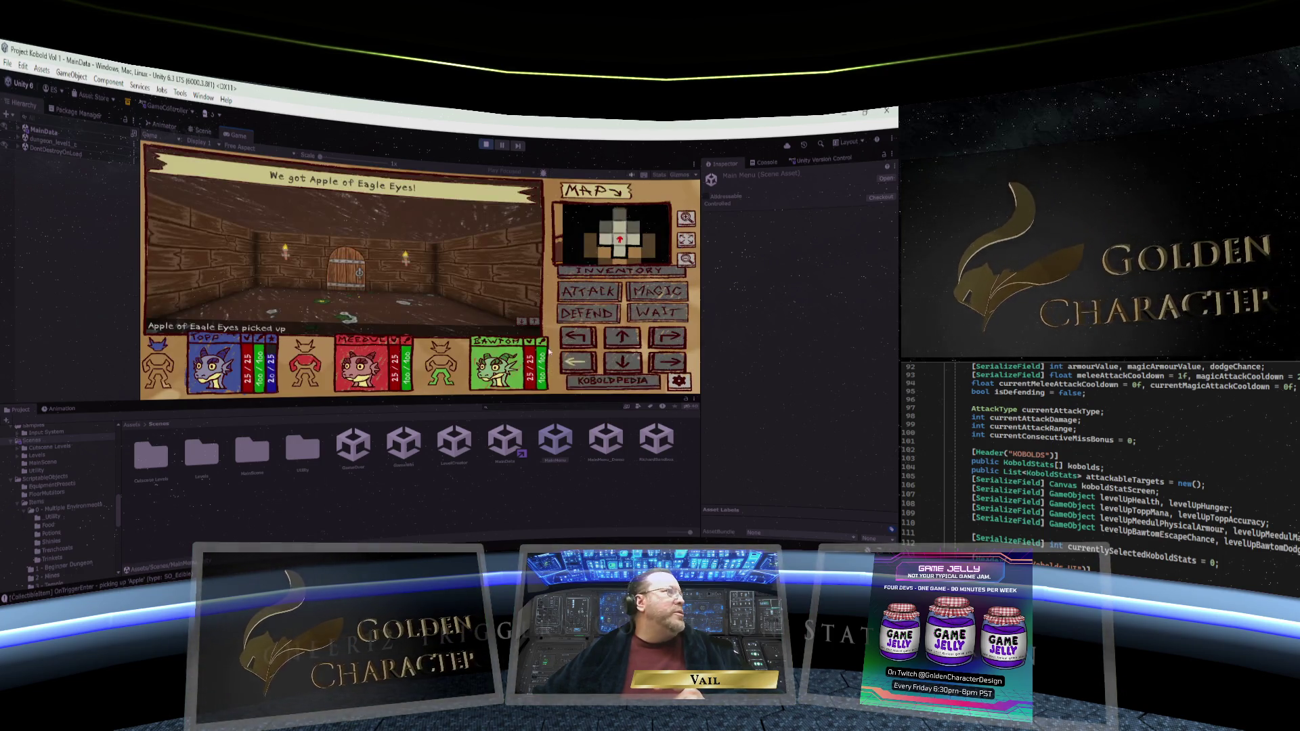
click(621, 336)
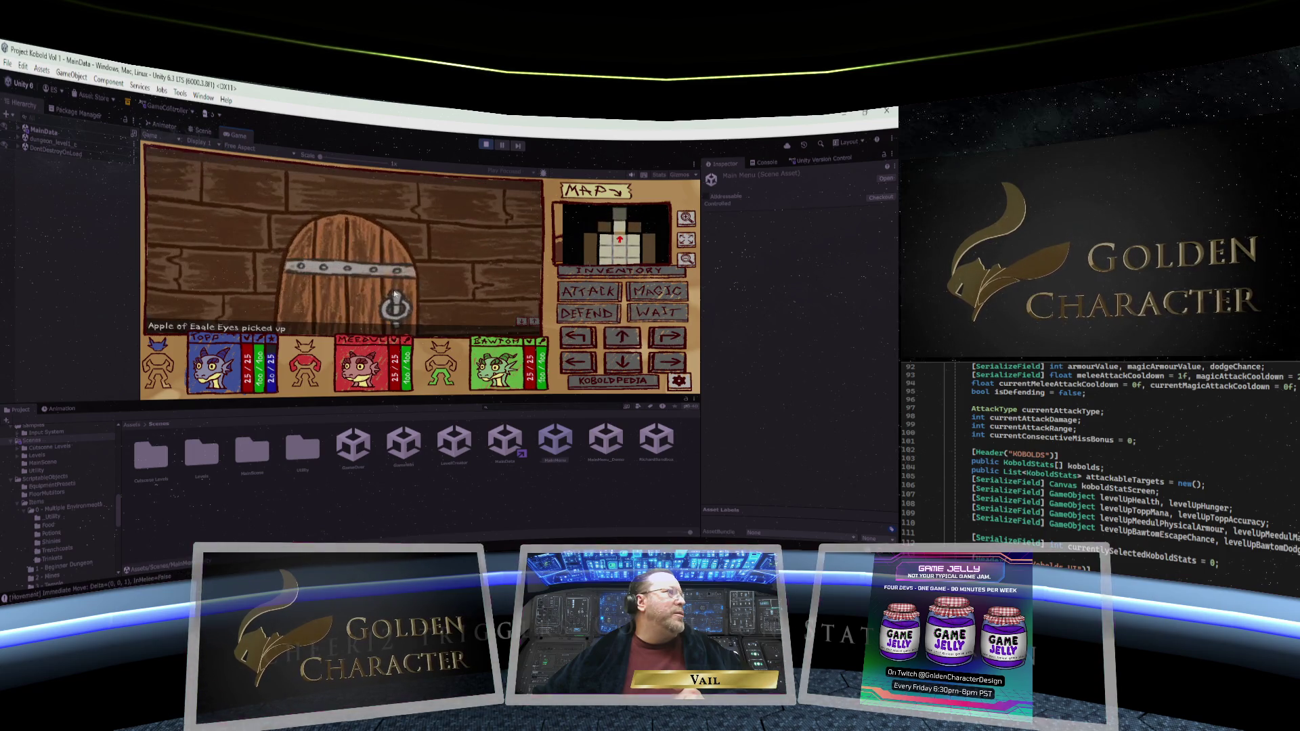
click(627, 336)
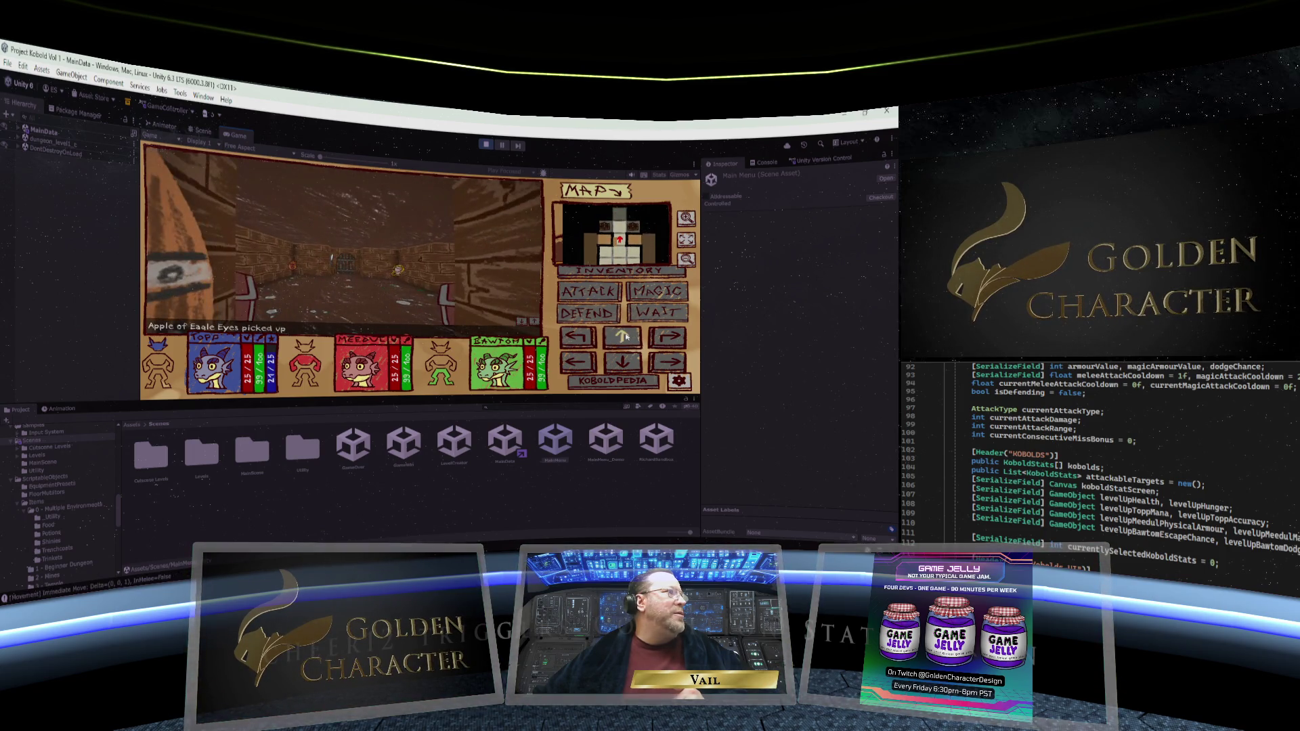
click(576, 336)
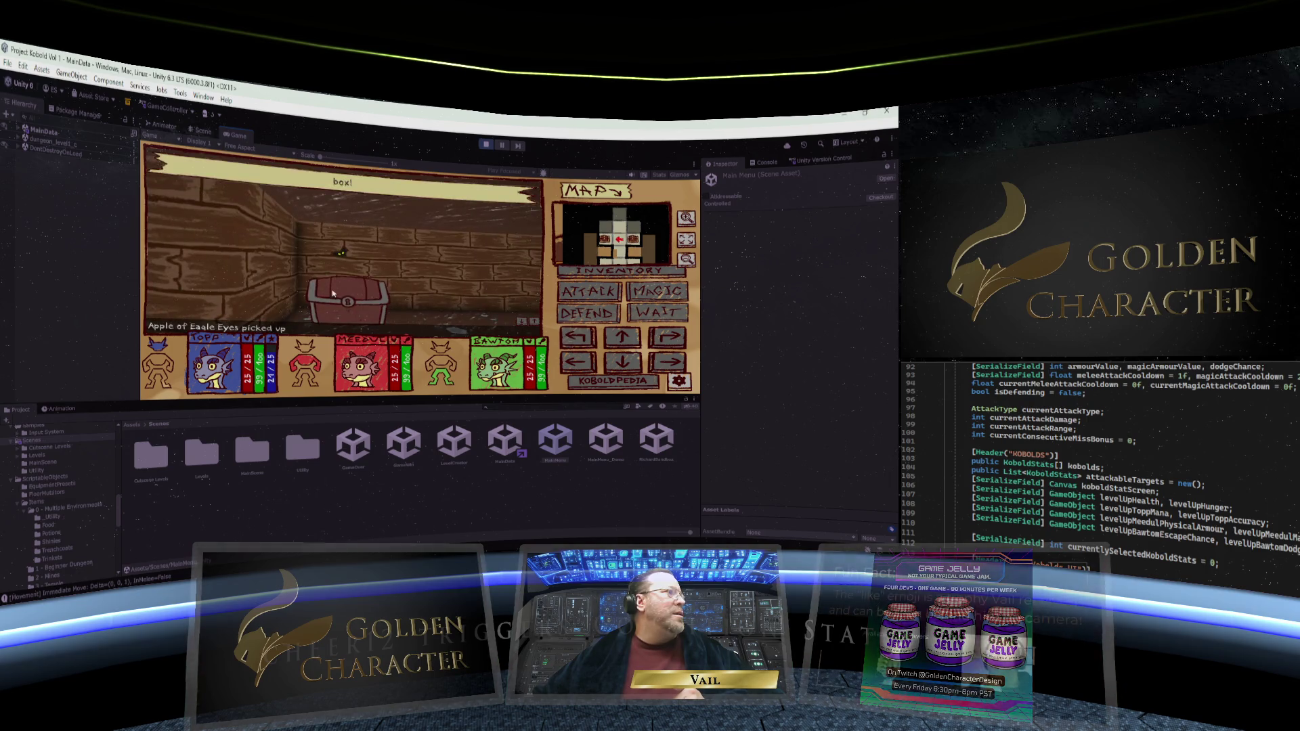
click(664, 339)
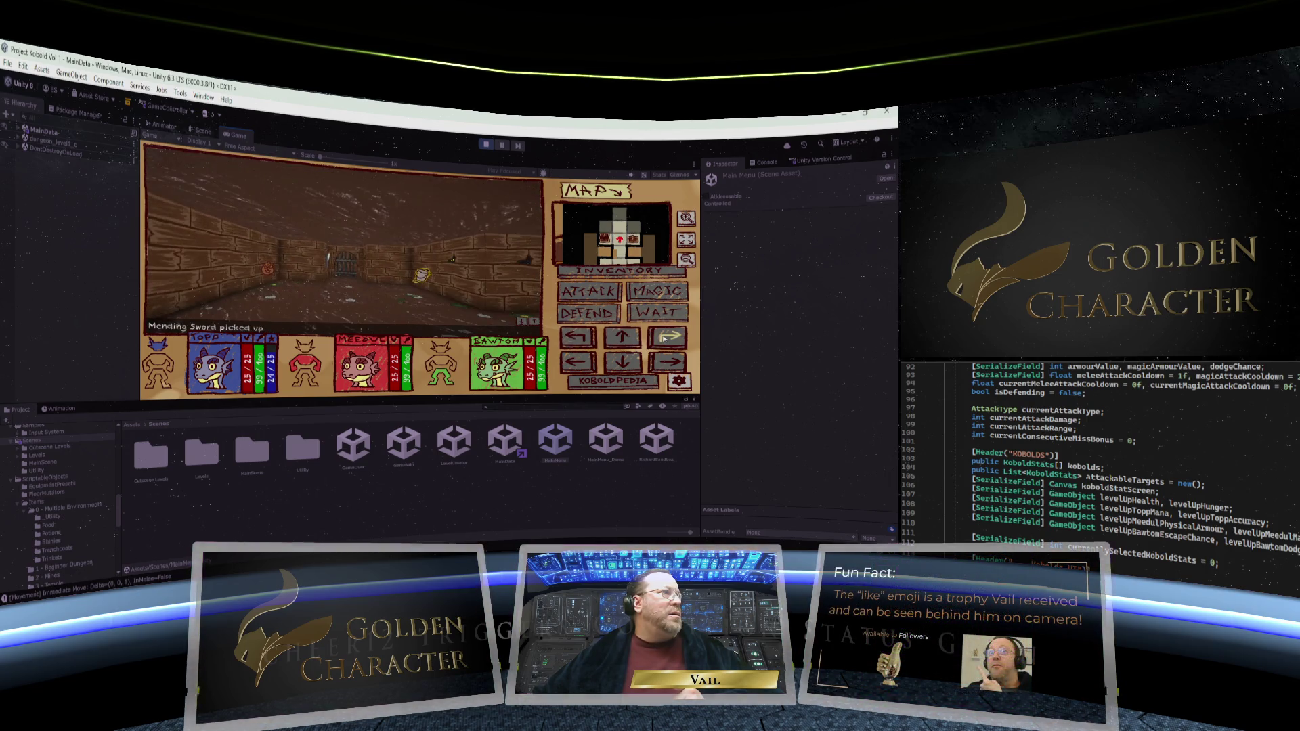
click(664, 338)
click(342, 278)
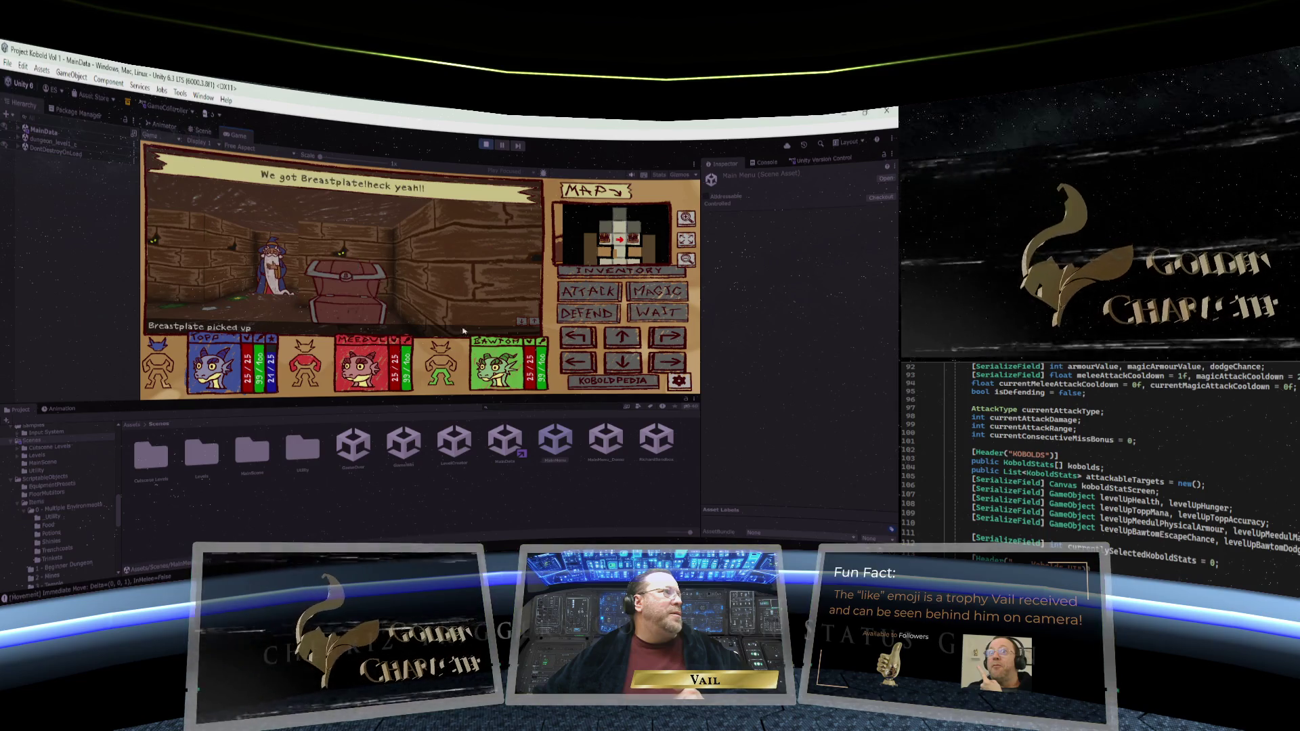
Move into the next room and sidestep to collect the Bag of Coins (25 shinies)
click(586, 348)
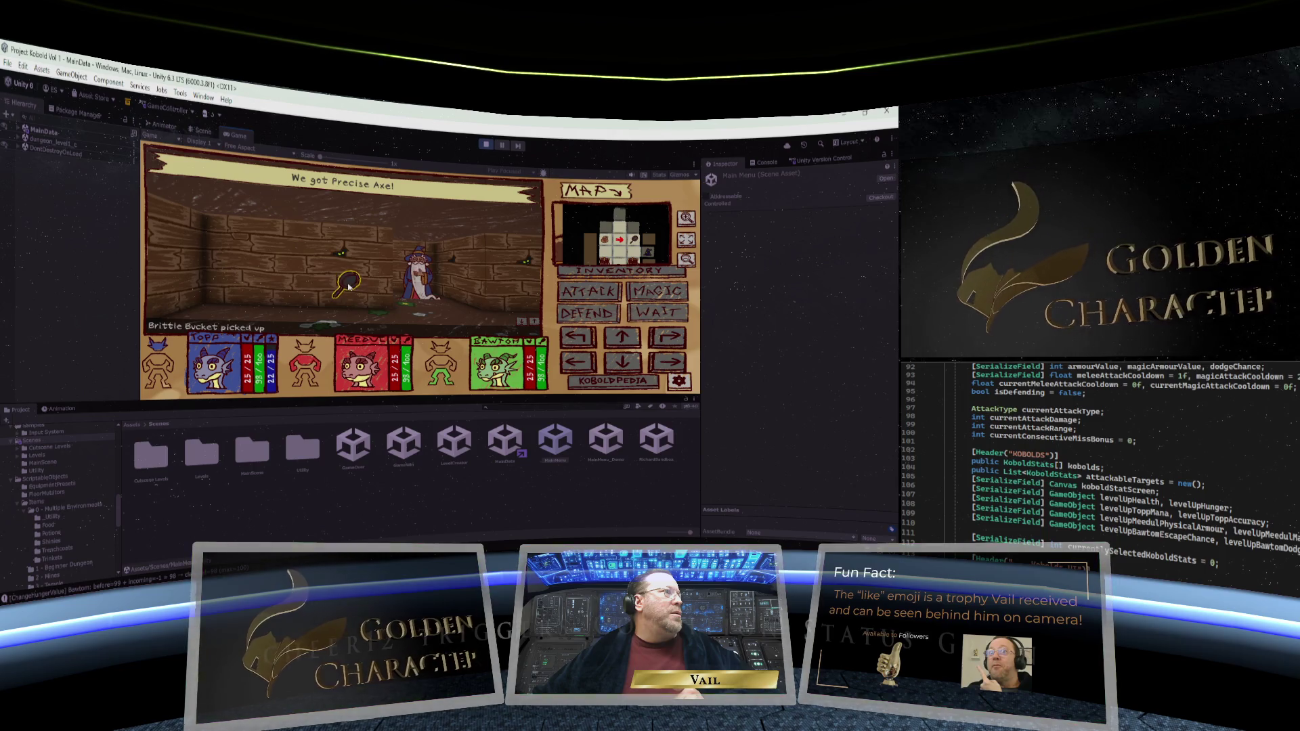
click(577, 364)
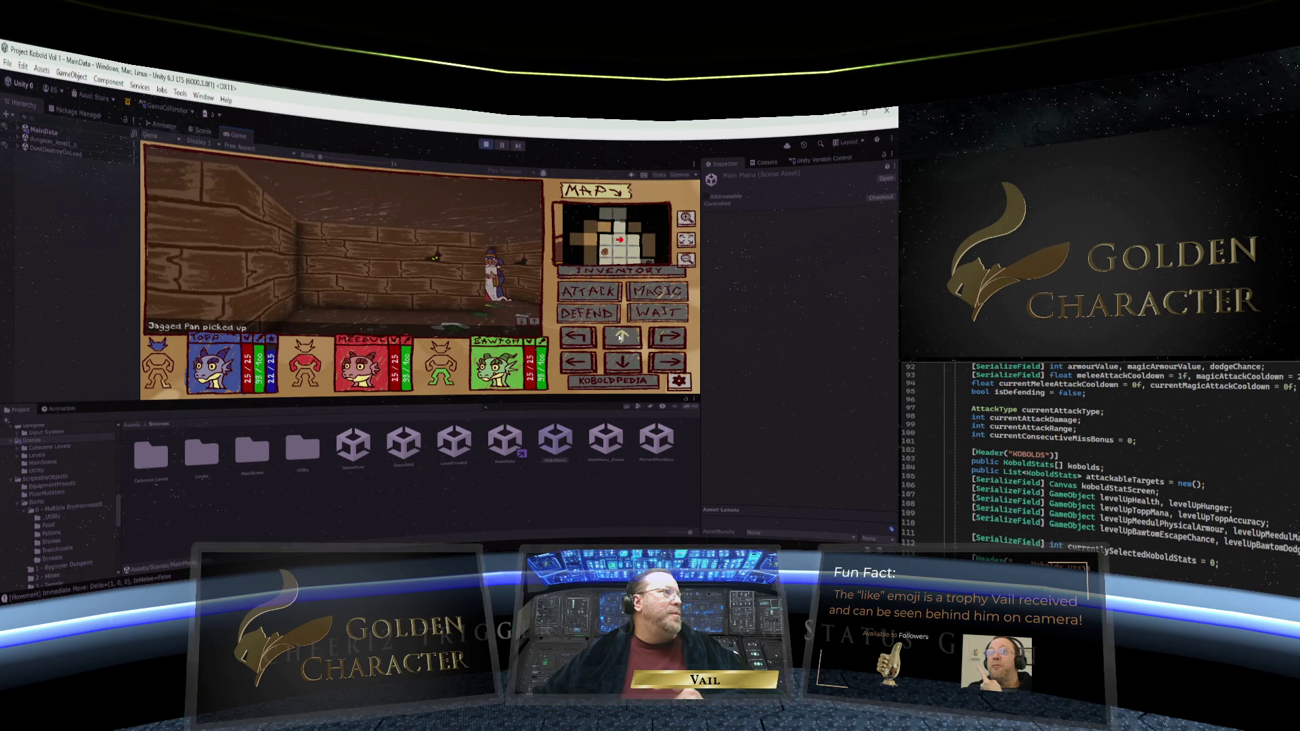
click(581, 337)
click(581, 338)
click(580, 339)
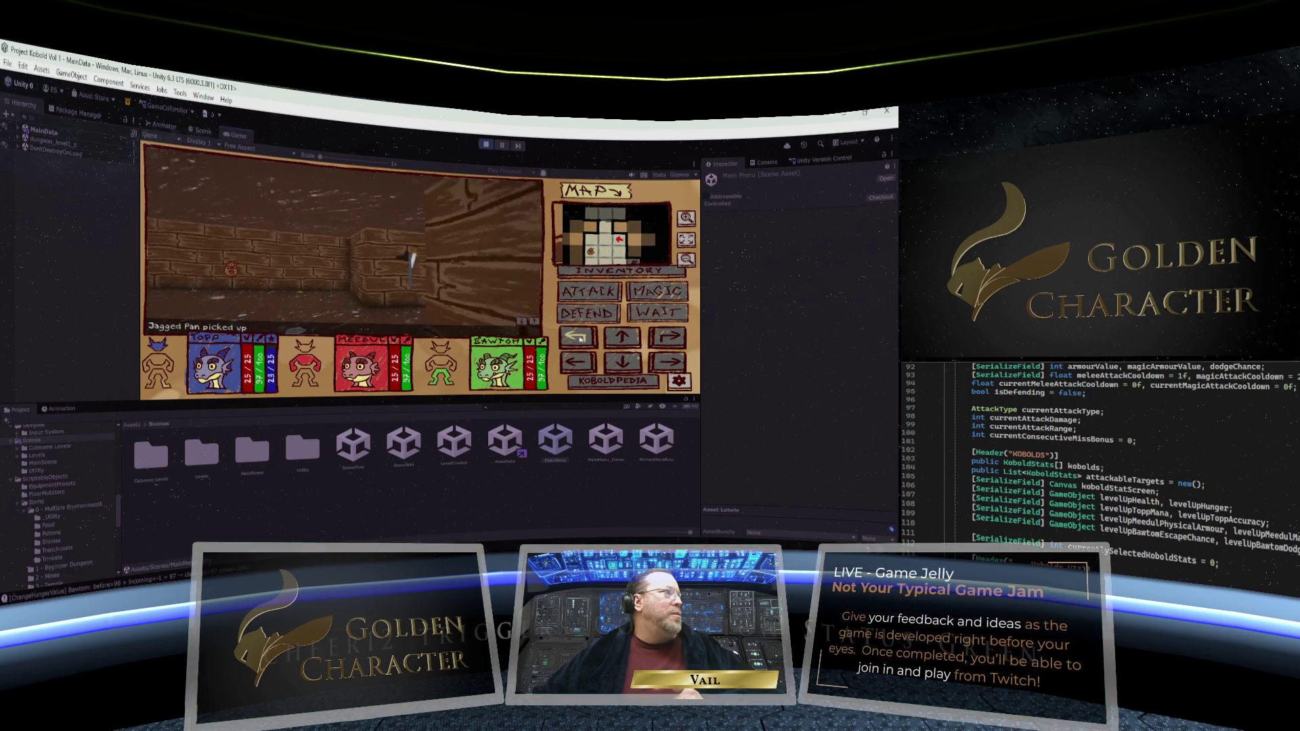
click(566, 360)
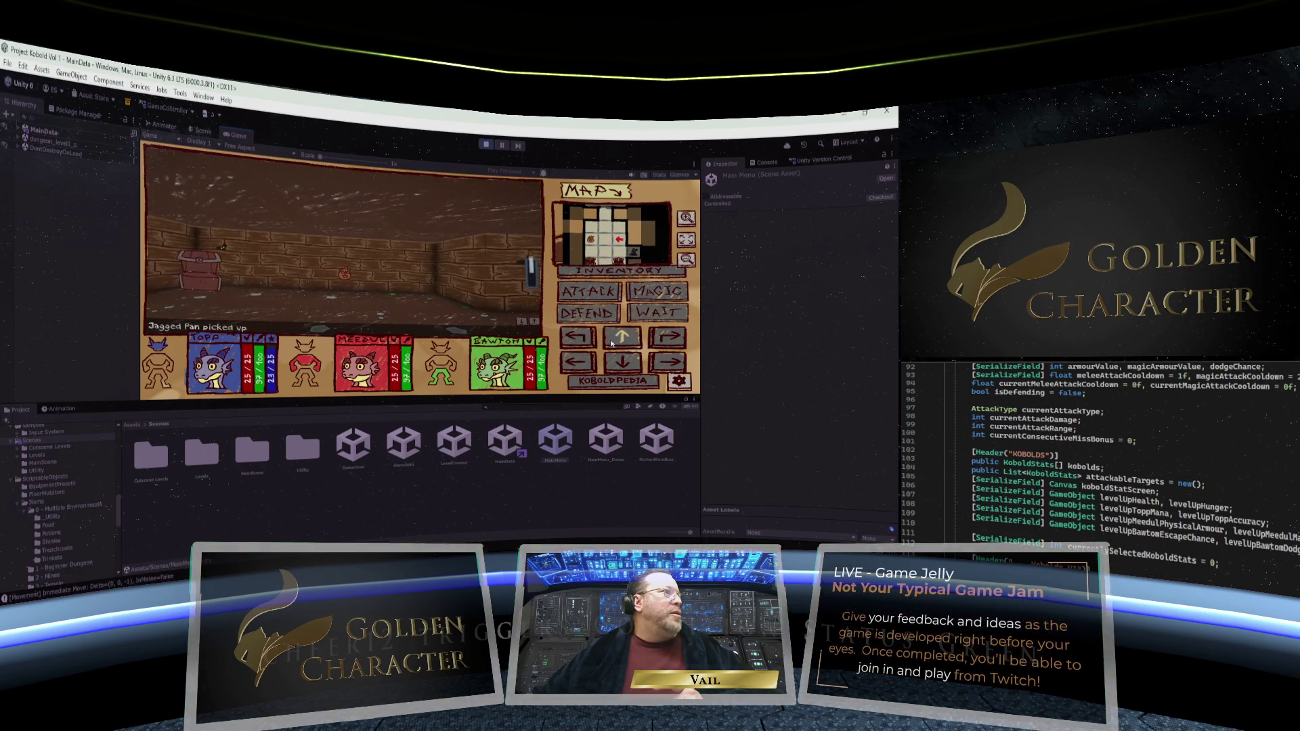
click(669, 361)
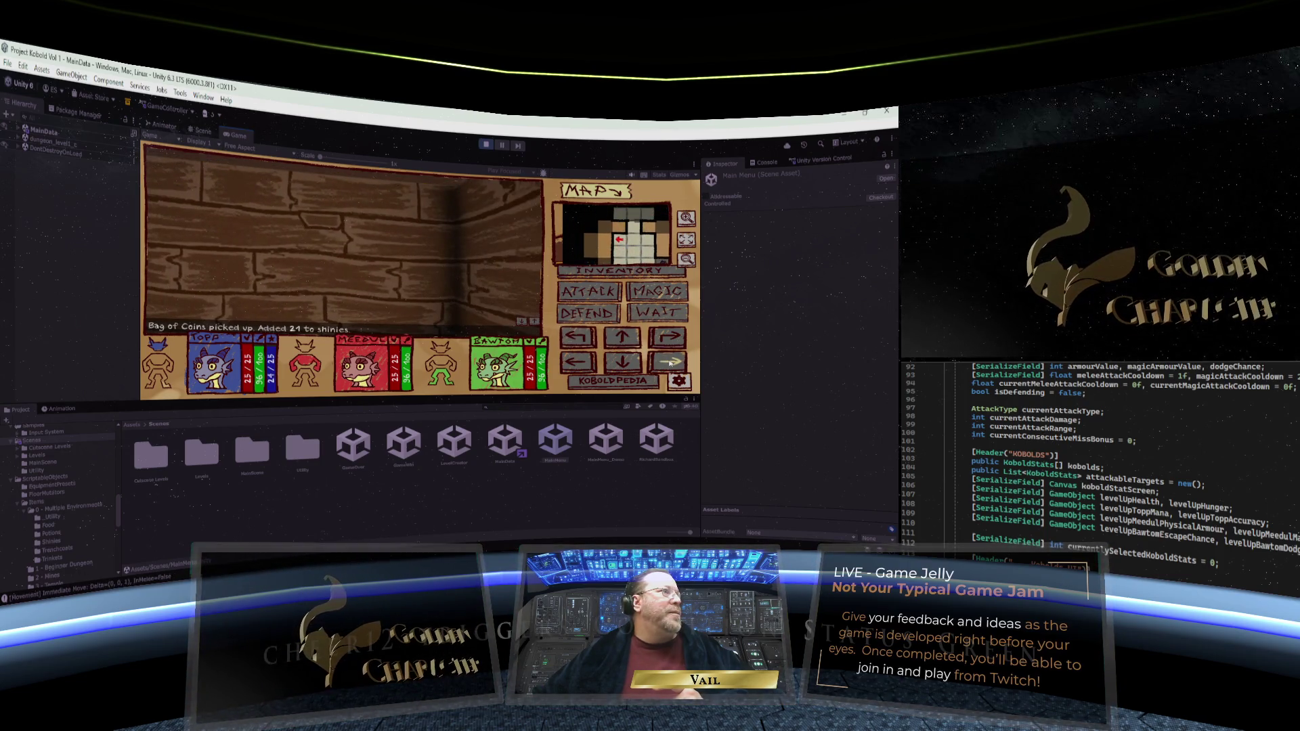
Open the wooden door and the next door, then enter the chest room
click(327, 230)
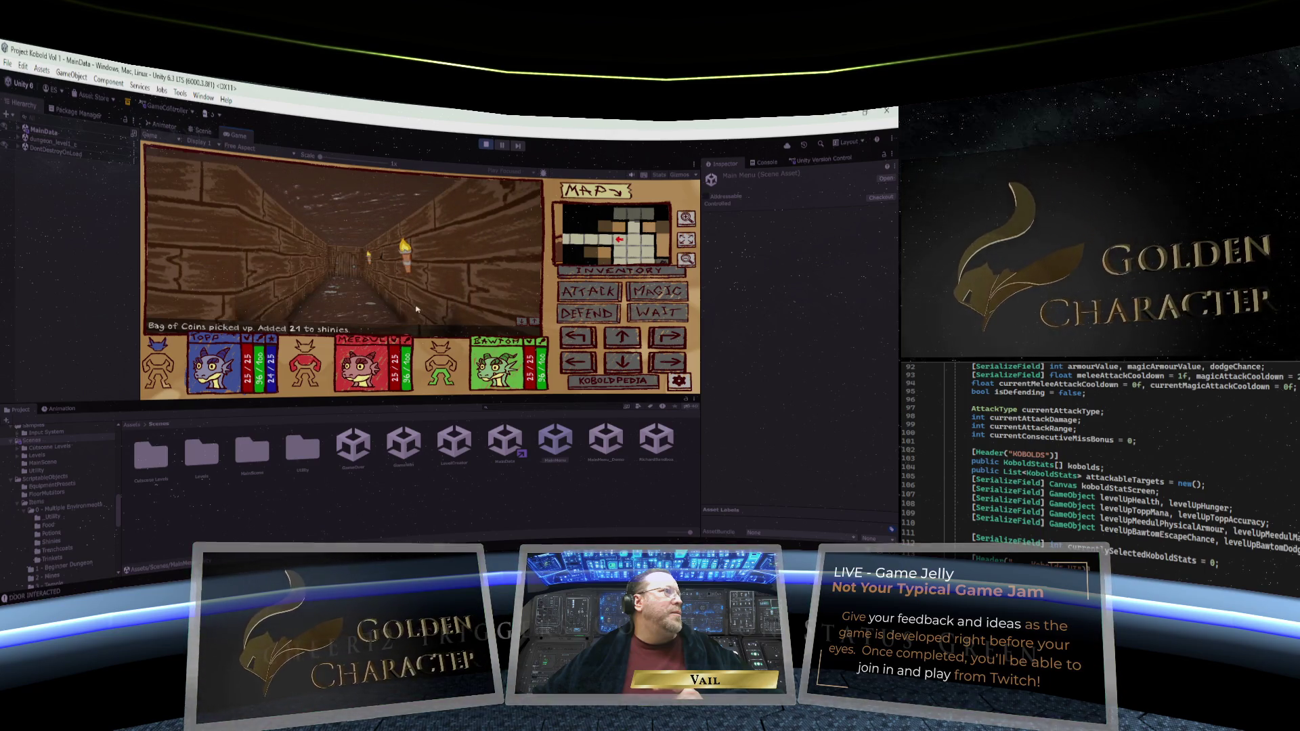
click(628, 340)
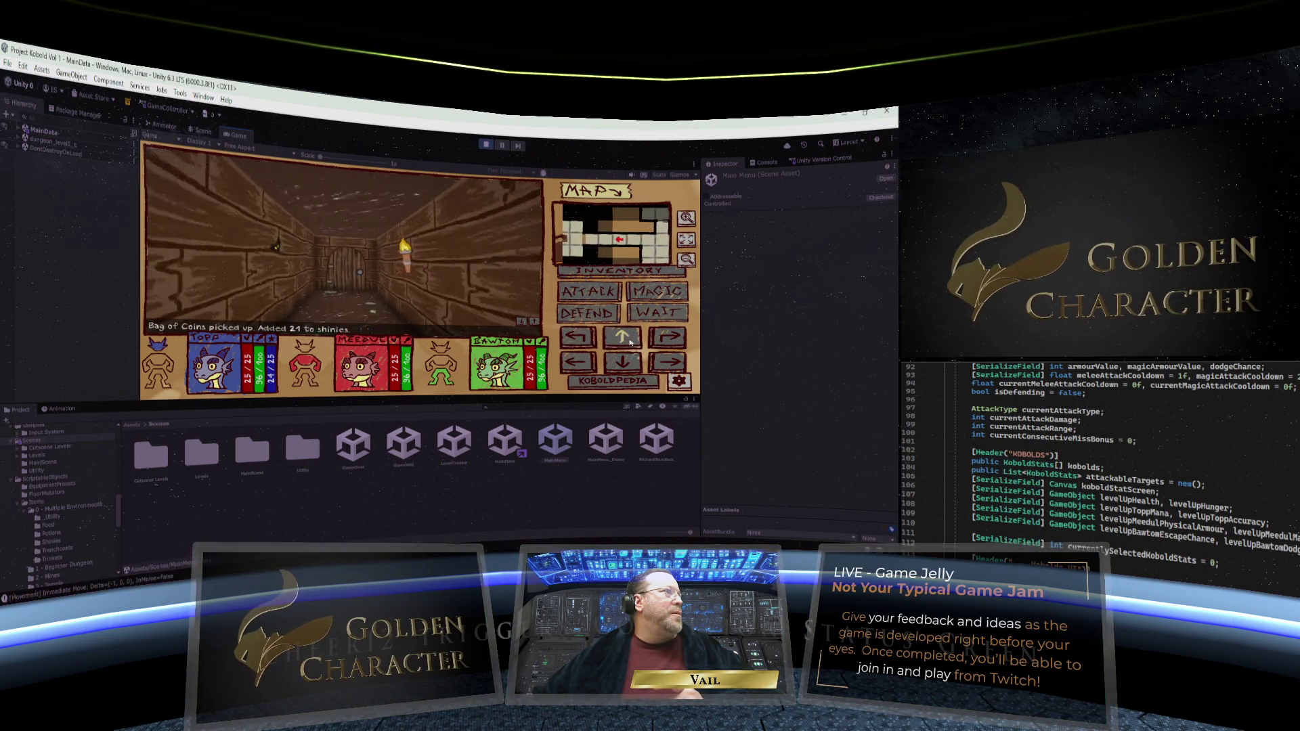
click(629, 340)
click(349, 291)
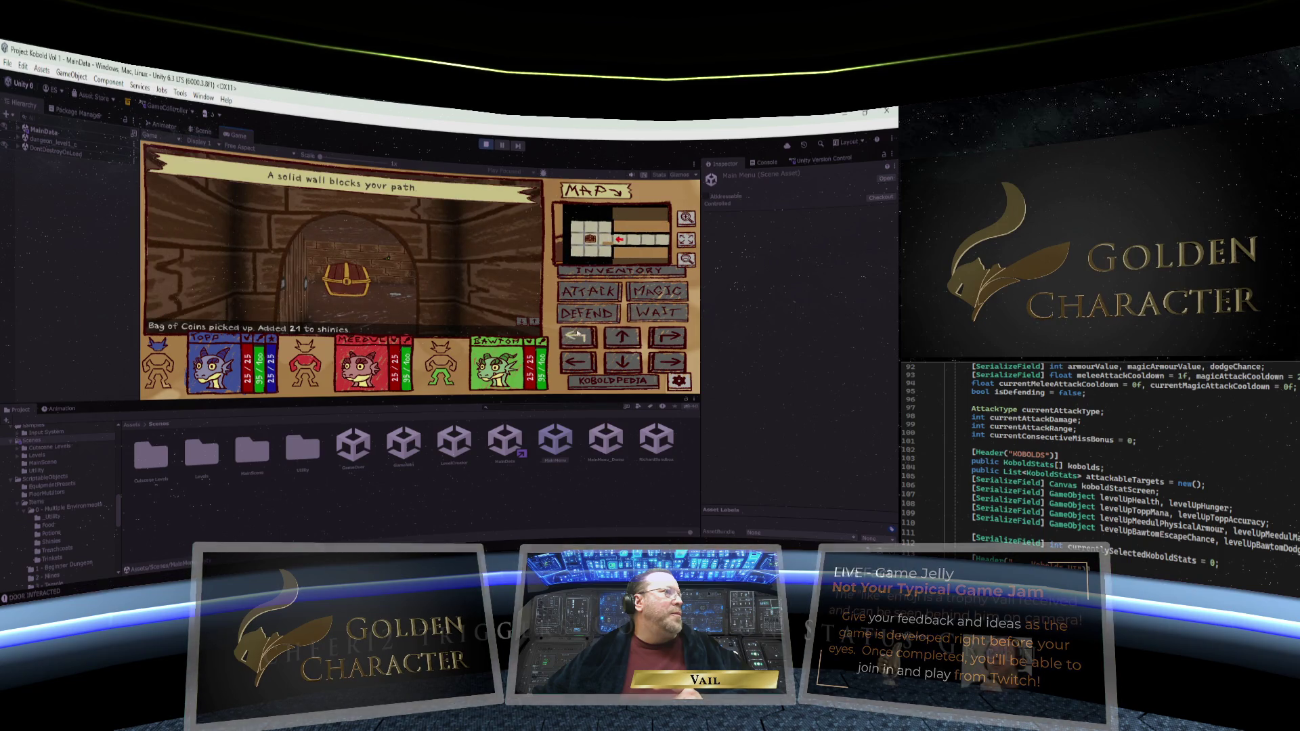
click(615, 339)
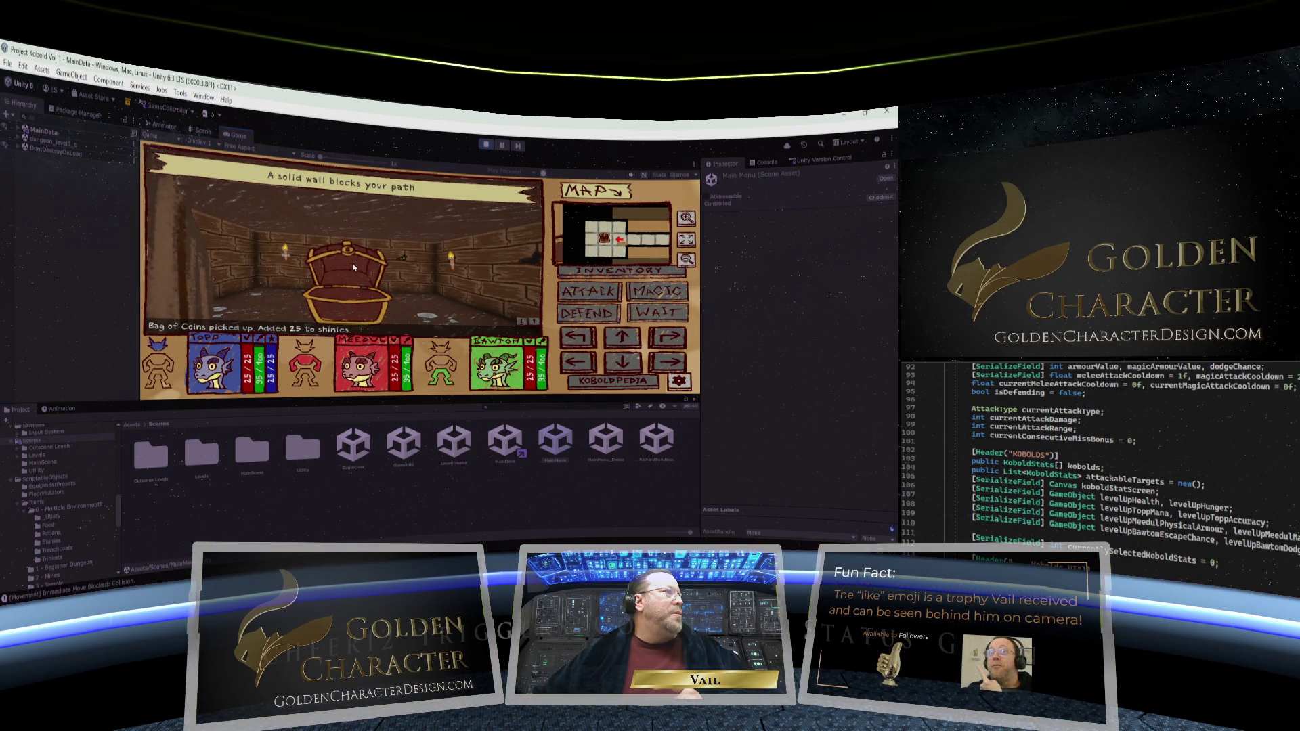
Head down the corridor, open the barred gate, and advance until a goblin confronts the party
click(670, 340)
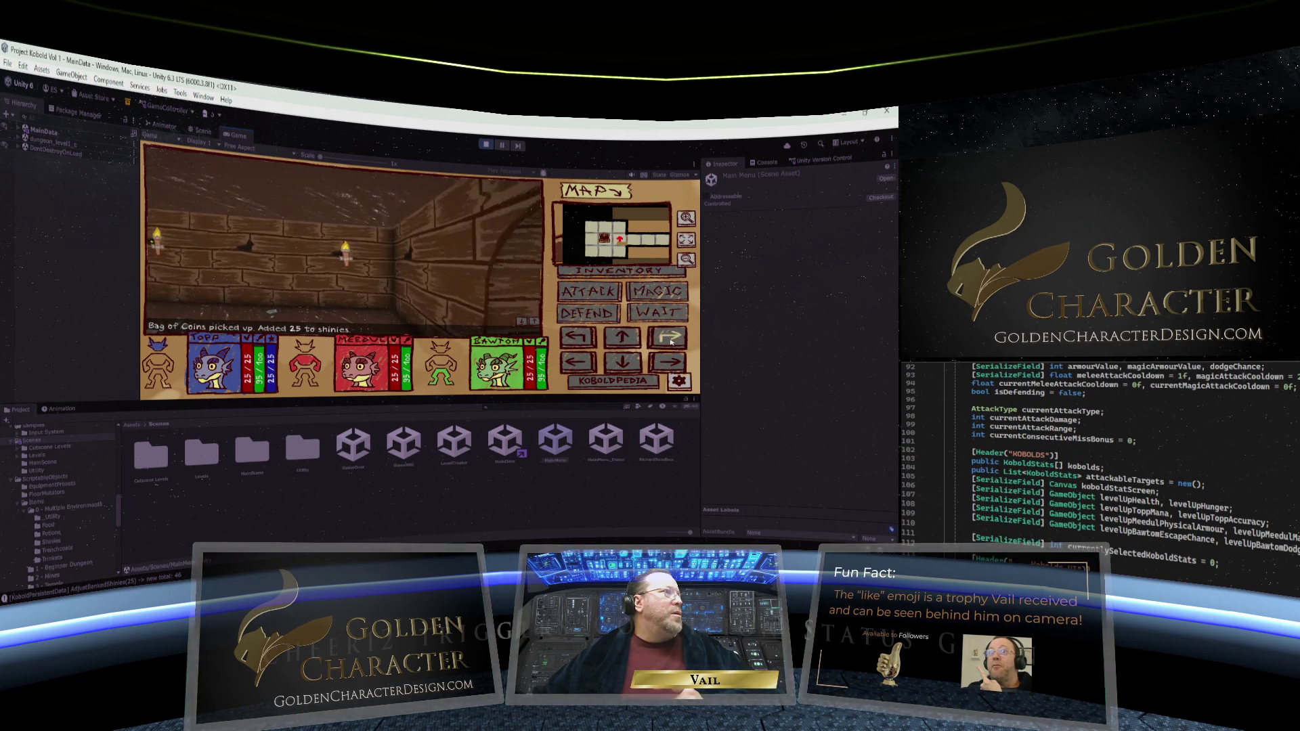
click(579, 343)
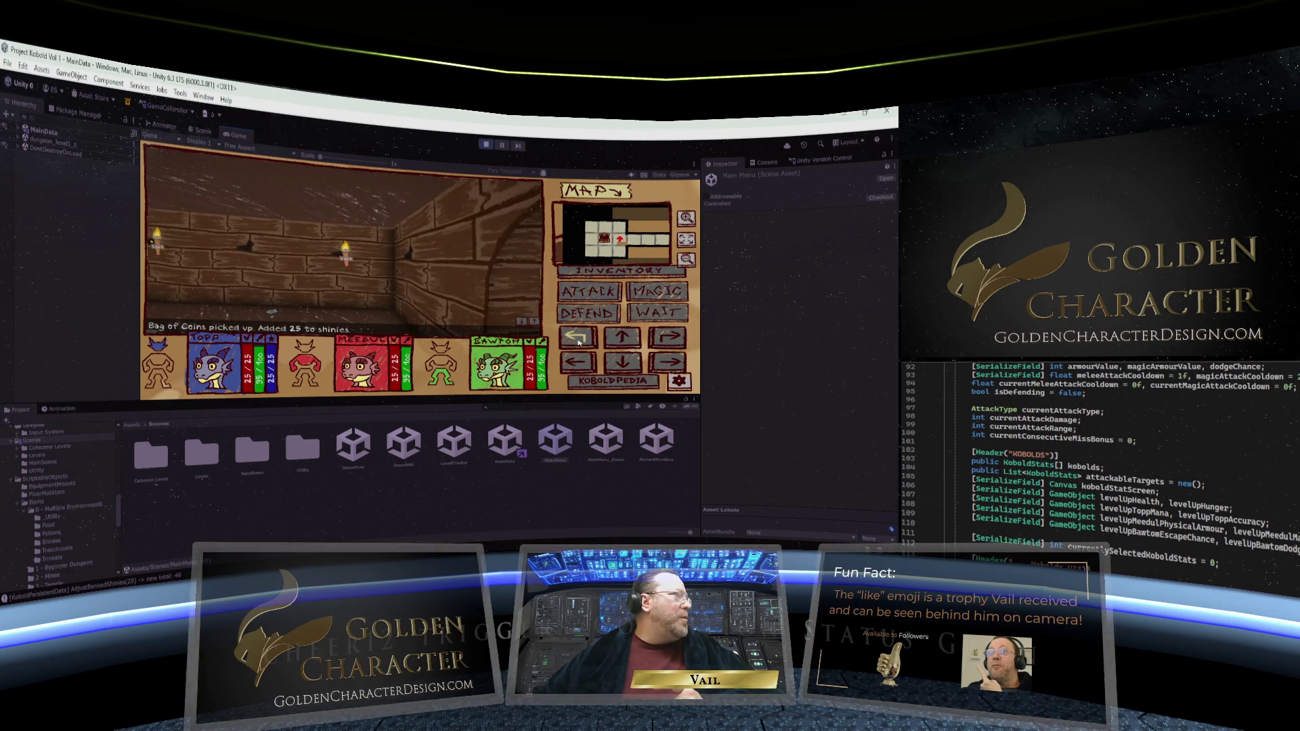
click(669, 340)
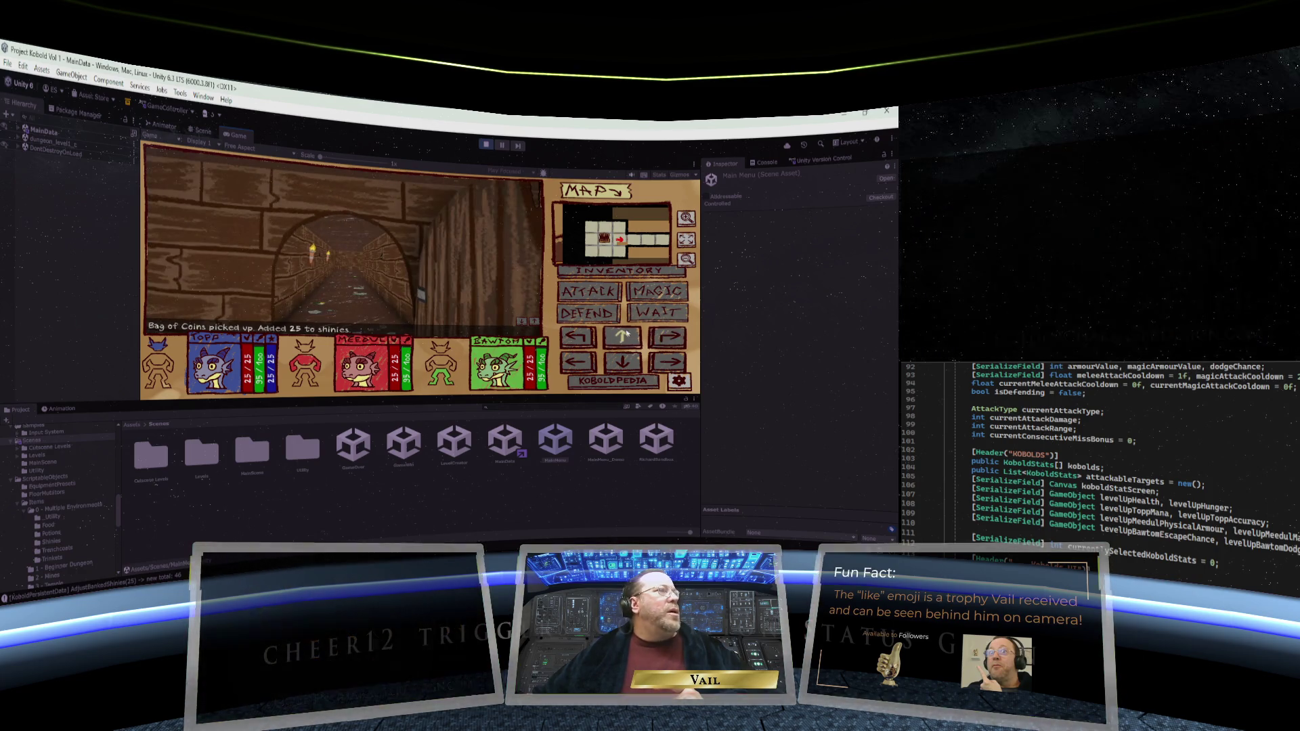
click(623, 336)
click(626, 334)
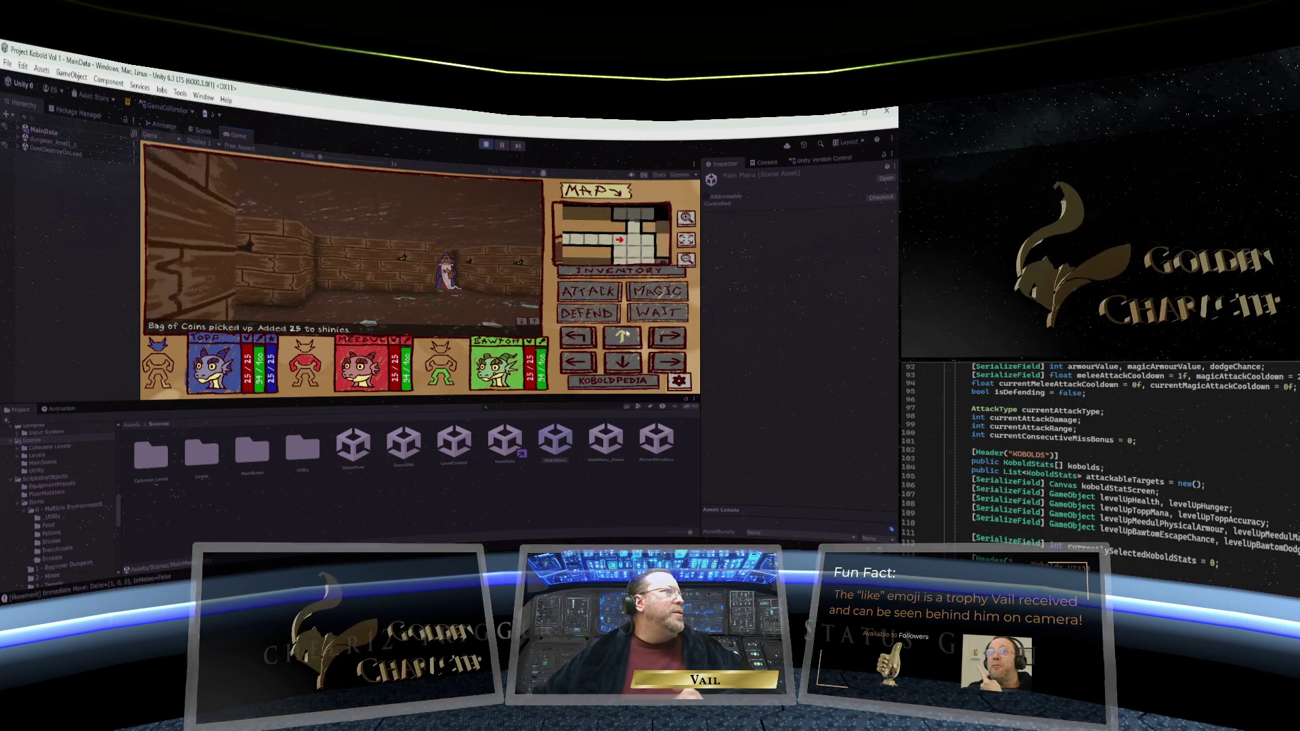
click(580, 338)
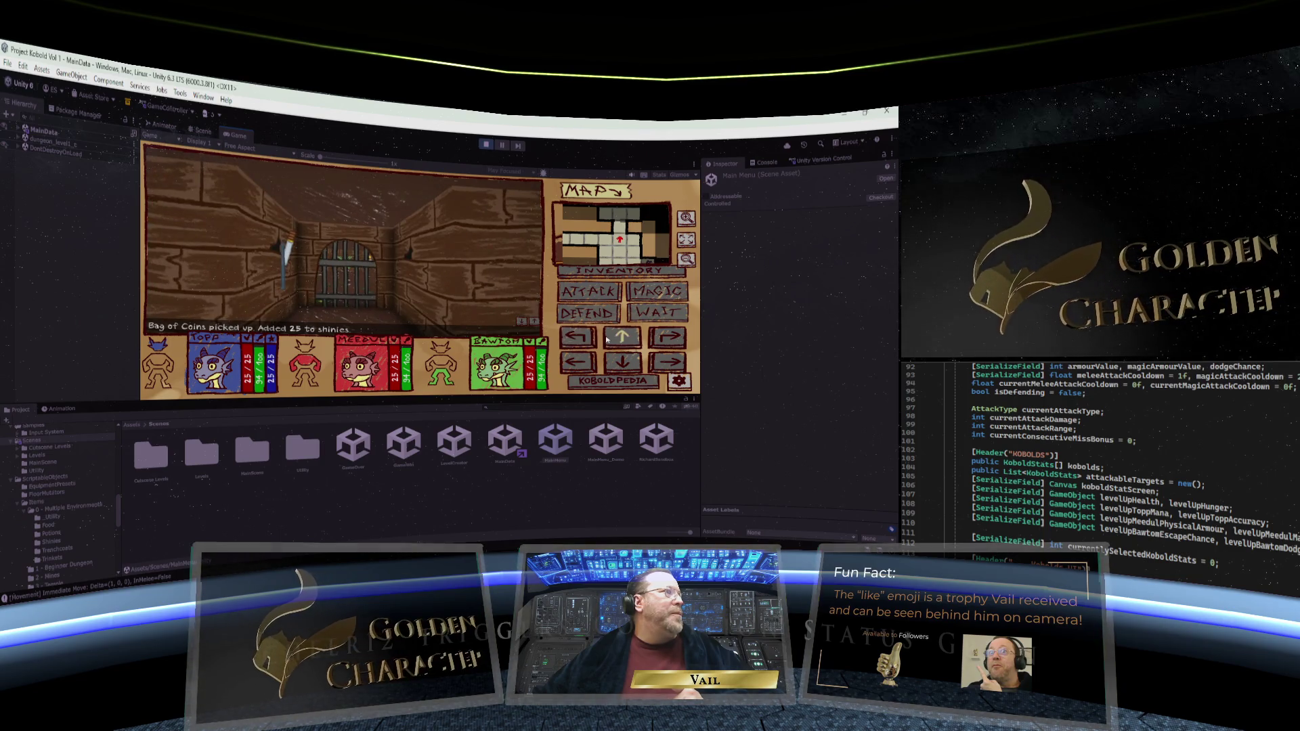
click(581, 338)
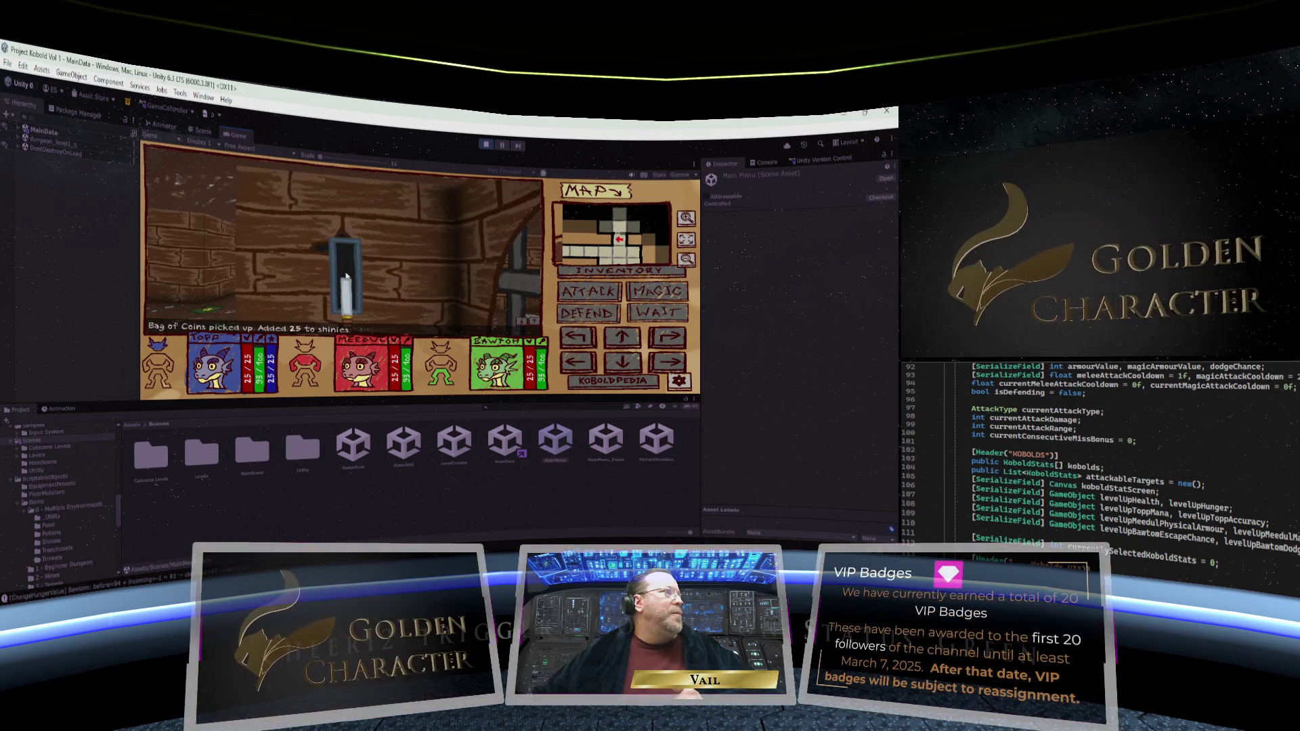
click(667, 336)
click(621, 336)
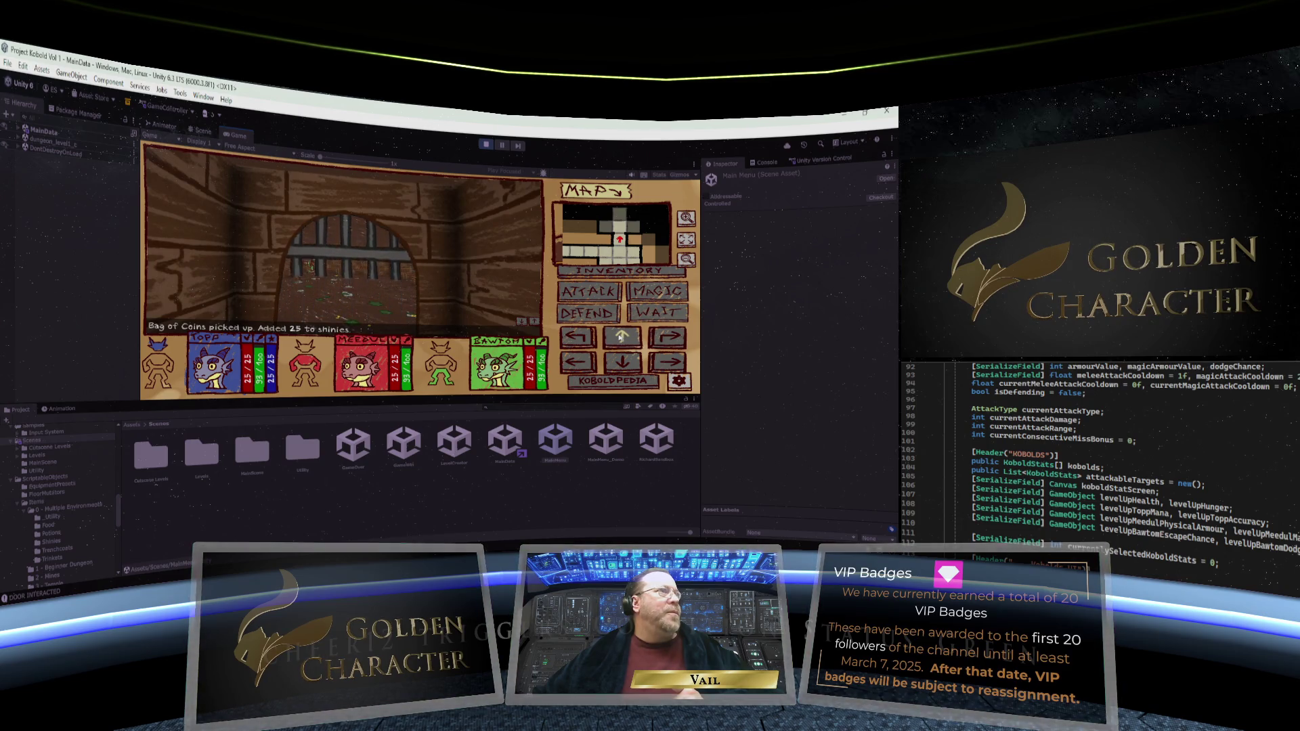
click(621, 336)
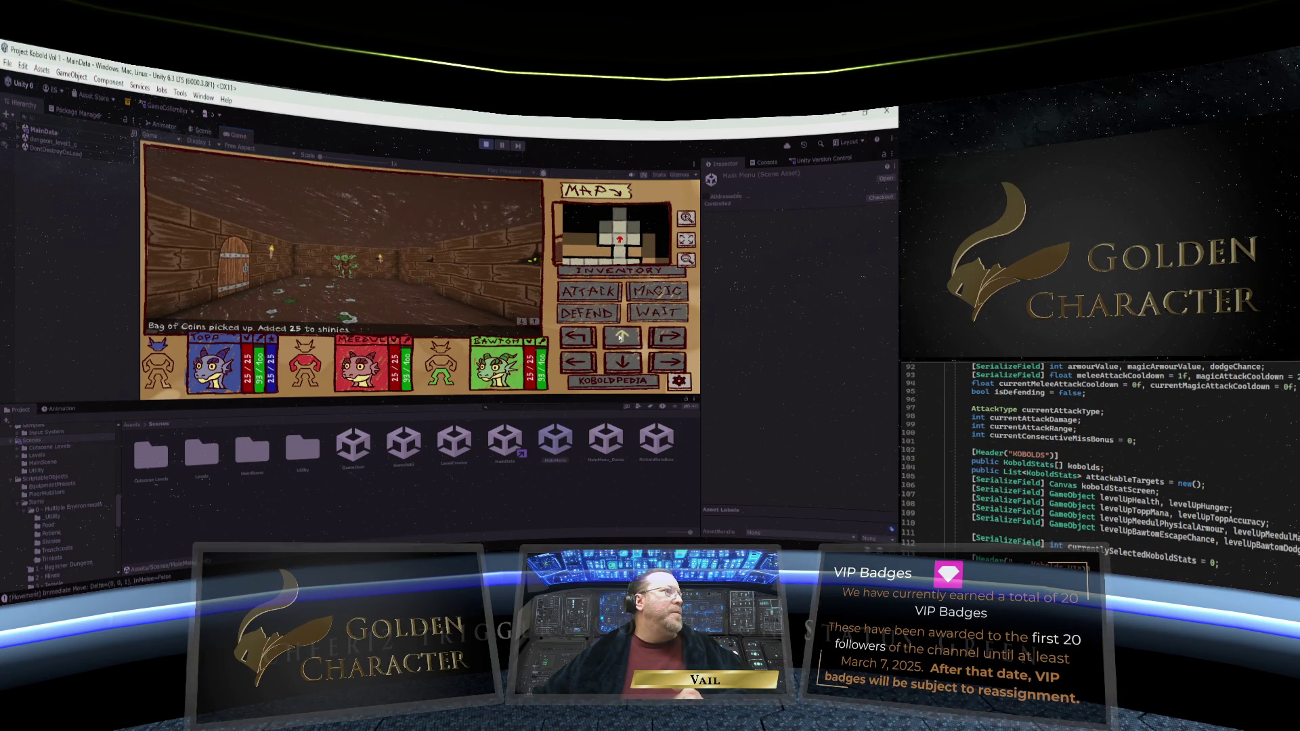
click(622, 335)
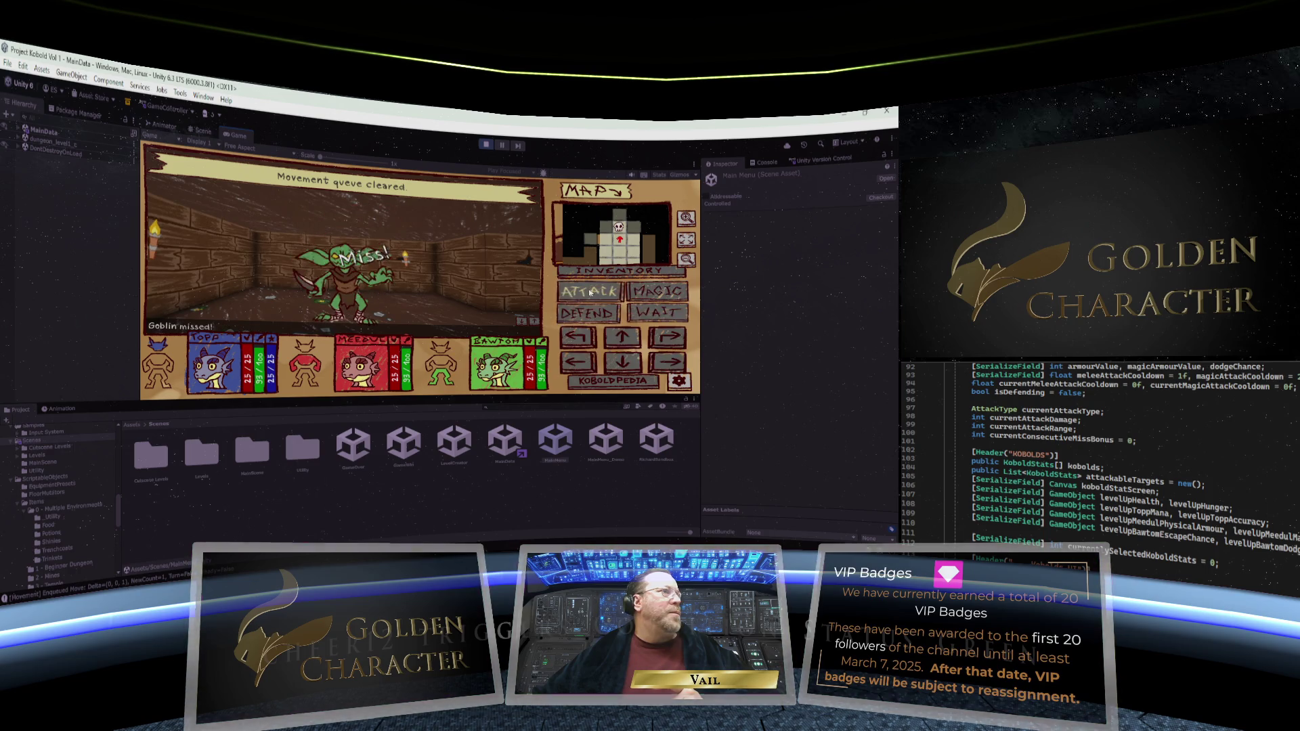
In the inventory, give the first kobold the Precise Axe and a helmet (armour 15), another the Brittle Bucket
click(589, 291)
click(619, 270)
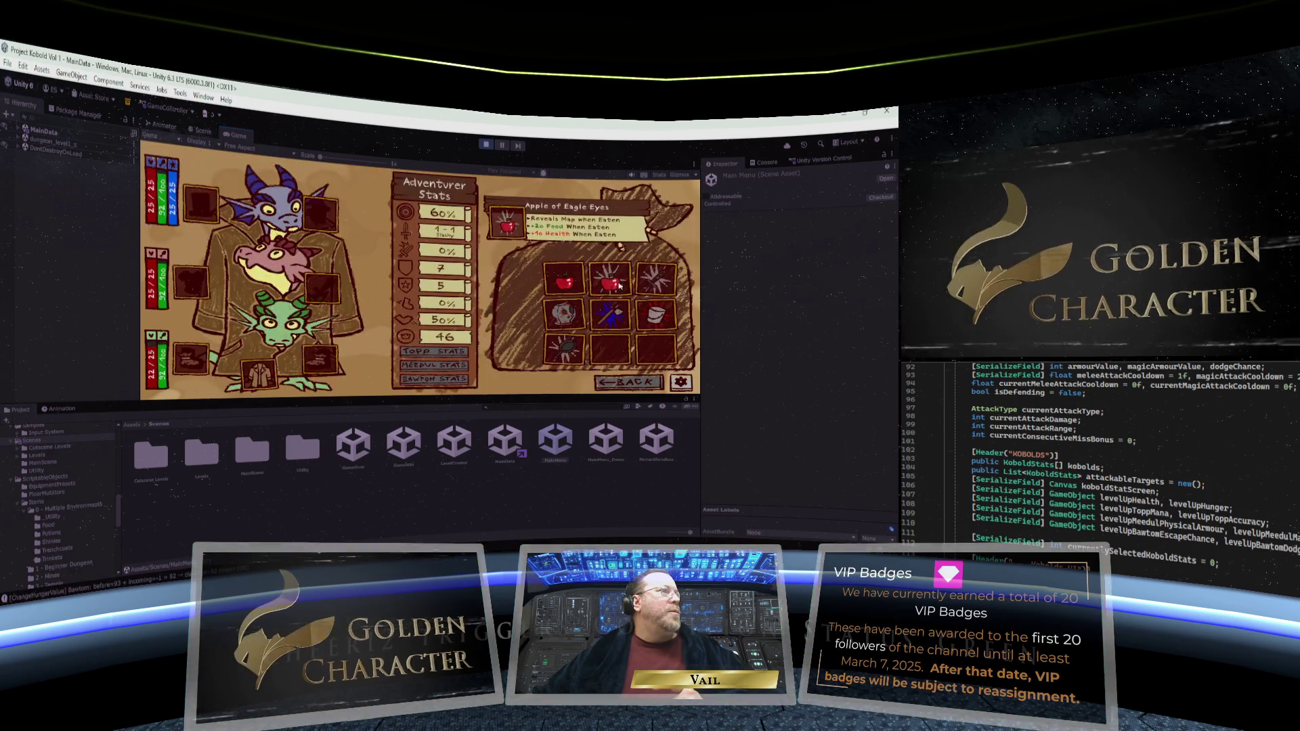
drag(615, 322, 330, 293)
drag(563, 313, 191, 281)
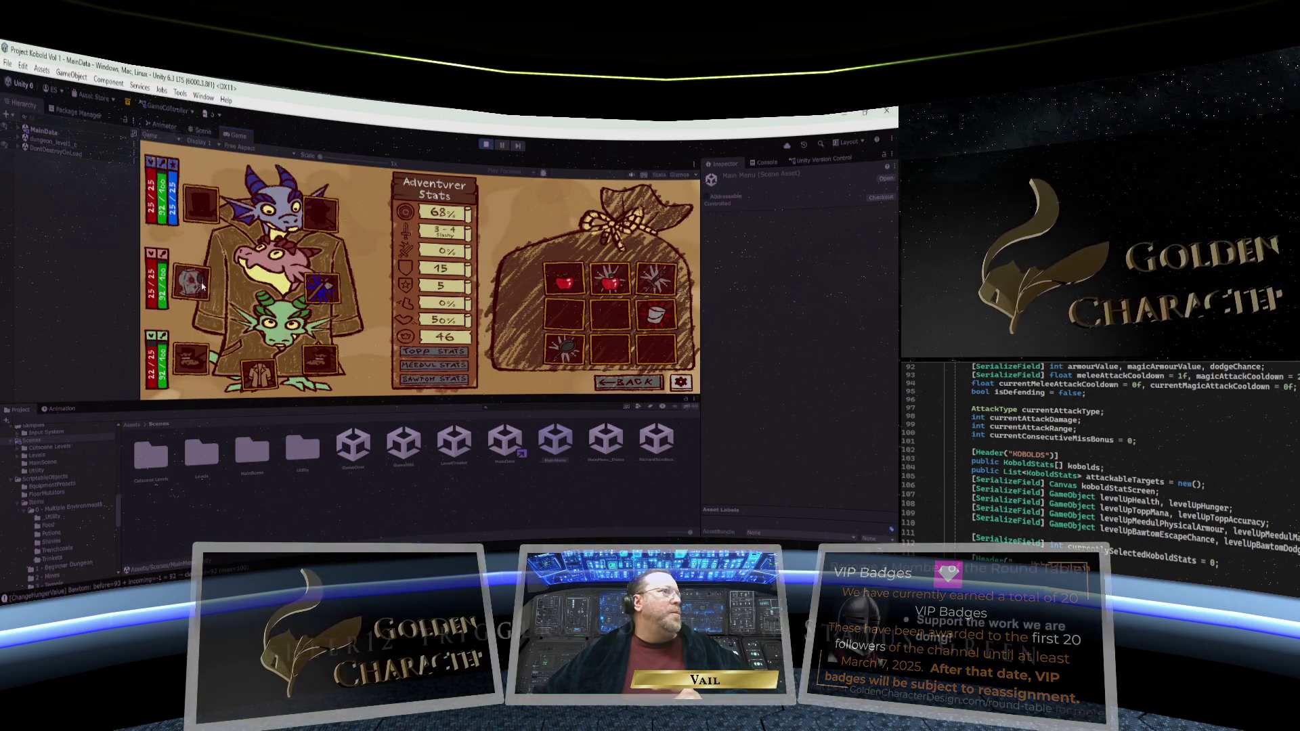
drag(634, 310, 324, 245)
drag(198, 212, 200, 207)
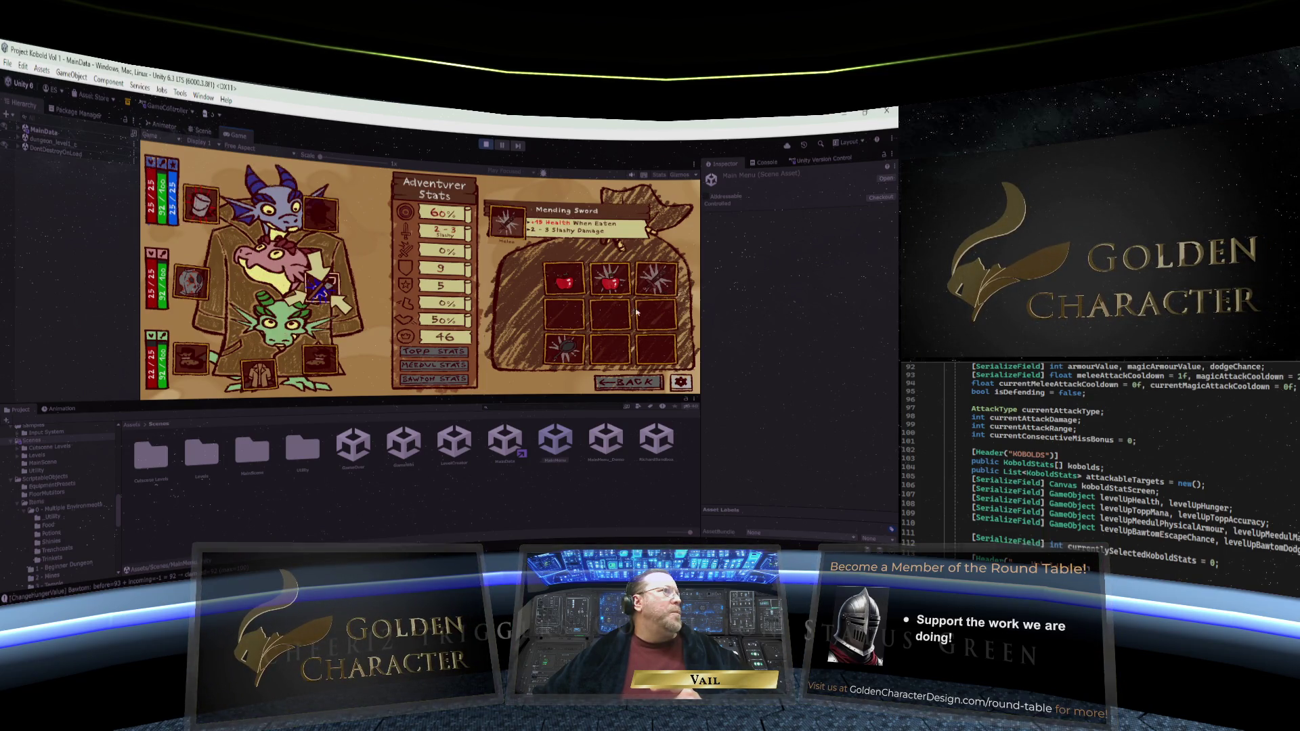
Leave the inventory and attack the goblin four times until it drops the Helmet of Growth
click(630, 383)
click(597, 291)
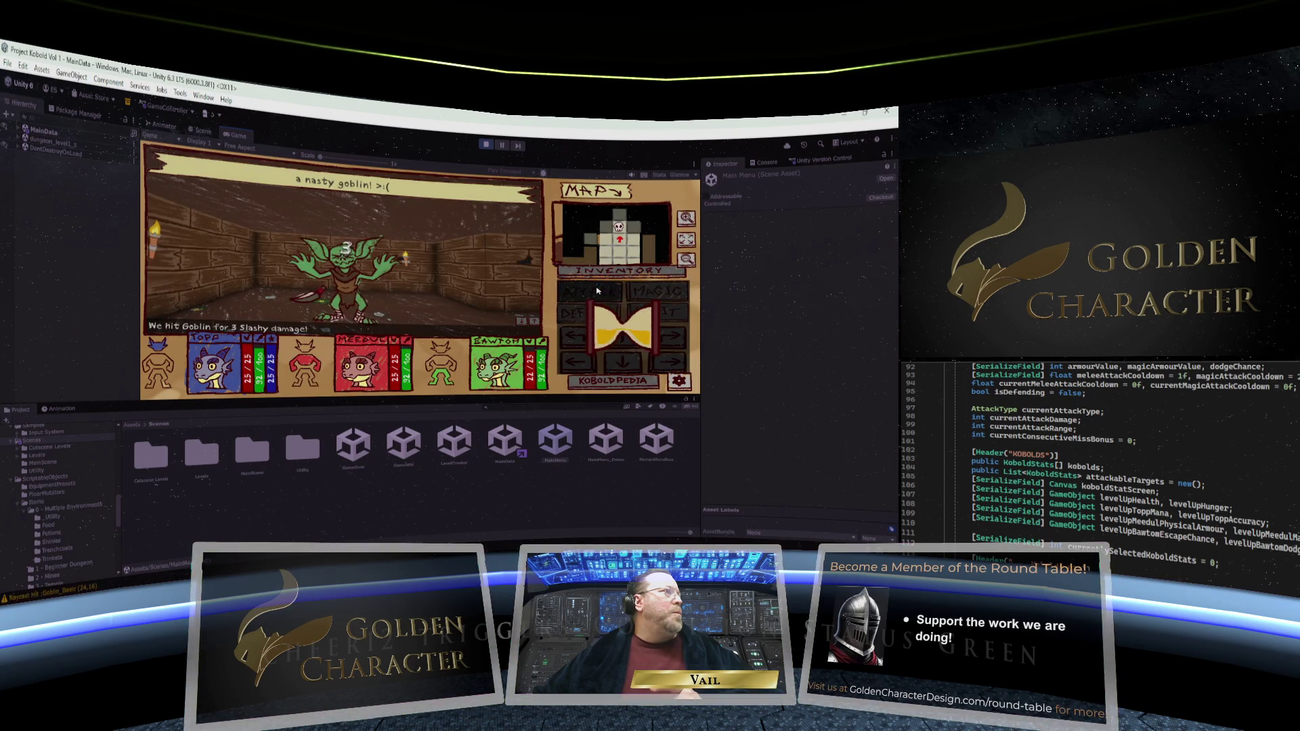
click(597, 291)
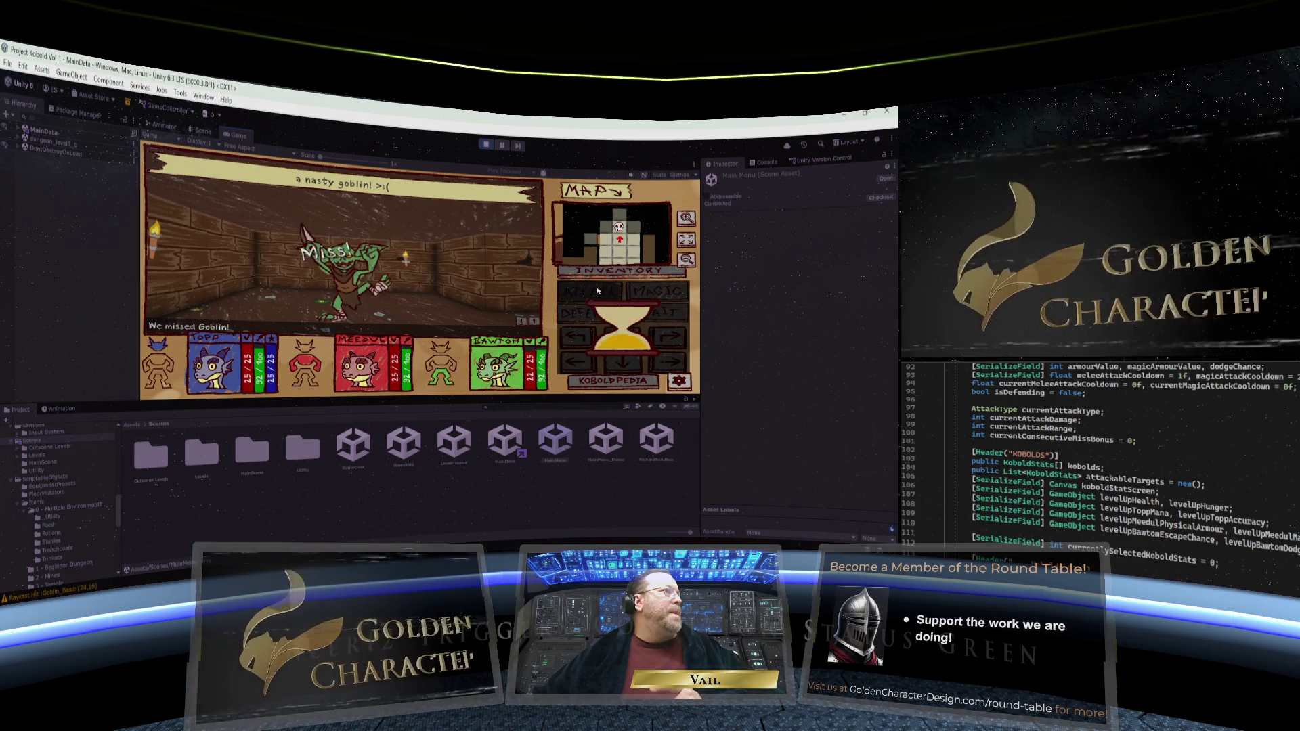
click(597, 291)
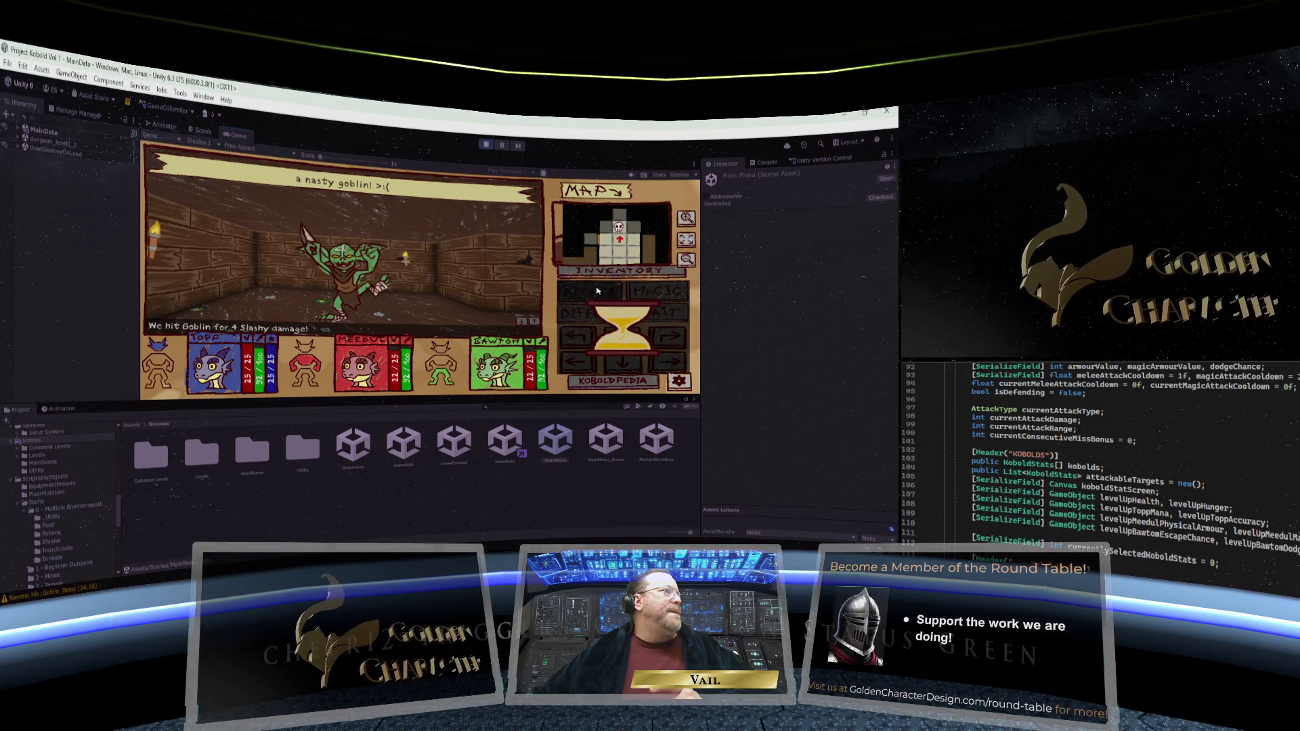
click(598, 291)
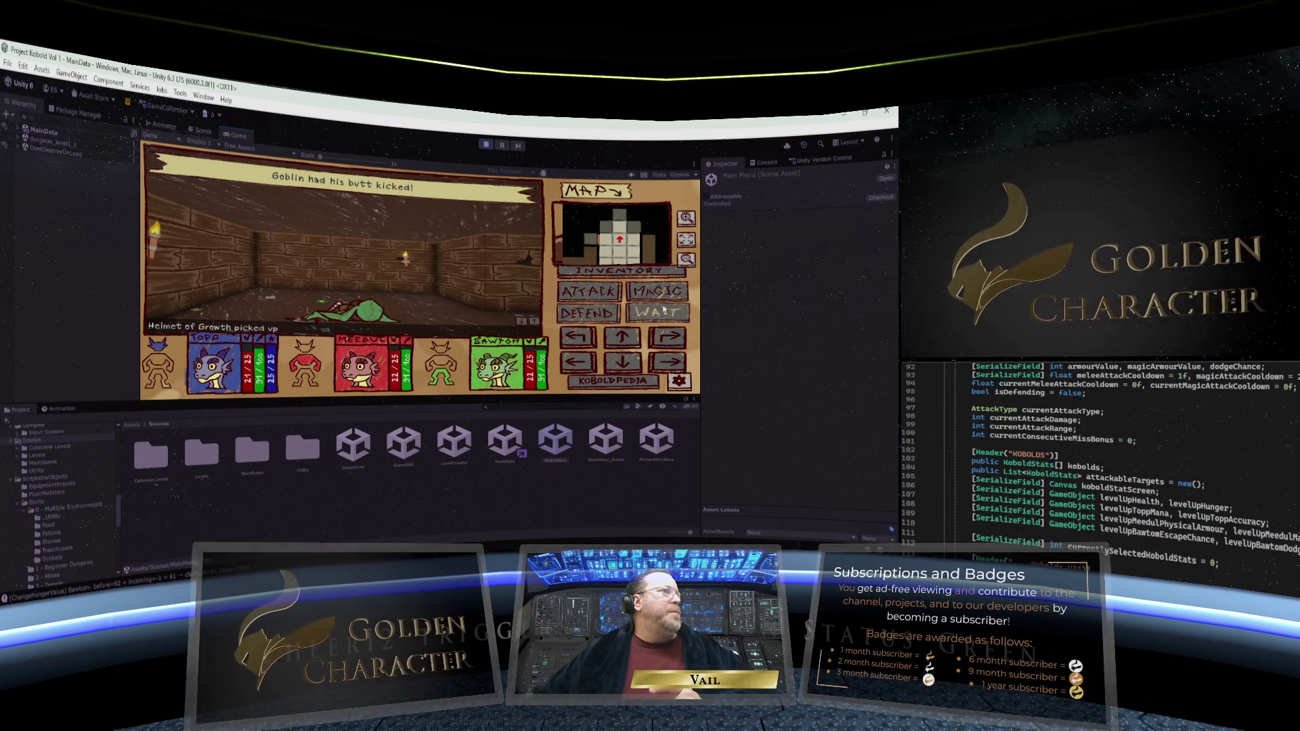
Walk past the defeated goblin down the long corridor, opening the door and passing the archway
click(635, 336)
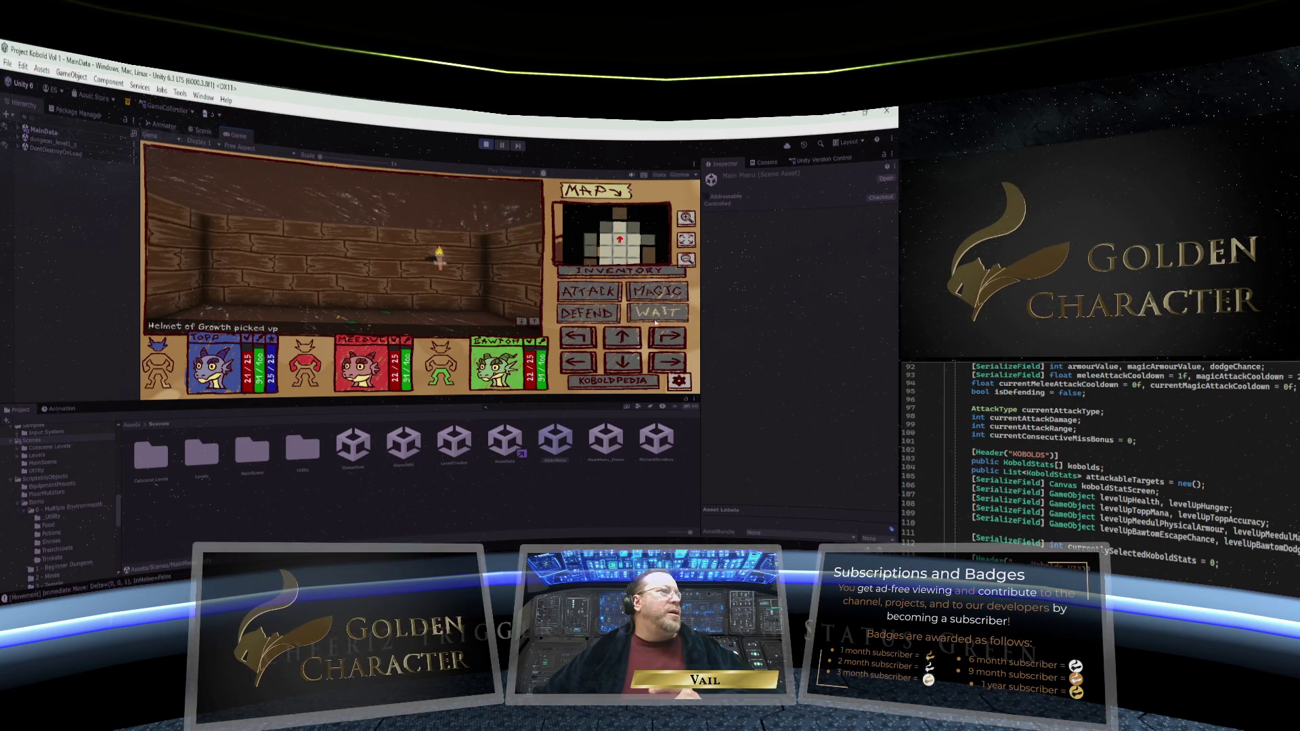
click(668, 338)
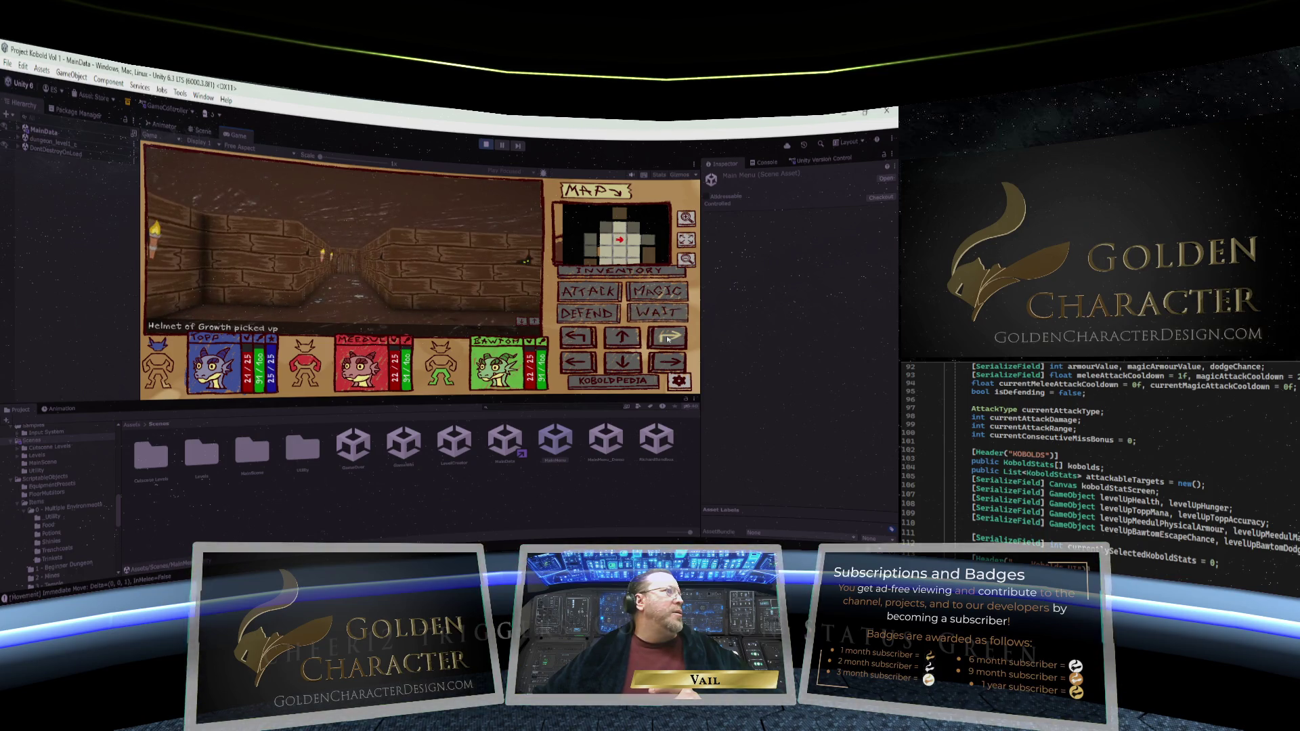
click(664, 335)
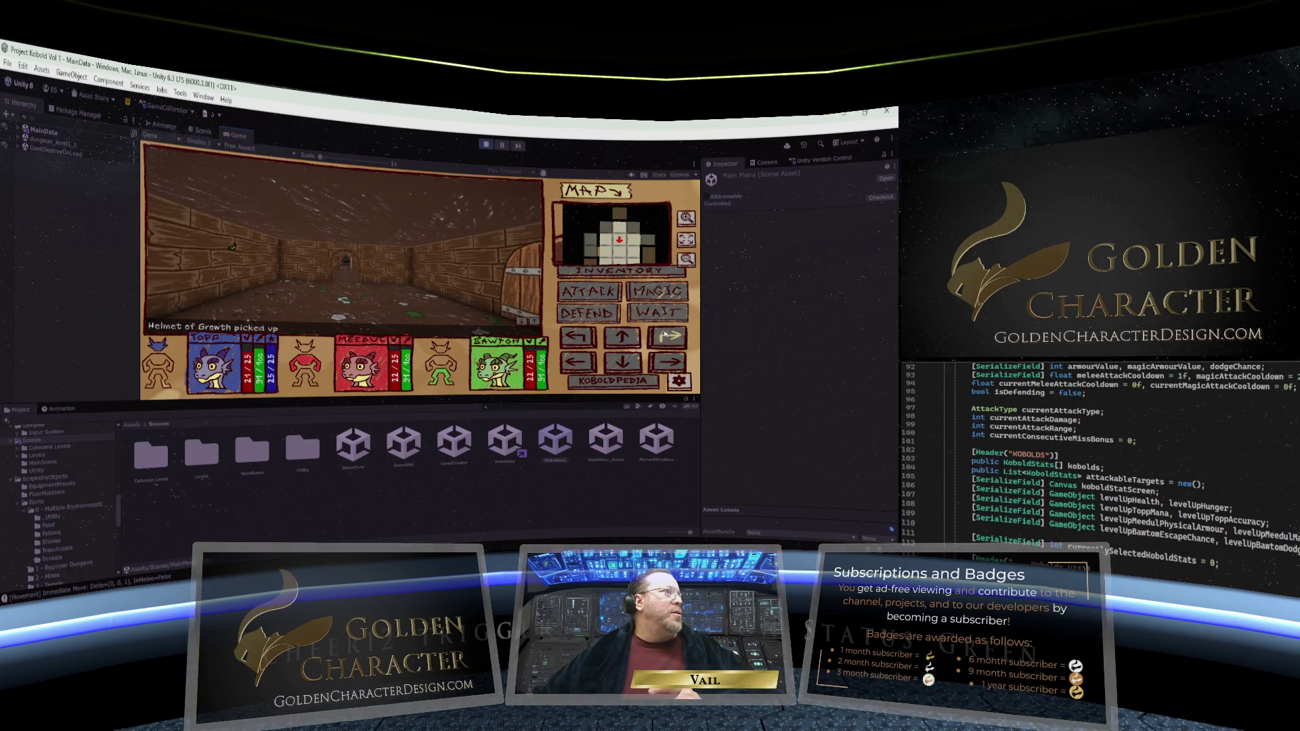
click(579, 335)
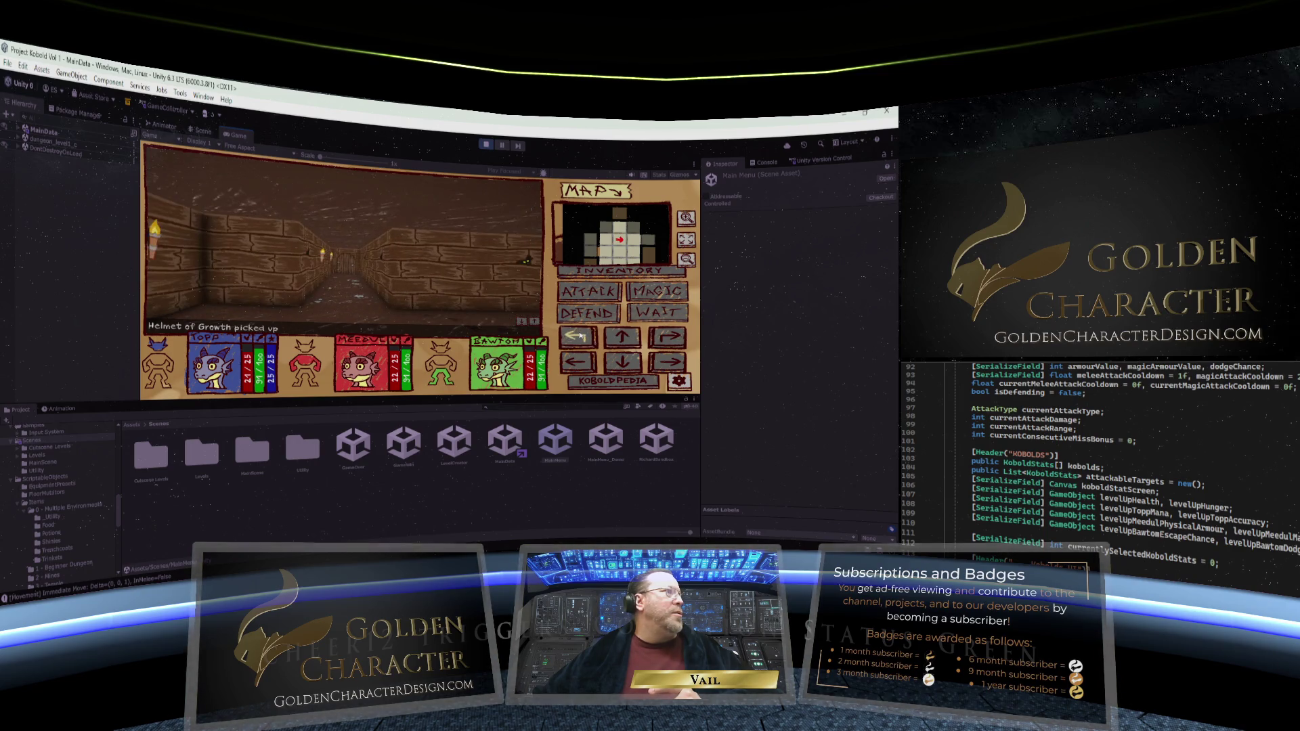
click(626, 333)
click(626, 333)
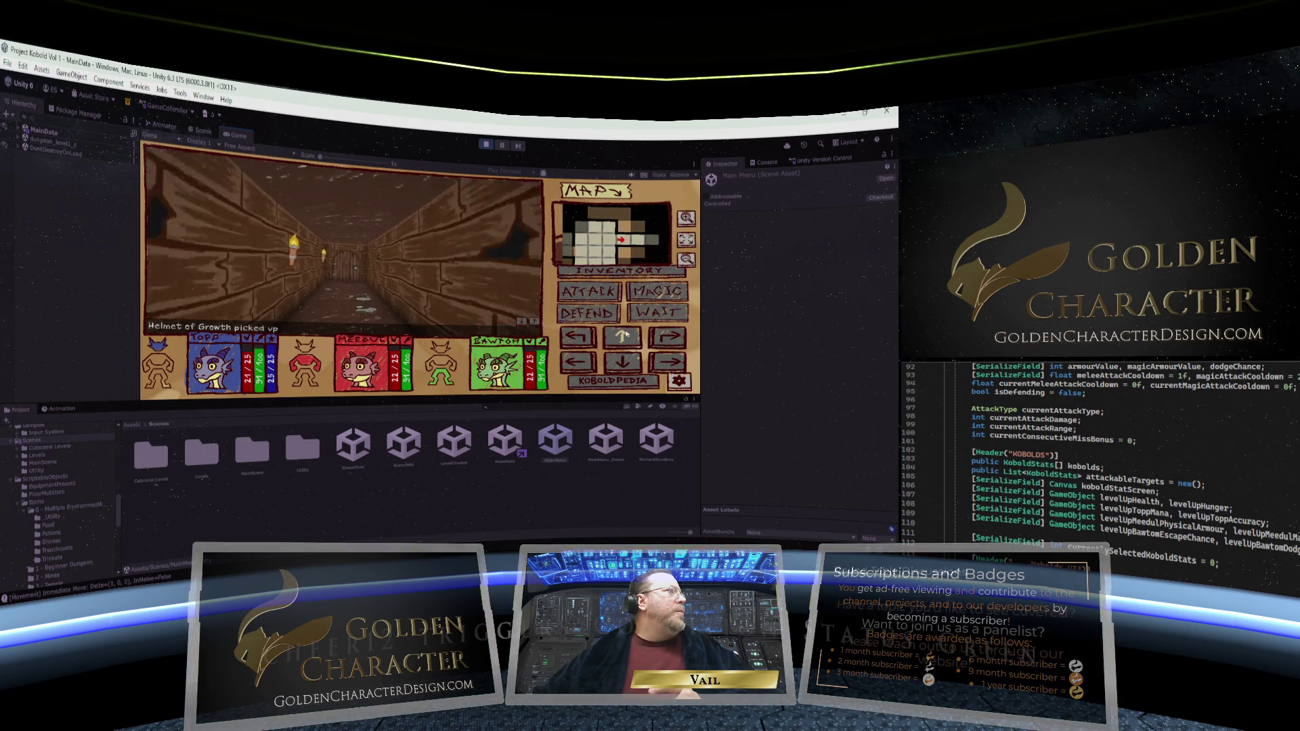
click(625, 333)
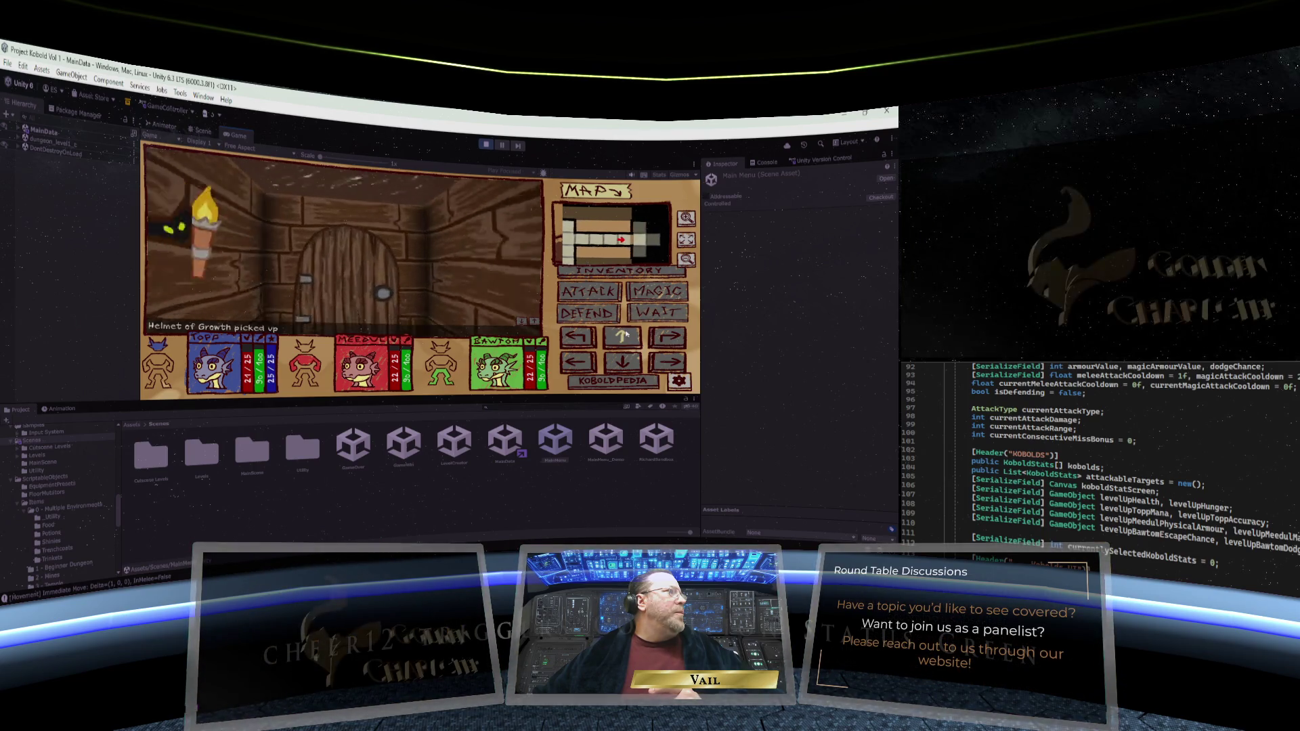
click(622, 337)
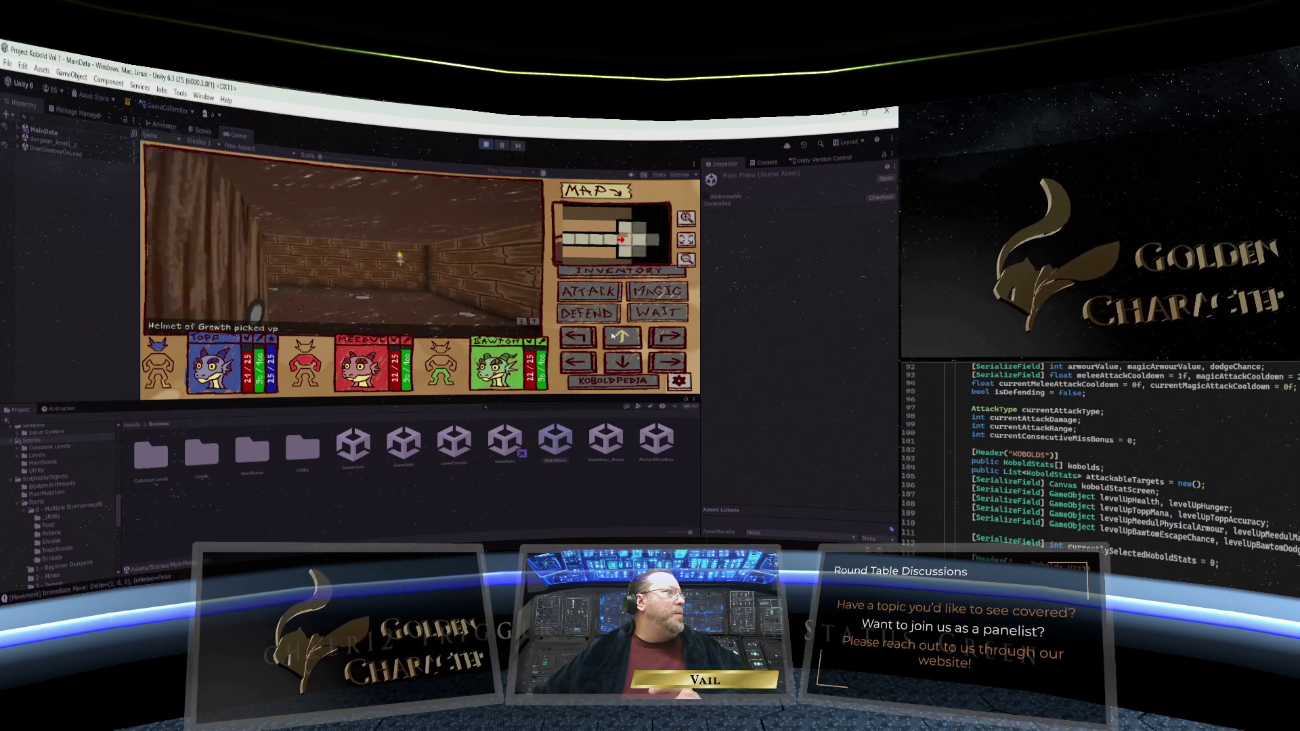
click(670, 338)
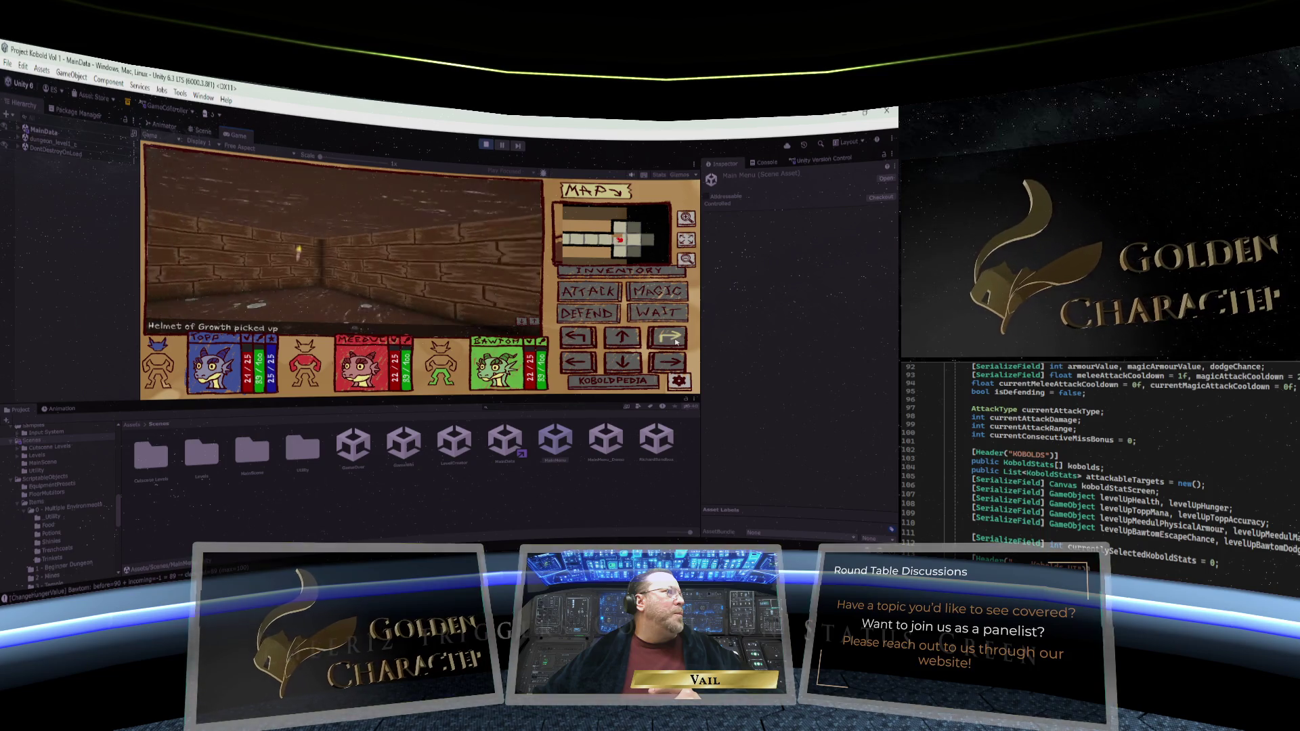
Follow the corridor through the door and past the chests into the torch-lit room
click(580, 337)
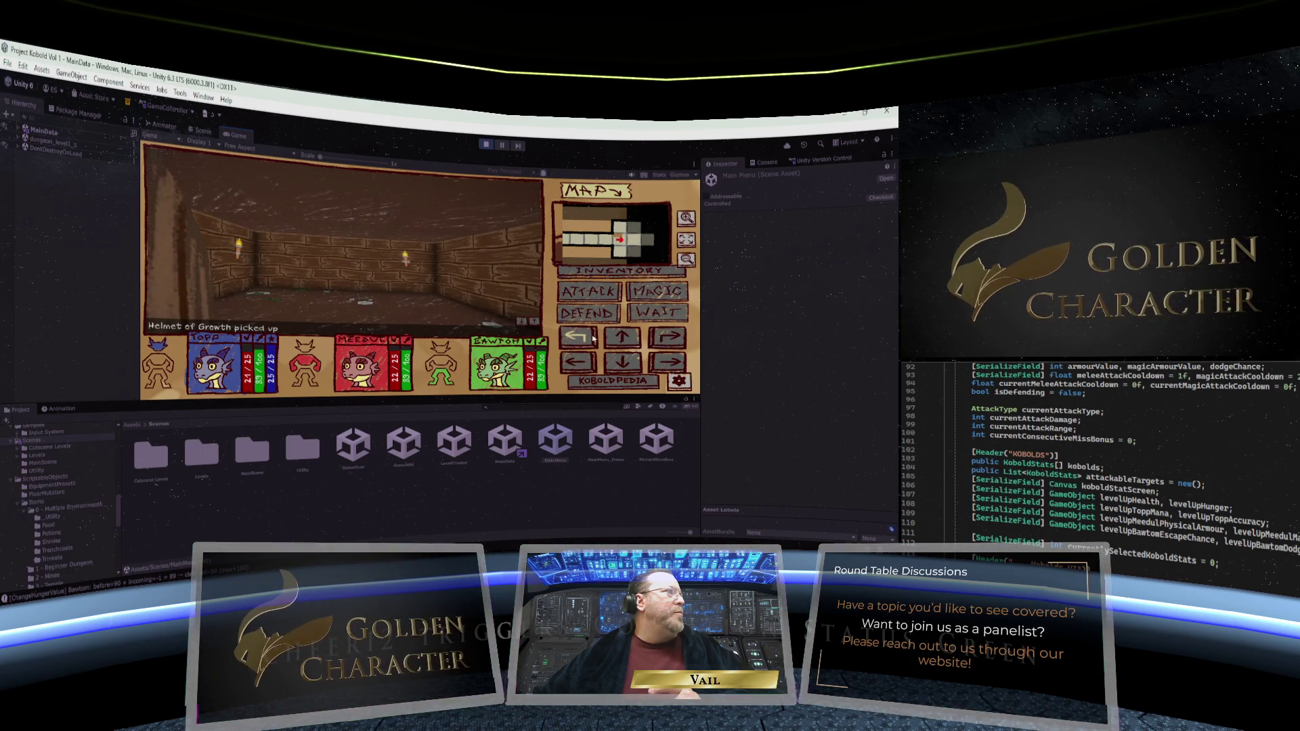
click(622, 337)
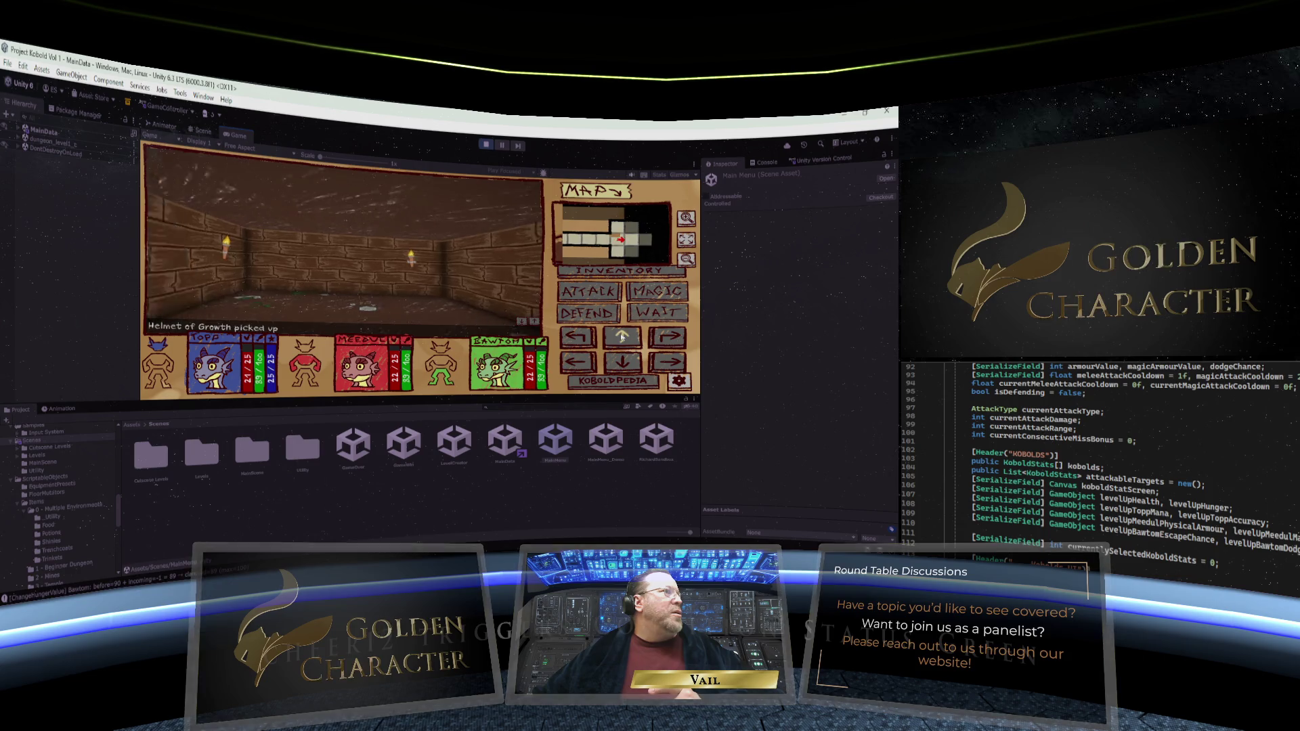
click(586, 337)
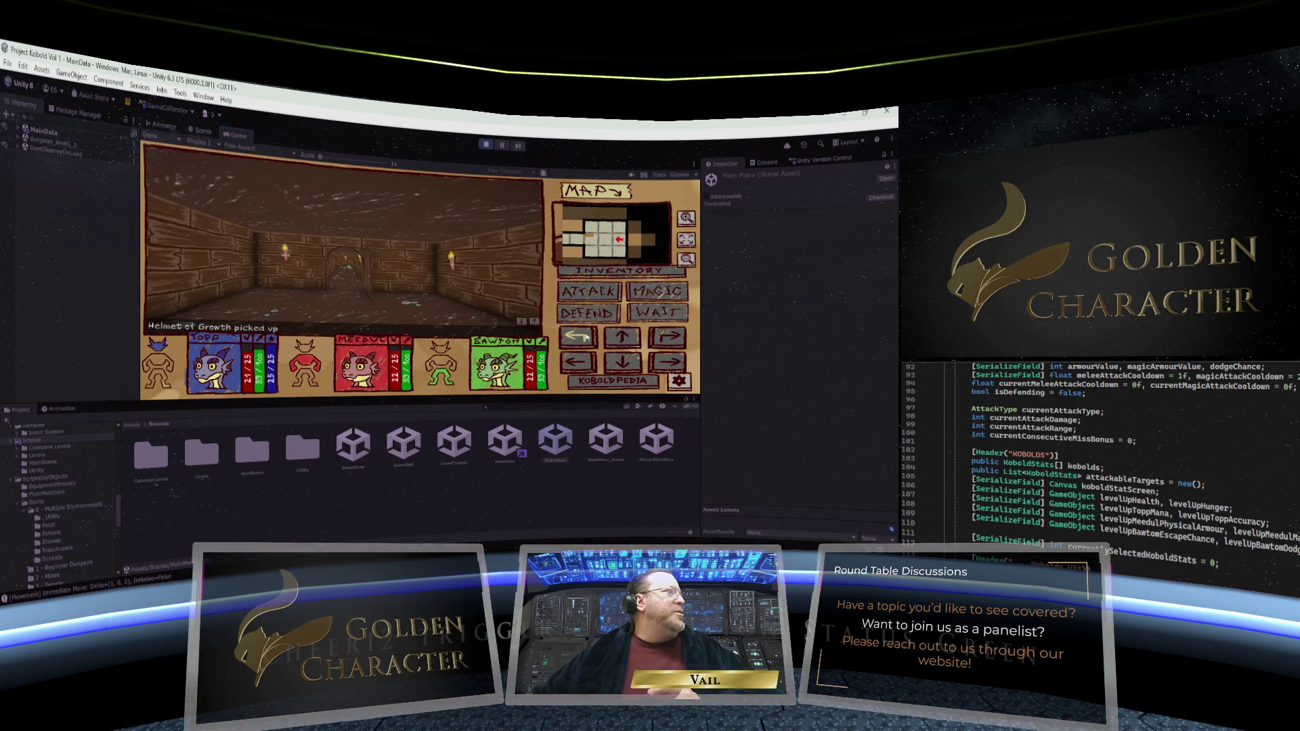
click(634, 337)
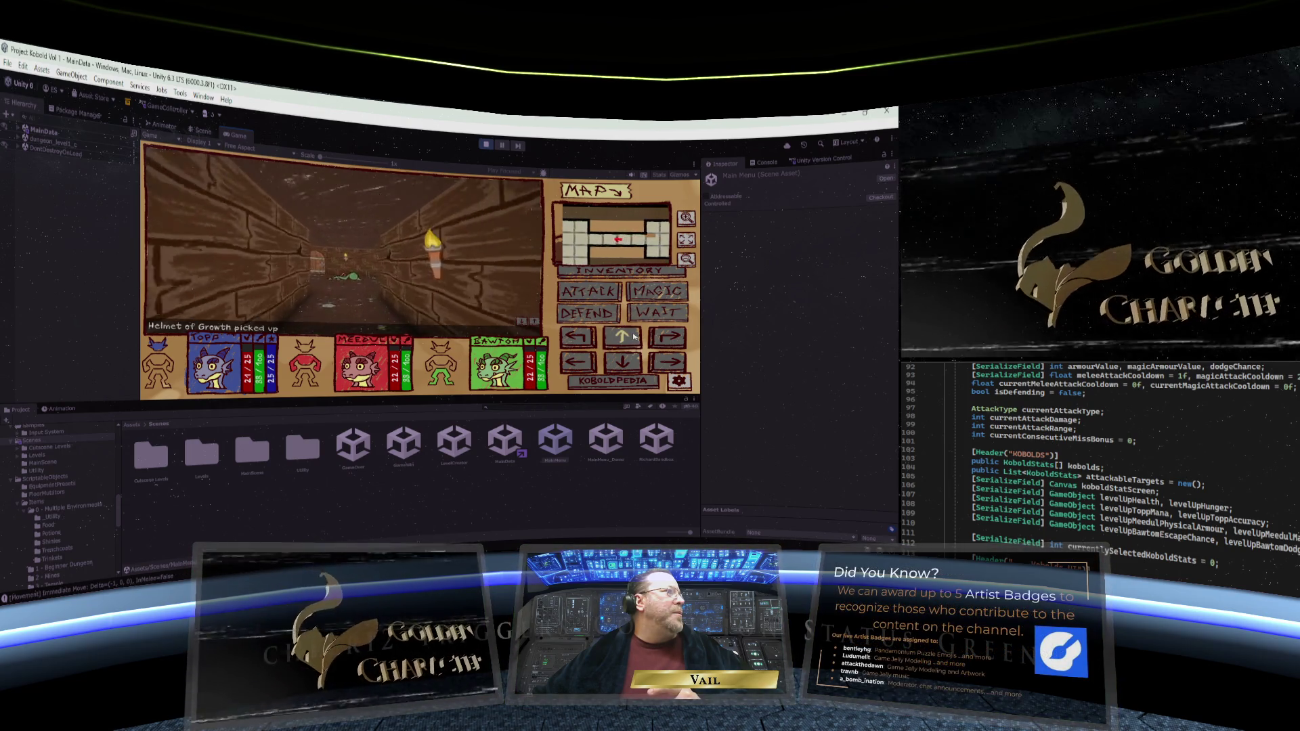
click(633, 336)
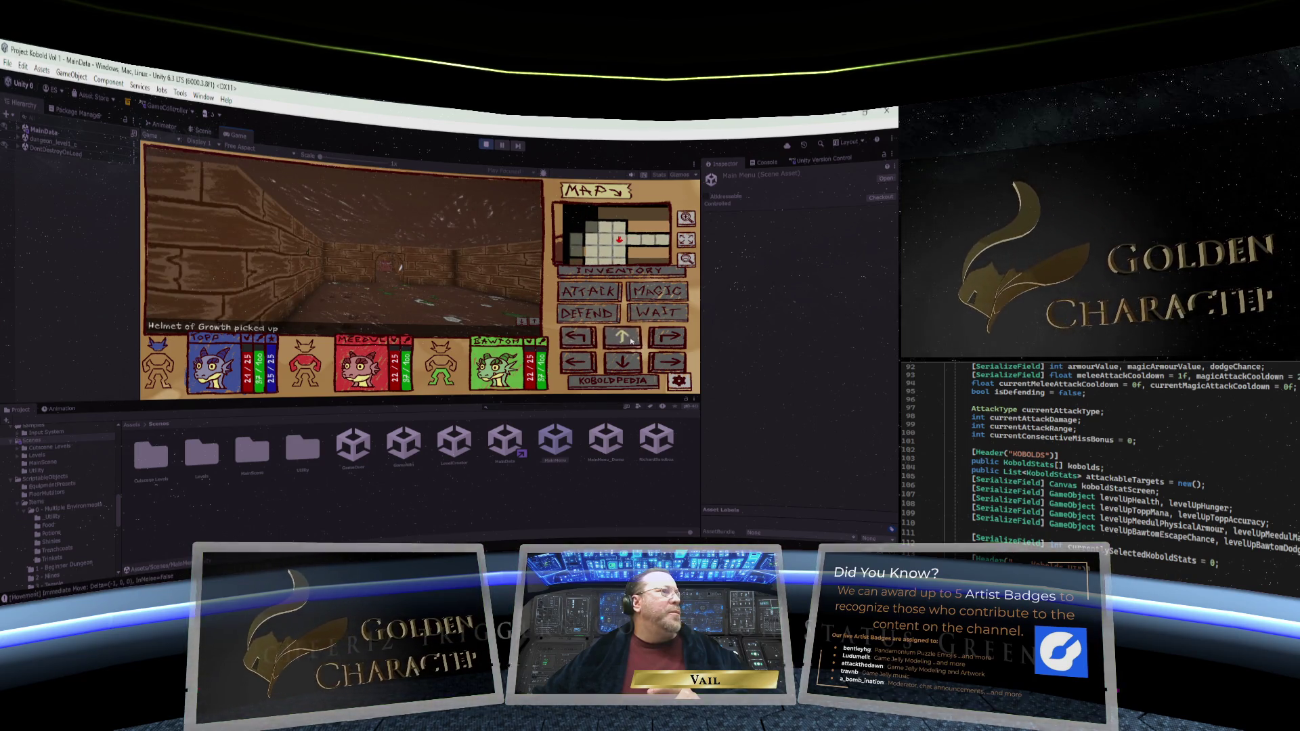
click(630, 340)
click(624, 339)
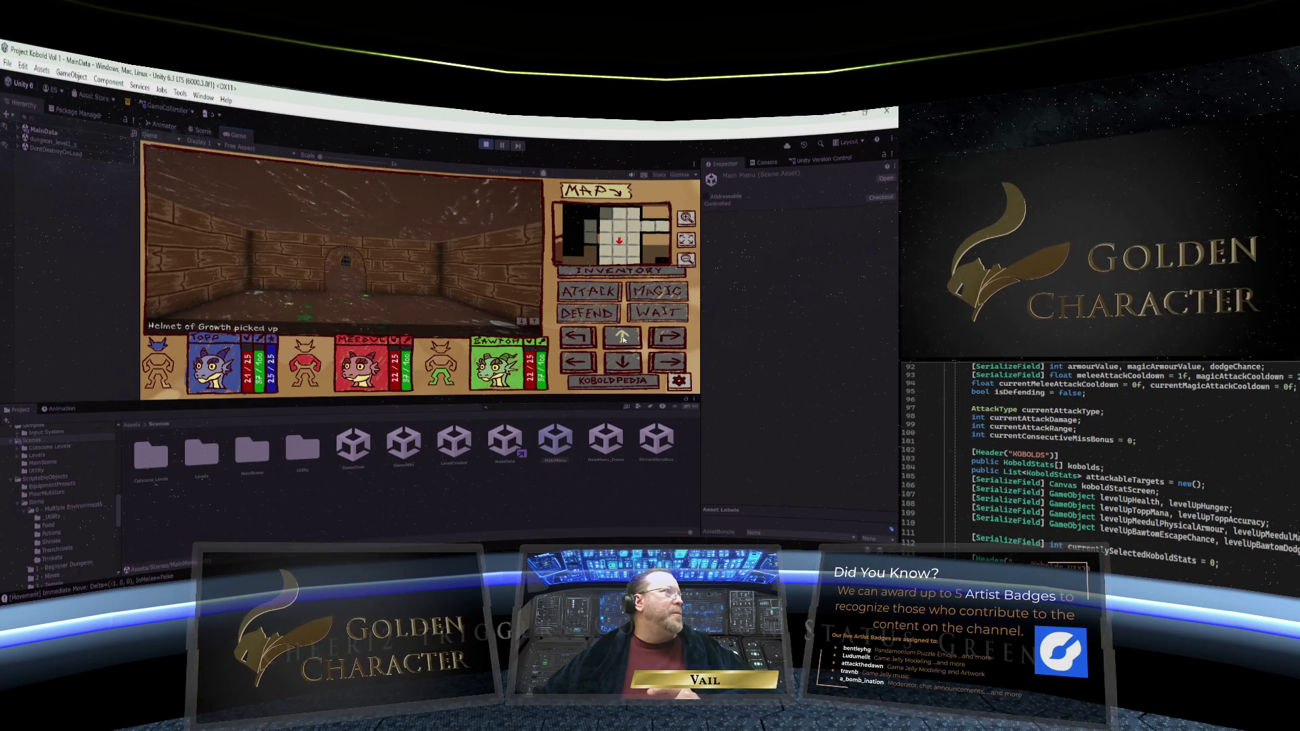
click(623, 339)
click(623, 338)
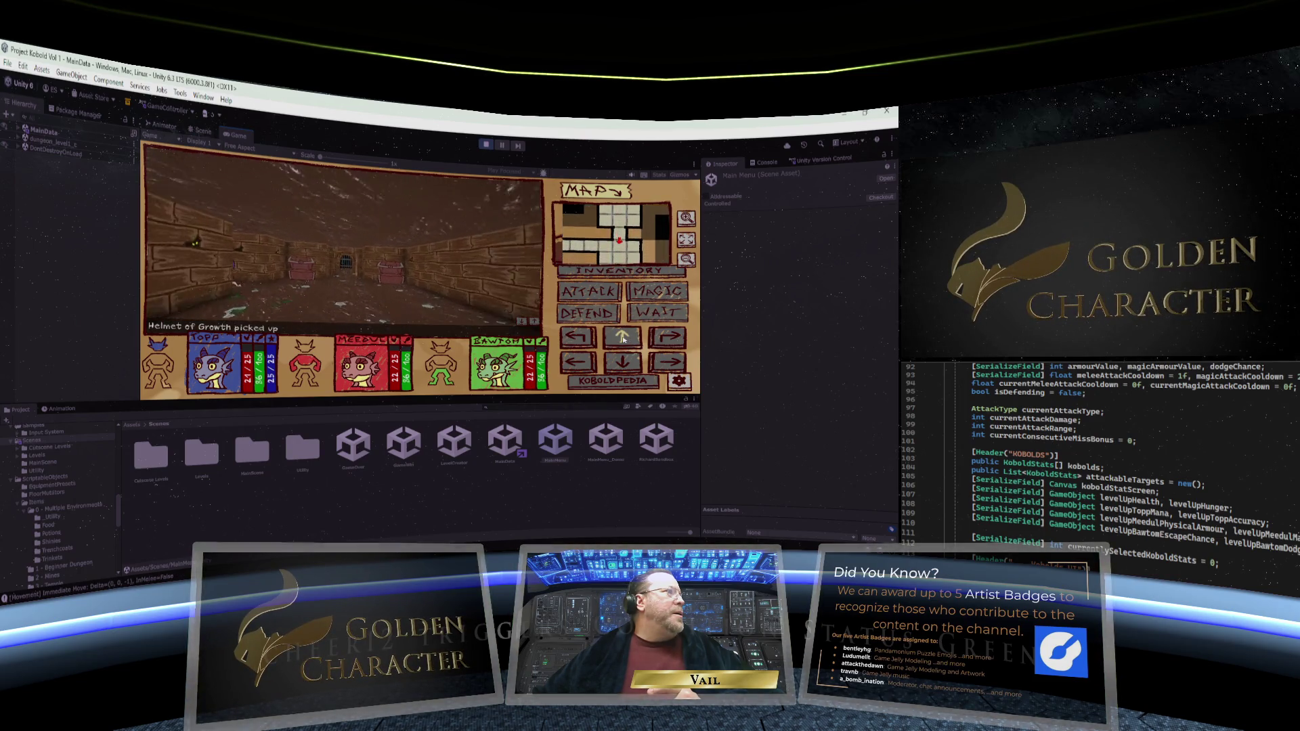
click(623, 338)
click(623, 338)
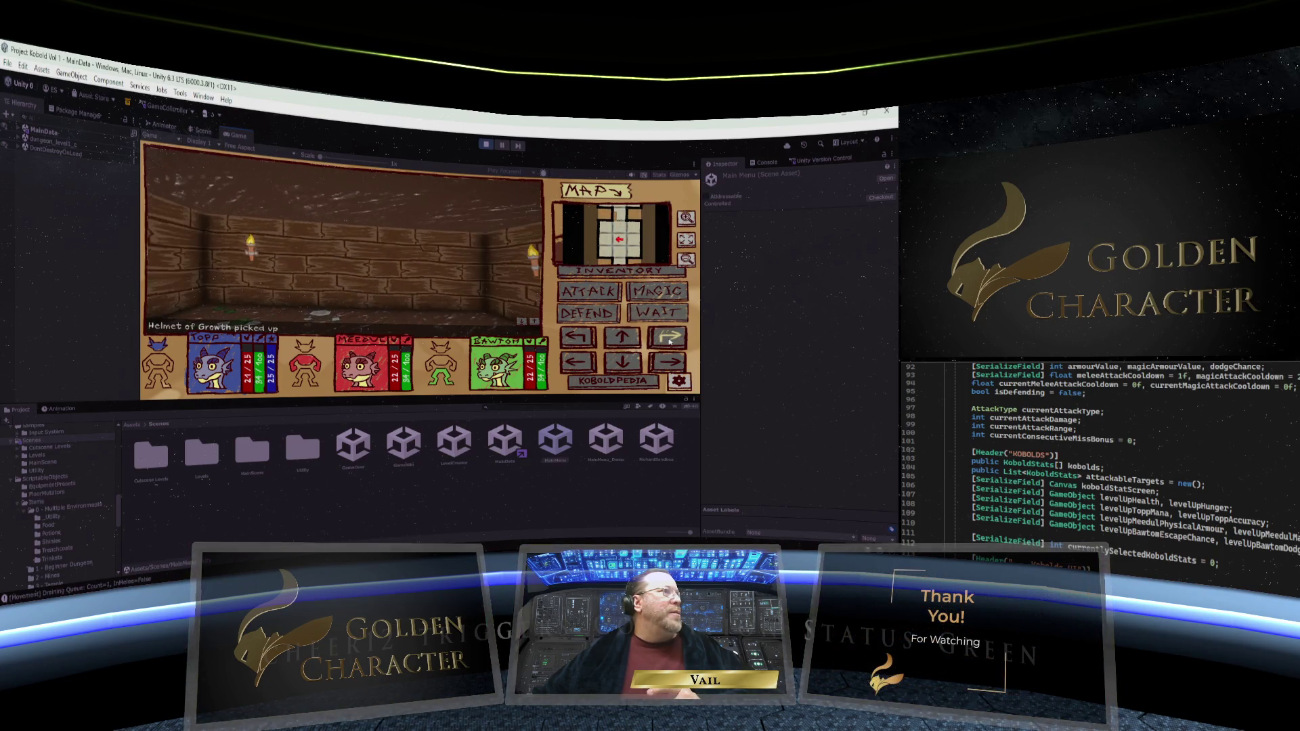
Turn around and go back through the archway and wider room to the torch-lit wall
click(669, 339)
click(669, 338)
click(623, 339)
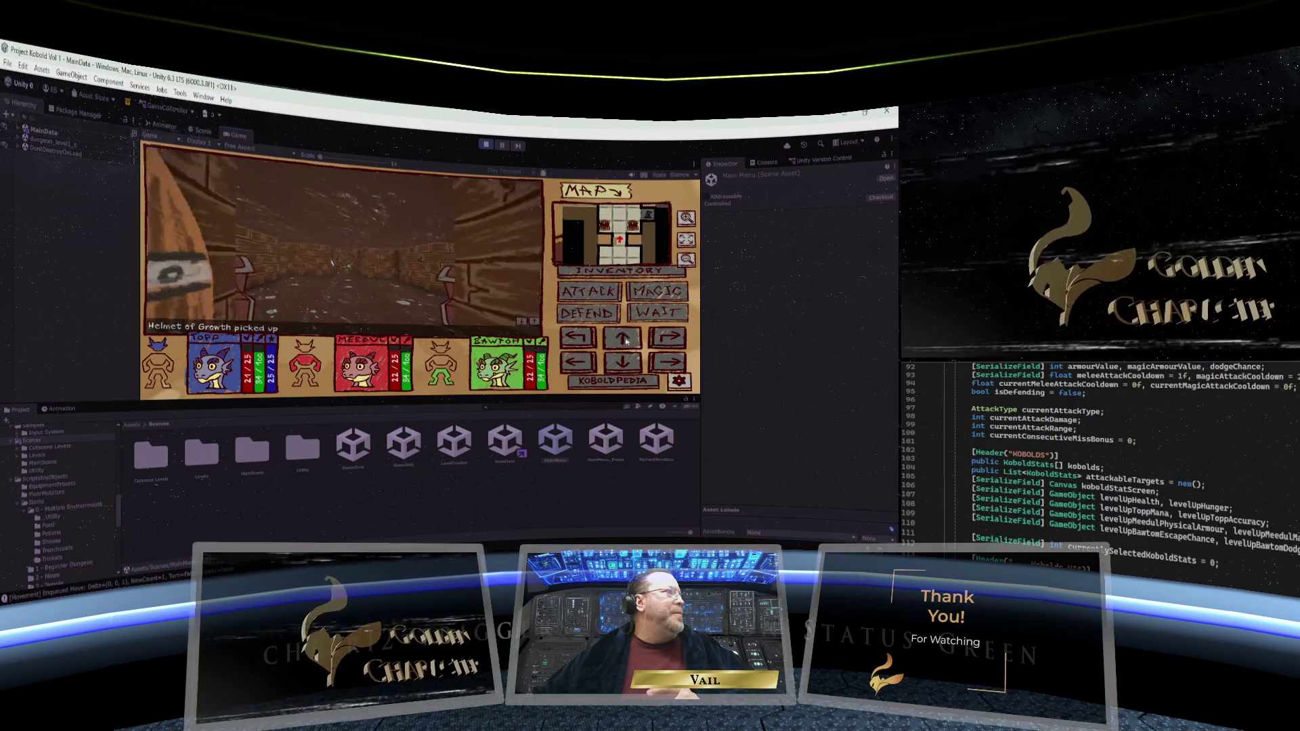
click(623, 339)
click(623, 338)
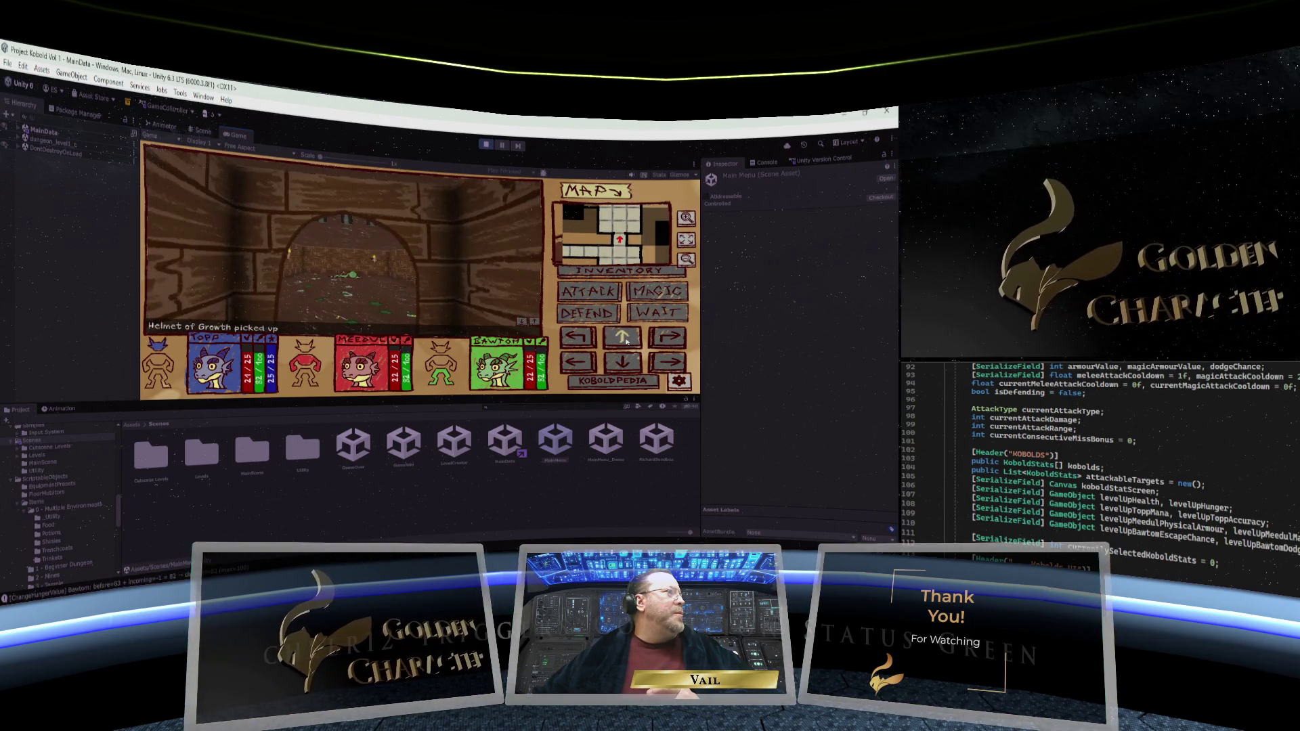
click(623, 339)
click(623, 338)
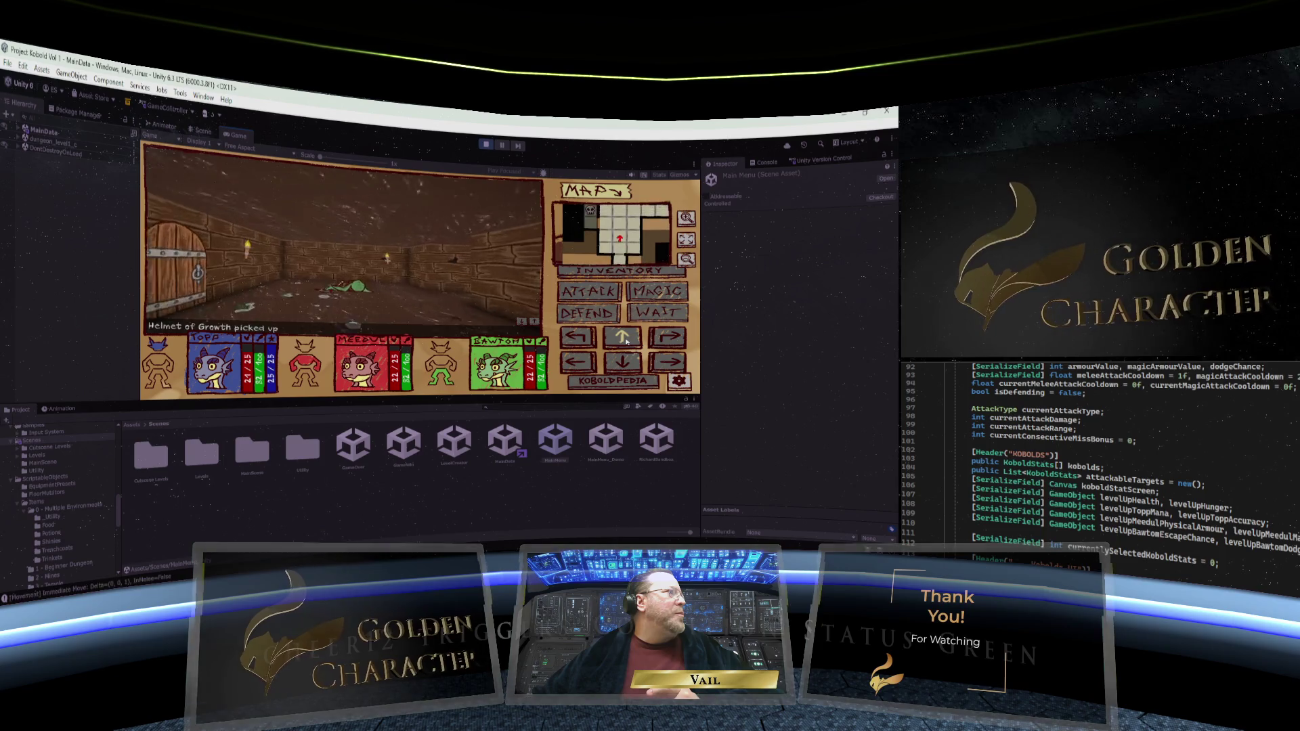
click(622, 338)
click(622, 339)
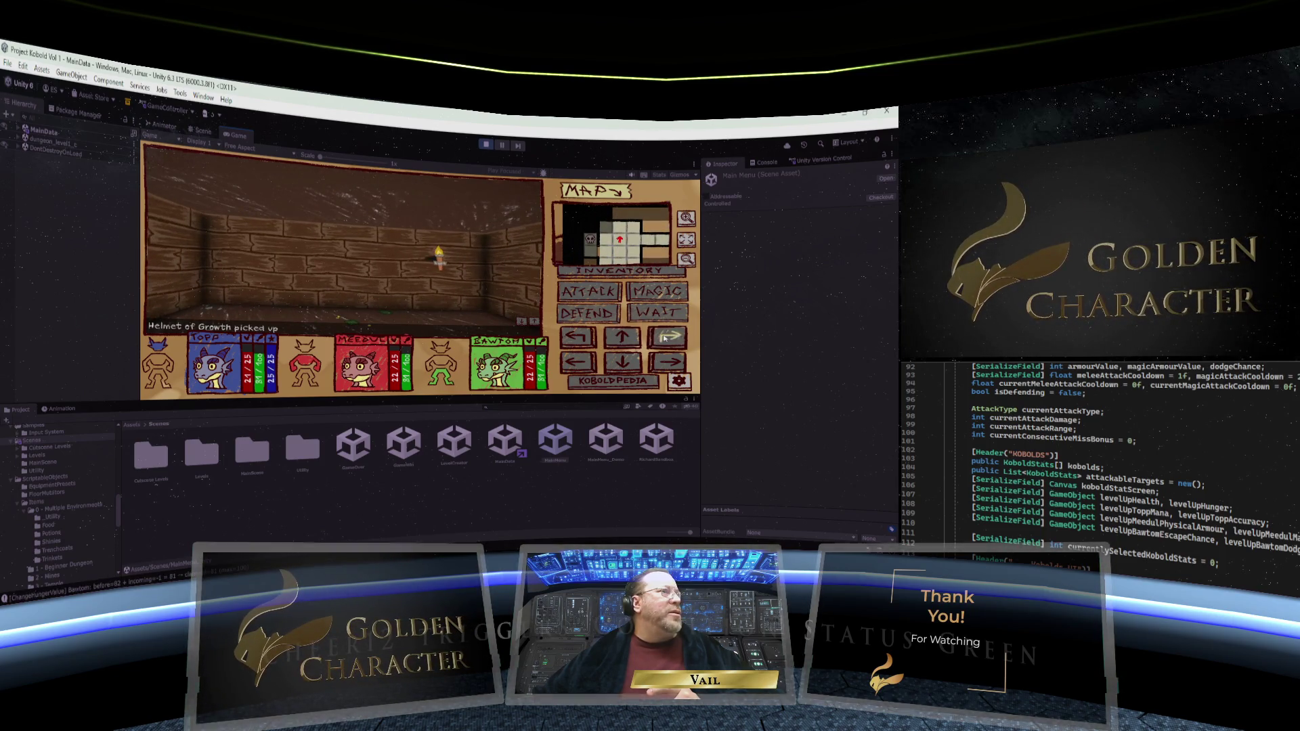
Explore the new corridor through the archway to the wooden wall, then turn back toward the torch-lit corridor
click(572, 337)
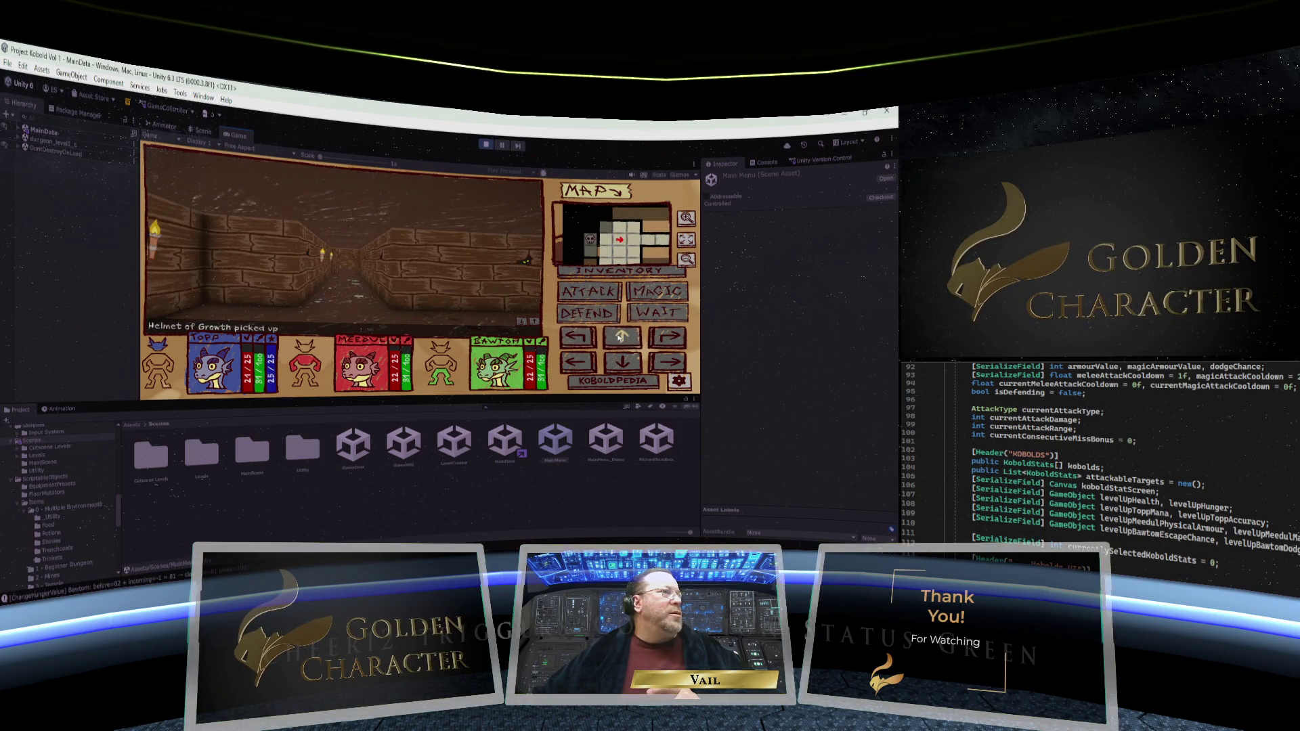
click(621, 337)
click(621, 336)
click(620, 337)
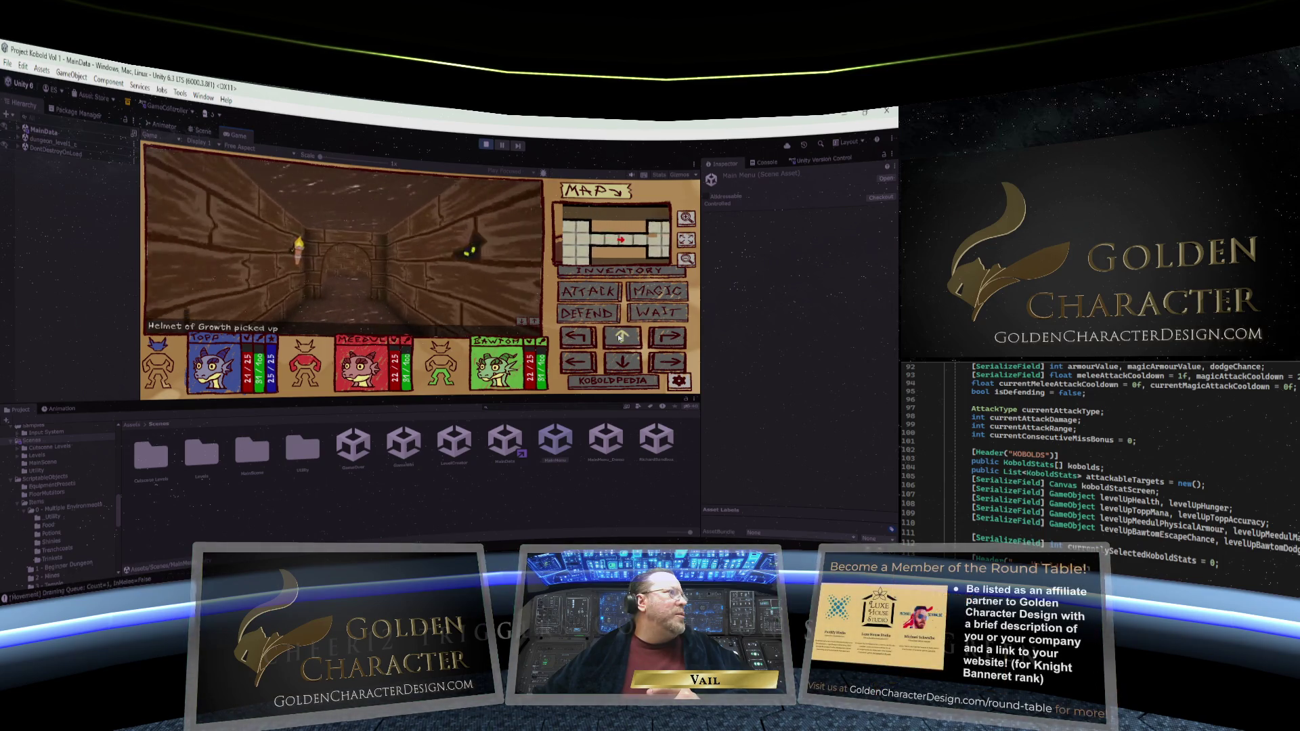
click(621, 337)
click(621, 336)
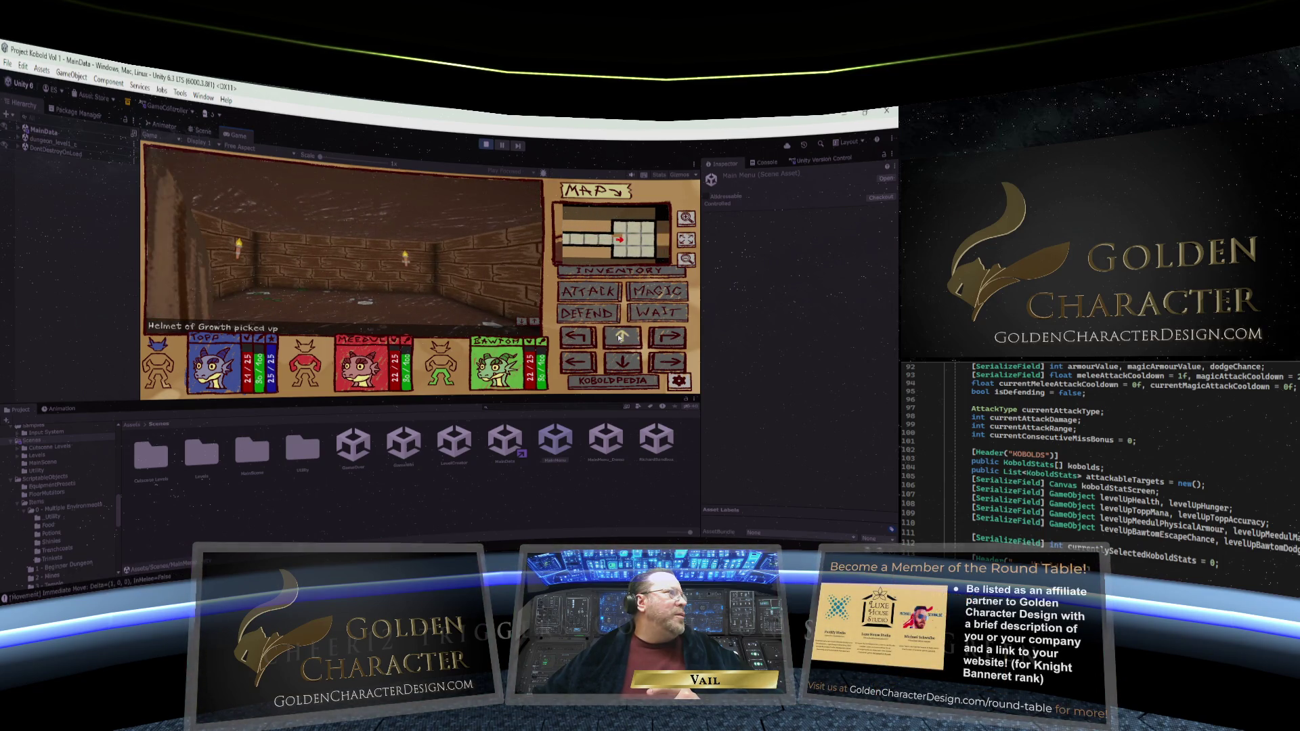
click(621, 337)
click(621, 337)
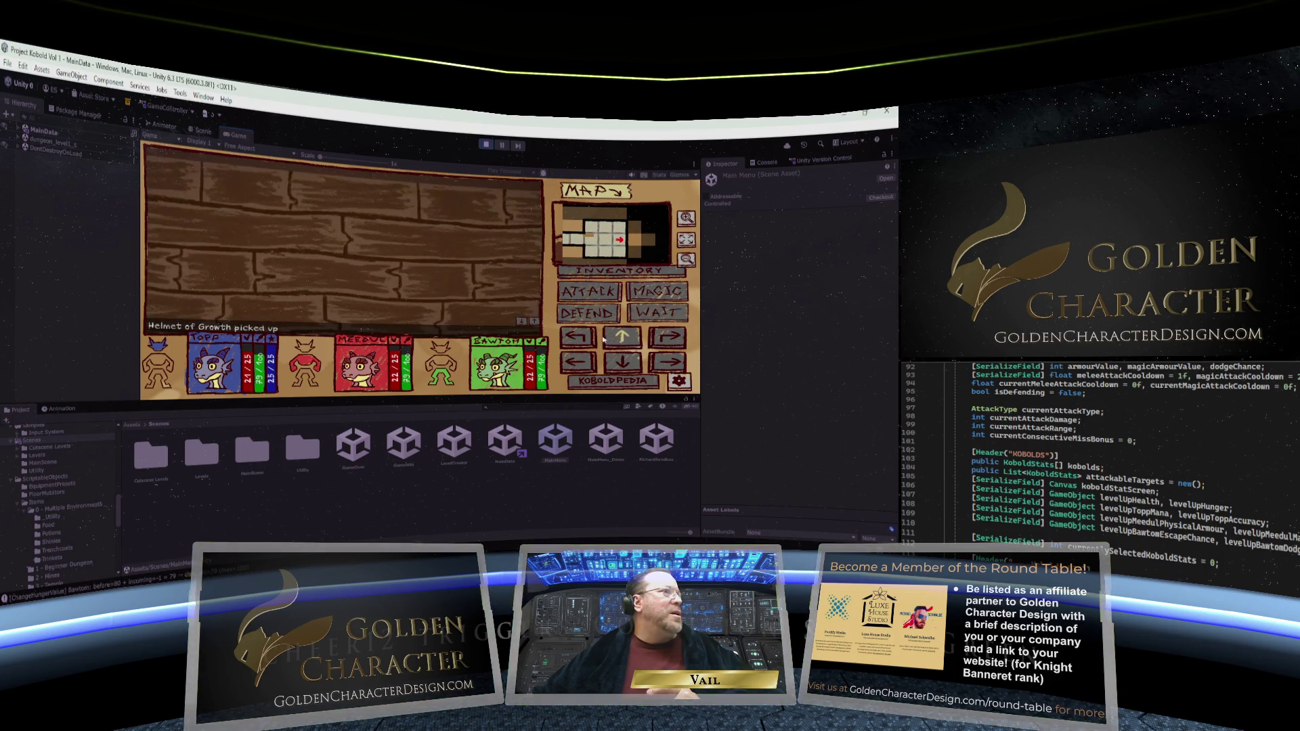
click(578, 336)
click(577, 337)
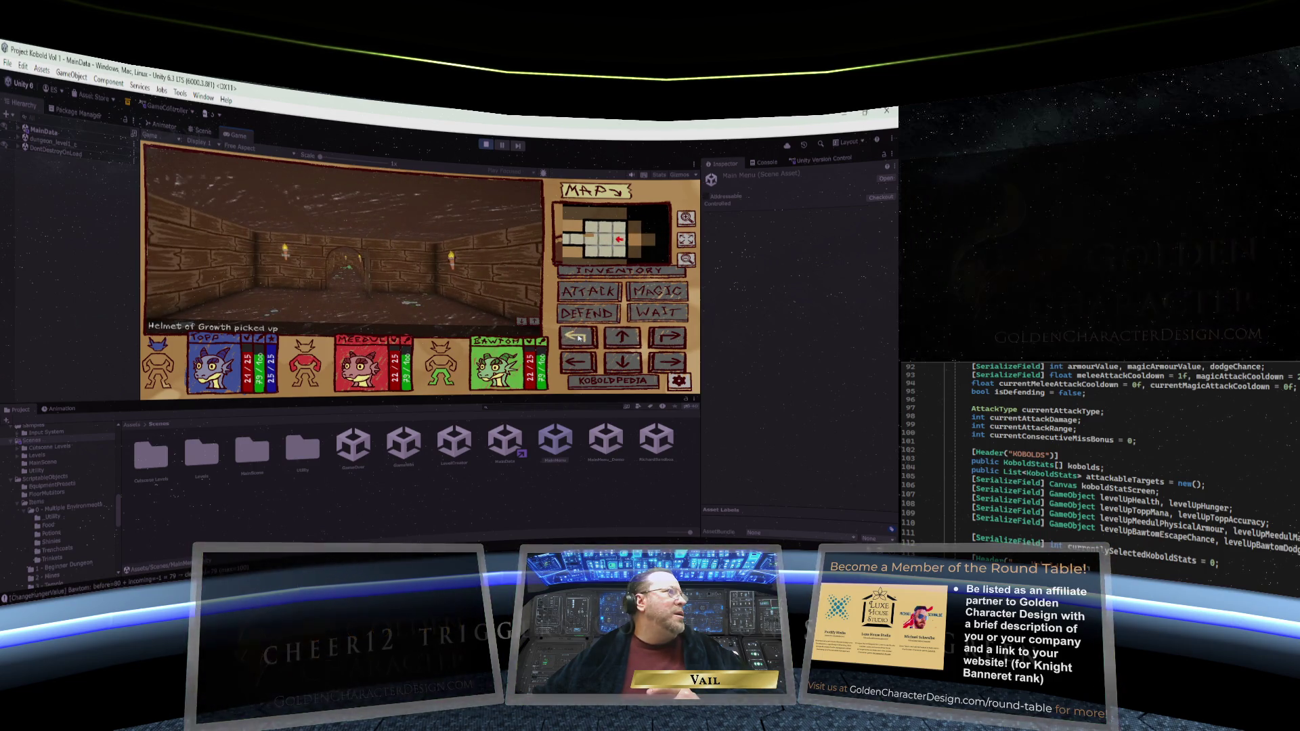
click(577, 336)
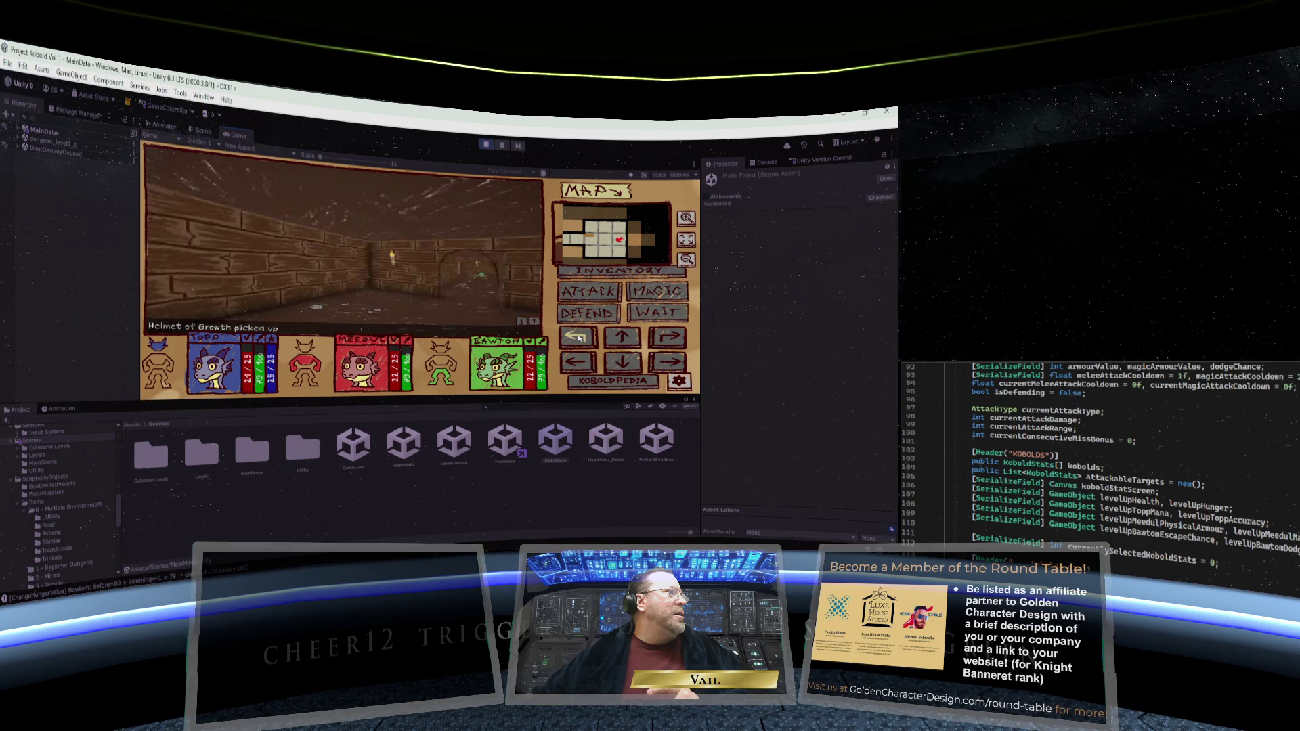
click(651, 337)
Walk the torch-lit corridor, go through the door, and attack the skeleton that appears
click(623, 338)
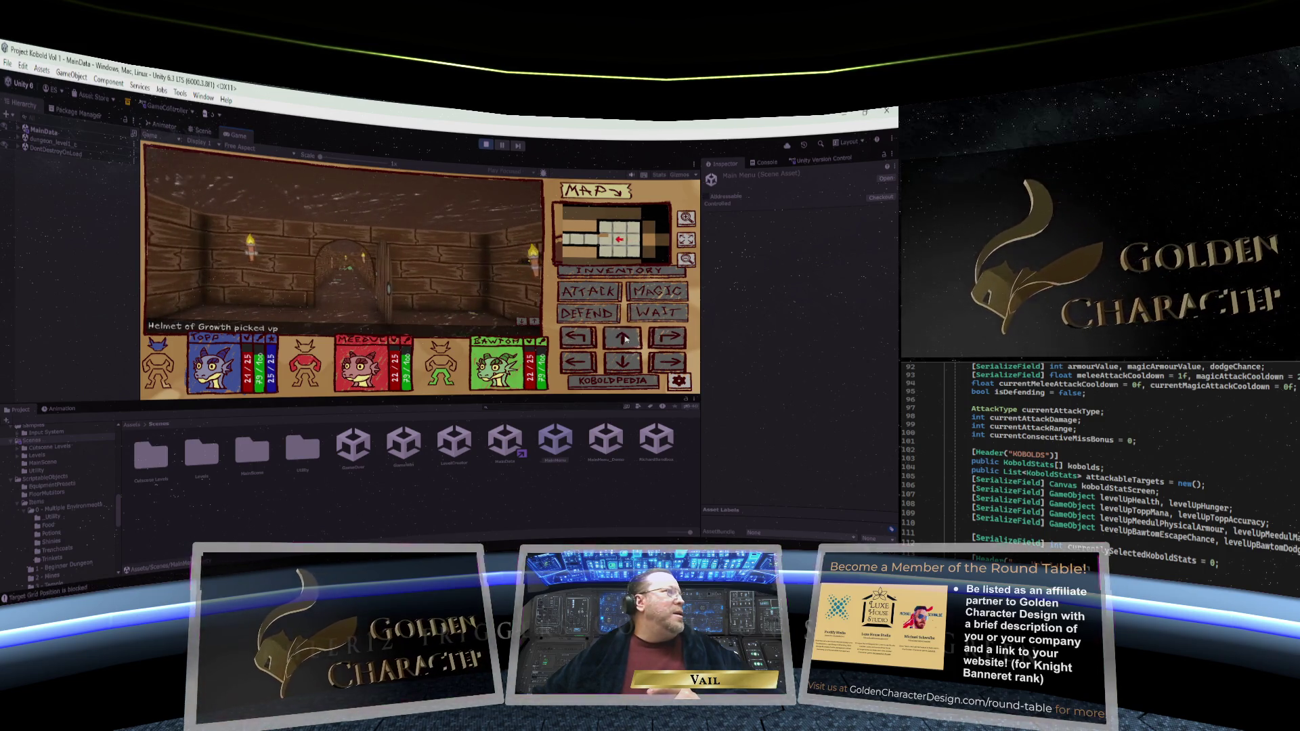
click(622, 338)
click(623, 337)
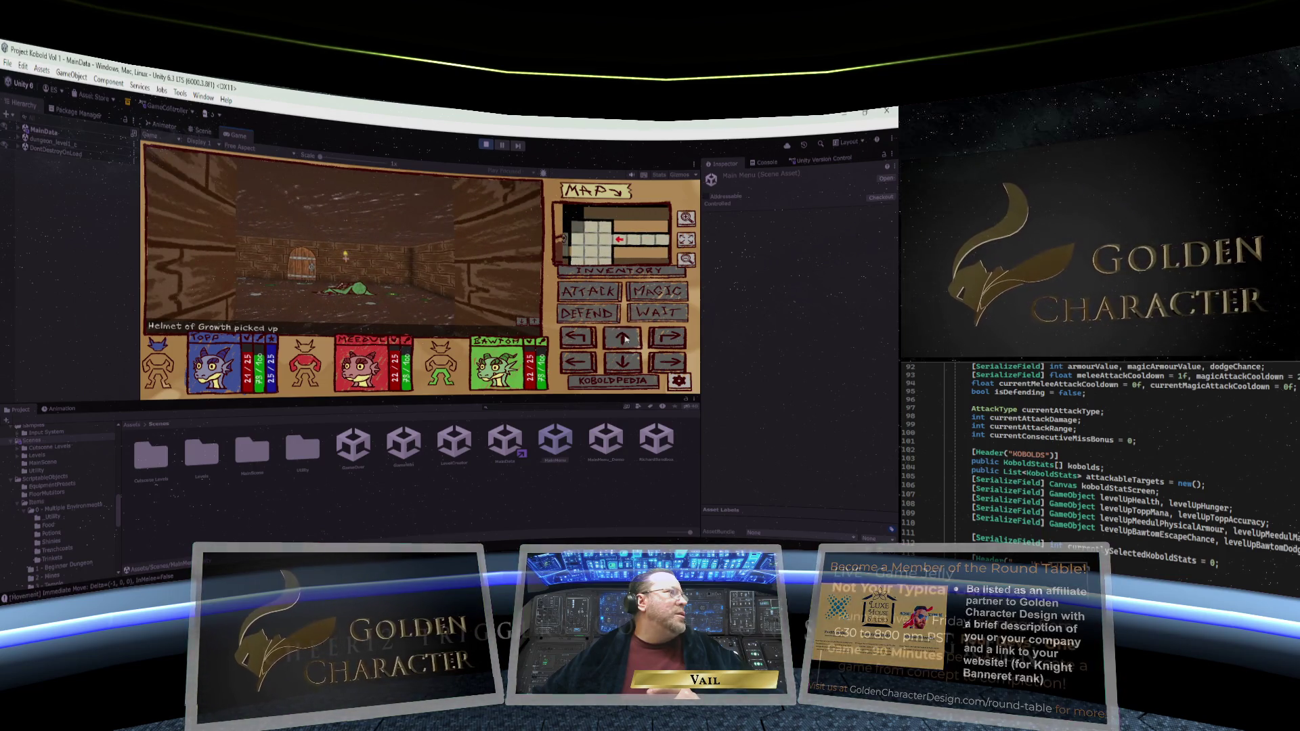
click(624, 340)
click(577, 337)
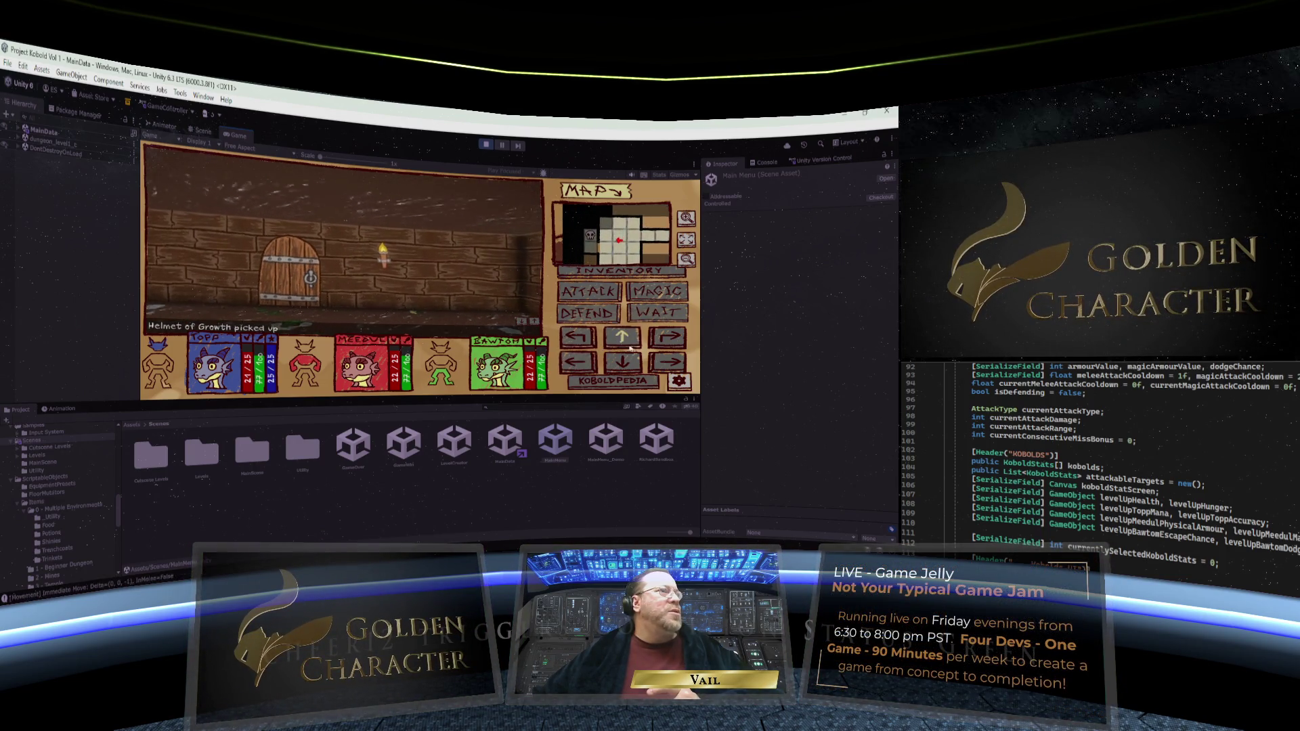
click(624, 338)
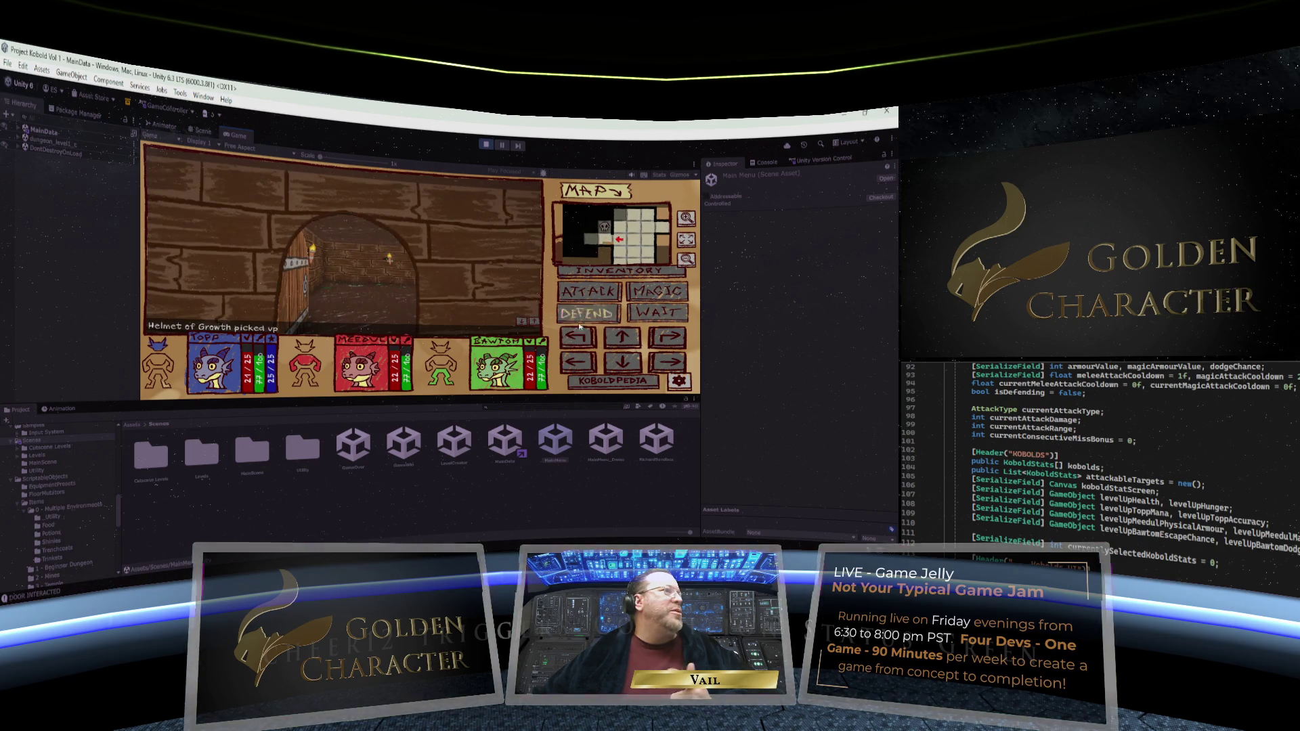
click(616, 335)
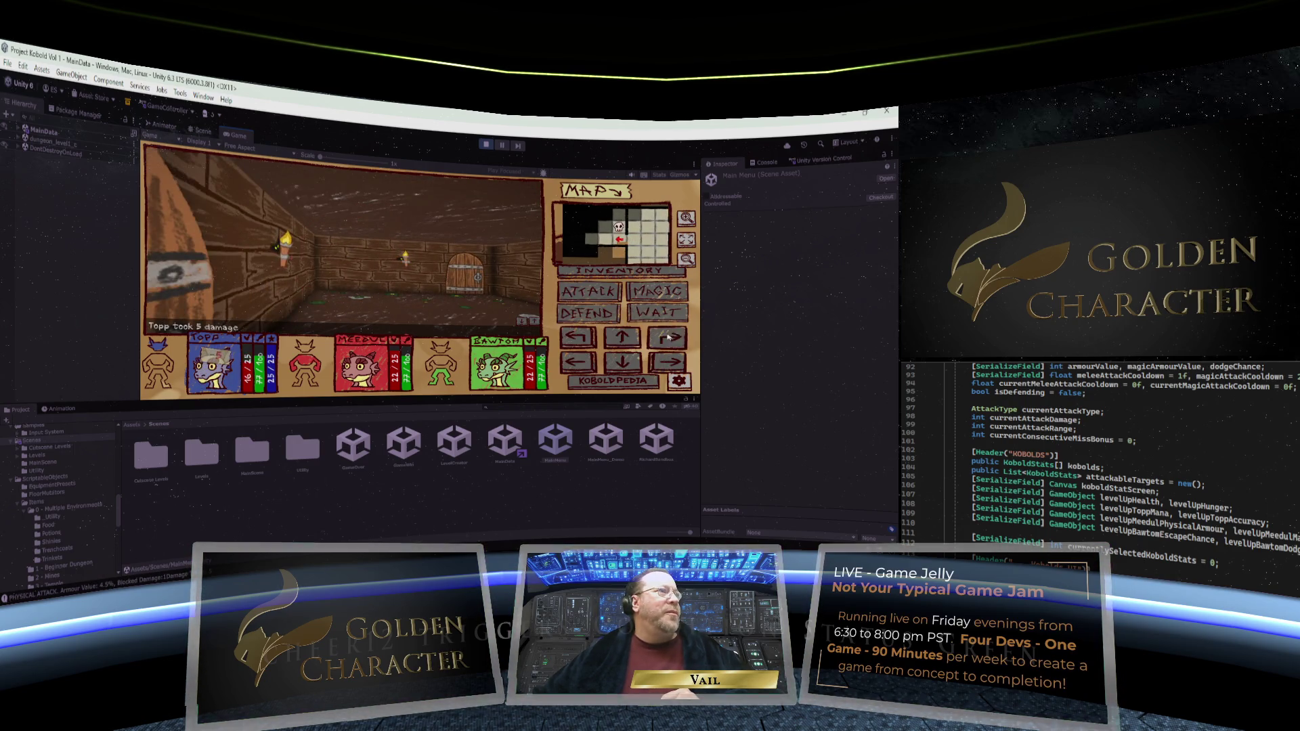
click(606, 295)
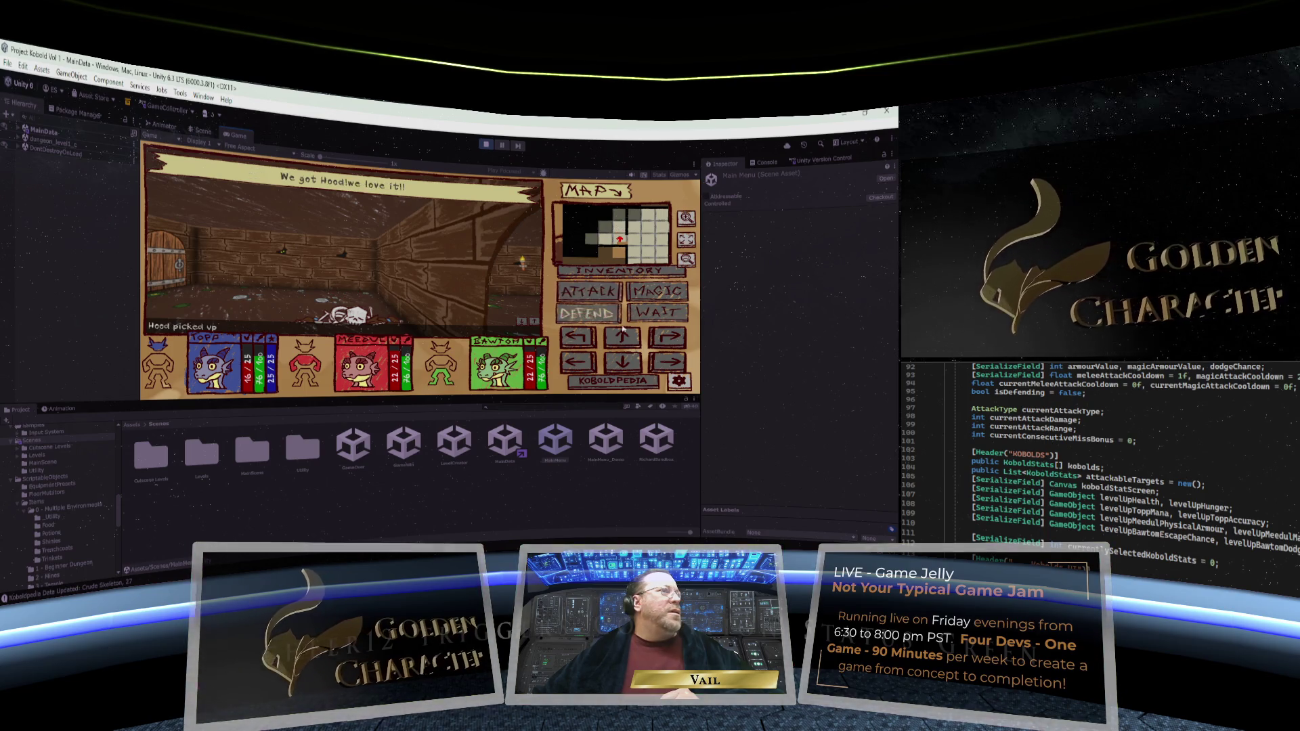
Open the next door, close in on the skeleton, and attack twice to defeat it
click(575, 336)
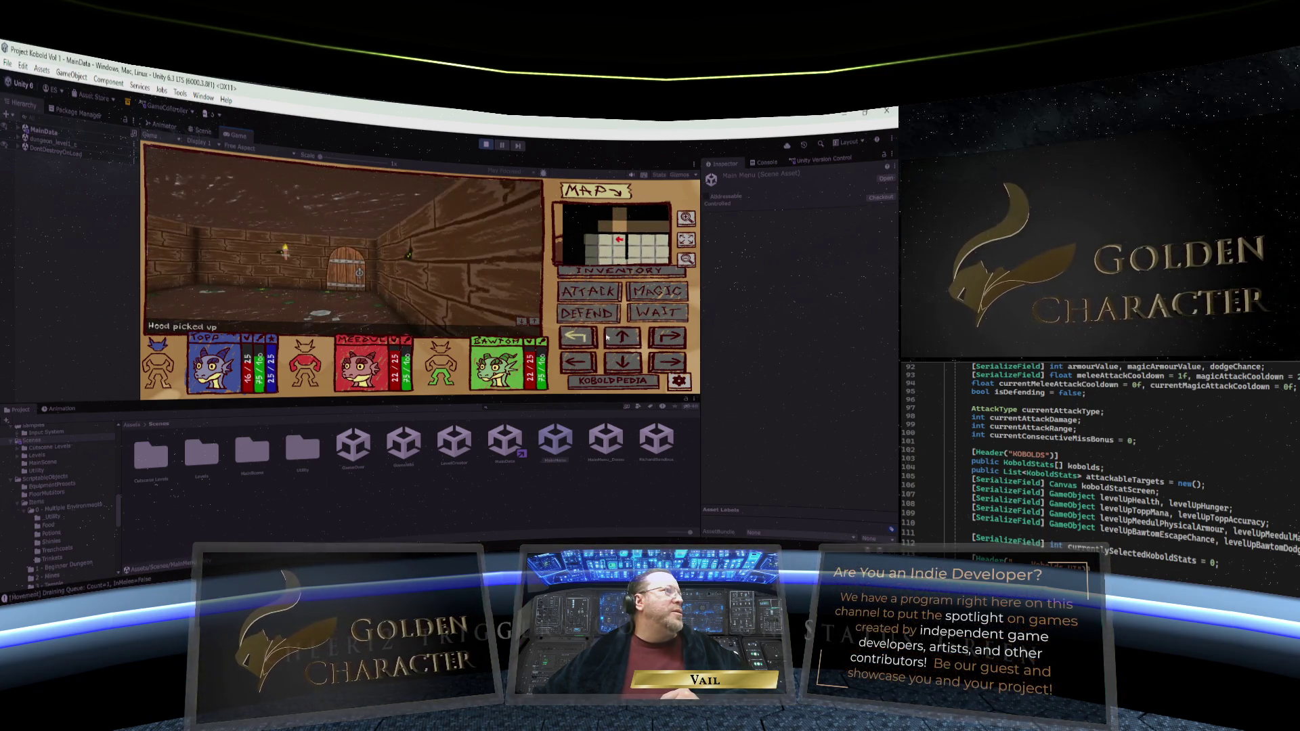
click(635, 333)
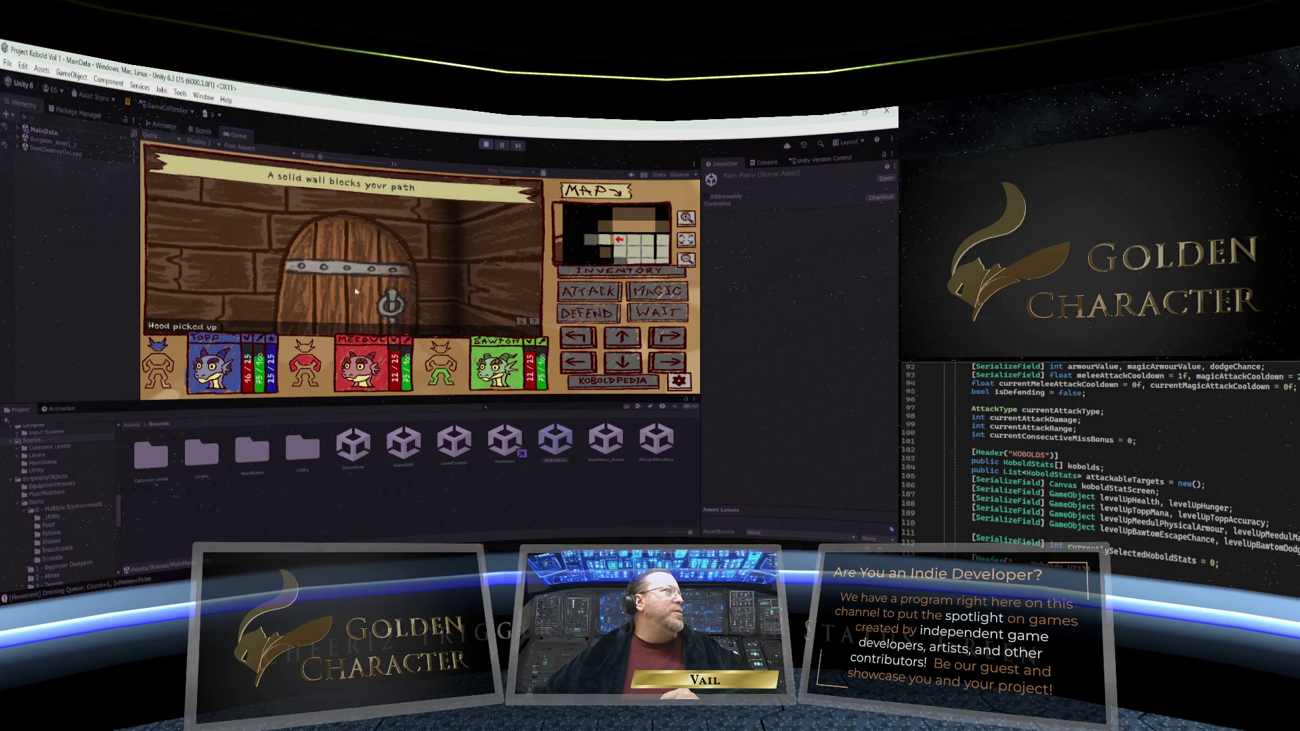
click(631, 339)
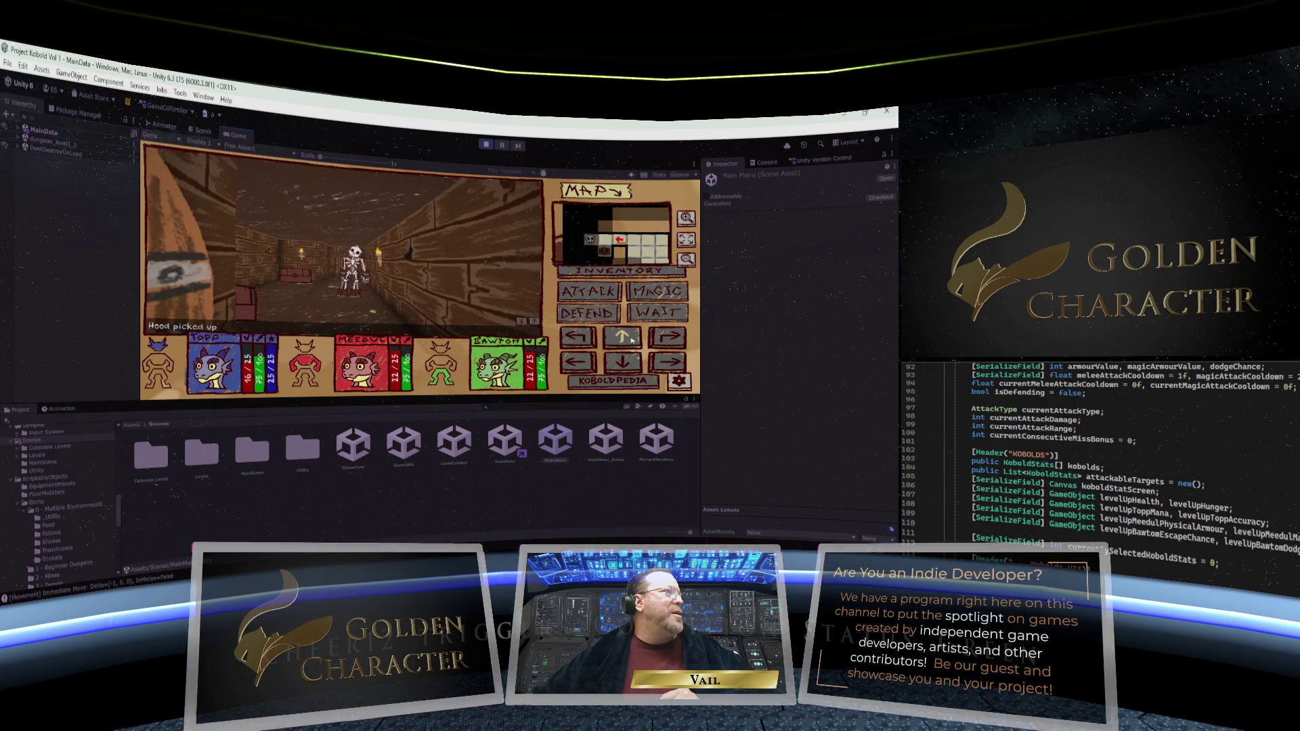
click(631, 338)
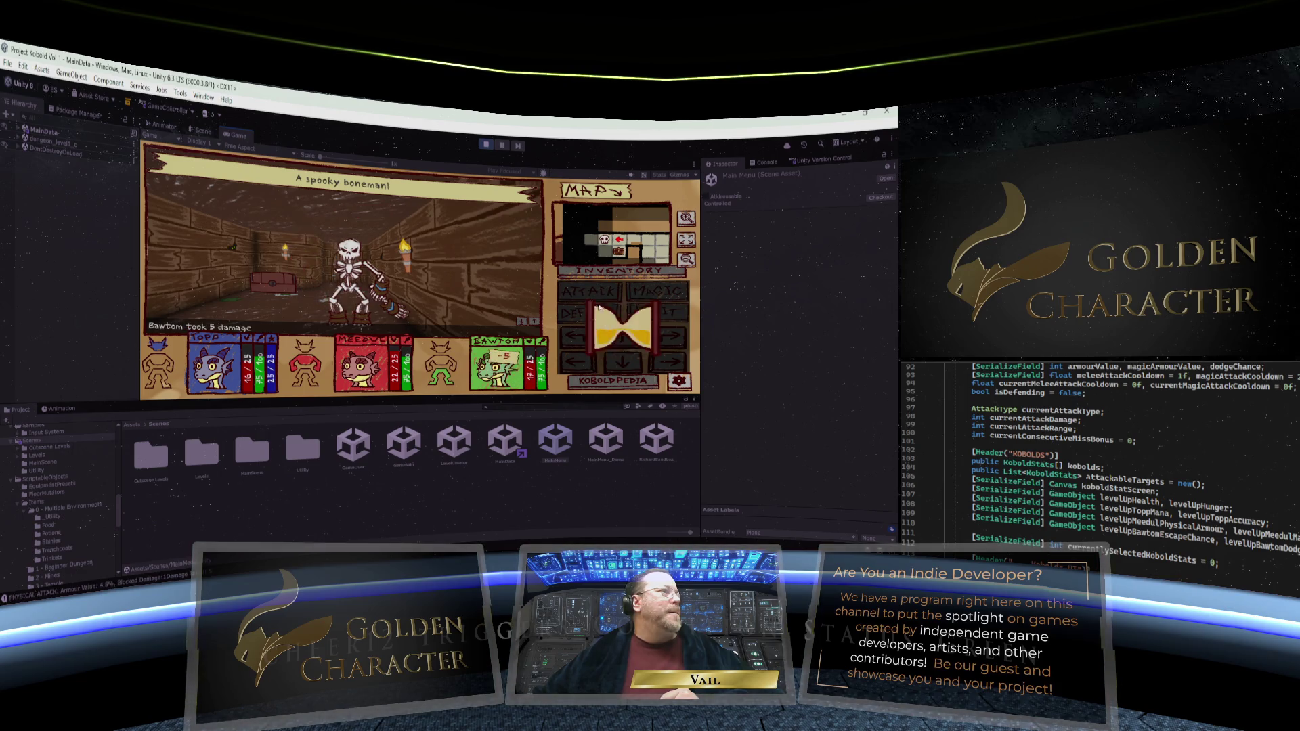
click(599, 296)
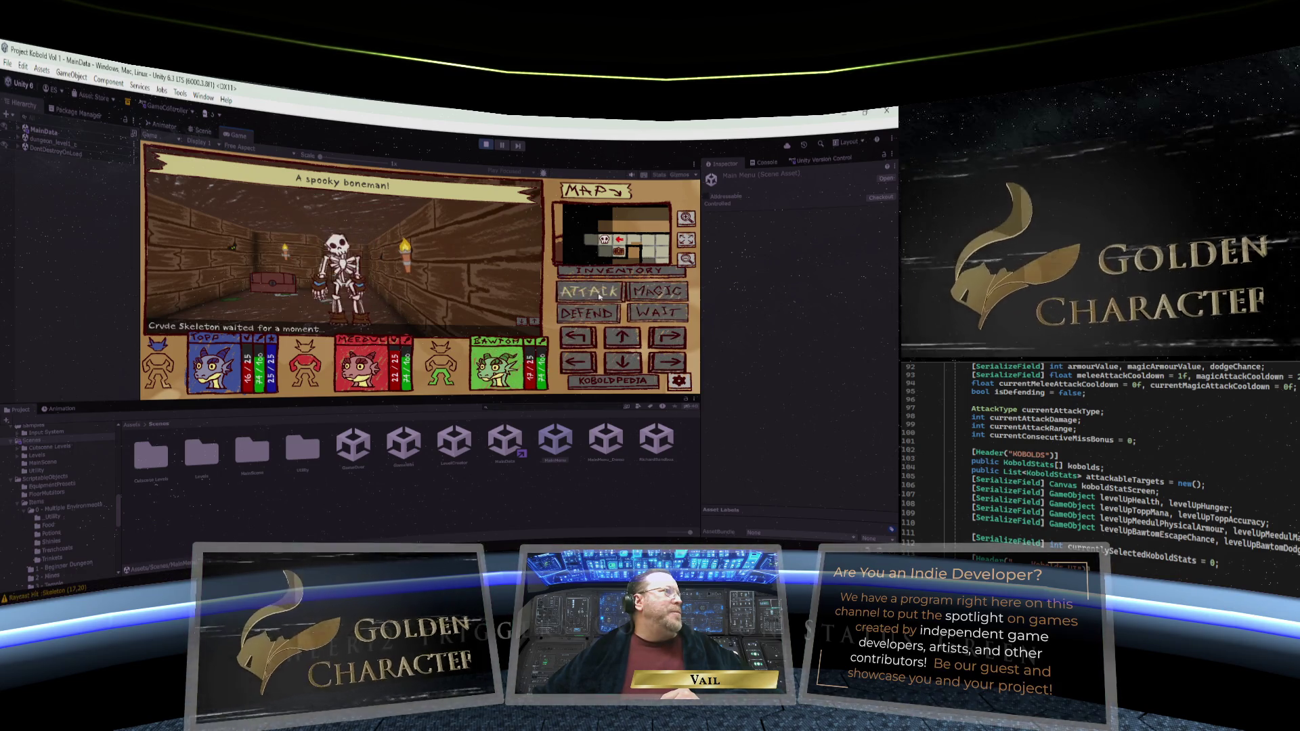
click(599, 296)
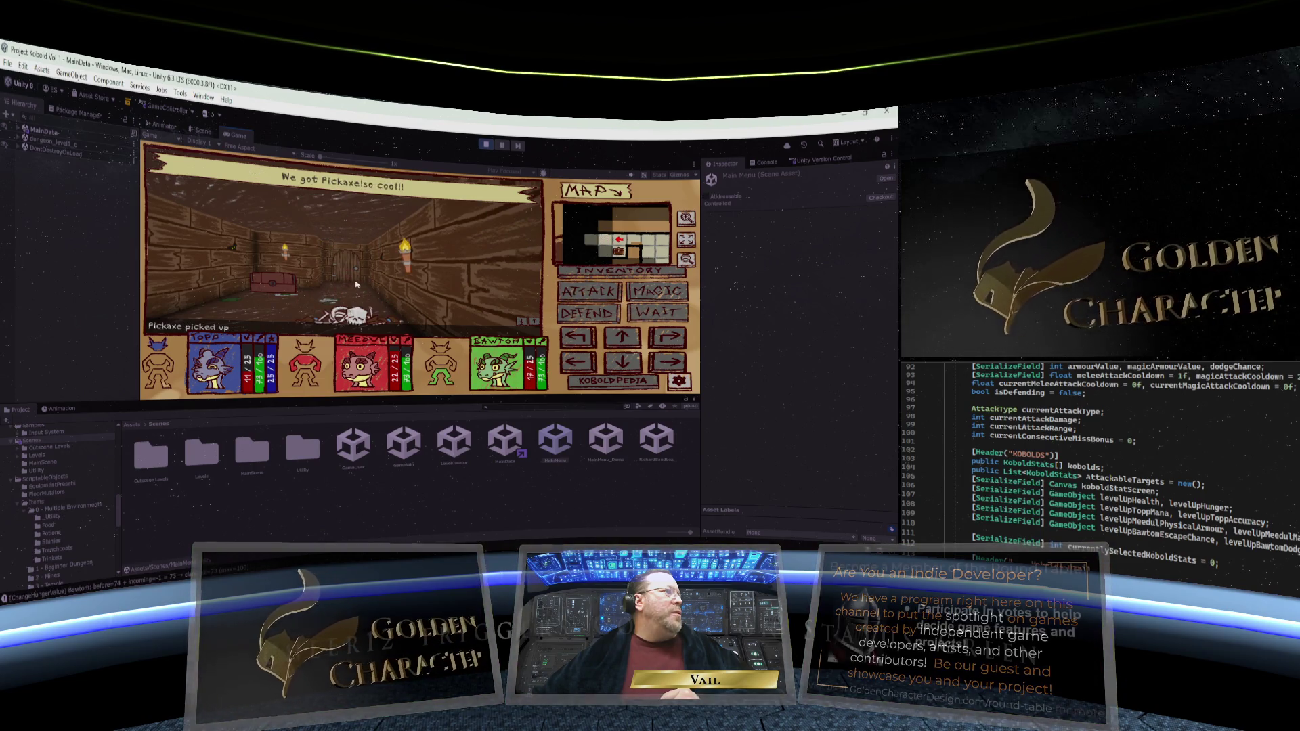
Sidestep by the chest, open the wooden door, and walk the corridor onto the exit tile
click(580, 361)
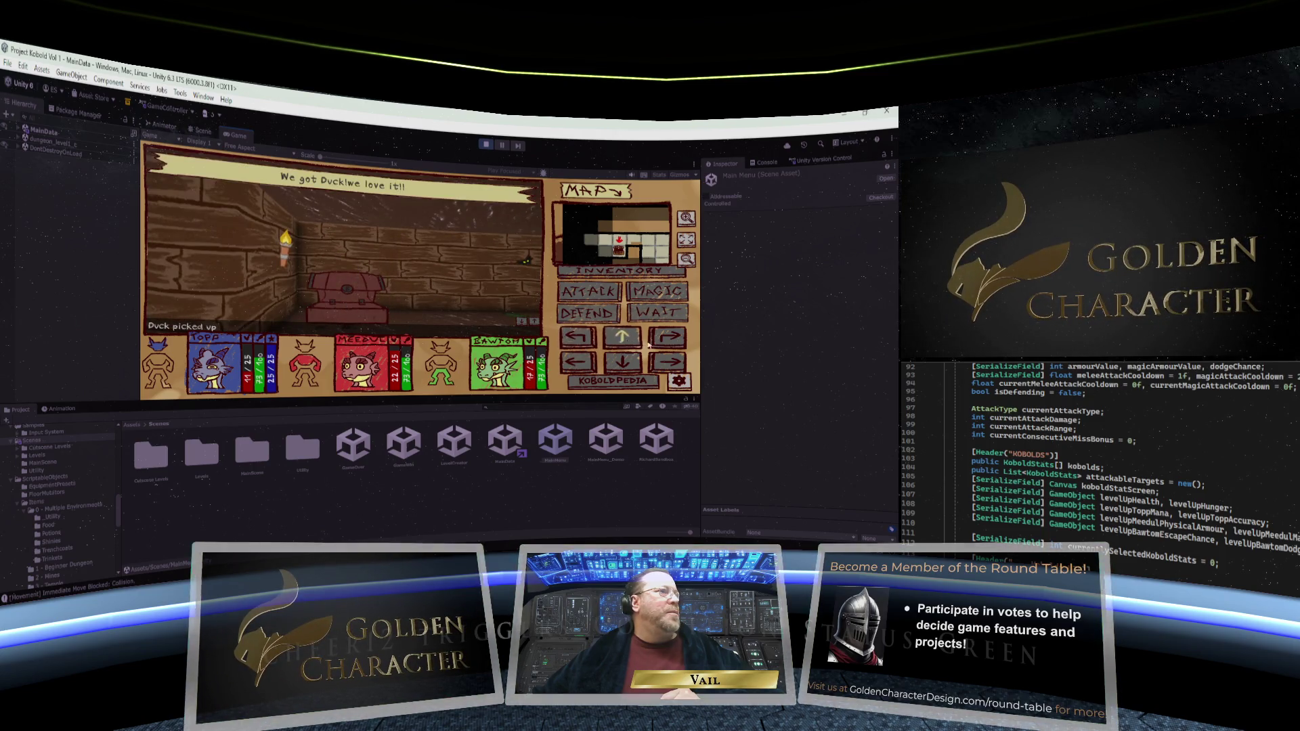
click(675, 361)
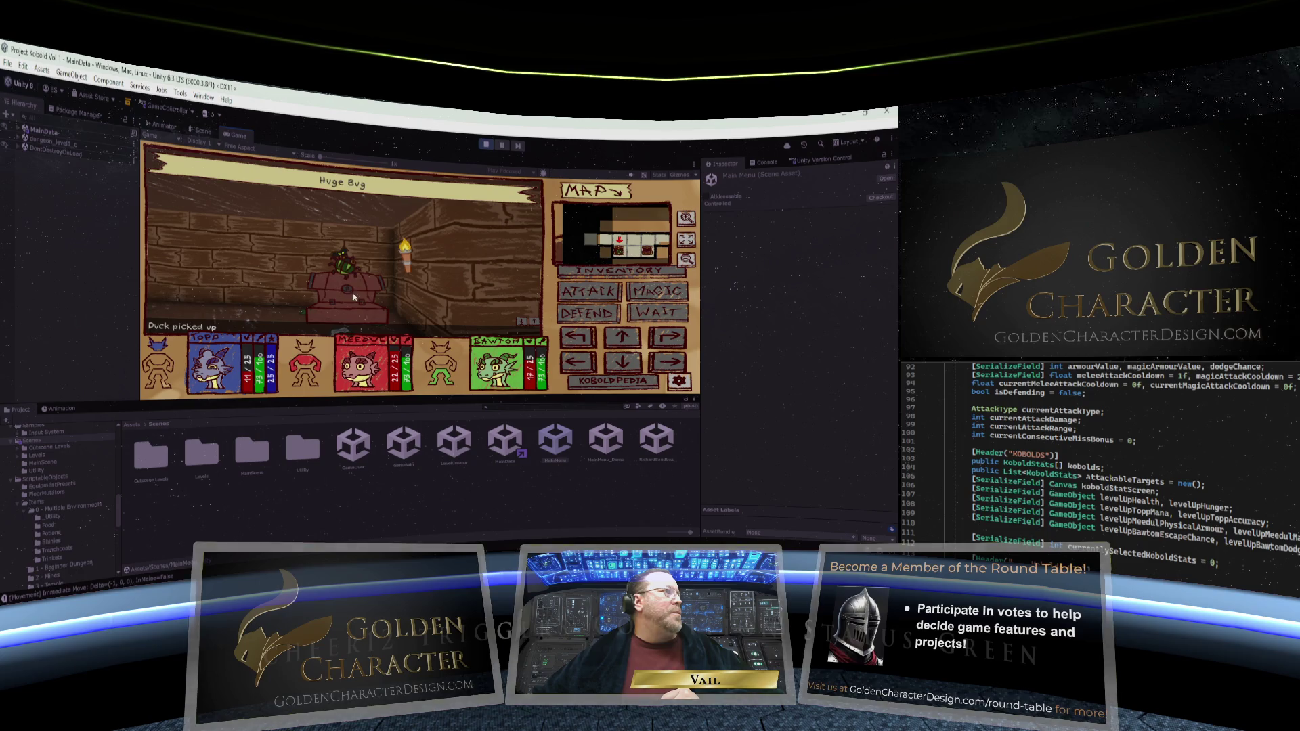
click(668, 340)
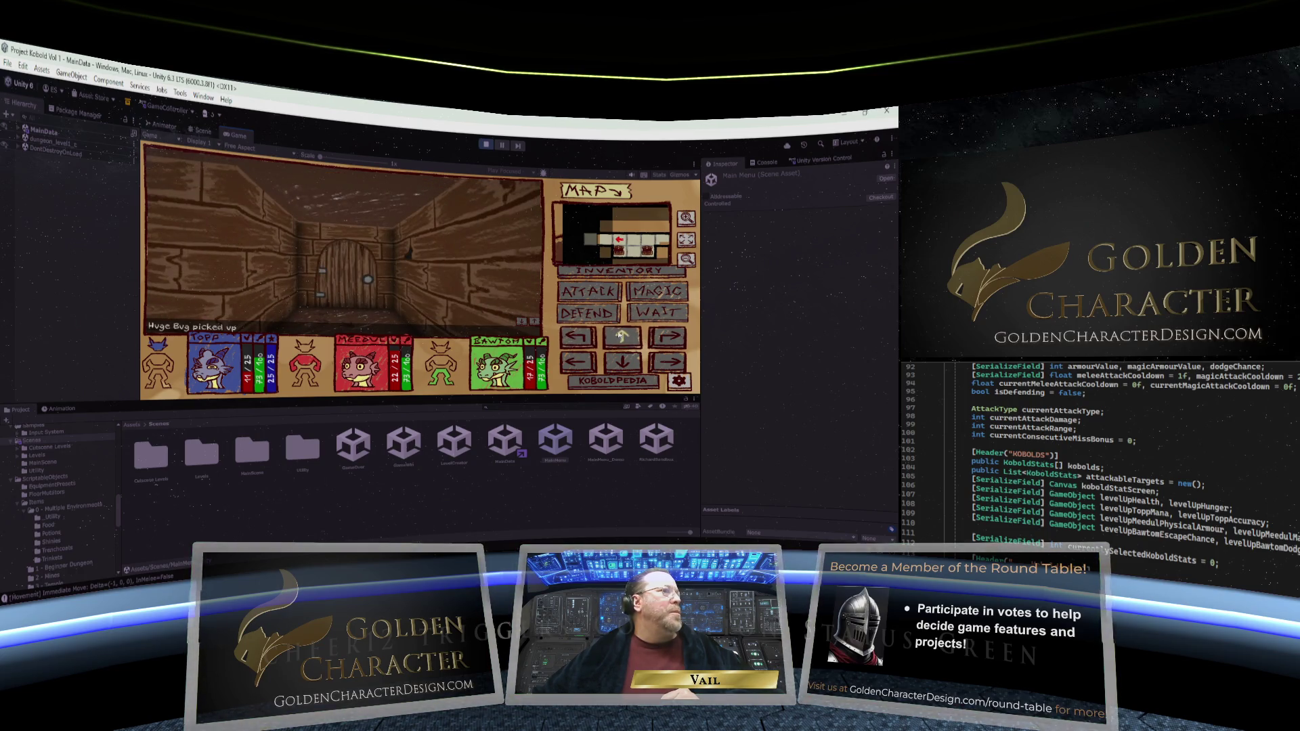
click(622, 336)
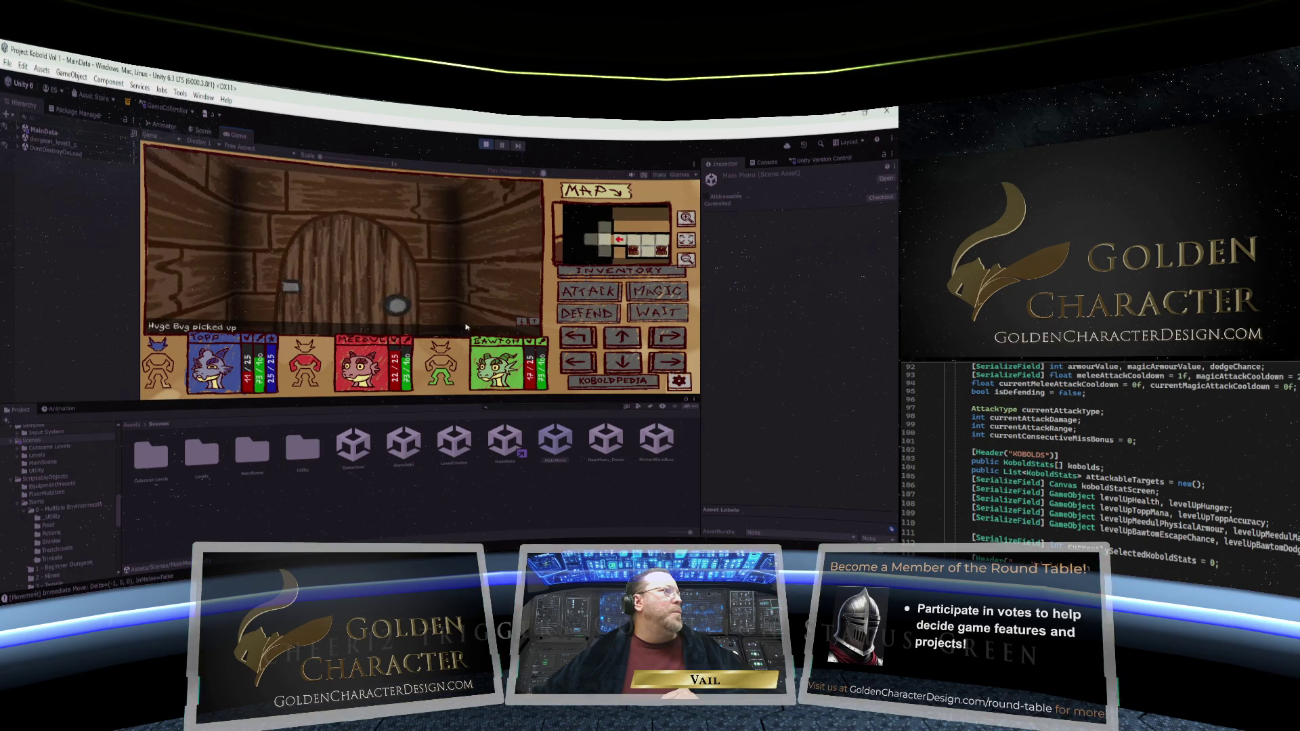
click(621, 337)
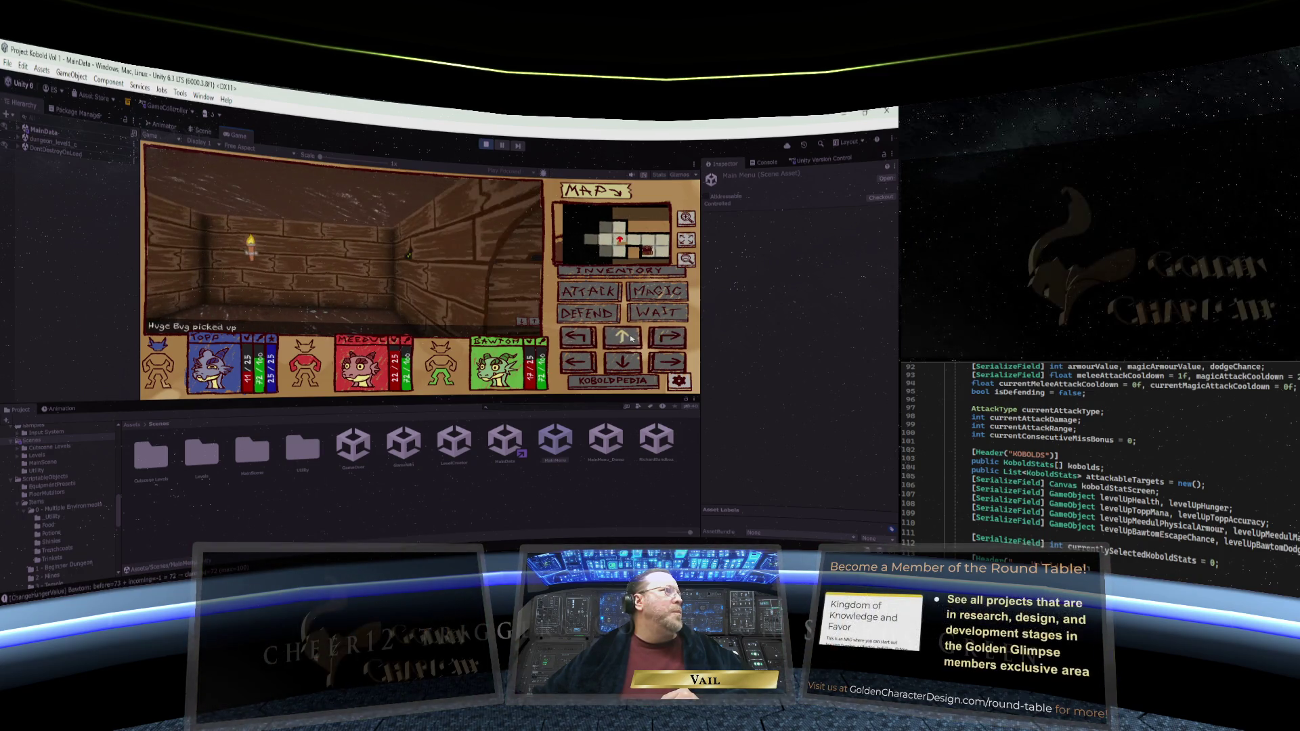
click(572, 336)
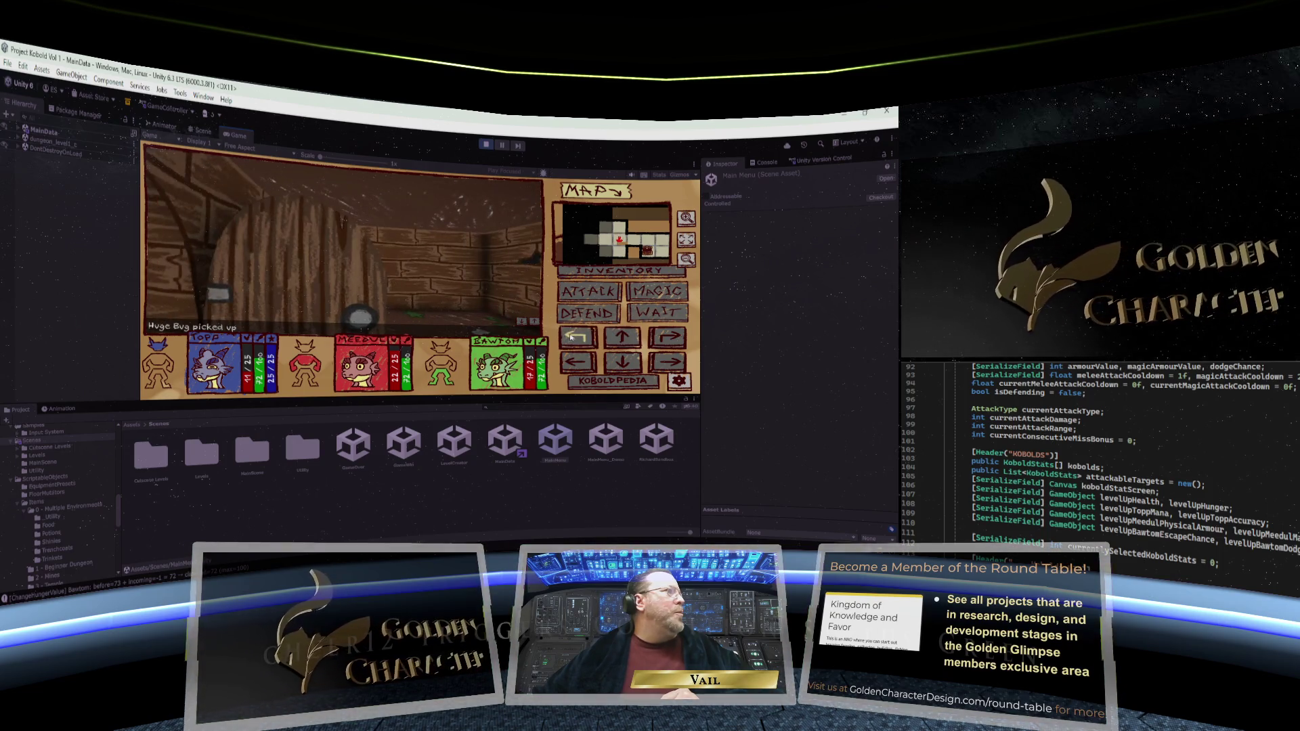
click(269, 295)
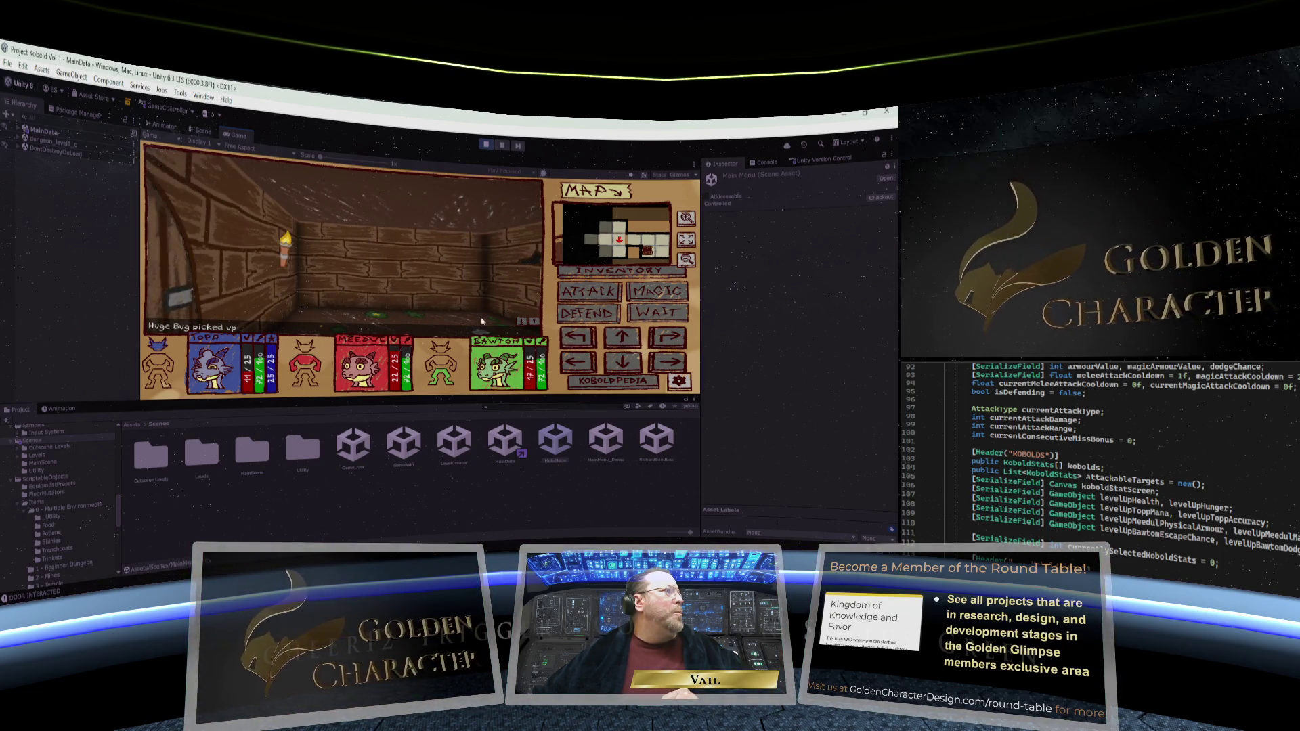
click(666, 335)
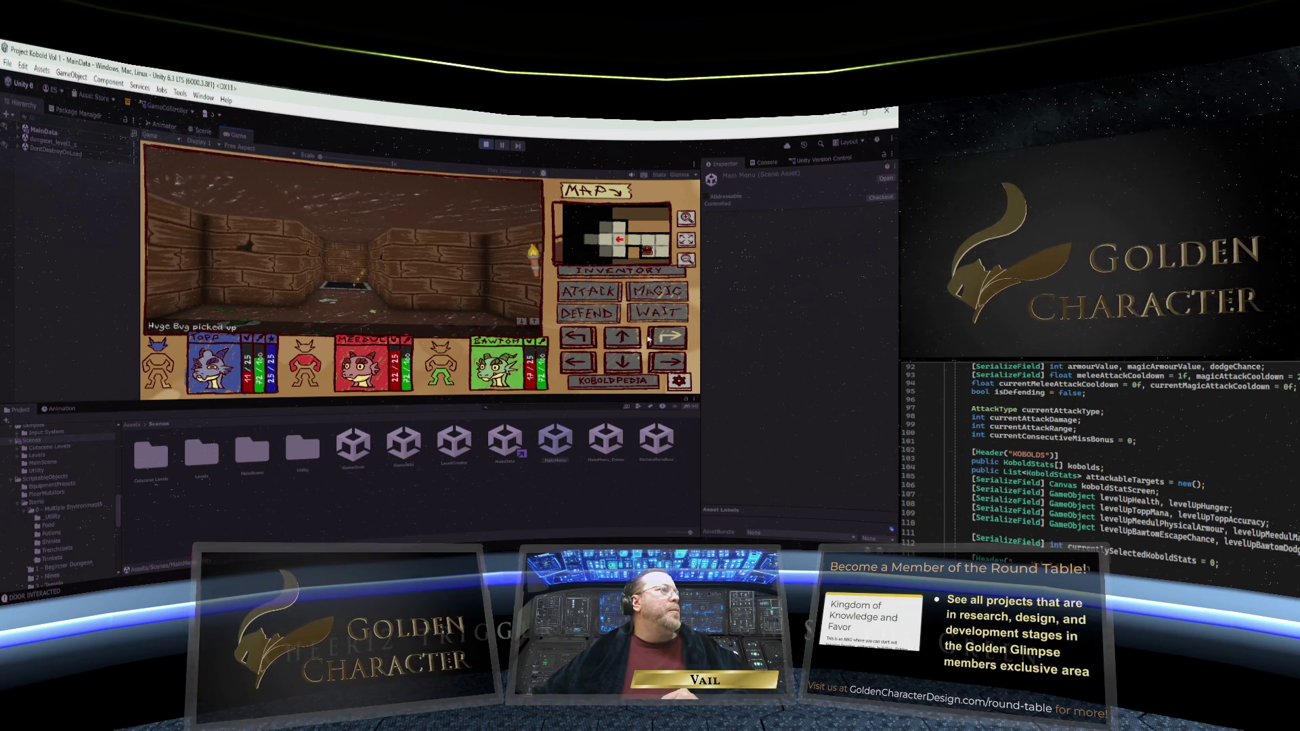
click(612, 340)
click(613, 340)
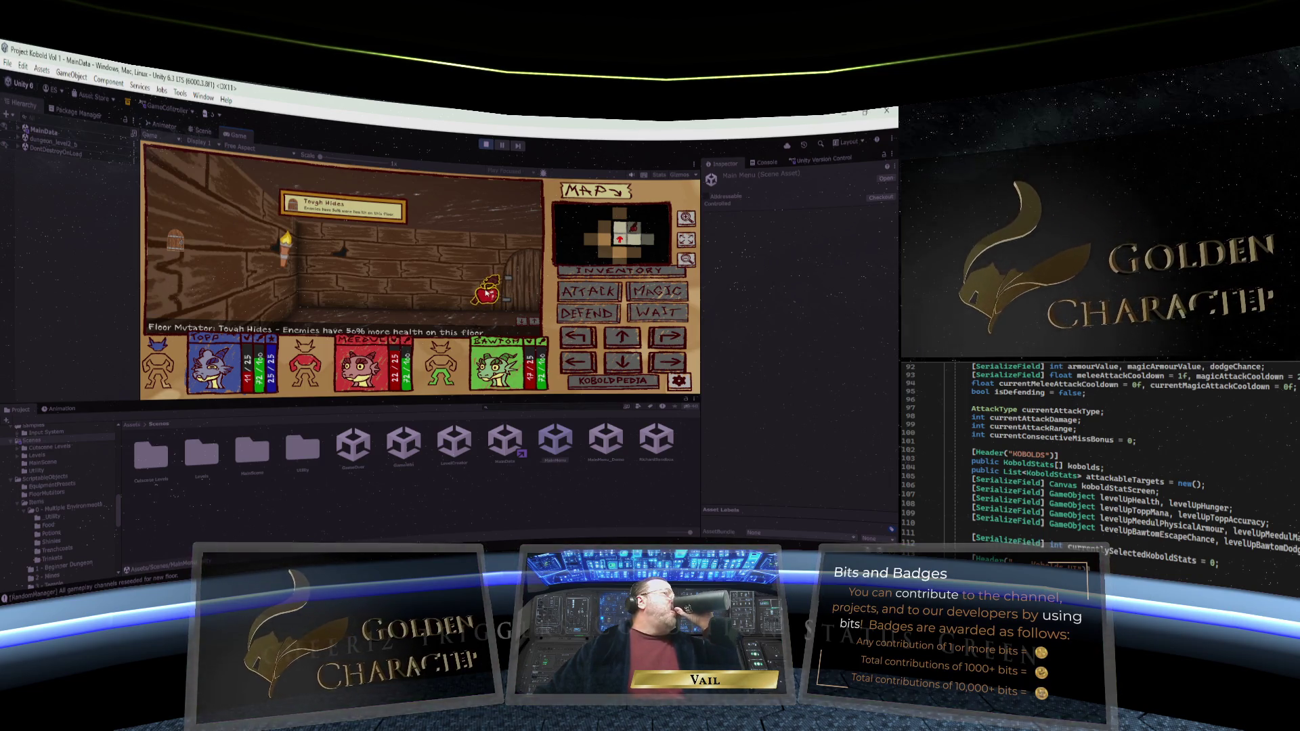
Strafe one tile right on the new floor, then bring up the inventory and Adventurer Stats screen
click(678, 361)
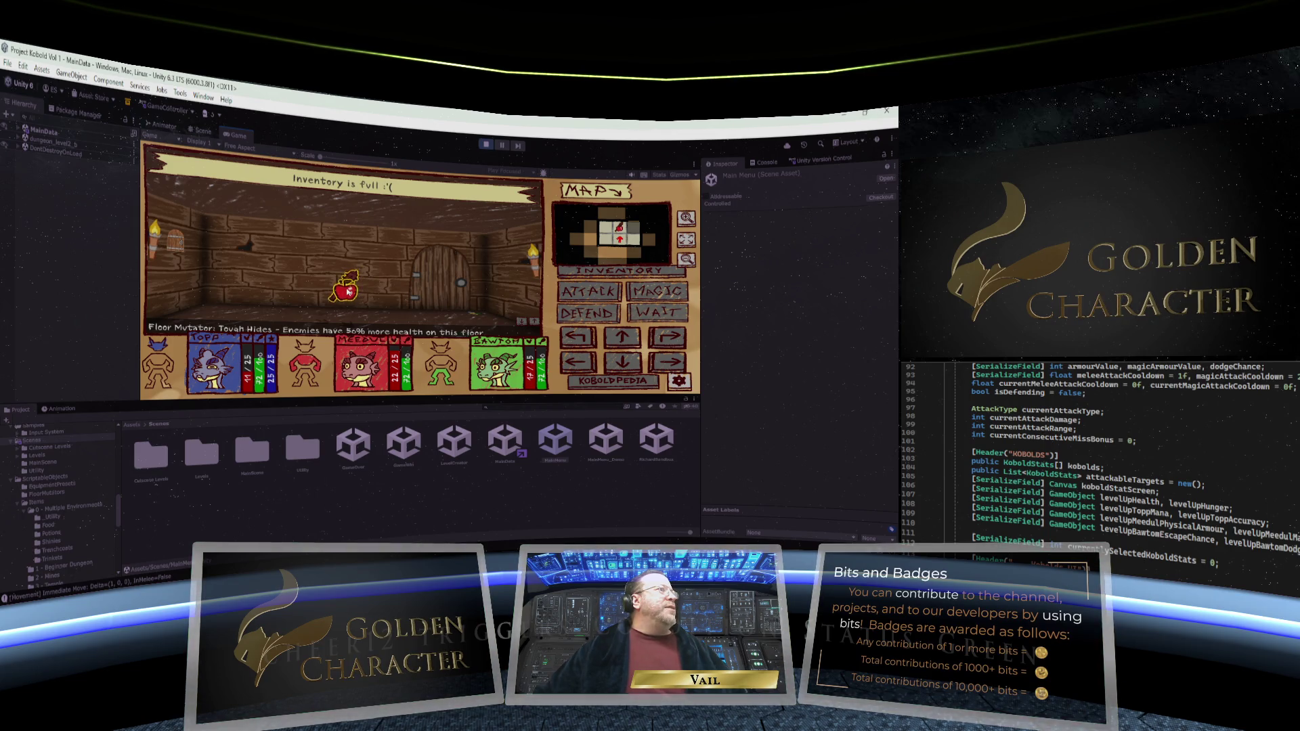
click(619, 271)
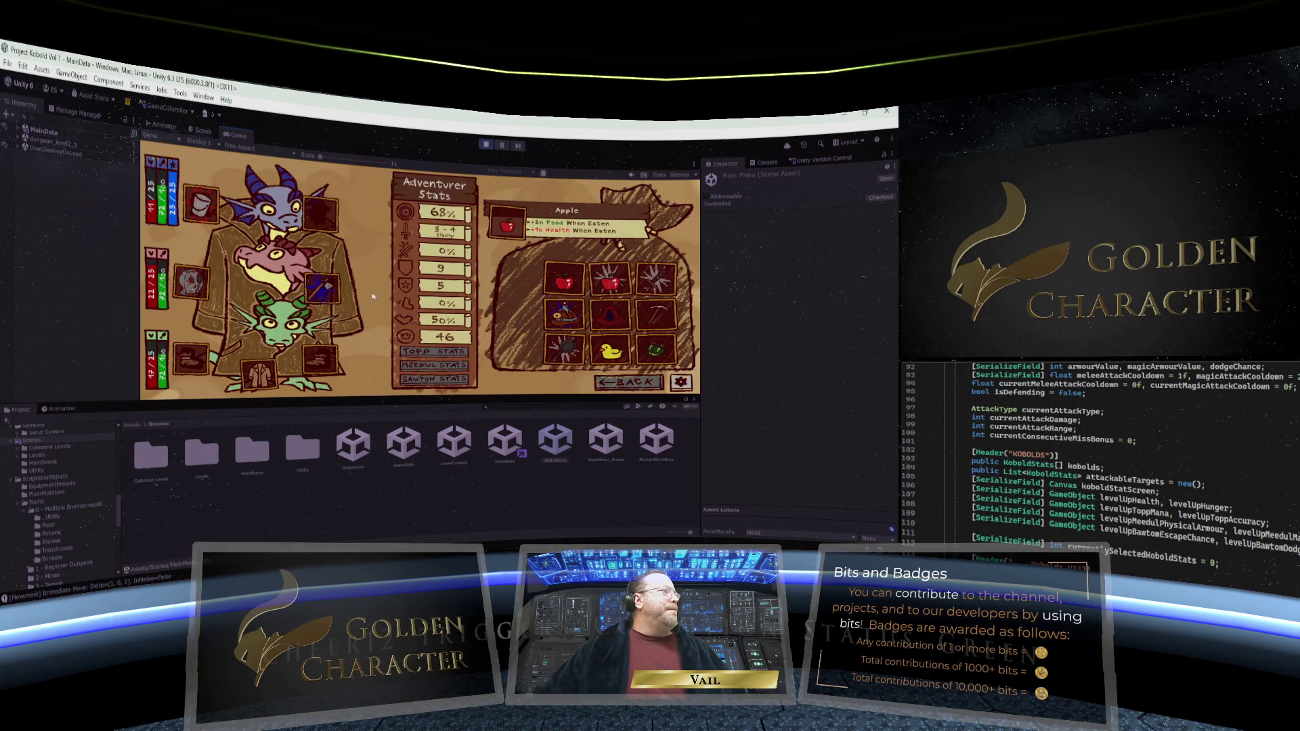
mouse_move(337, 370)
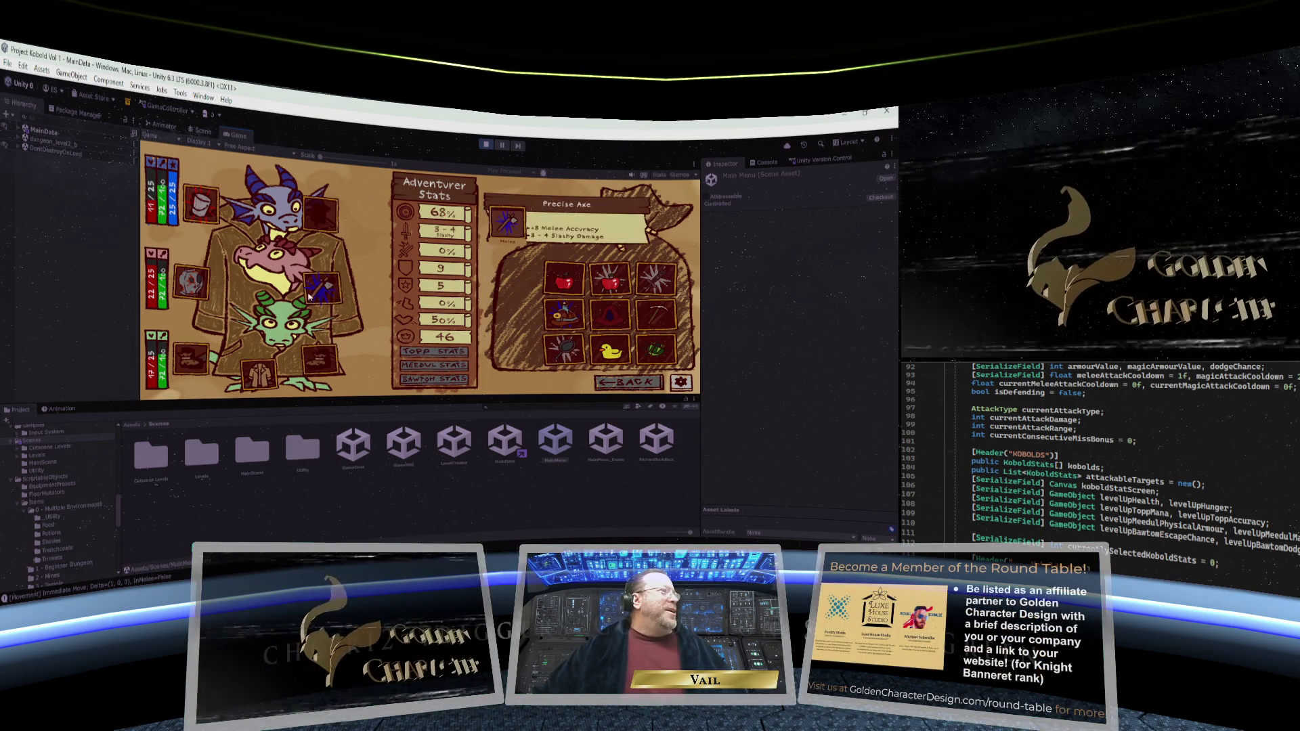
mouse_move(621, 303)
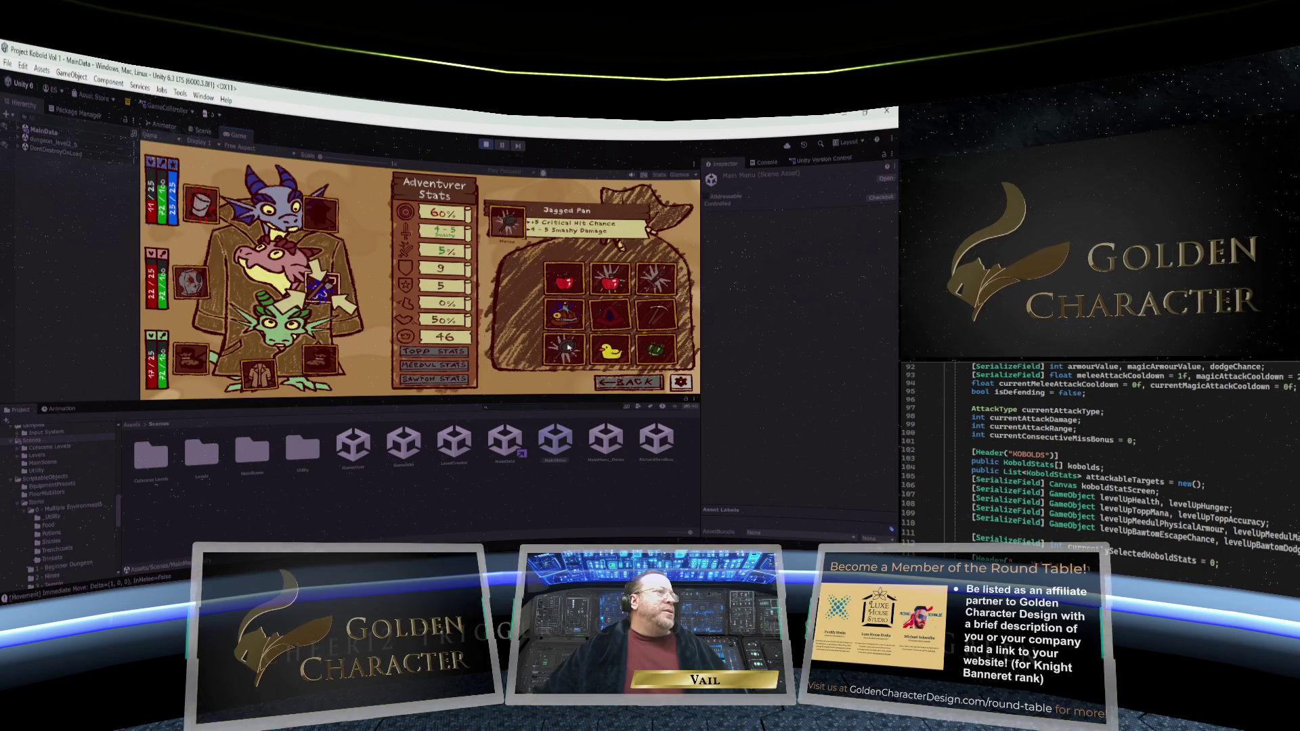
mouse_move(611, 350)
mouse_move(653, 317)
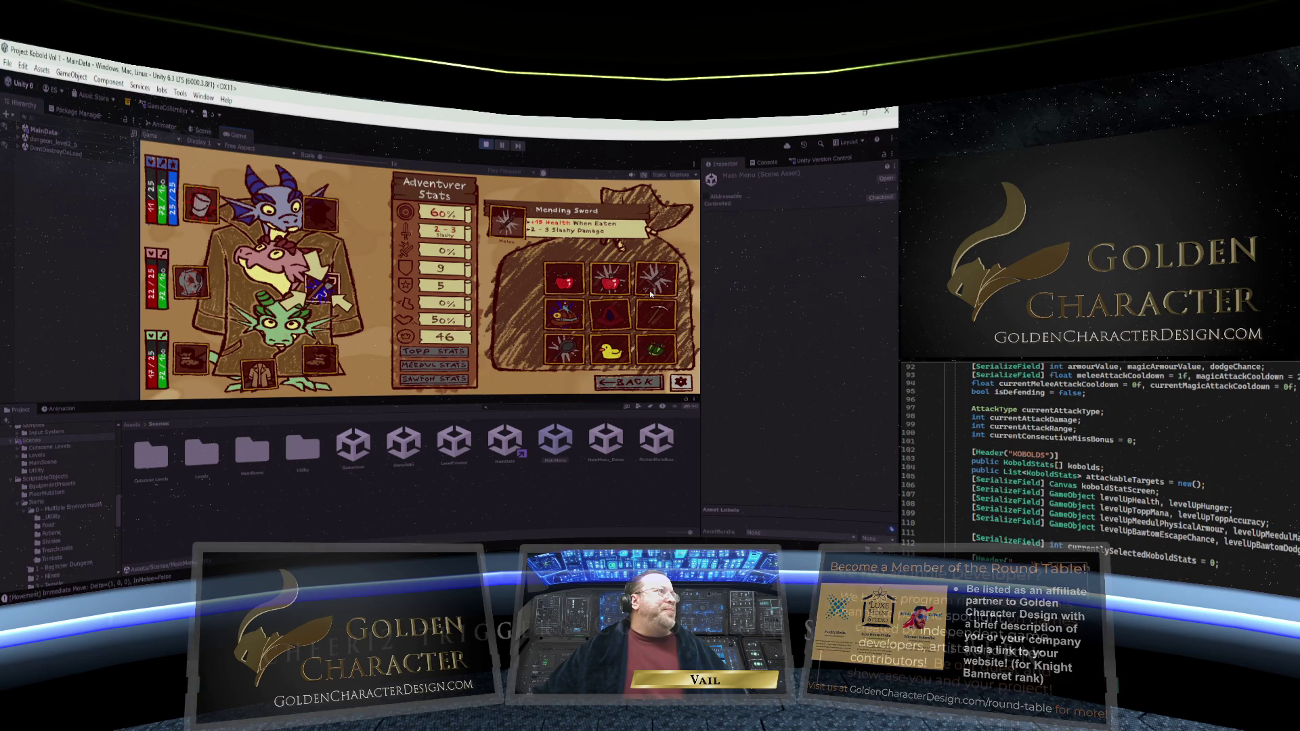
mouse_move(559, 345)
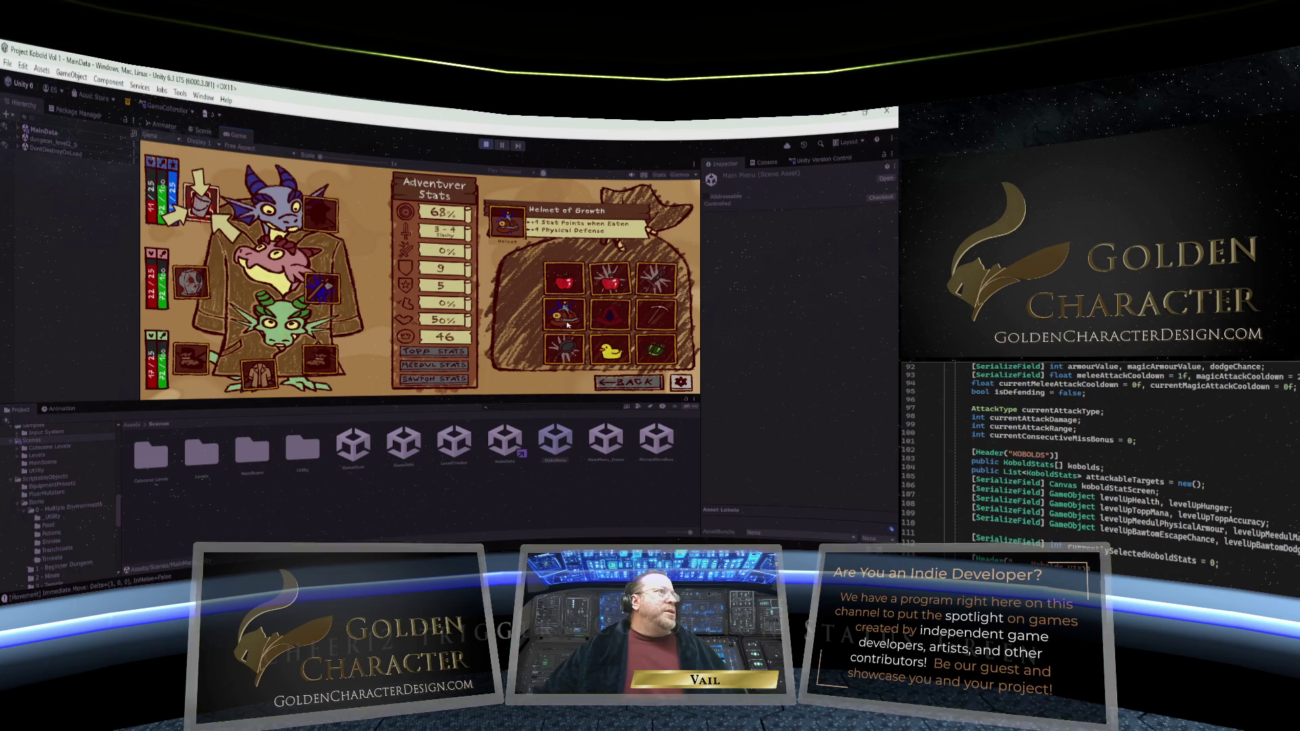
mouse_move(204, 218)
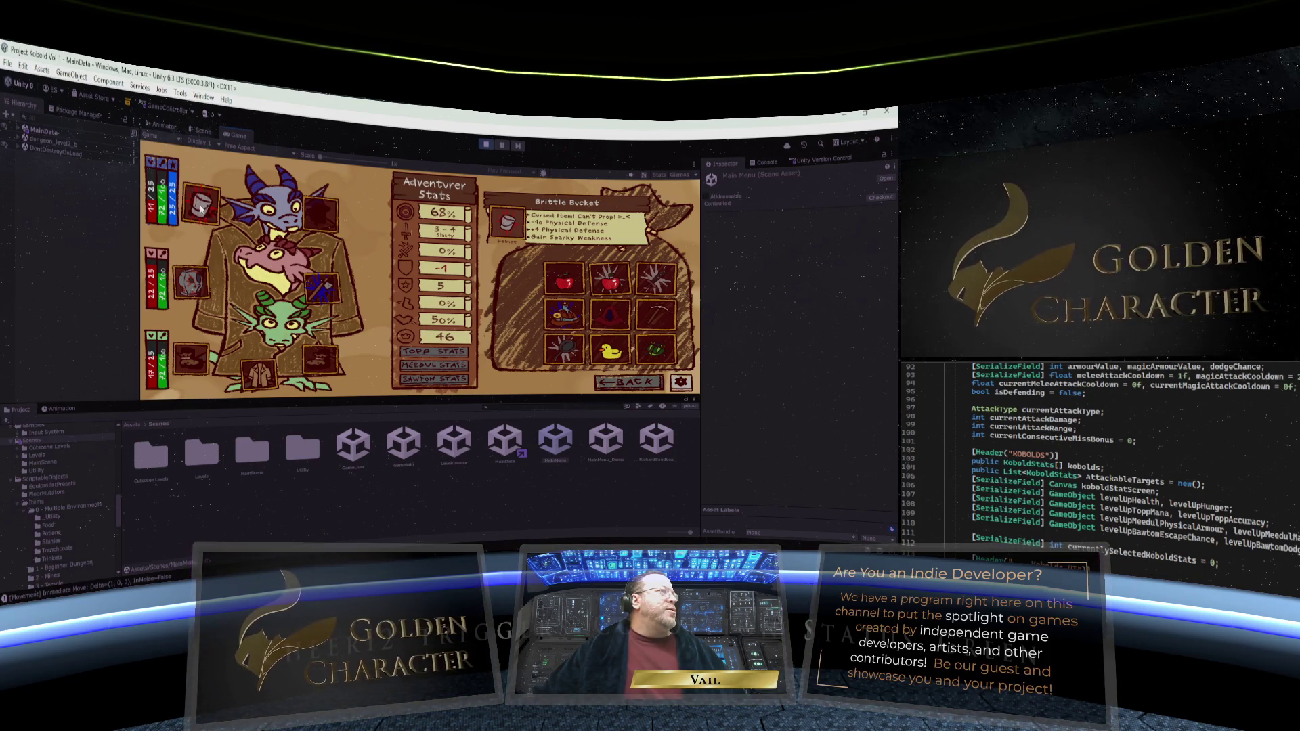
Swap the top kobold's bucket helmet for the Helmet of Growth, and try the Mending Sword and Pickaxe on the kobolds
drag(206, 215, 270, 261)
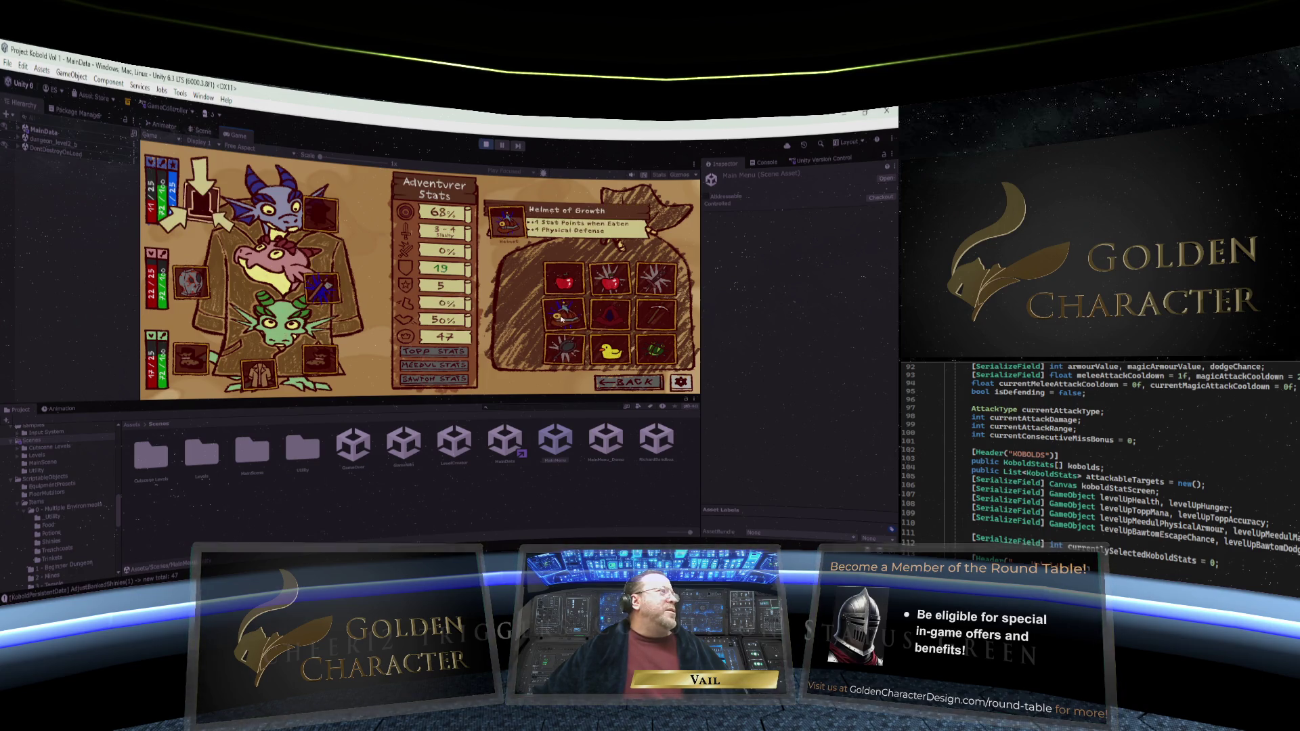
mouse_move(561, 320)
mouse_down()
mouse_move(170, 210)
mouse_move(198, 205)
mouse_up()
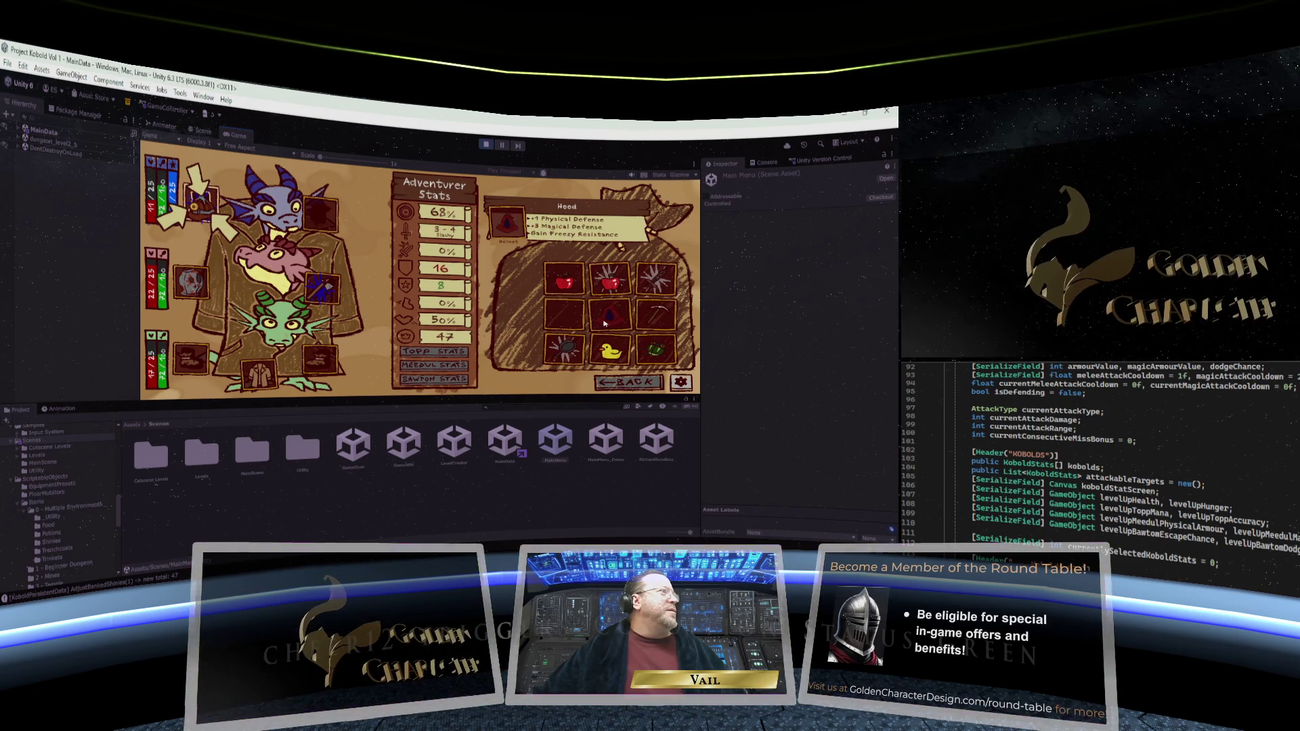
mouse_move(218, 220)
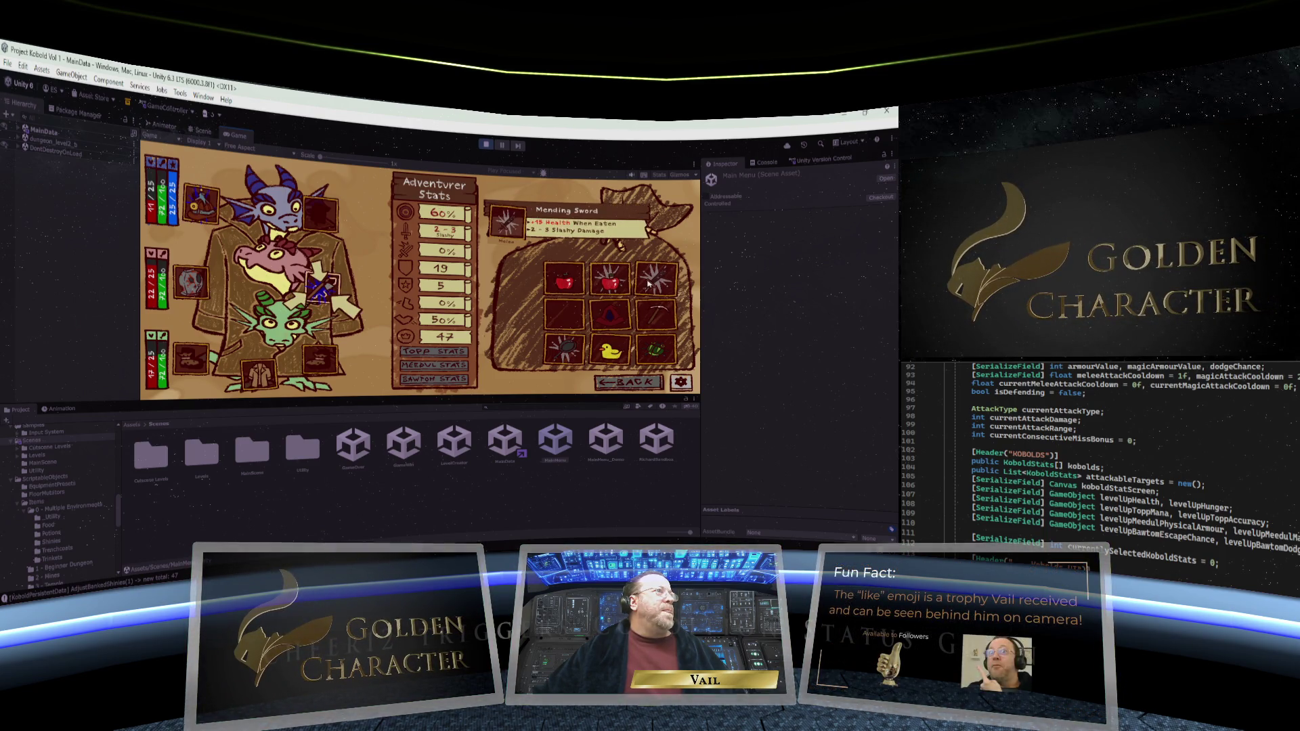
mouse_move(340, 289)
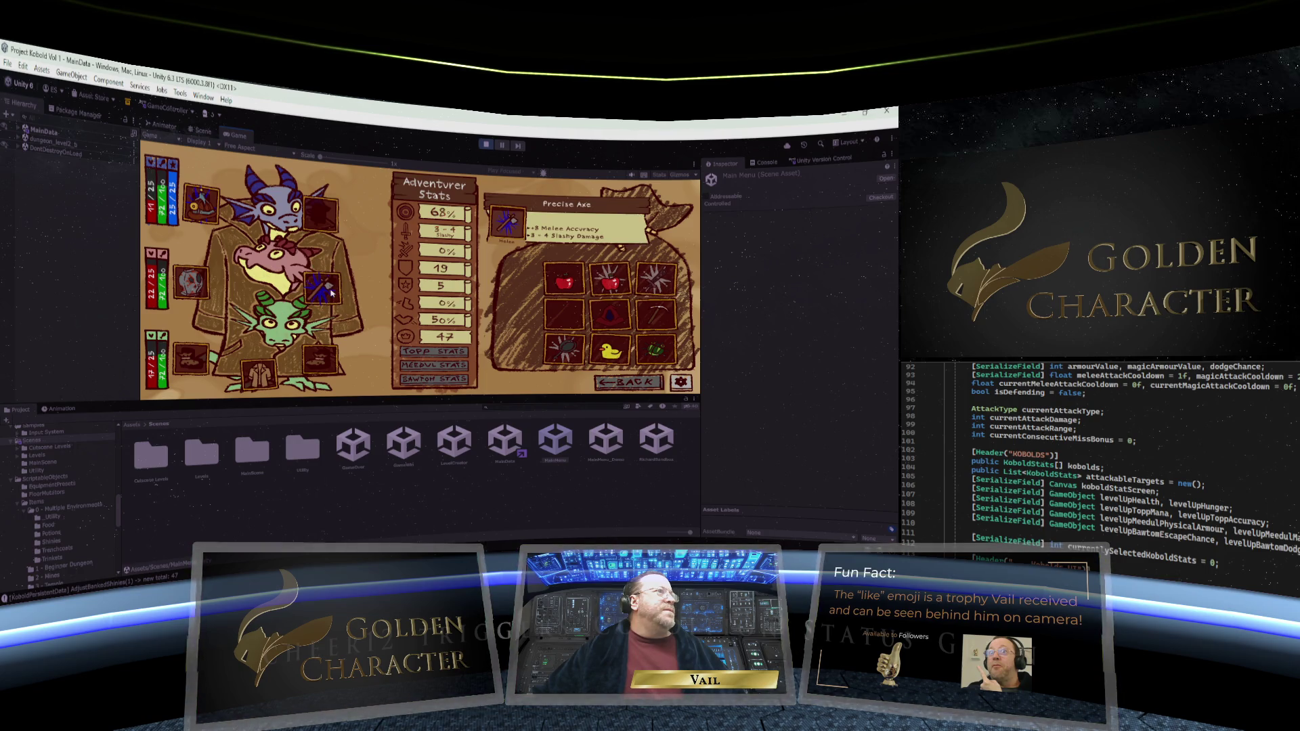
mouse_move(658, 285)
mouse_down()
mouse_move(319, 292)
mouse_move(308, 327)
mouse_move(284, 330)
mouse_up()
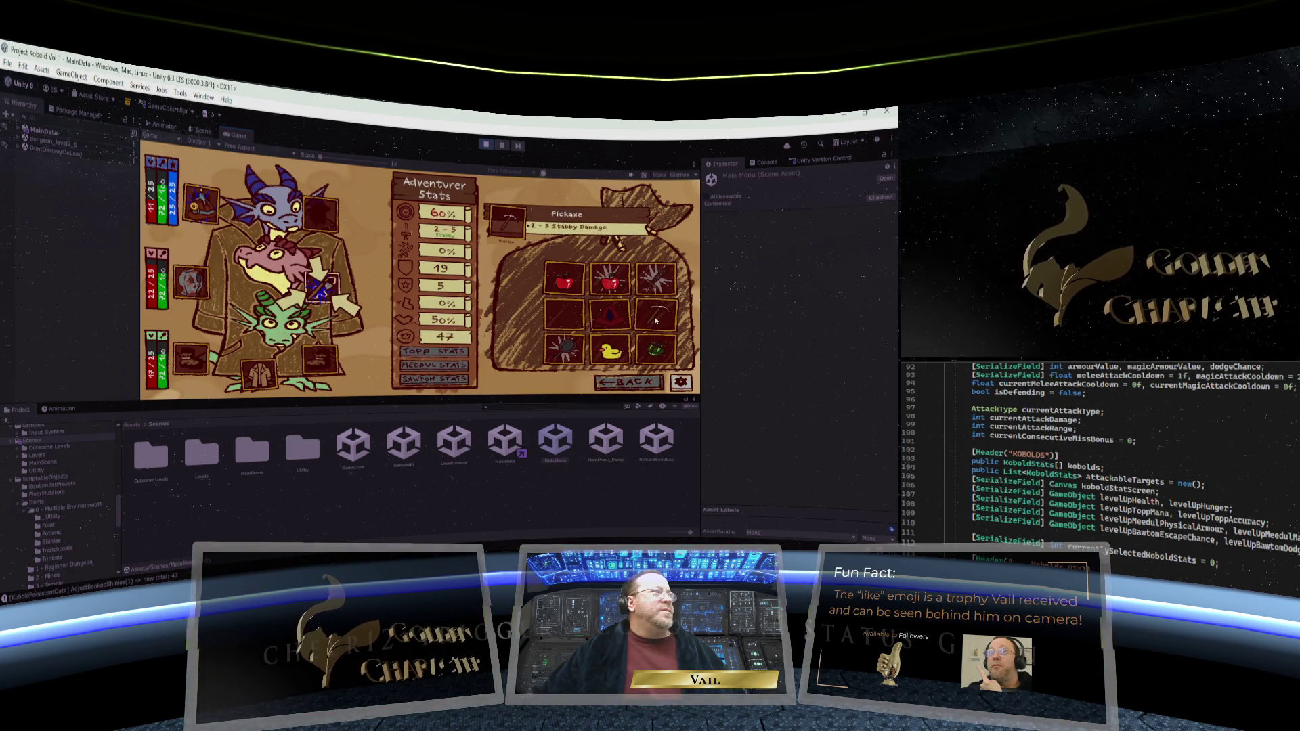
mouse_move(657, 319)
mouse_down()
mouse_move(306, 289)
mouse_move(270, 331)
mouse_up()
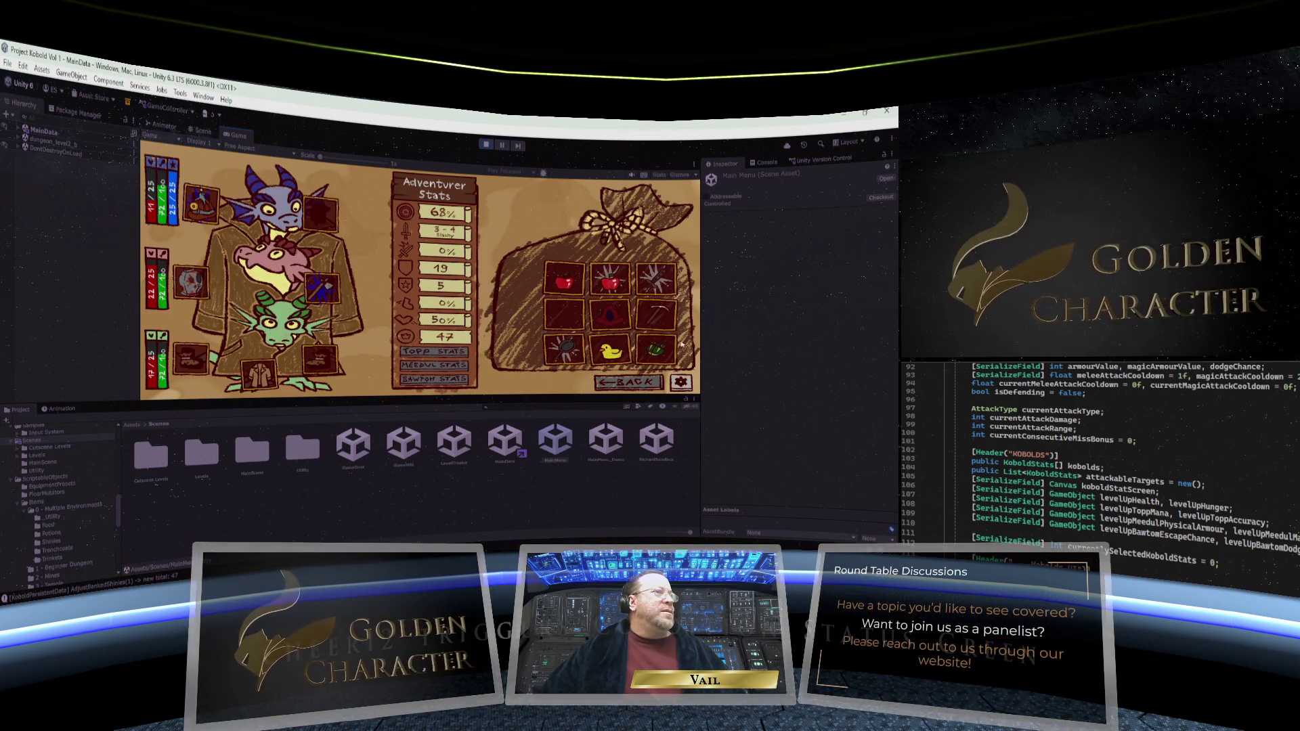
Feed the Huge Bug to the green kobold, refilling its health to 25/25
mouse_move(655, 350)
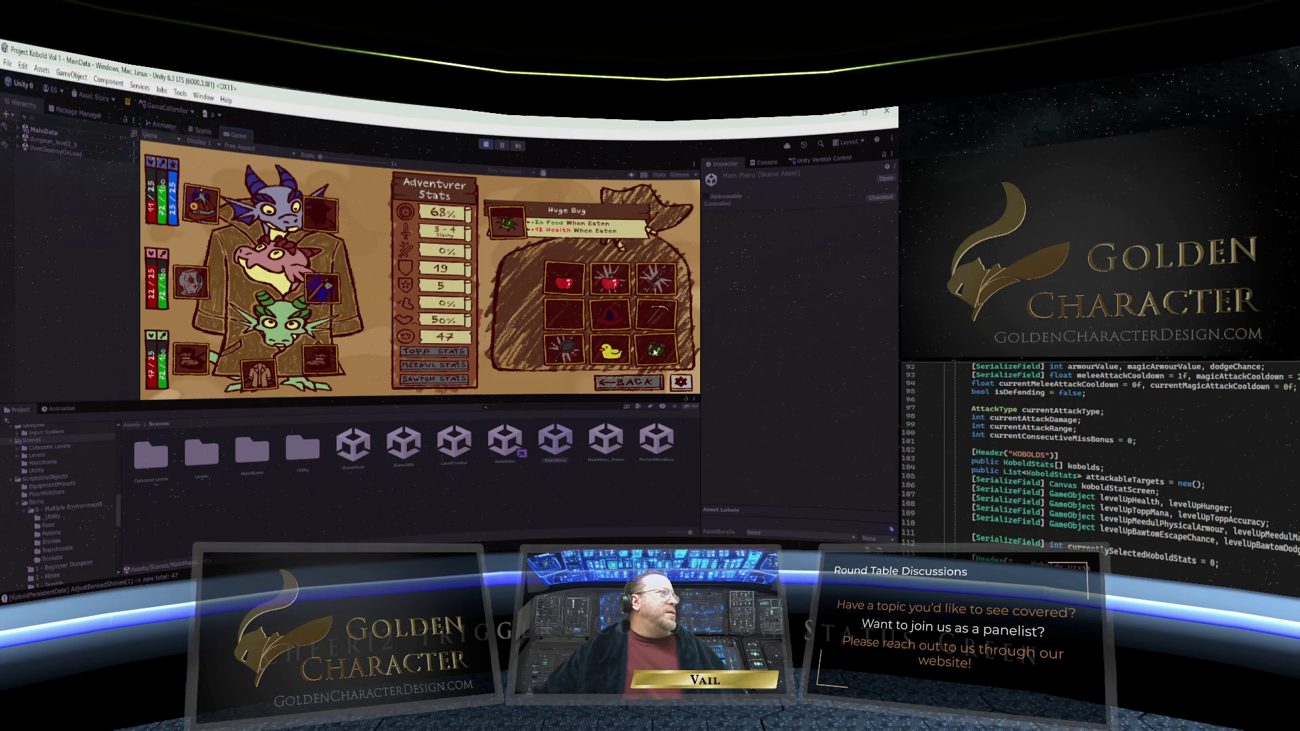
drag(655, 351, 438, 333)
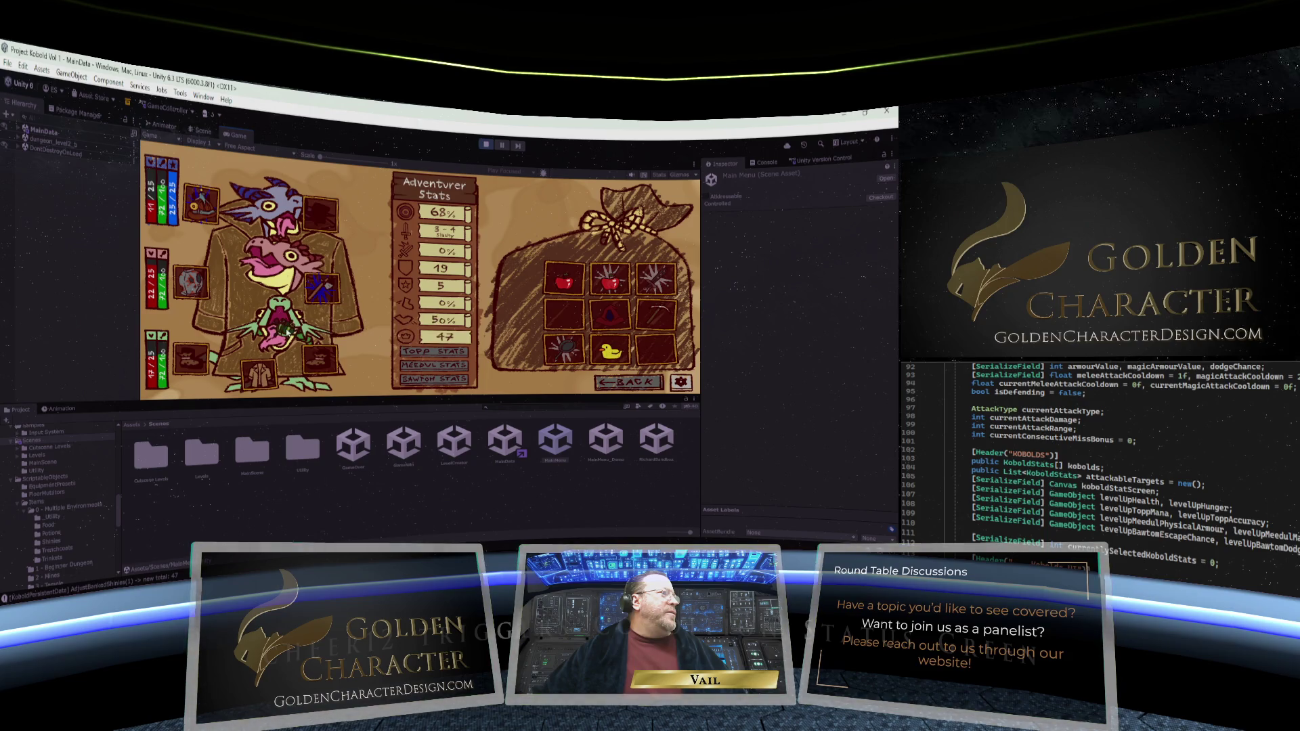
drag(287, 332, 287, 332)
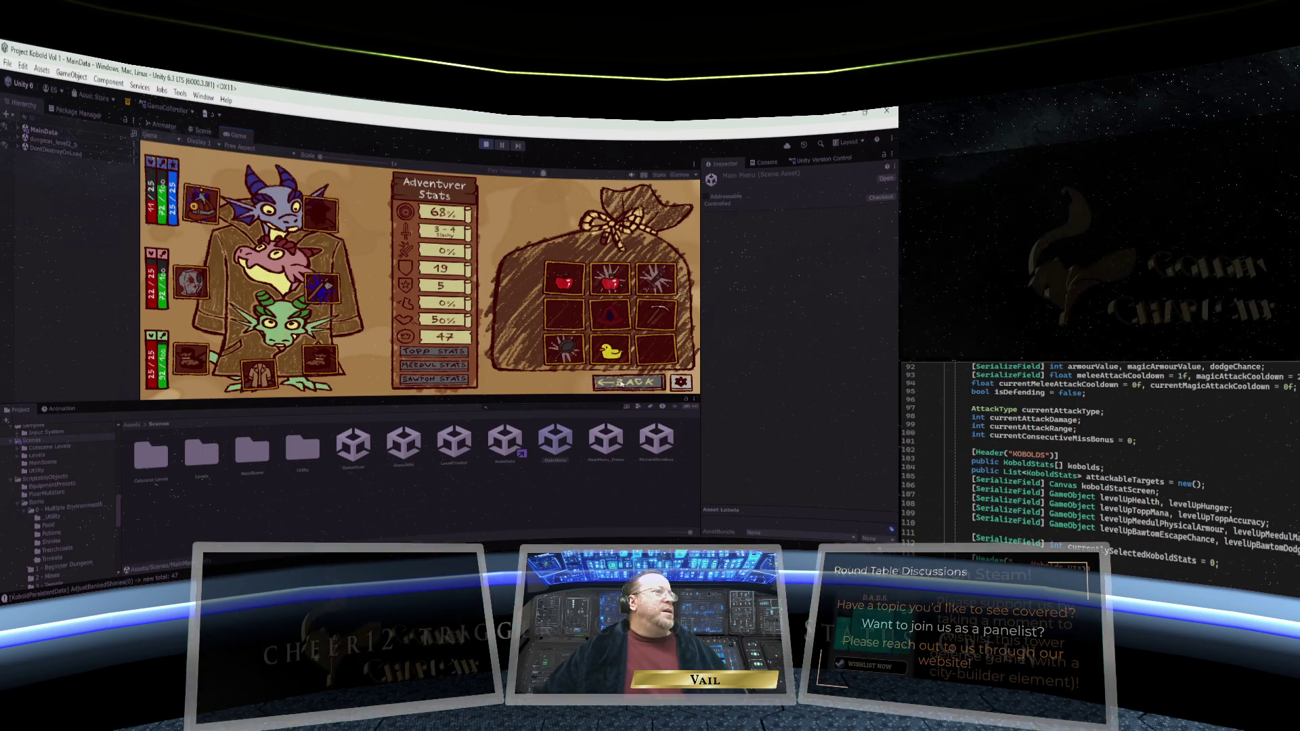
mouse_move(326, 309)
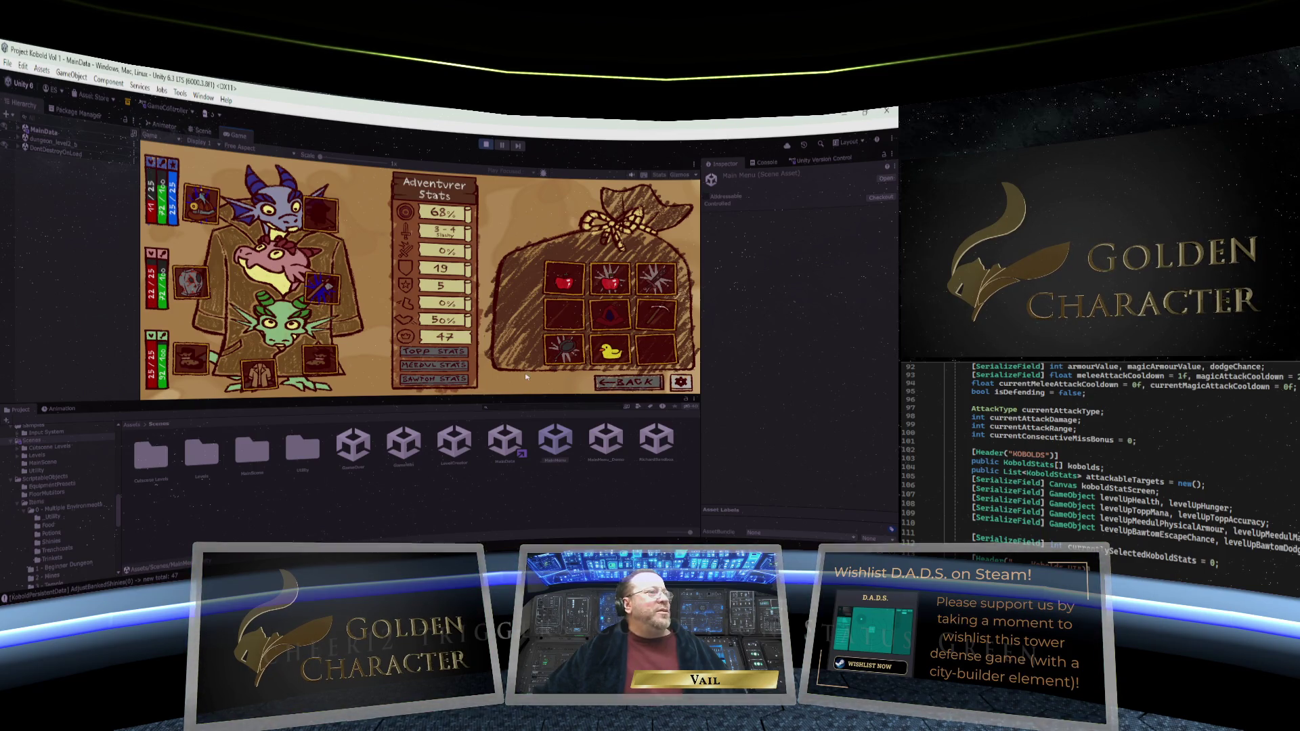
Back in the dungeon, pick up the club and walk the party around to face the first skeleton
click(633, 383)
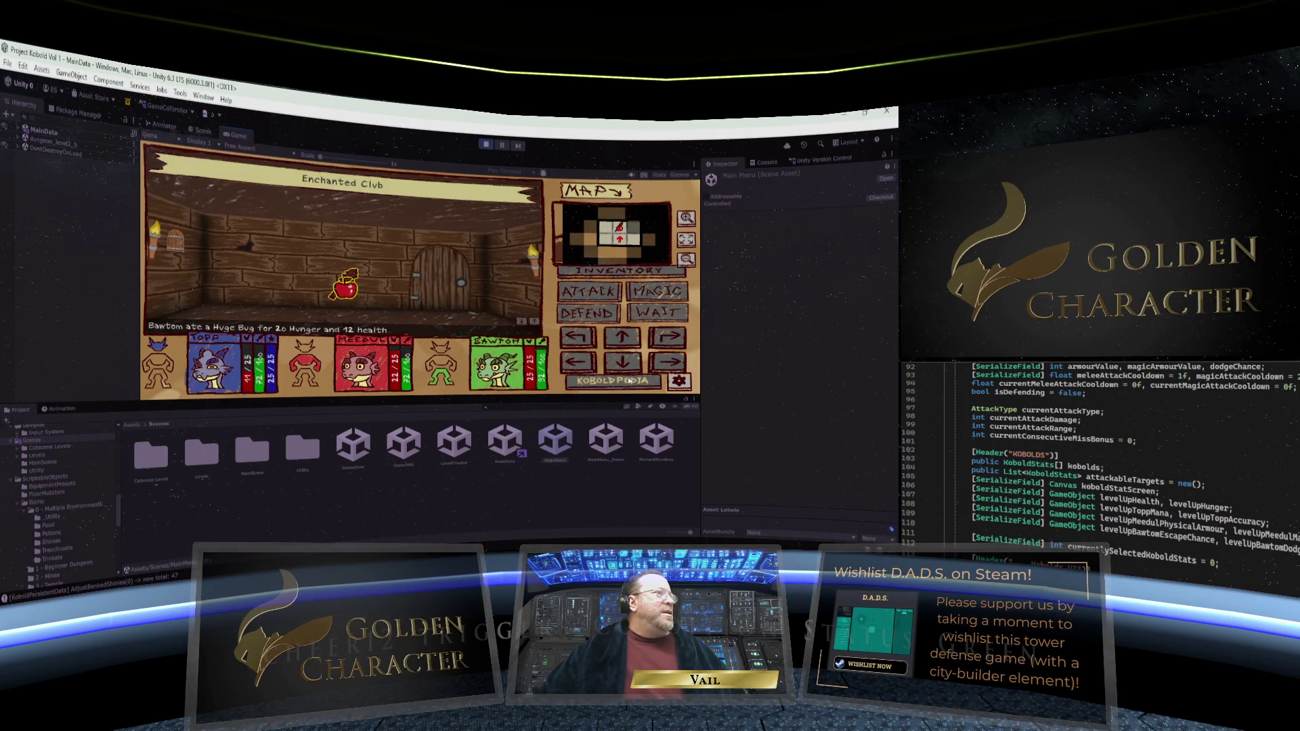
click(349, 286)
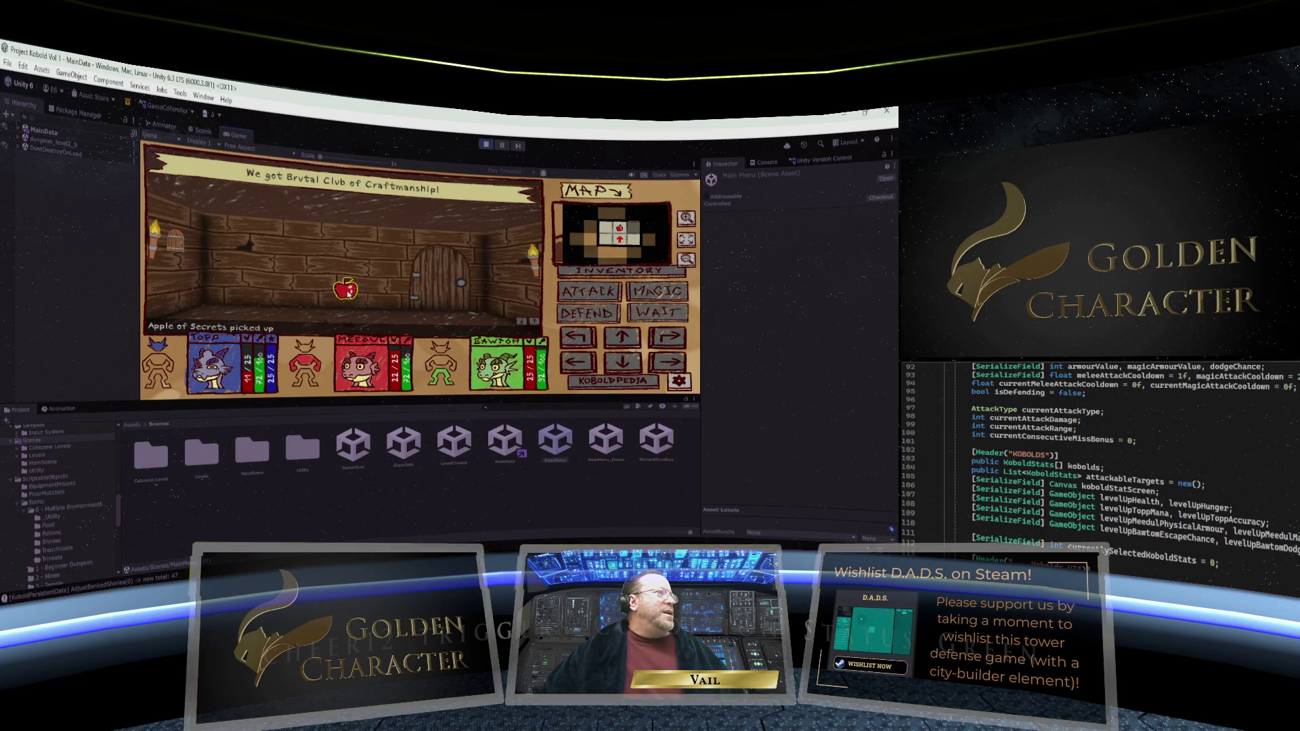
click(624, 361)
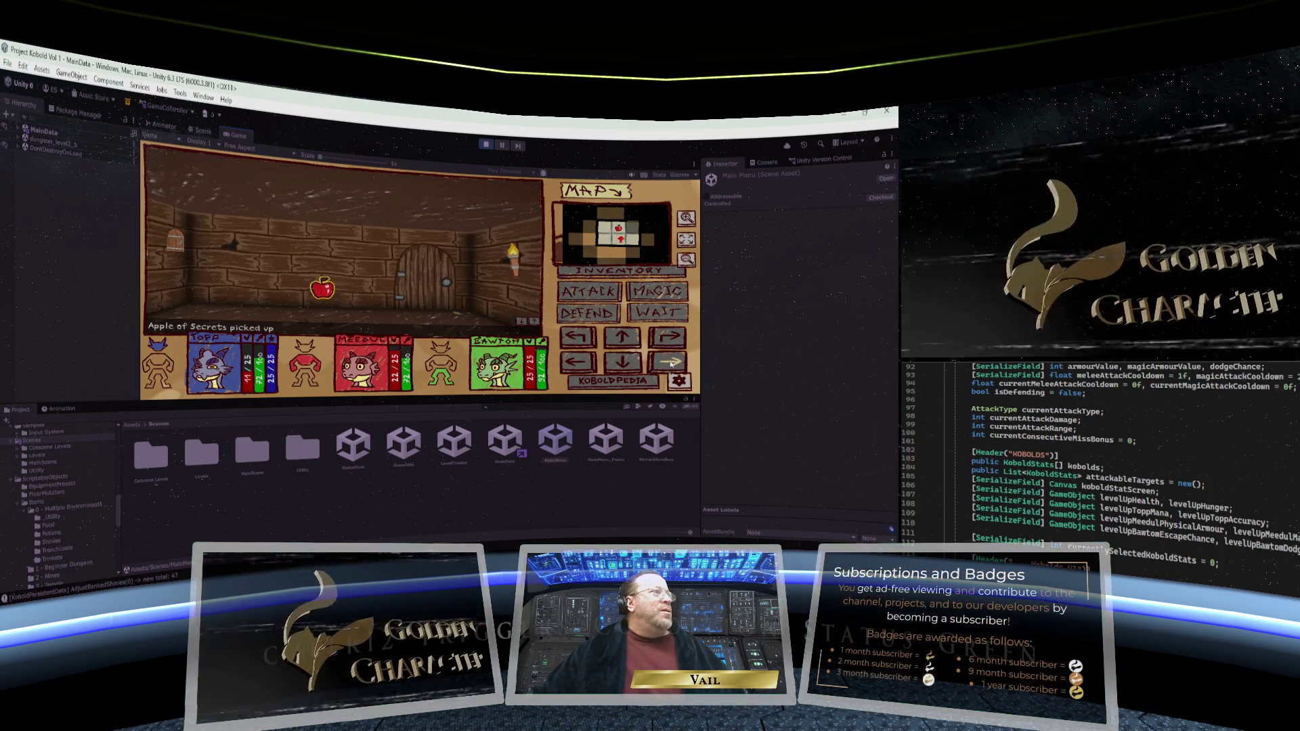
click(621, 336)
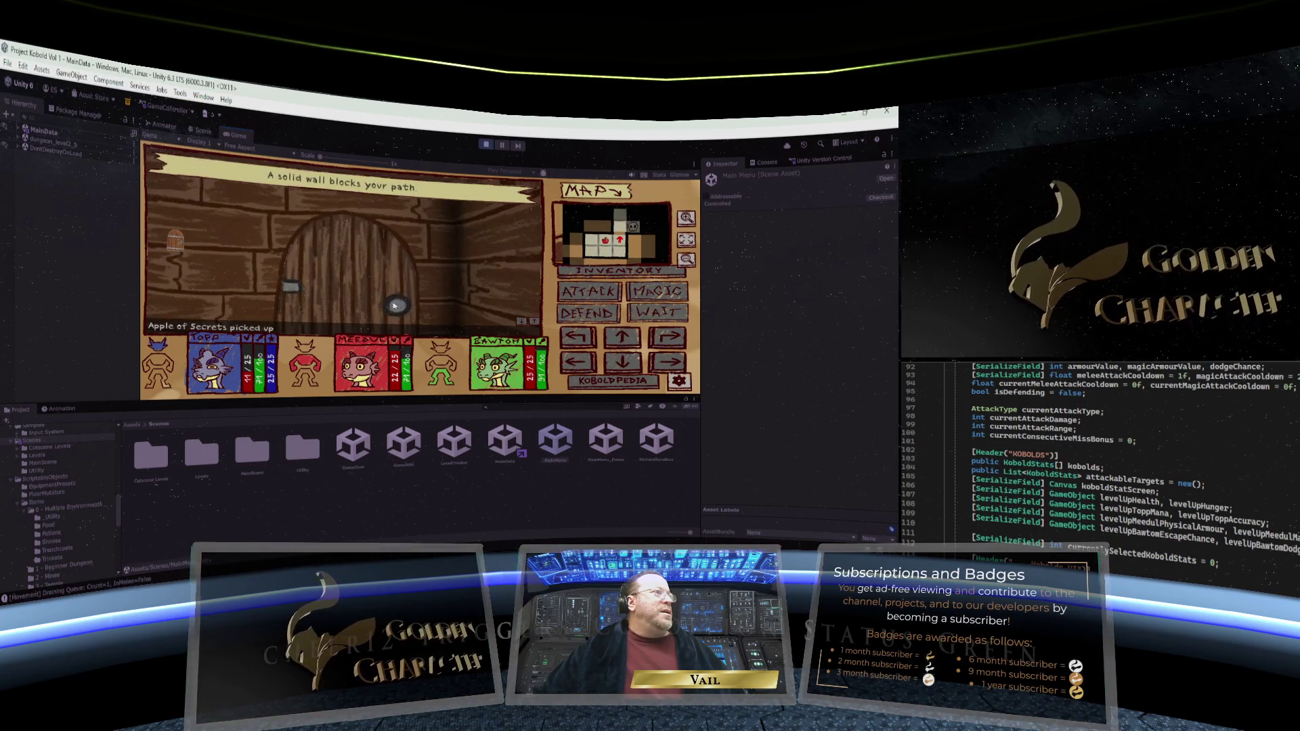
click(672, 340)
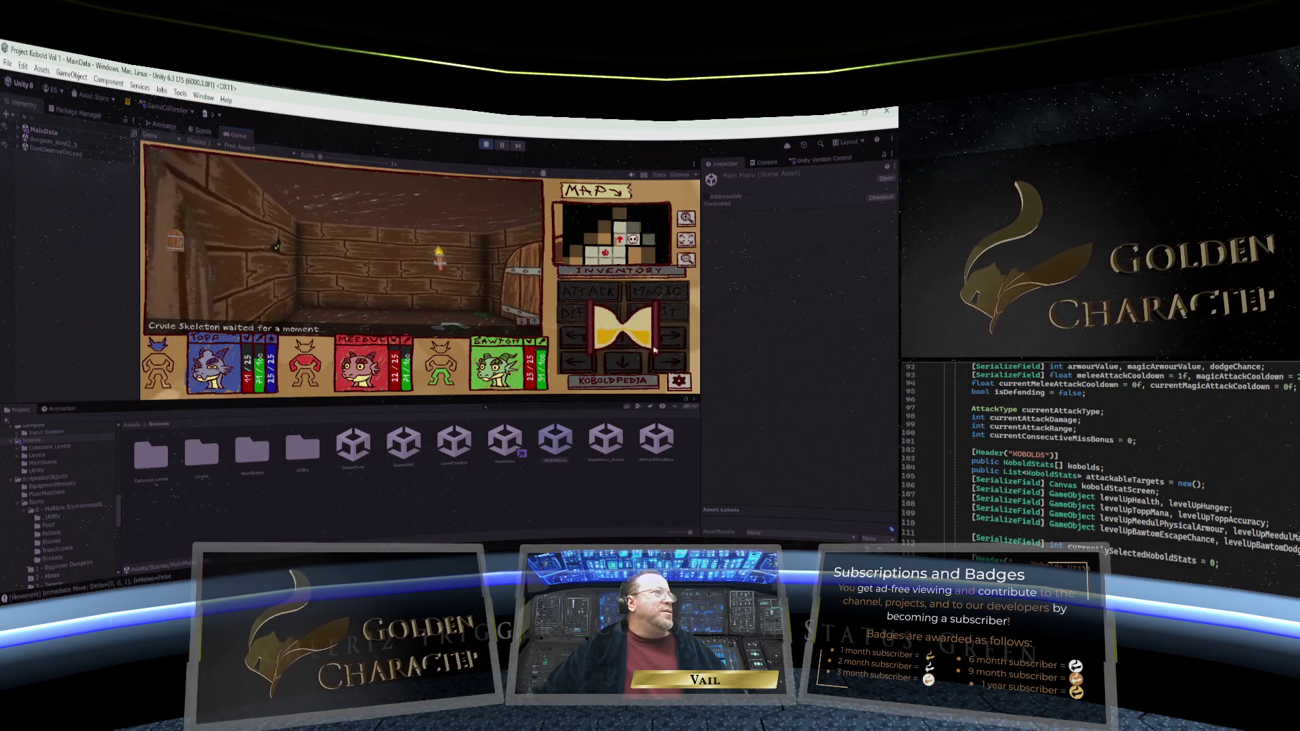
click(667, 363)
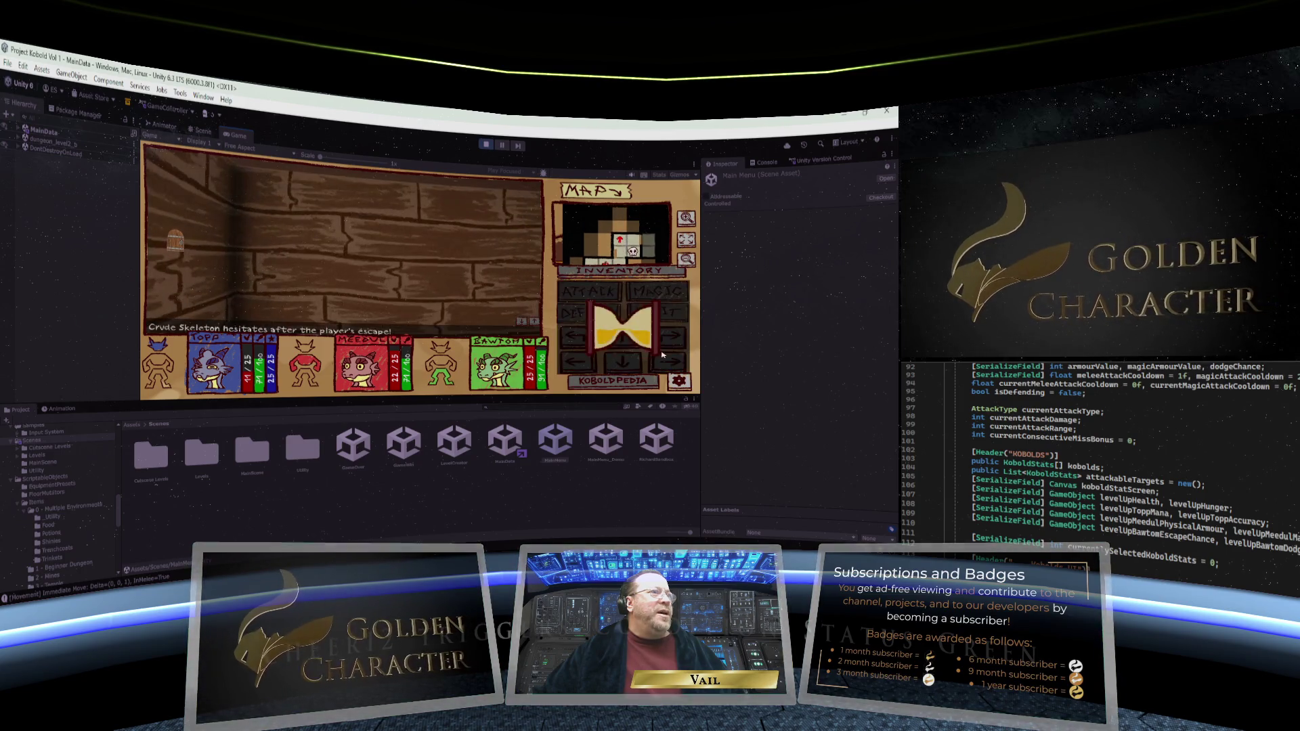
click(669, 339)
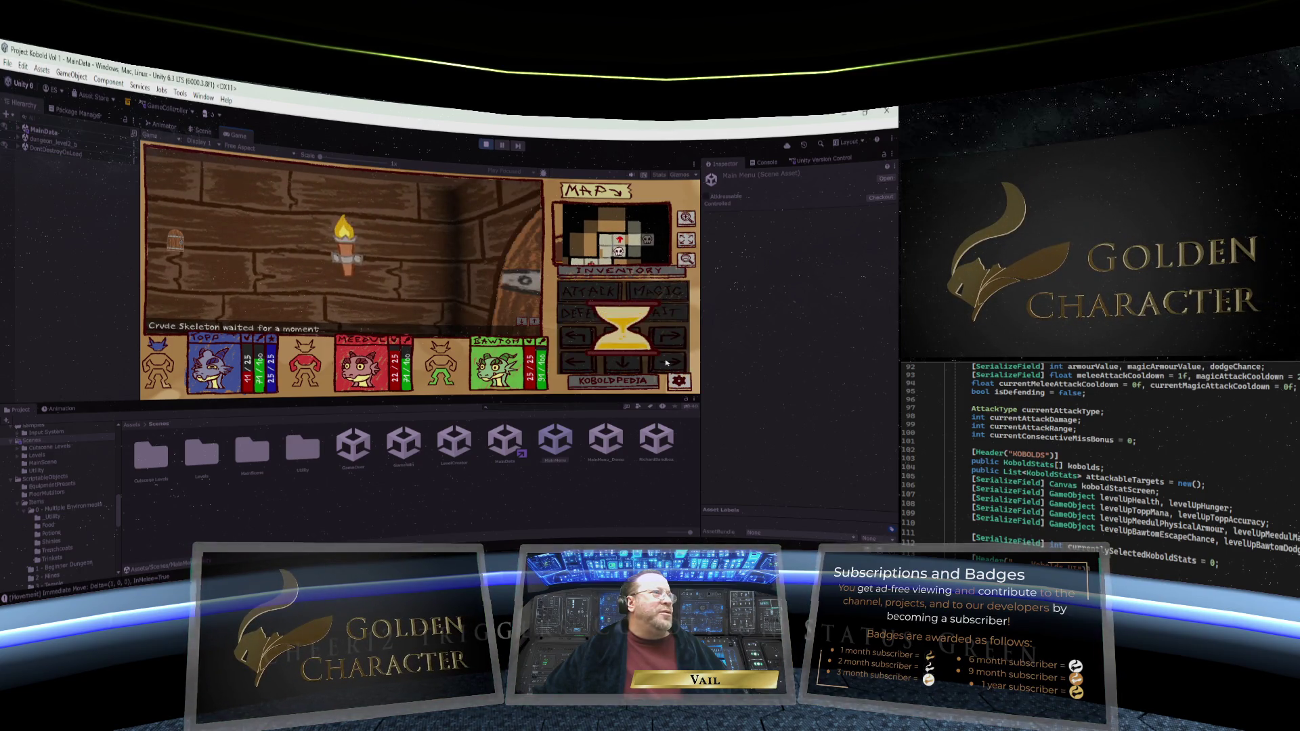
click(669, 339)
click(669, 339)
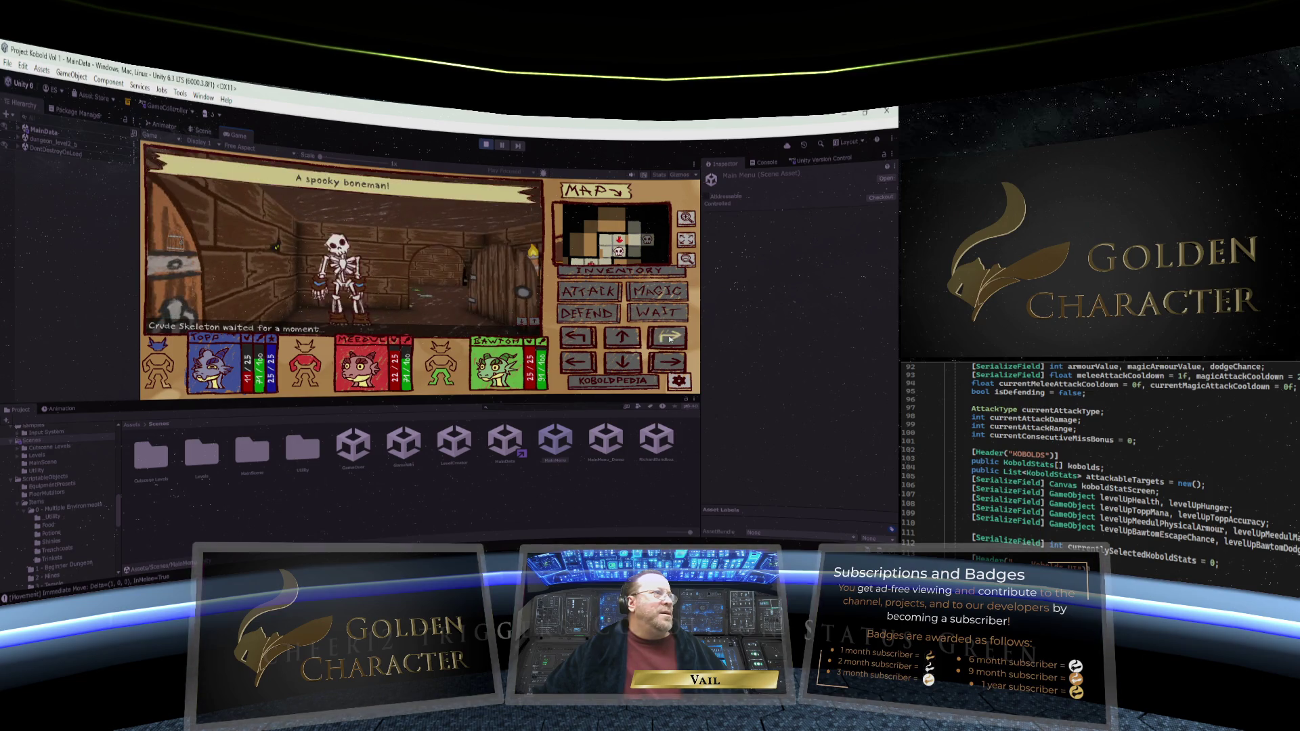
Defeat the first Crude Skeleton and collect its gold coin
click(591, 296)
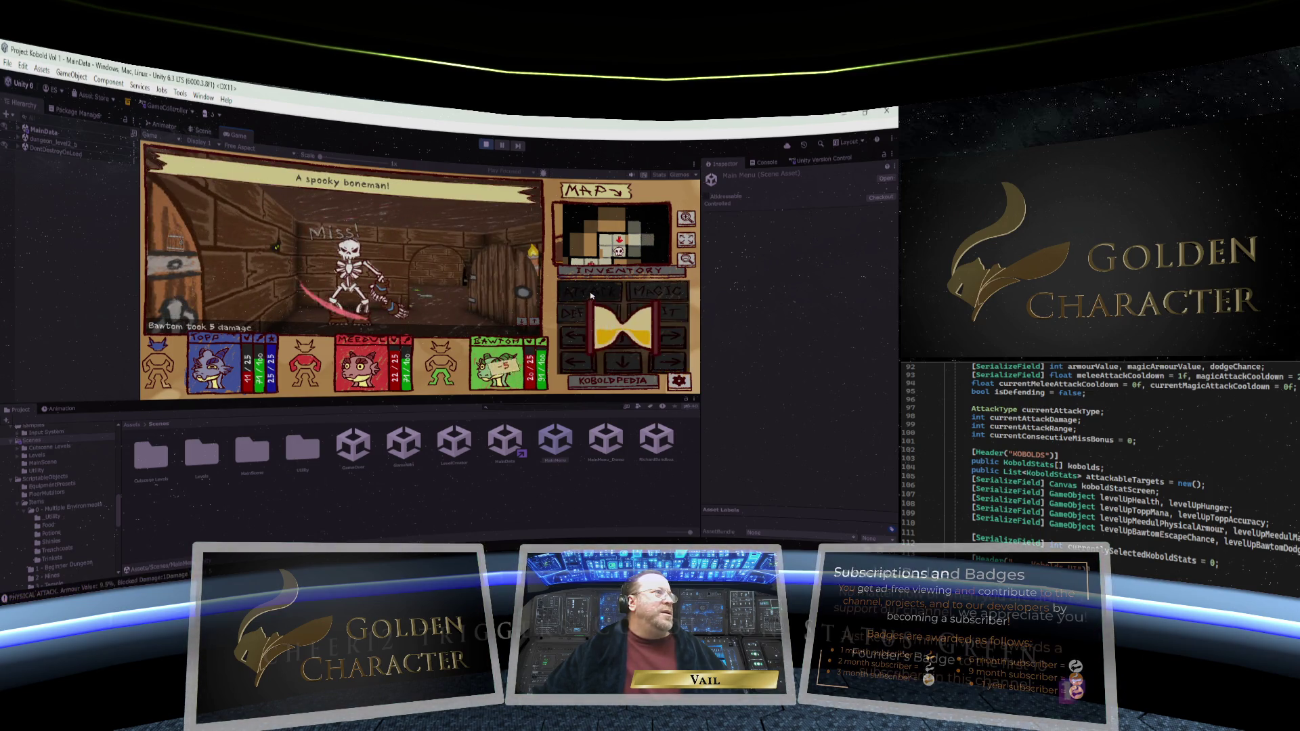
click(591, 296)
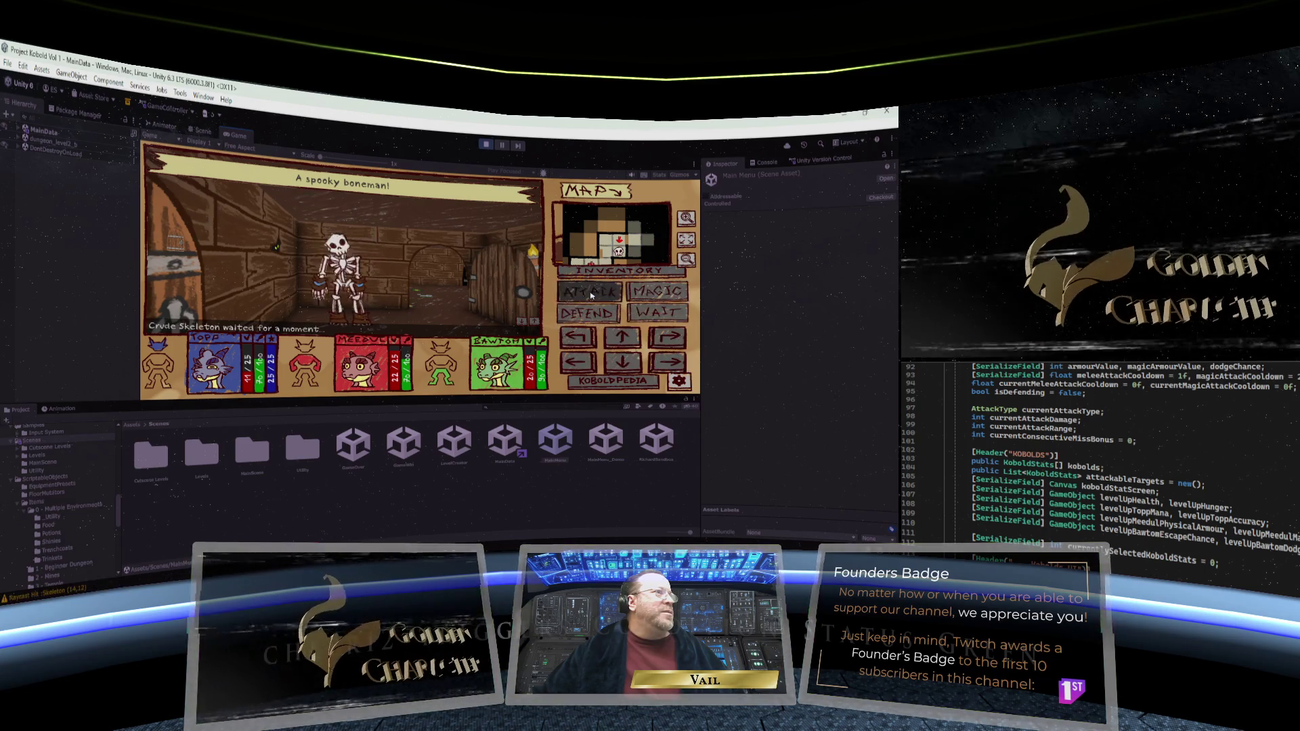
click(591, 296)
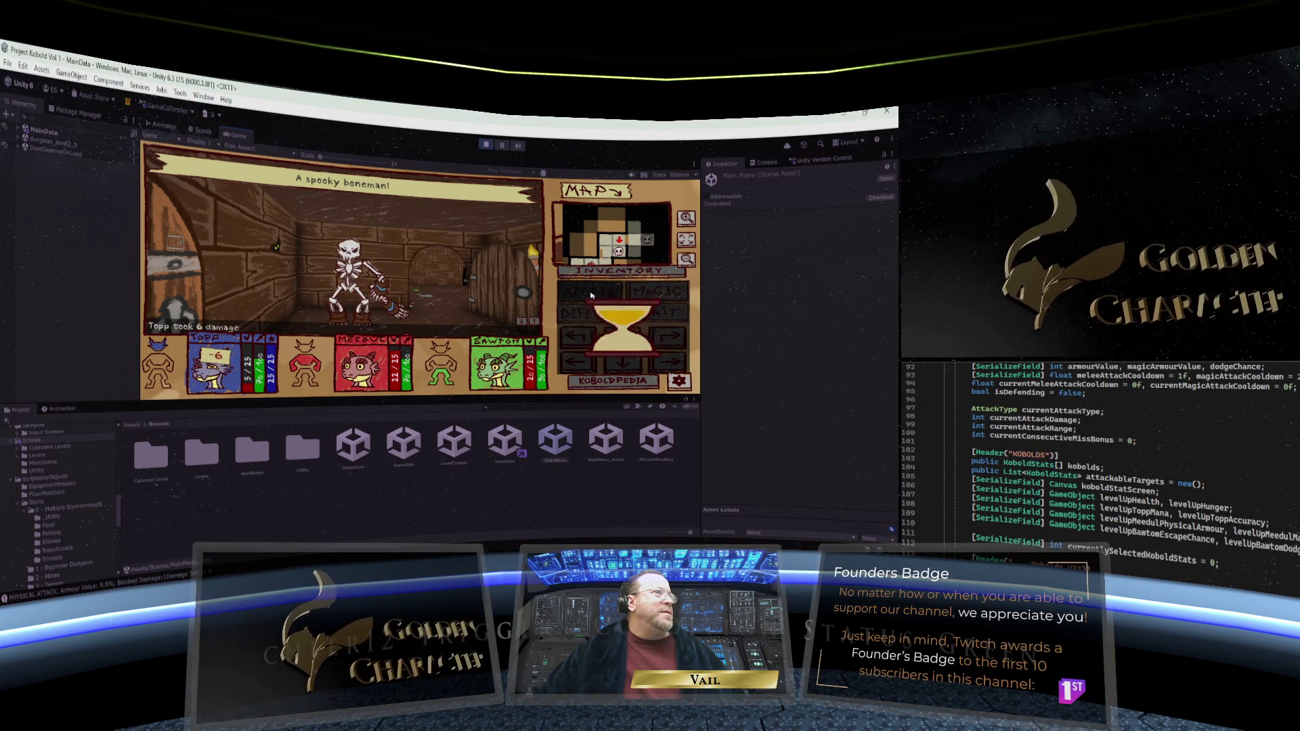
click(590, 296)
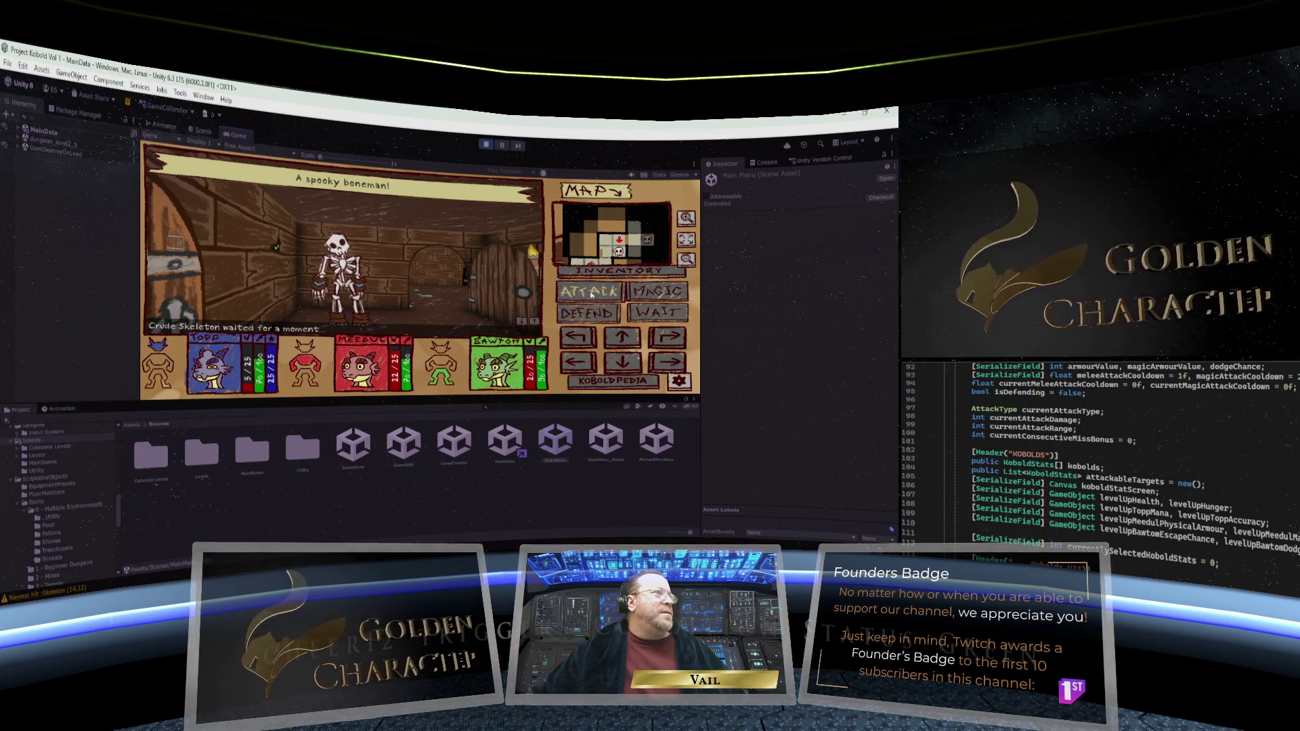
click(590, 296)
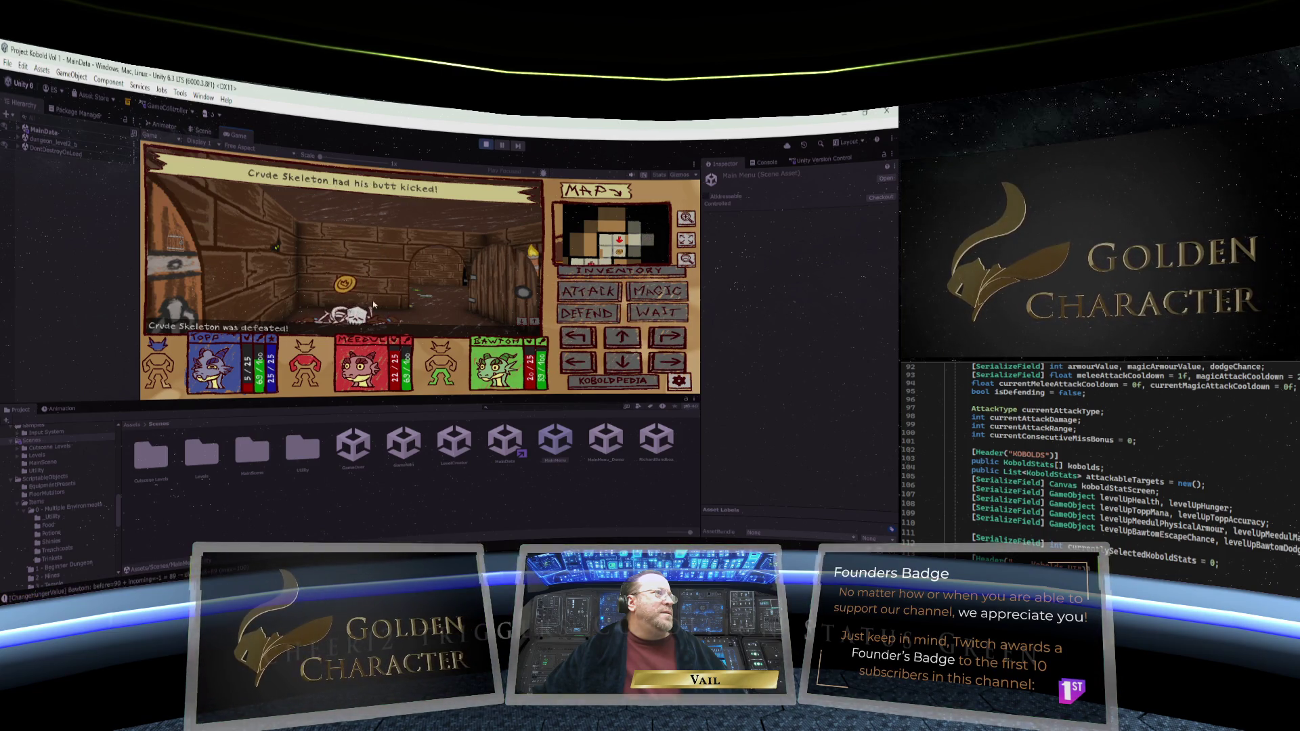
click(365, 297)
Go through the wooden doorway and defeat the second Crude Skeleton for its silver coin
click(559, 337)
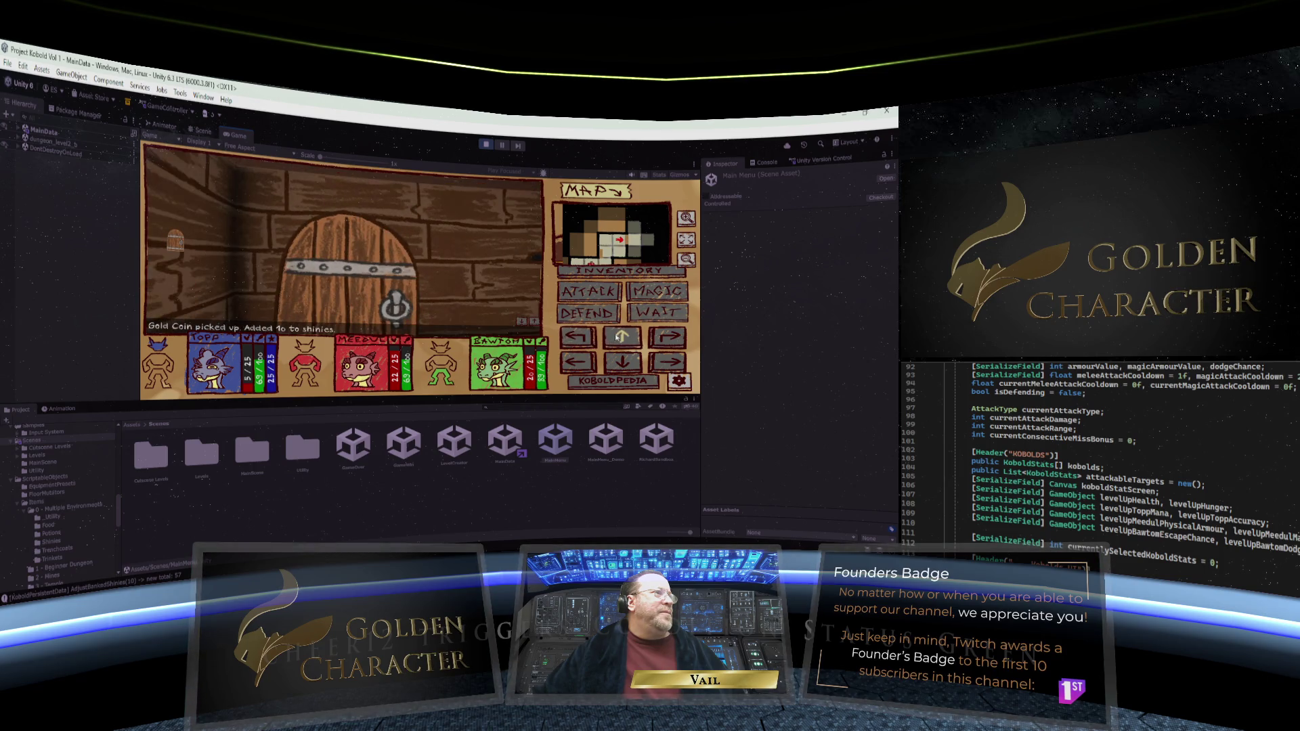
click(370, 307)
click(619, 342)
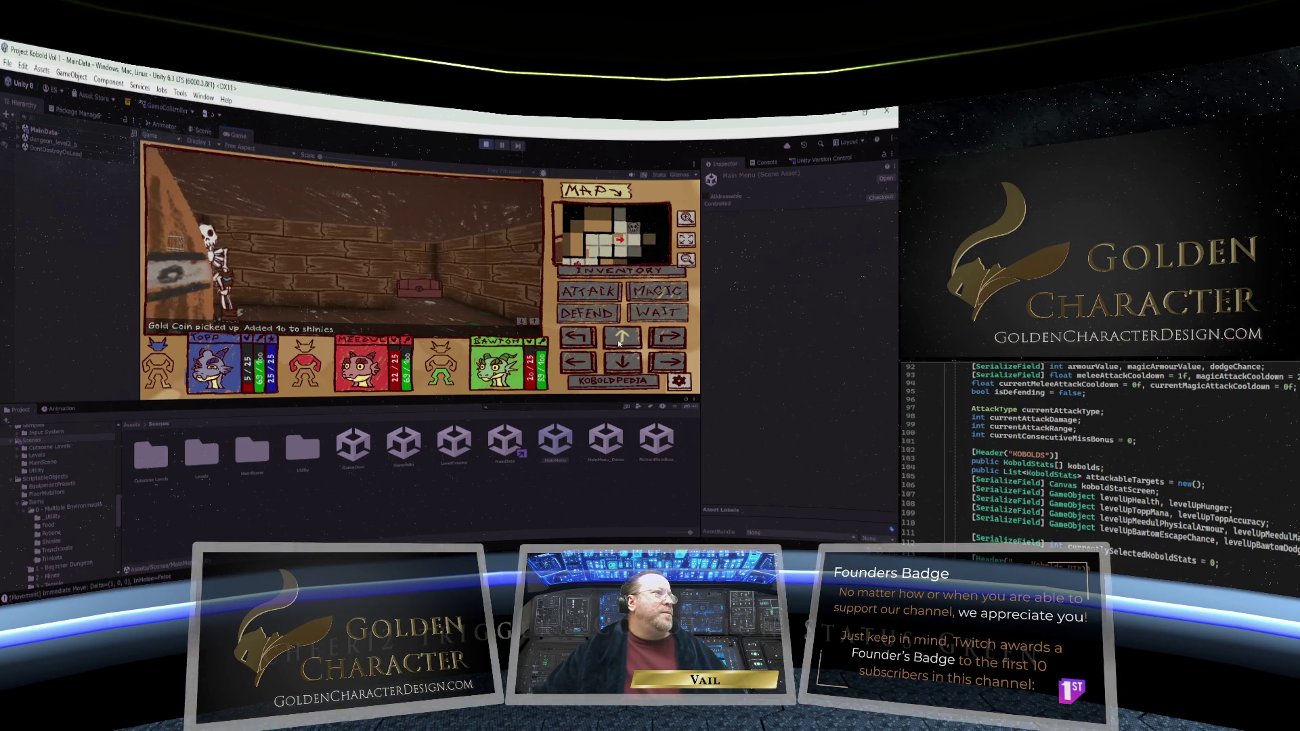
click(577, 337)
click(570, 298)
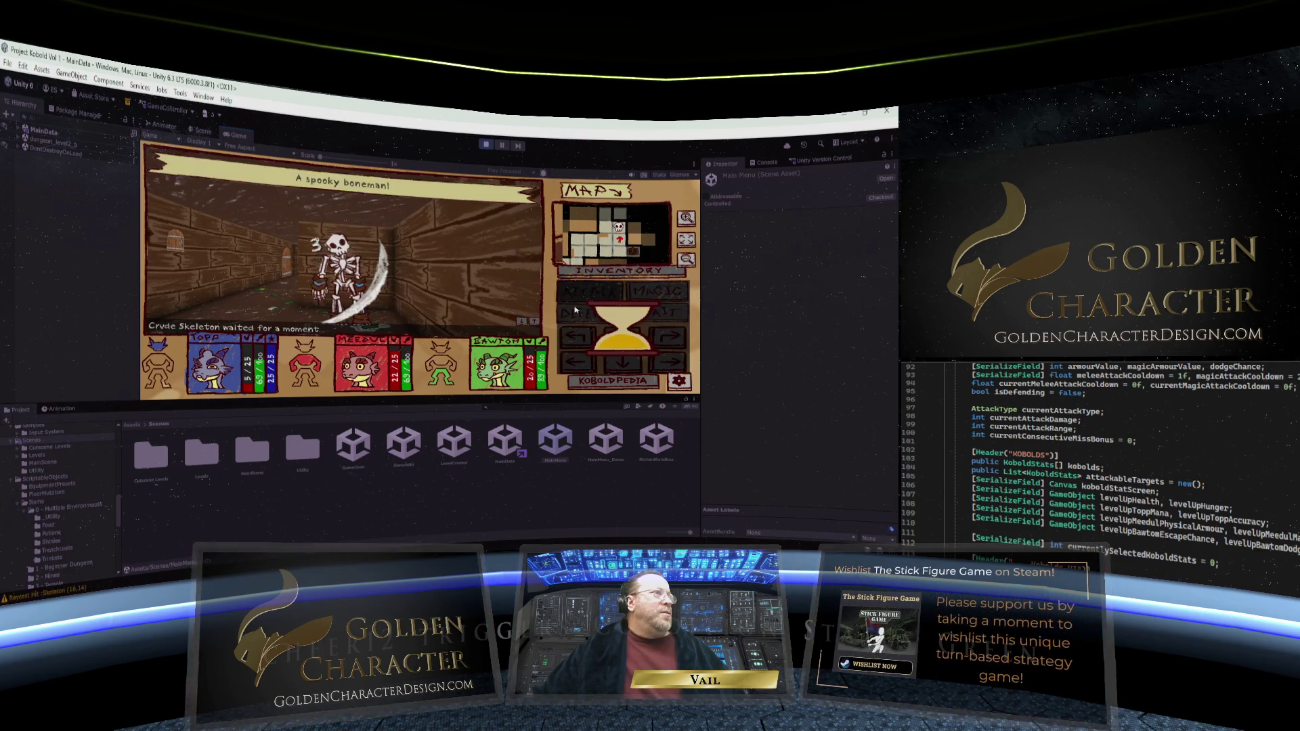
click(595, 294)
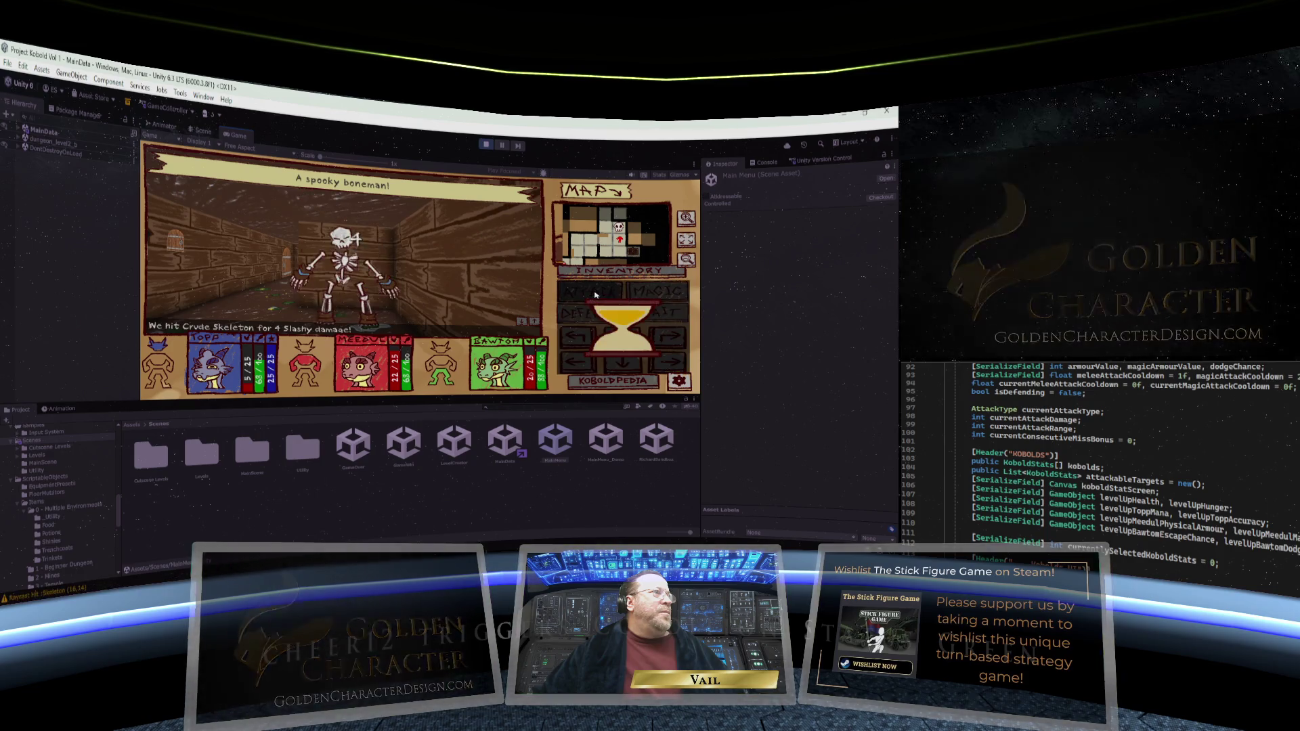
click(595, 294)
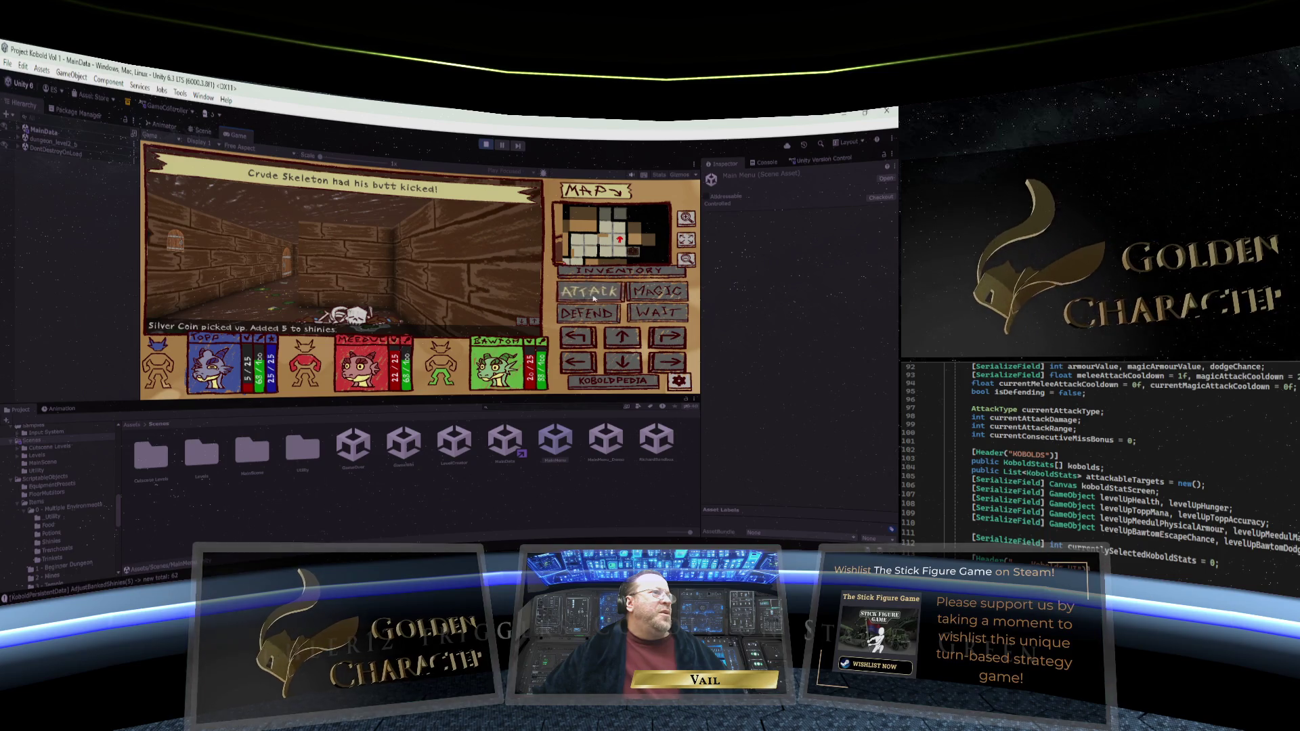
Step to the chest, open it, and bring up the inventory and stats screen
click(622, 363)
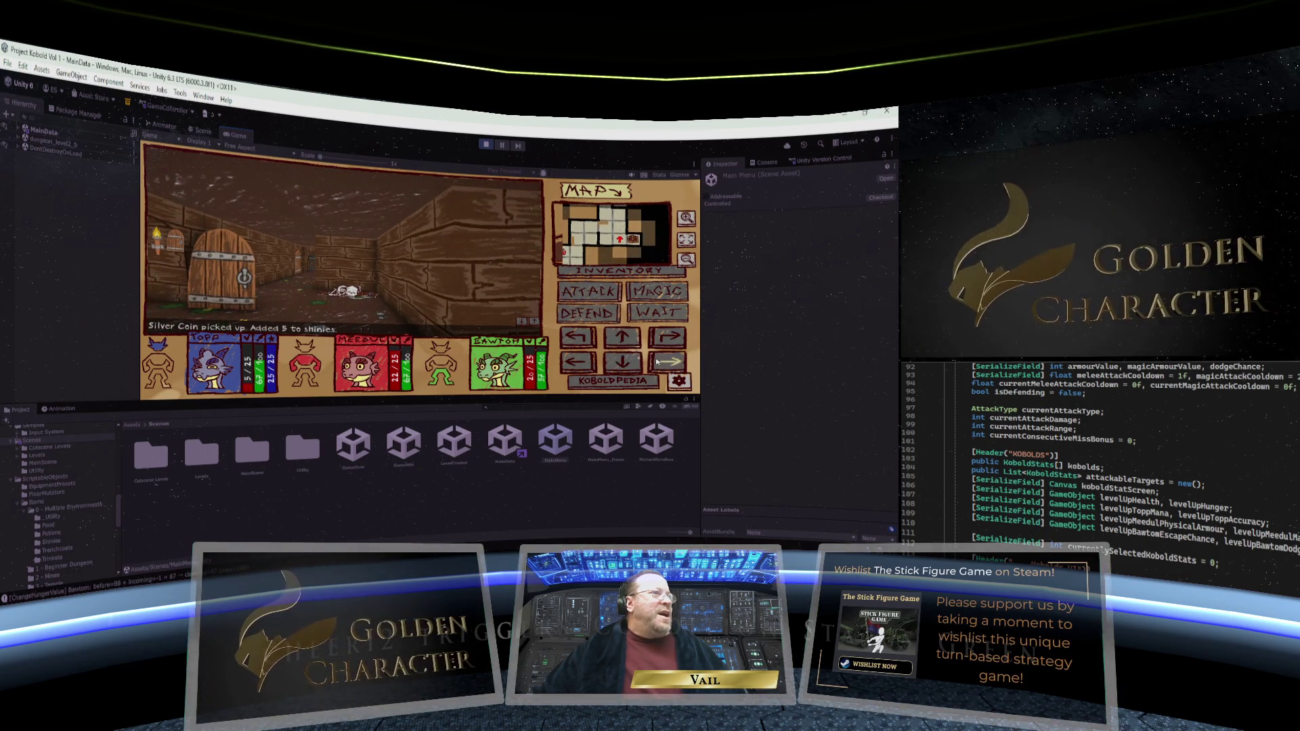
click(666, 337)
click(373, 312)
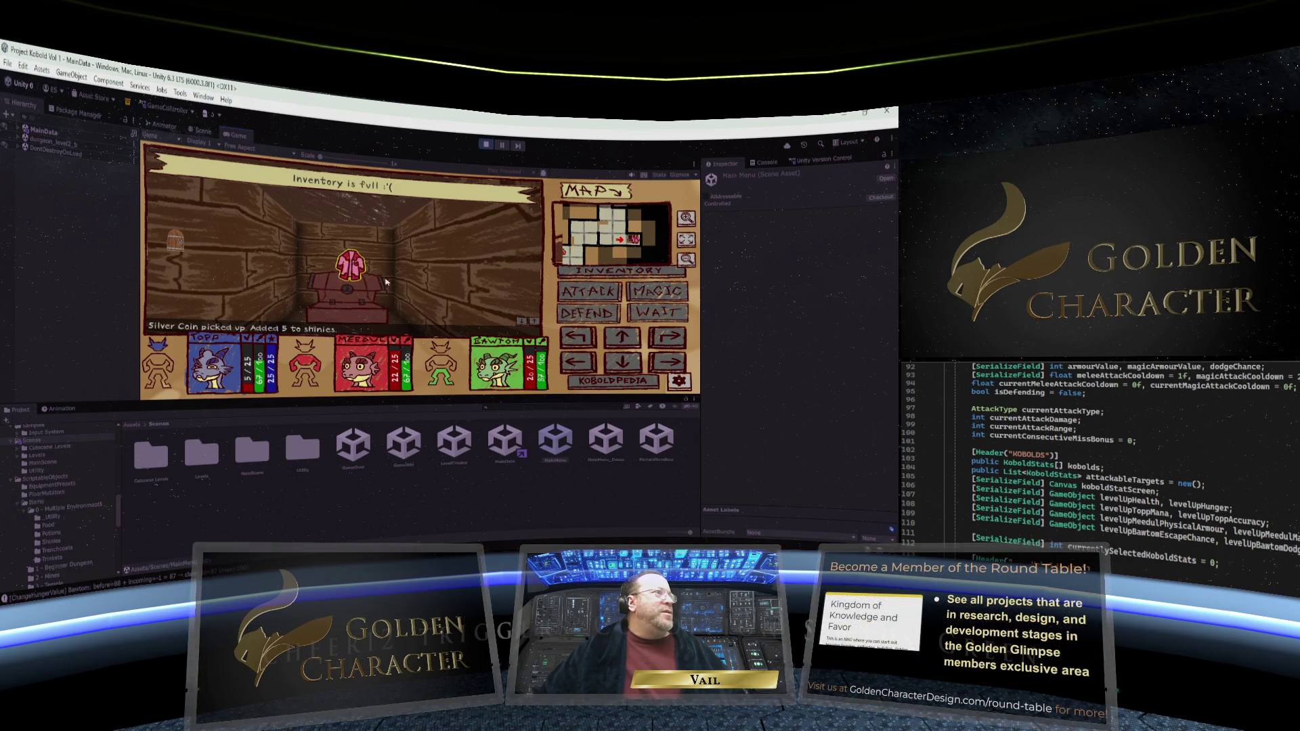
click(621, 270)
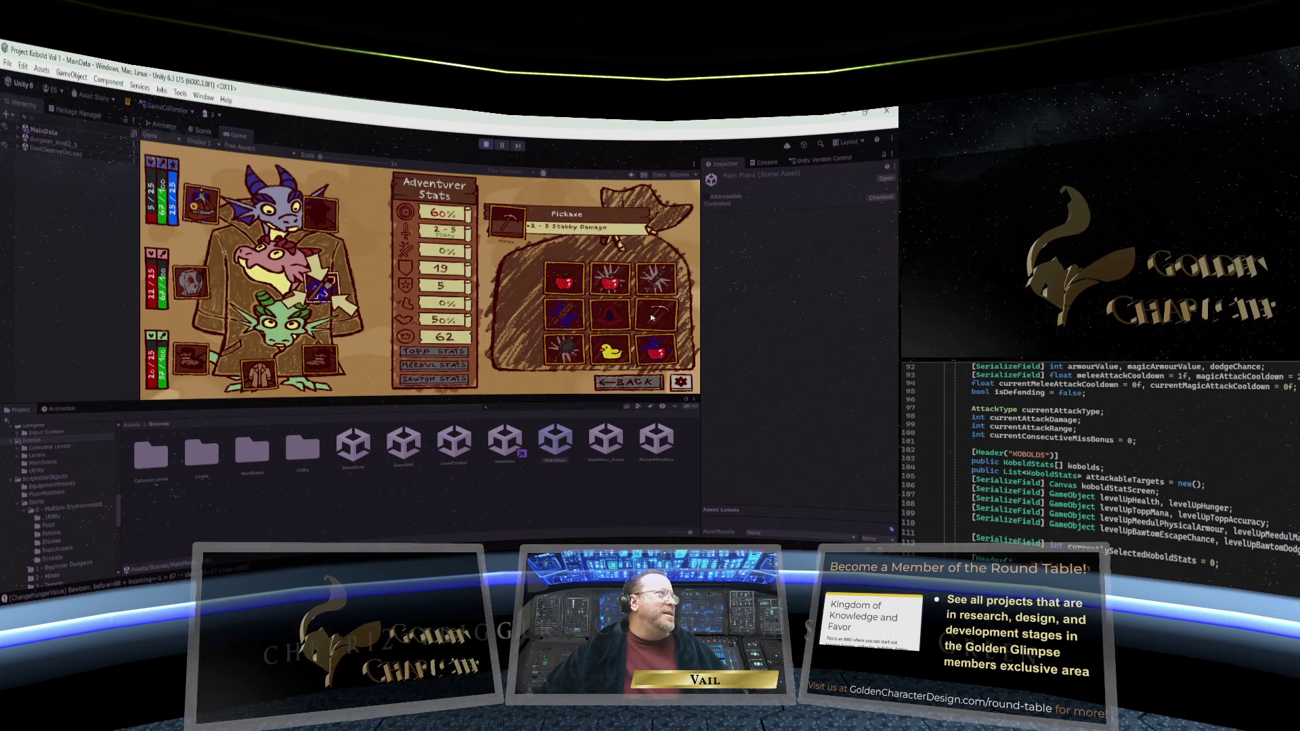
Eat the Duck and feed an apple from the bag to the green kobold
click(618, 352)
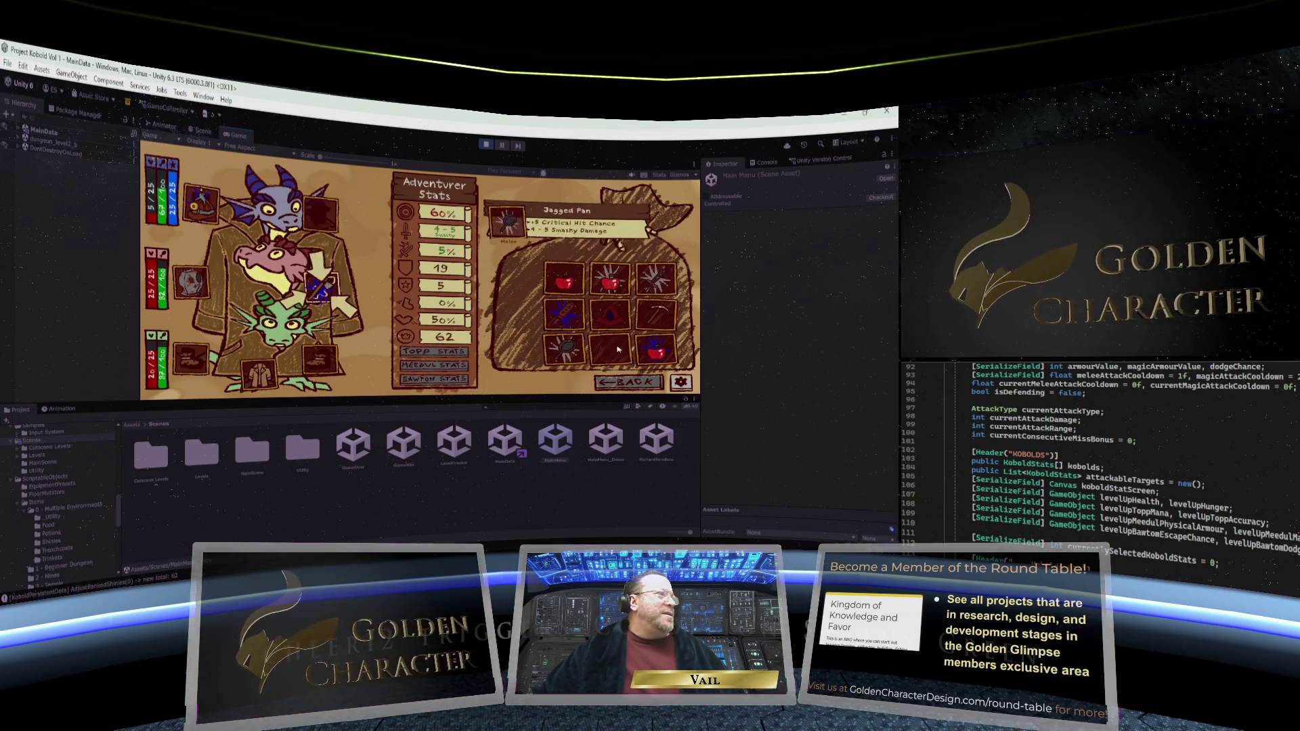
drag(655, 349, 284, 328)
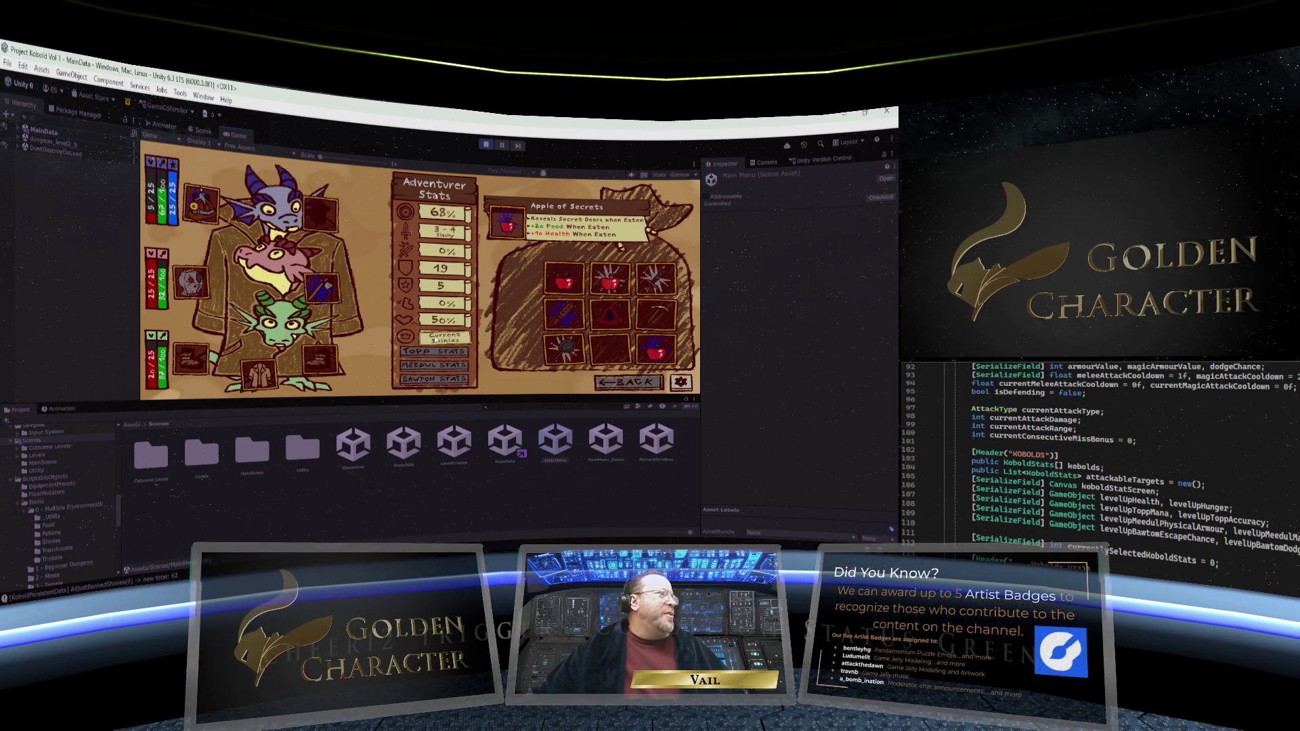
drag(610, 277, 202, 332)
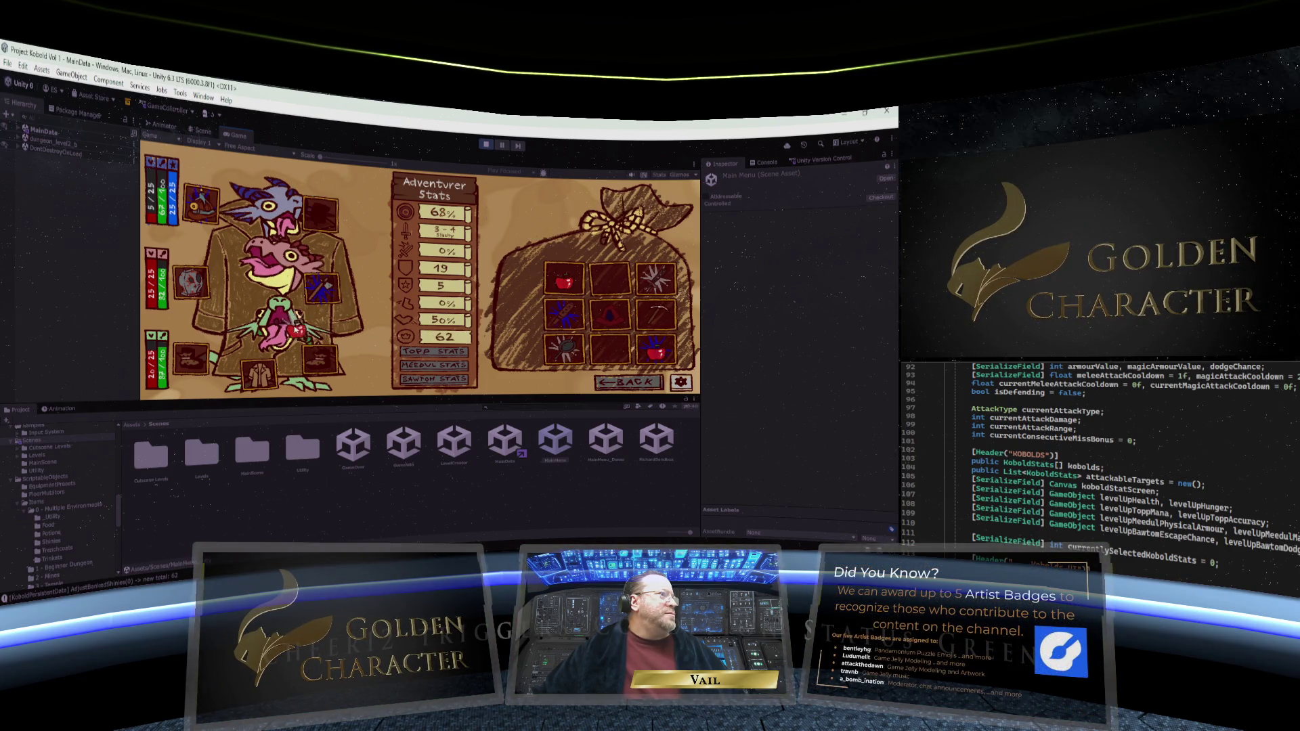
drag(296, 330, 298, 331)
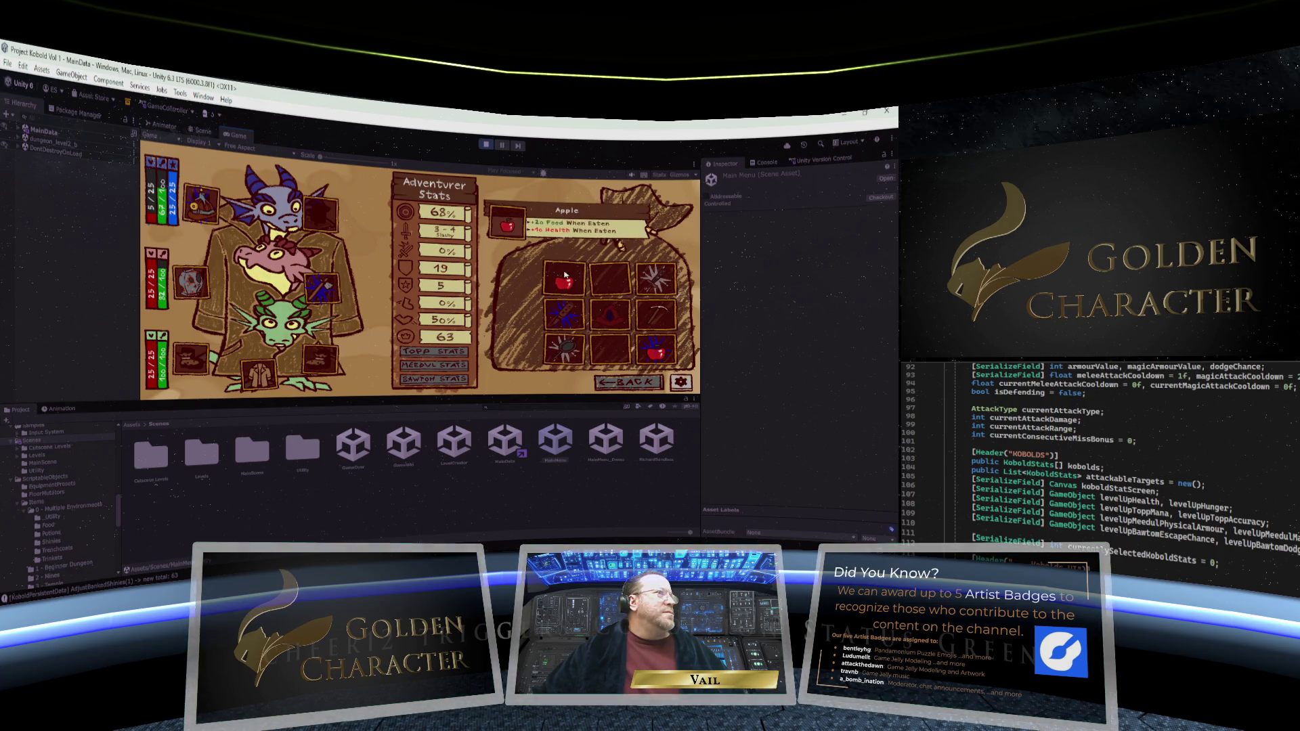
Try feeding apples, including the Apple of Secrets, to the top kobold, then preview the Mending Sword's +3 Slashy Damage
drag(565, 275, 269, 211)
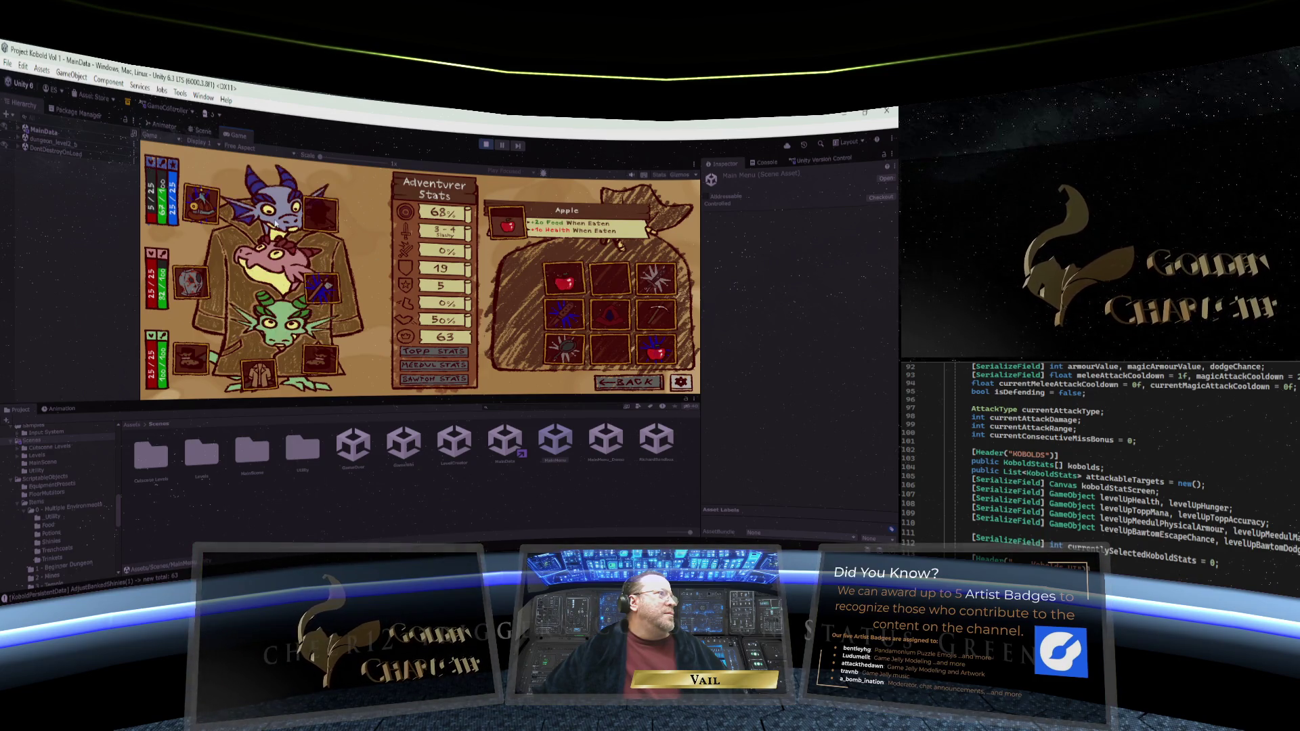
mouse_move(655, 350)
mouse_down()
mouse_move(305, 257)
mouse_move(282, 223)
mouse_up()
mouse_move(655, 352)
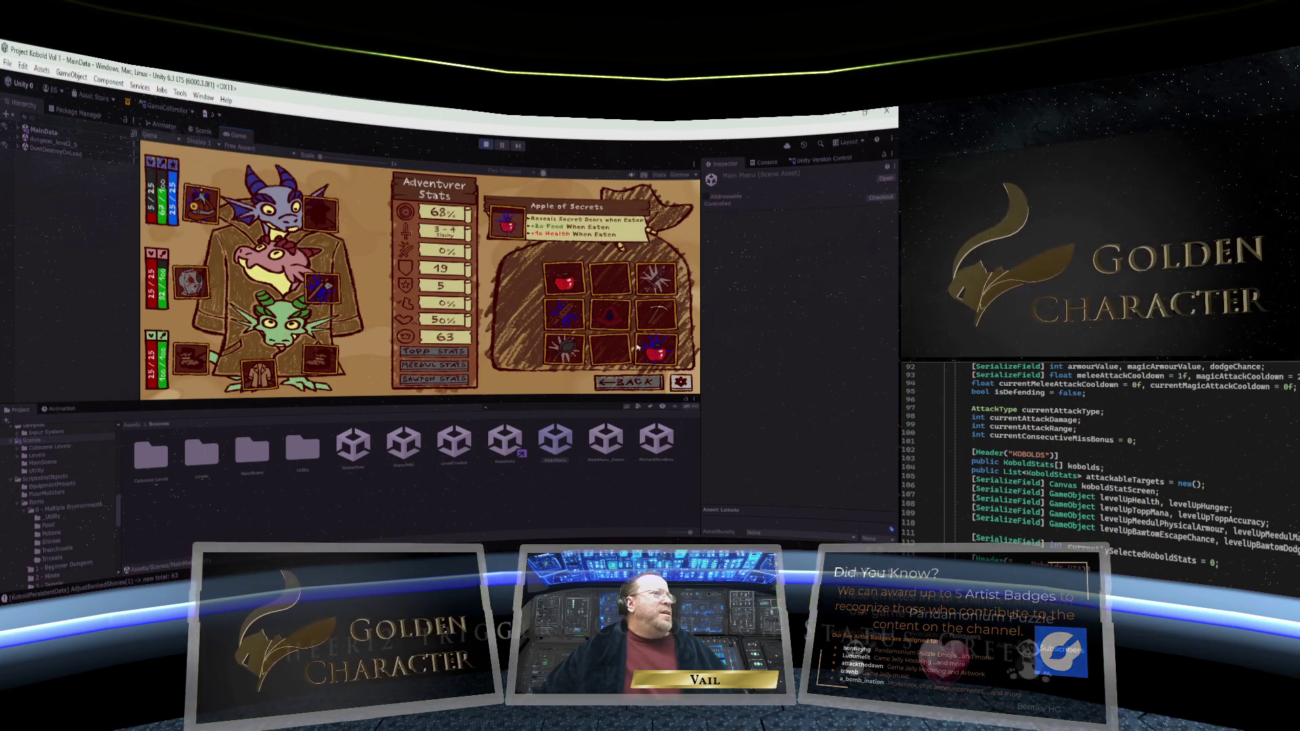
drag(655, 352, 262, 211)
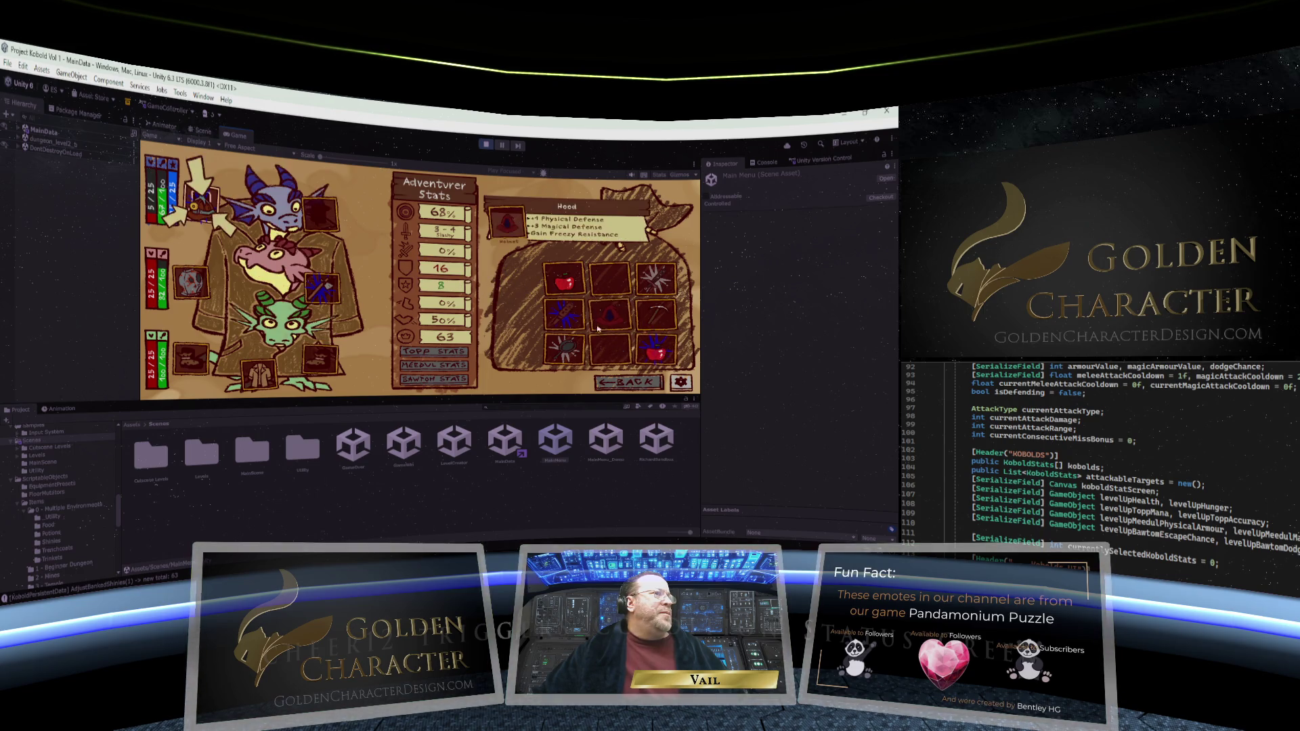
mouse_move(564, 281)
mouse_down()
mouse_move(336, 252)
mouse_move(279, 225)
mouse_up()
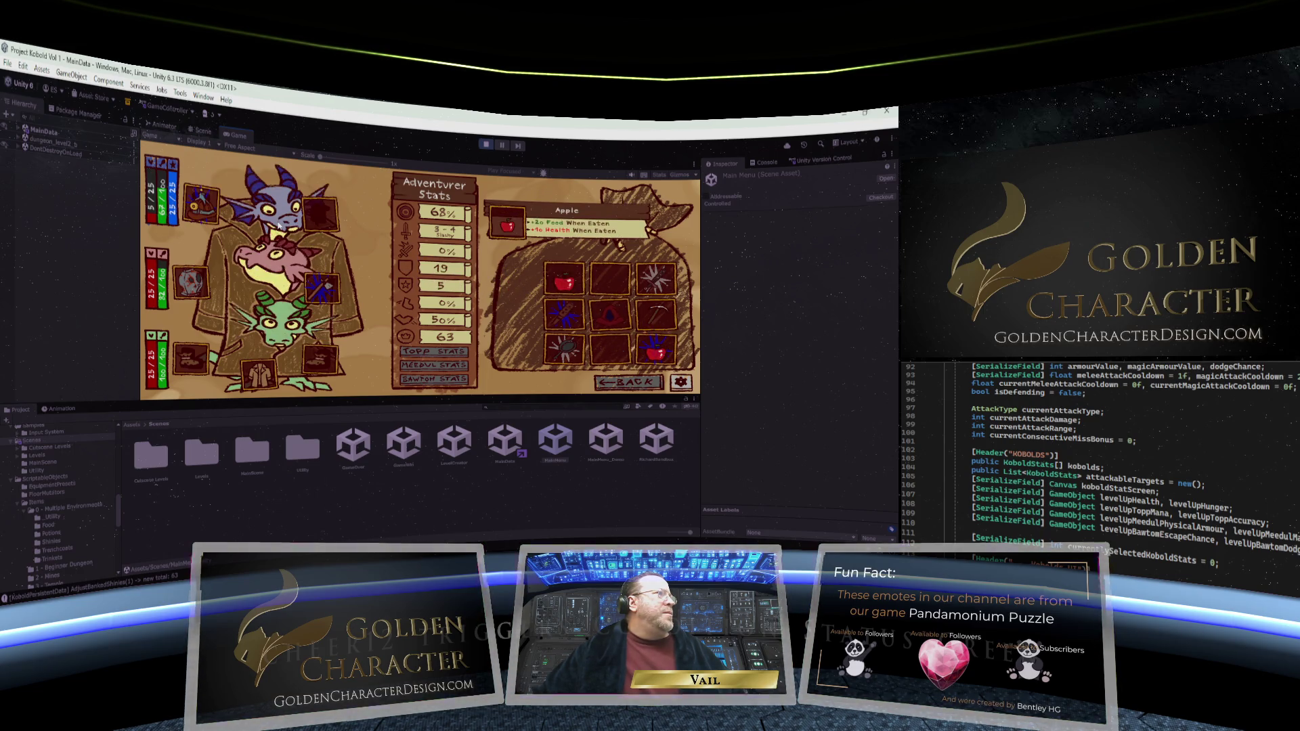
drag(564, 281, 300, 218)
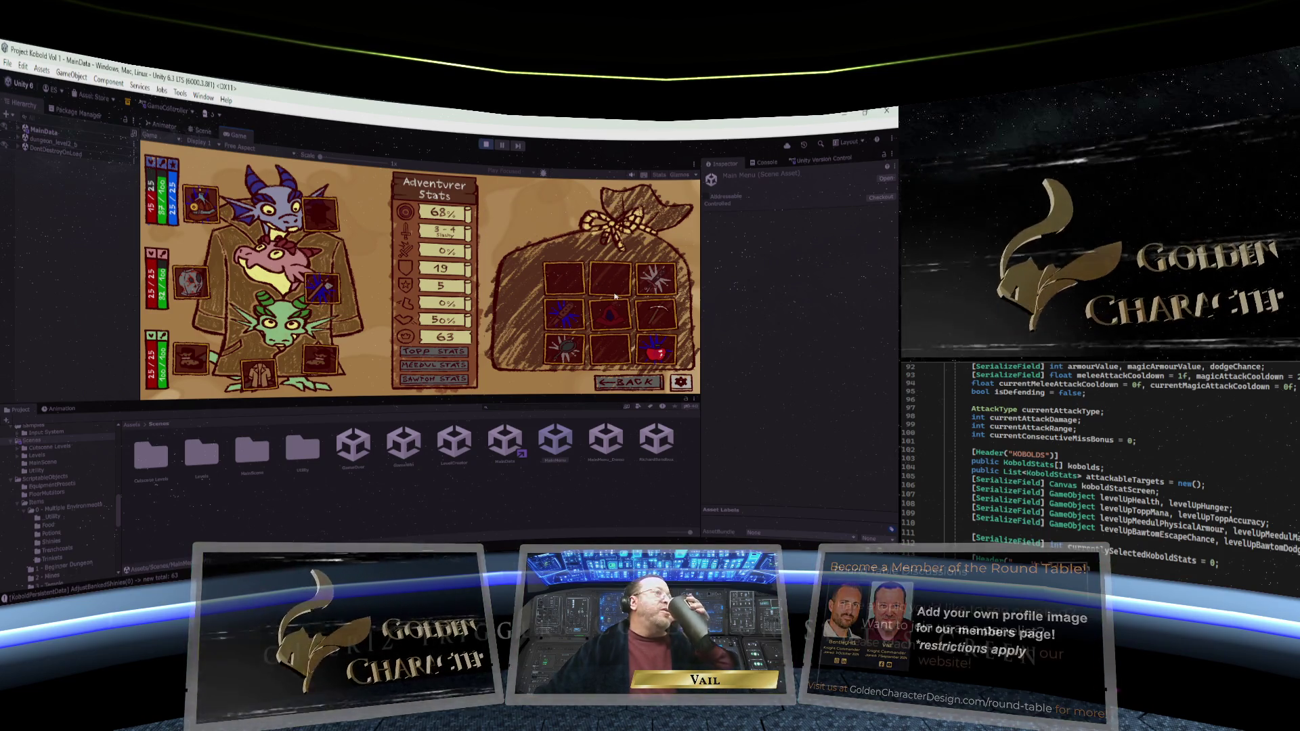
mouse_move(626, 315)
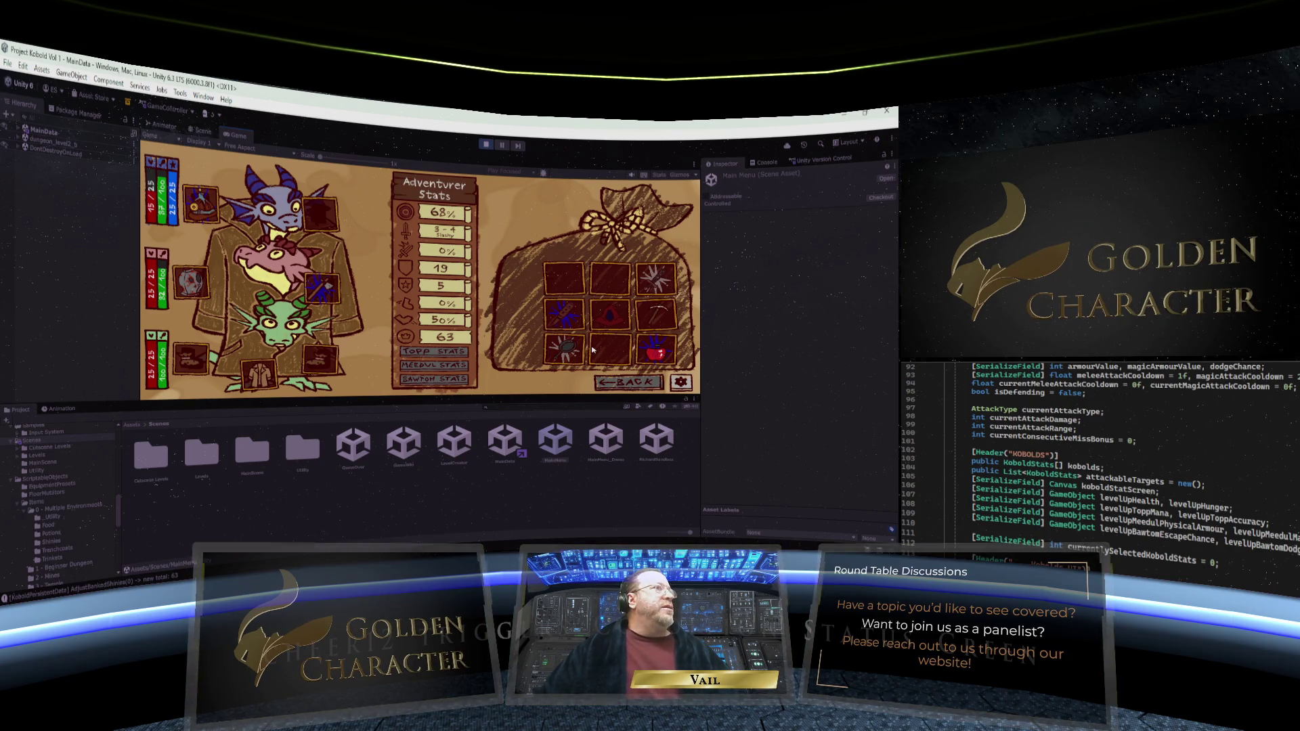
Equip the Mending Sword and feed the Apple of Secrets to the top kobold, healing it to 25/25
click(650, 286)
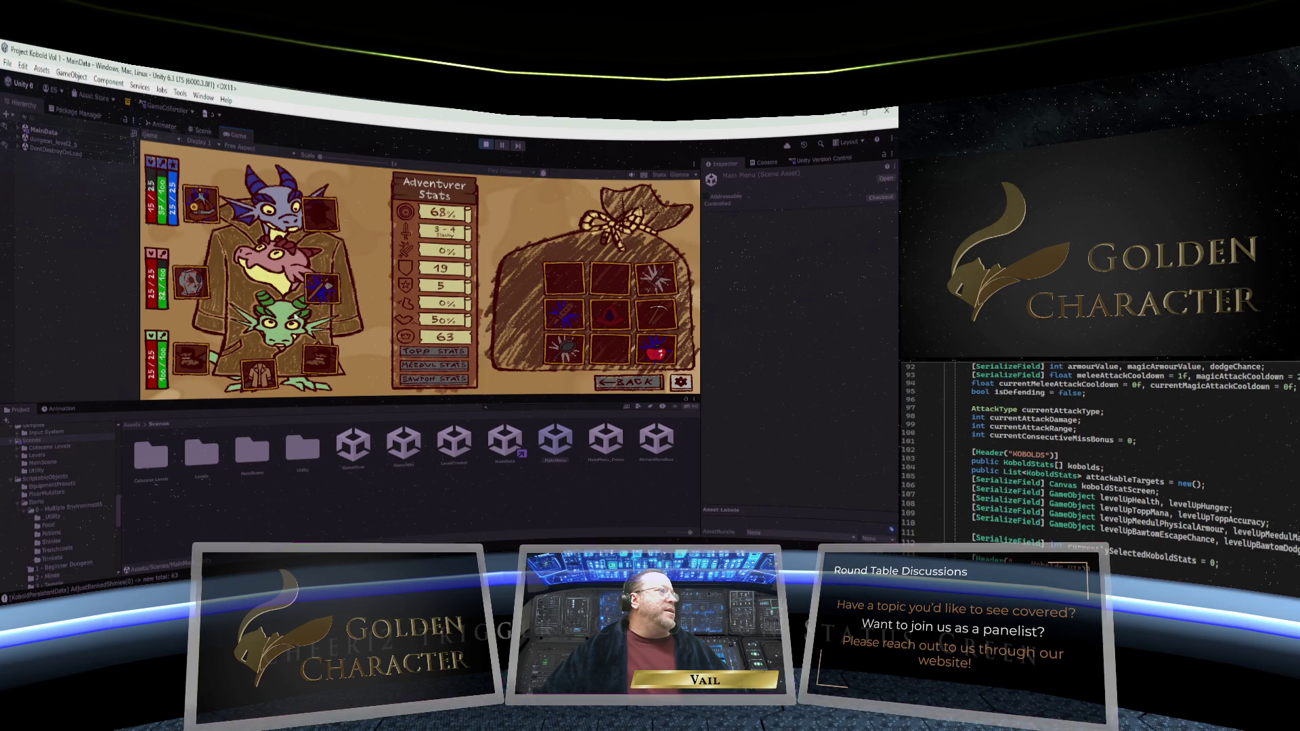
click(655, 348)
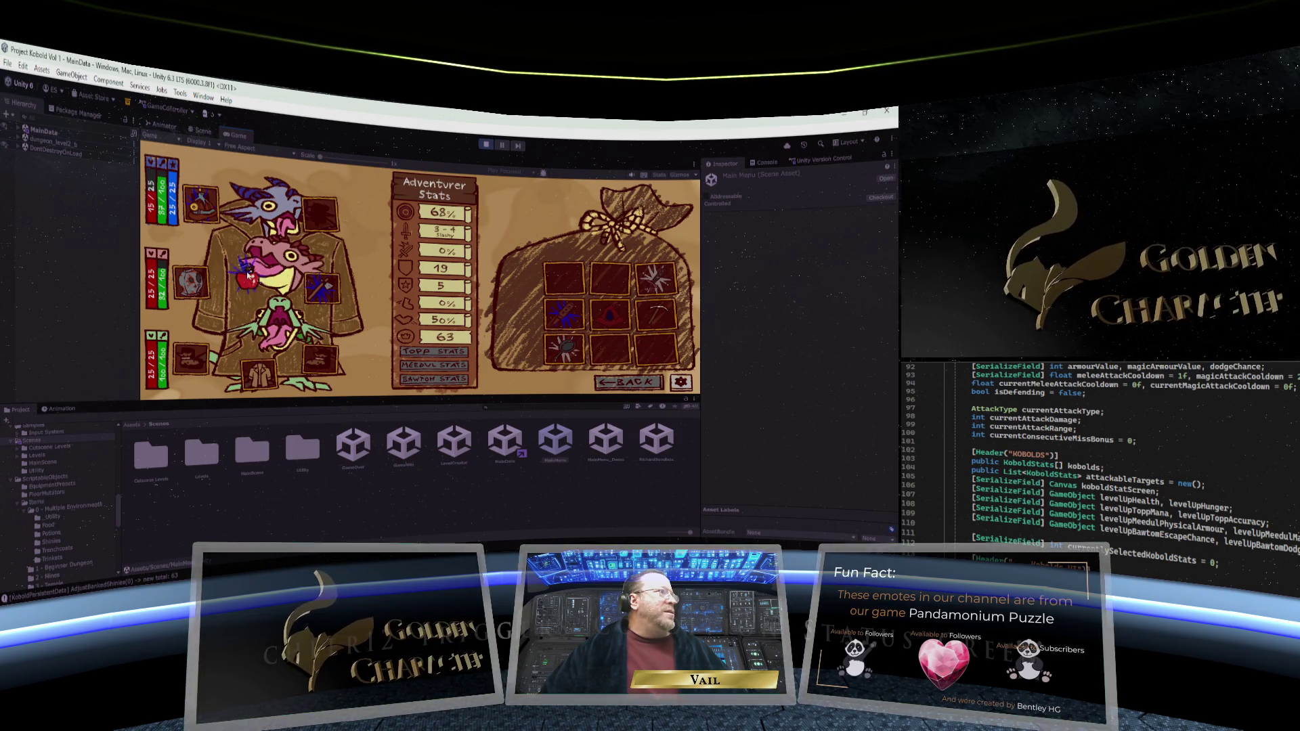
click(655, 349)
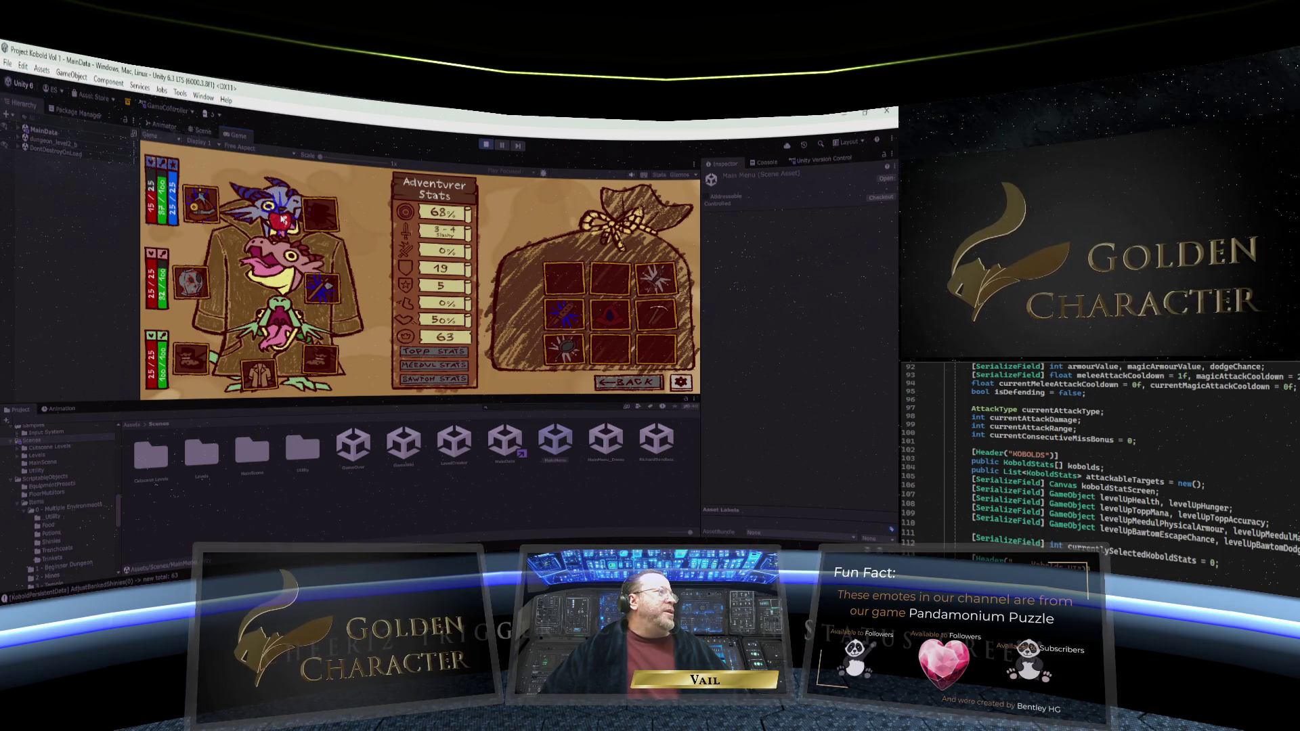
click(280, 218)
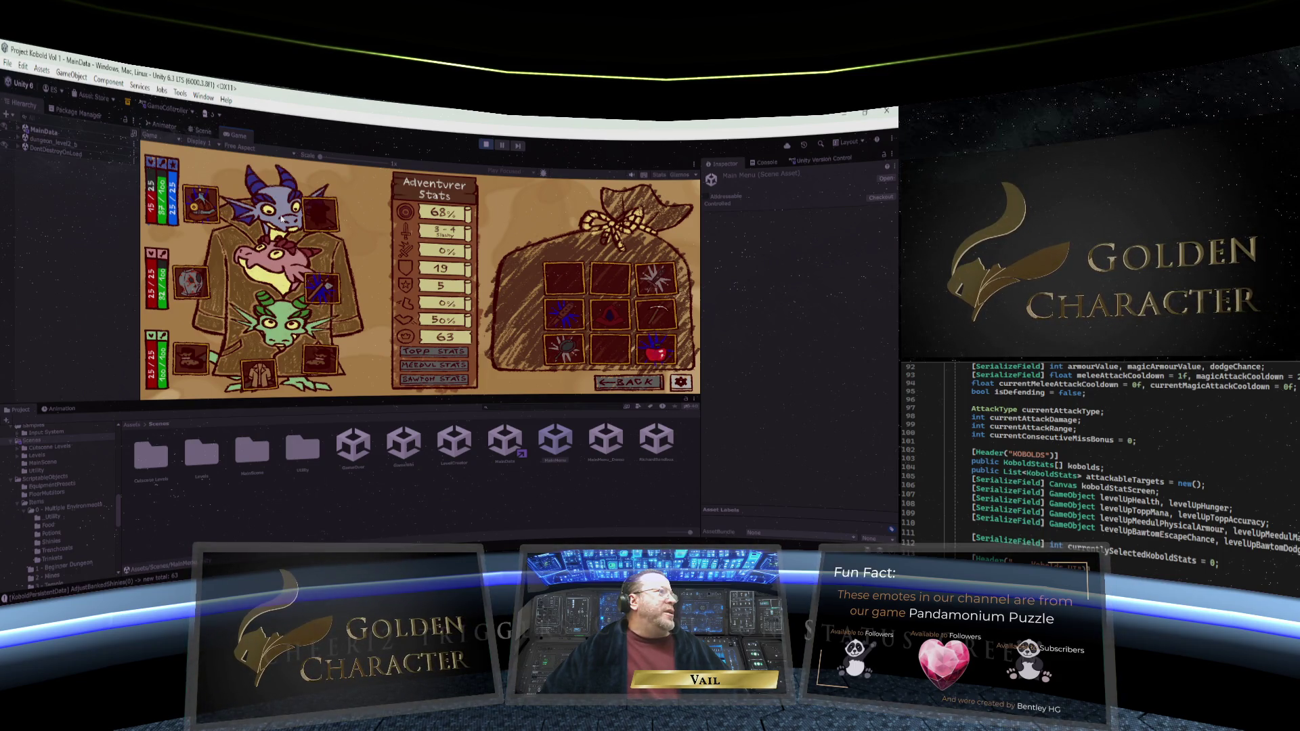
click(656, 358)
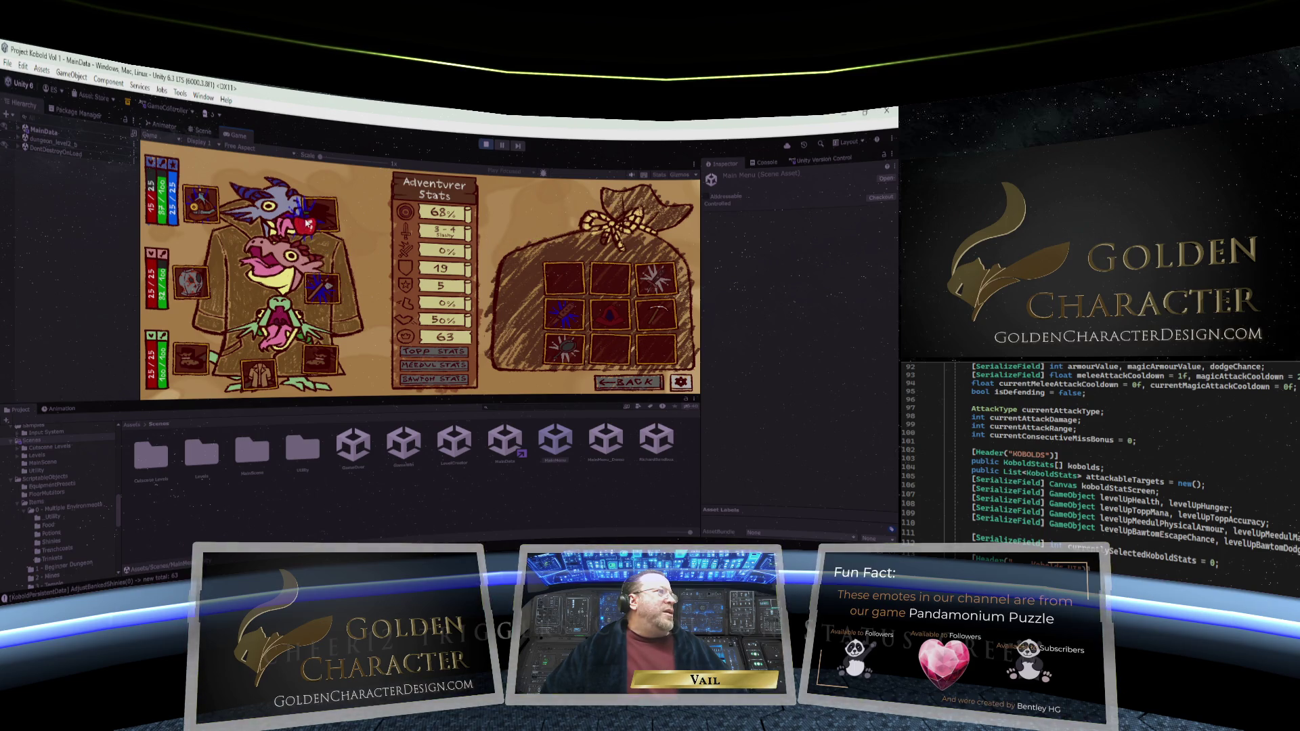
click(306, 222)
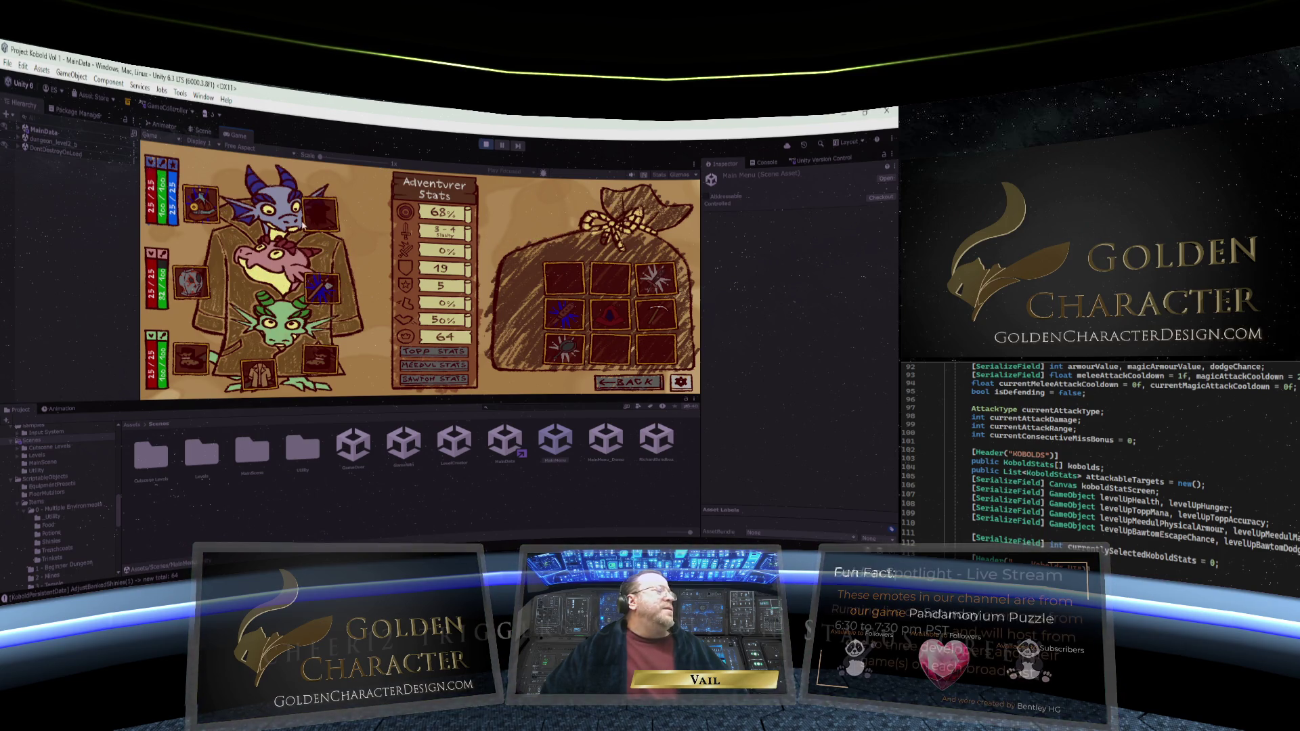
Open Meedul's character stats panel, then close it with BACK
mouse_move(338, 283)
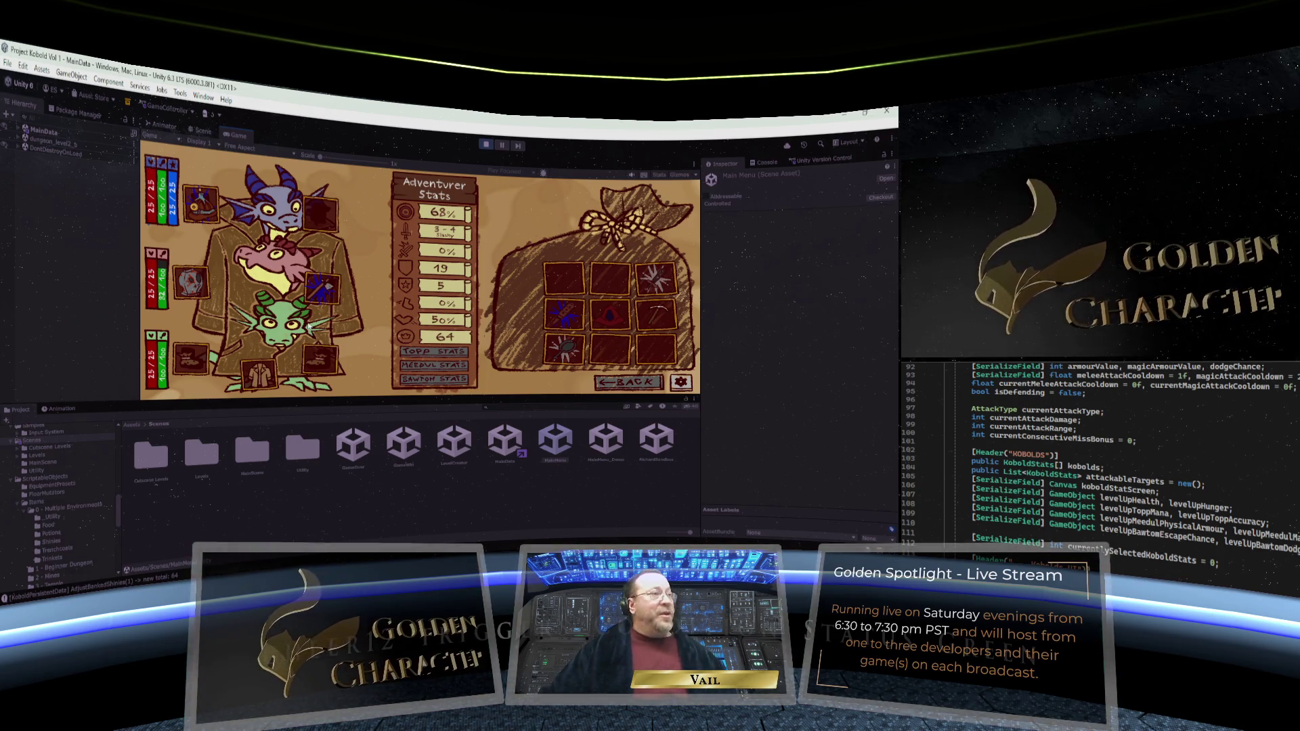
click(443, 369)
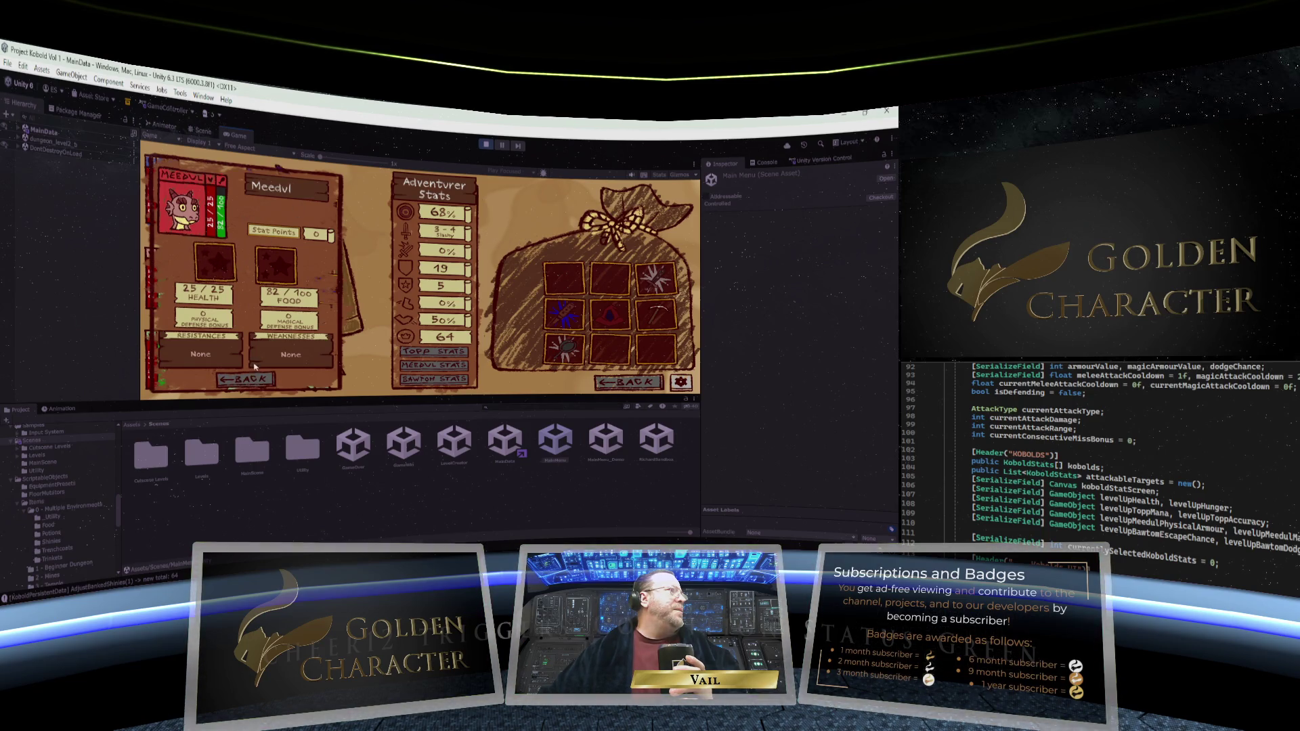
click(260, 382)
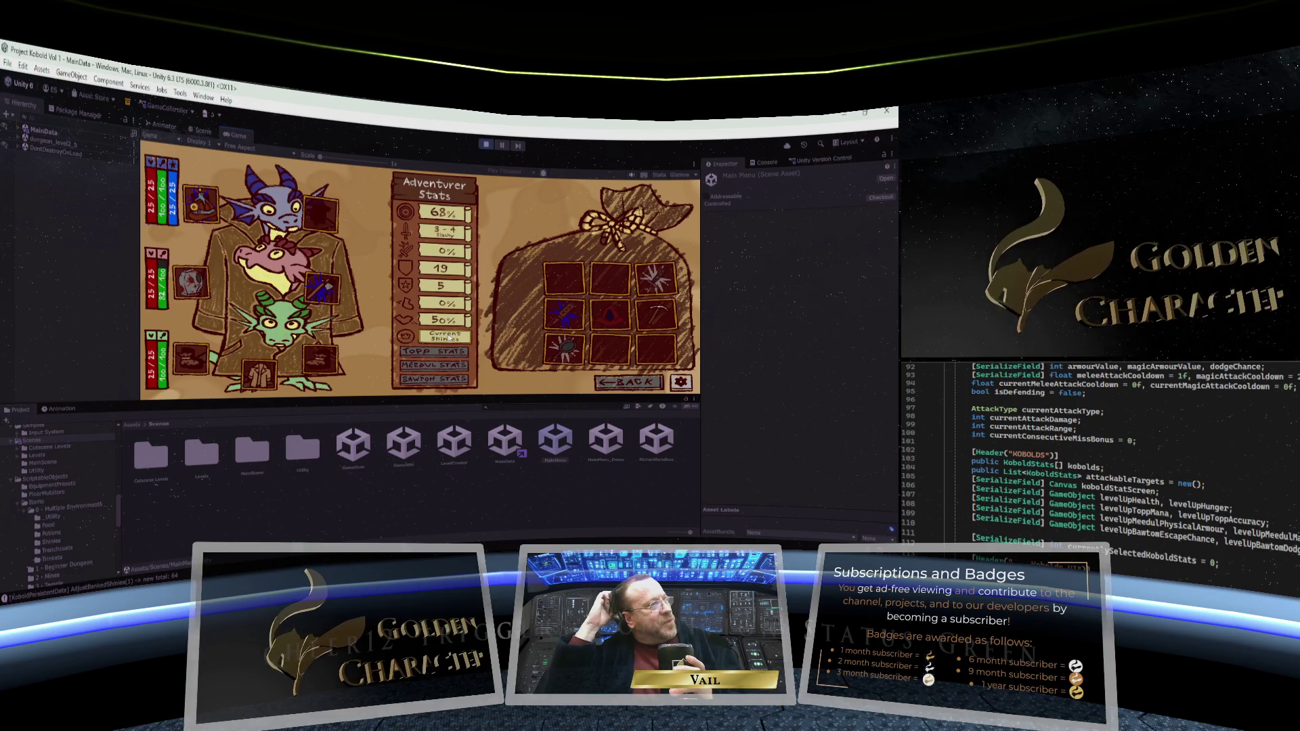
Return to the dungeon, open the pink door, and advance down the corridor toward the chest
click(621, 385)
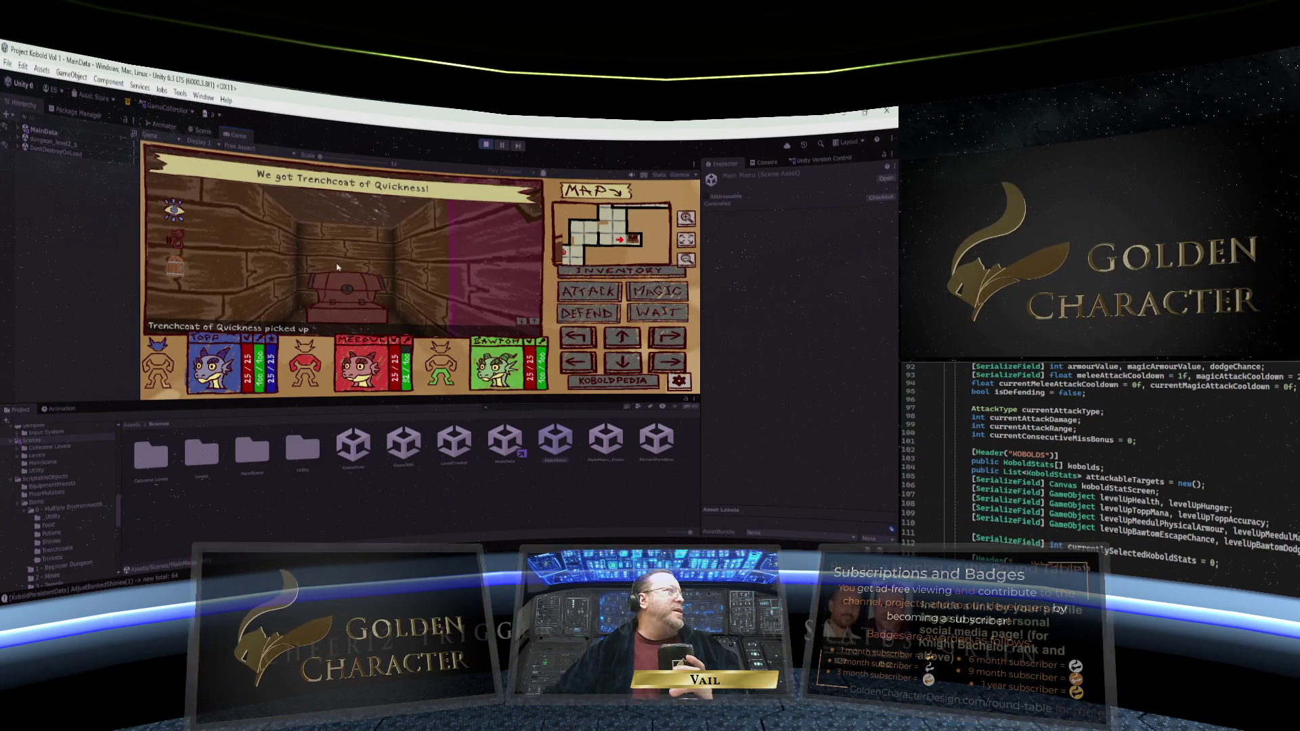
mouse_move(173, 239)
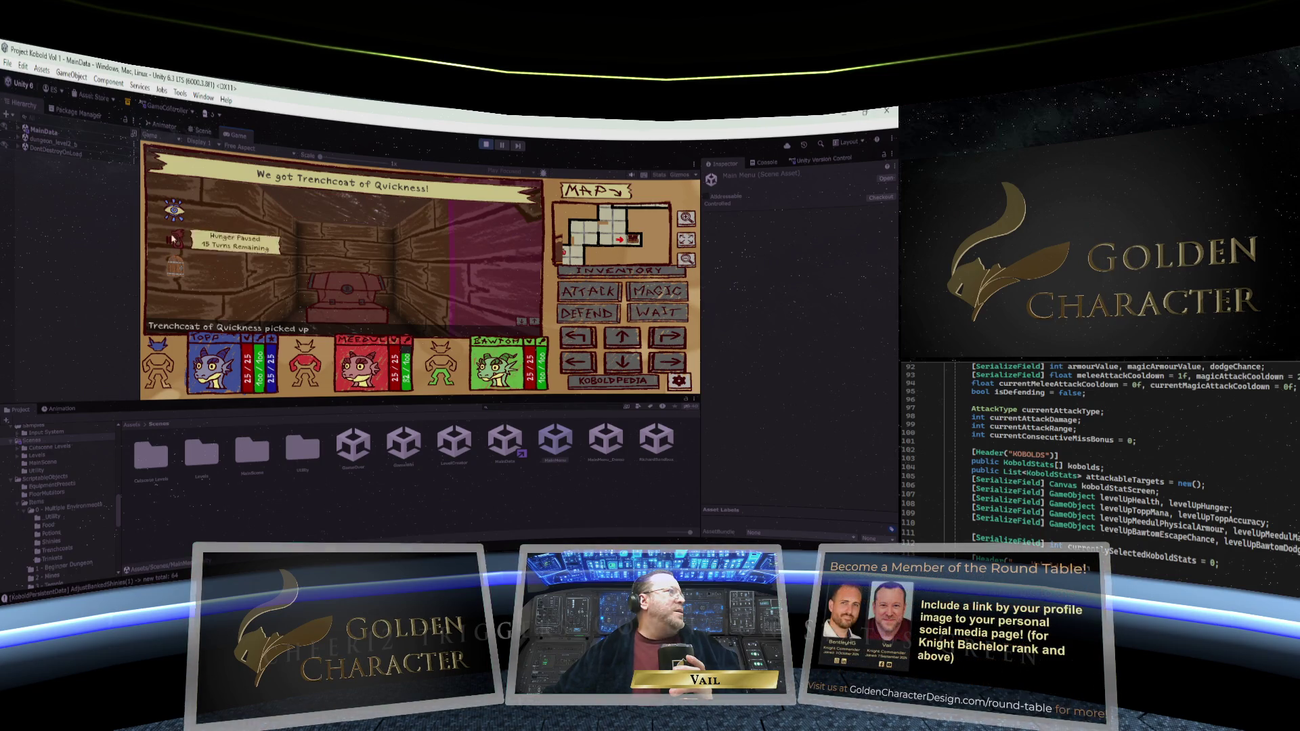
mouse_move(171, 271)
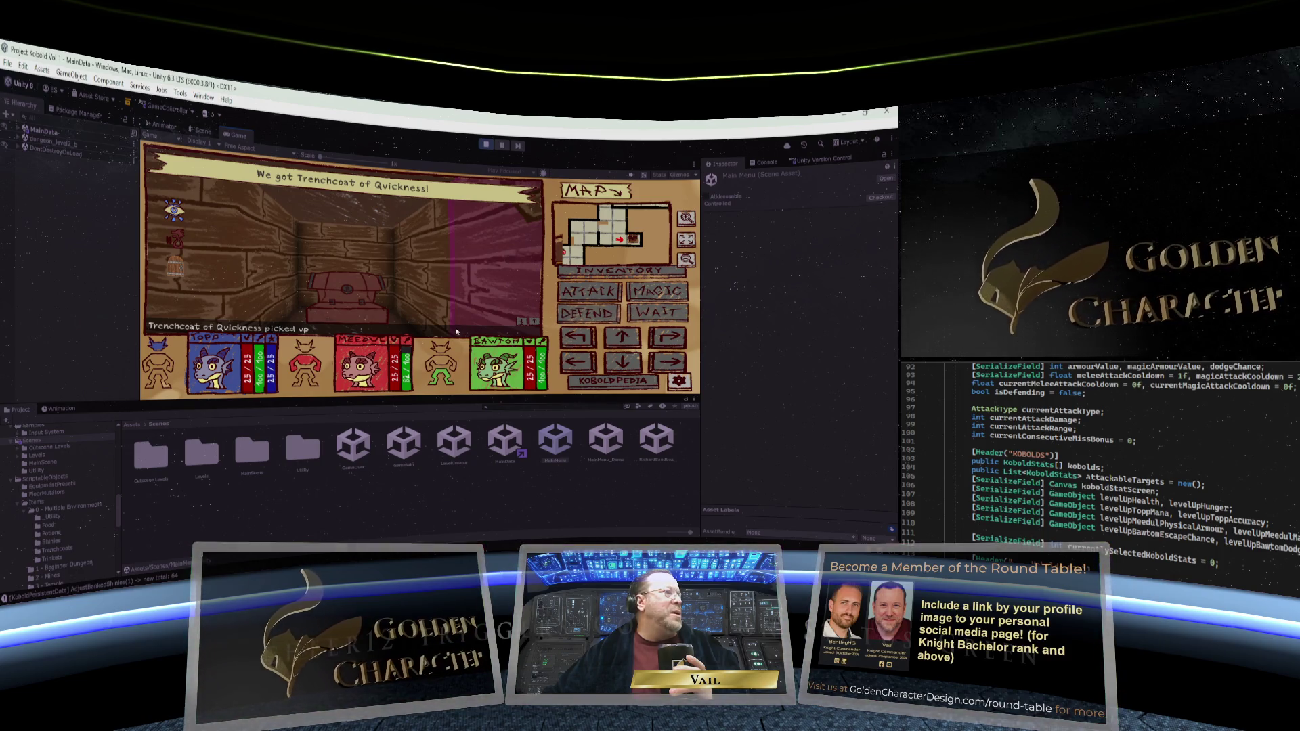
click(578, 336)
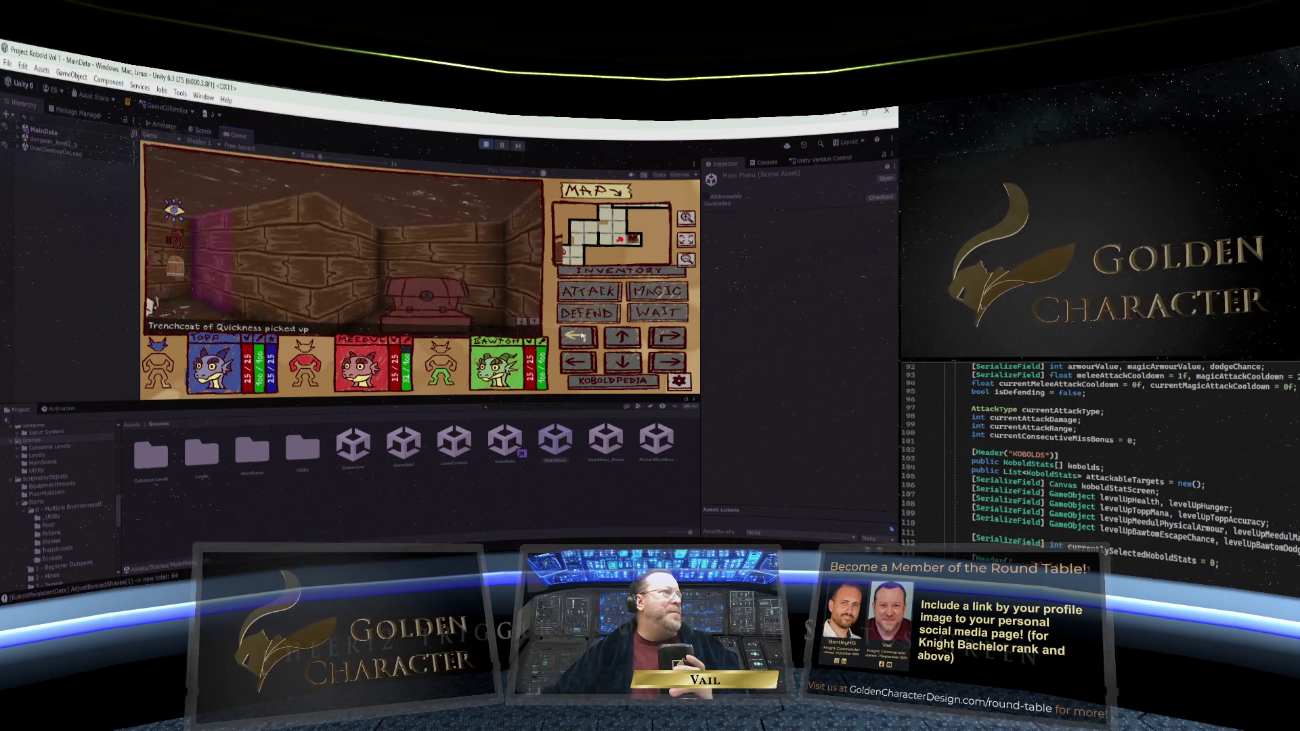
click(578, 336)
click(622, 336)
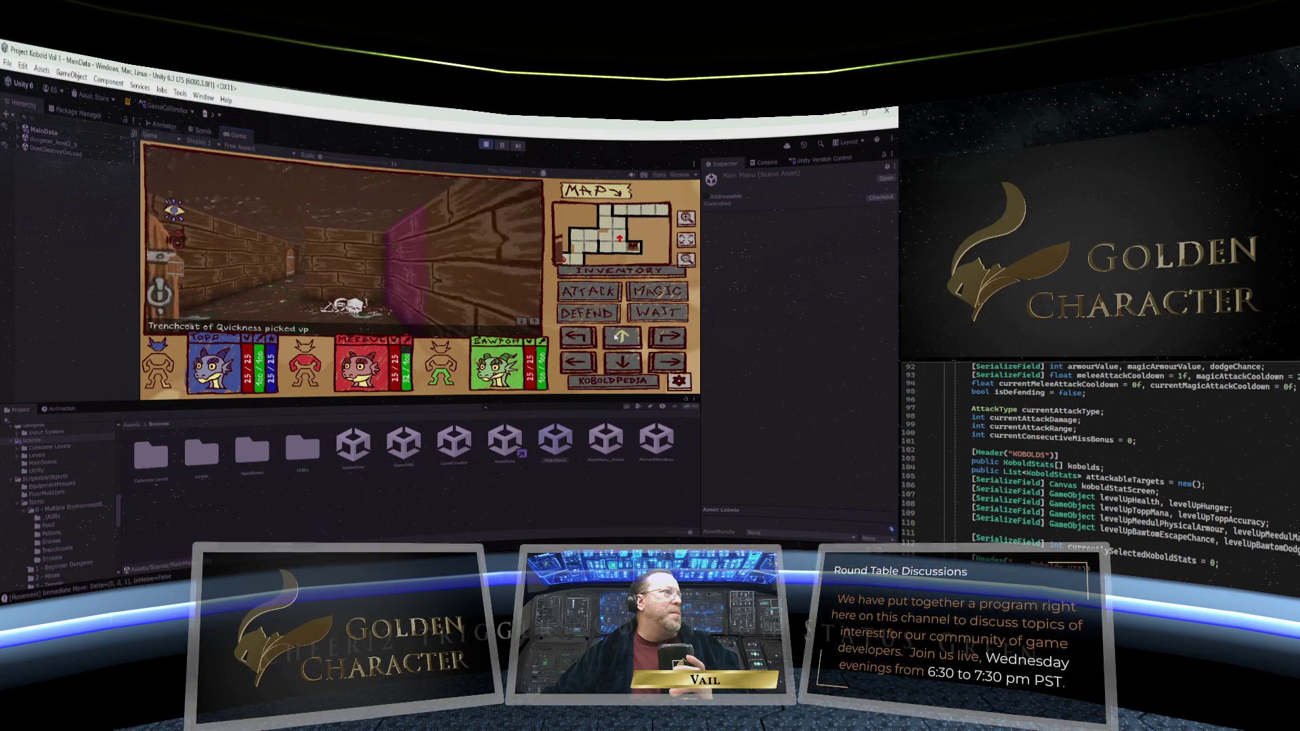
click(622, 336)
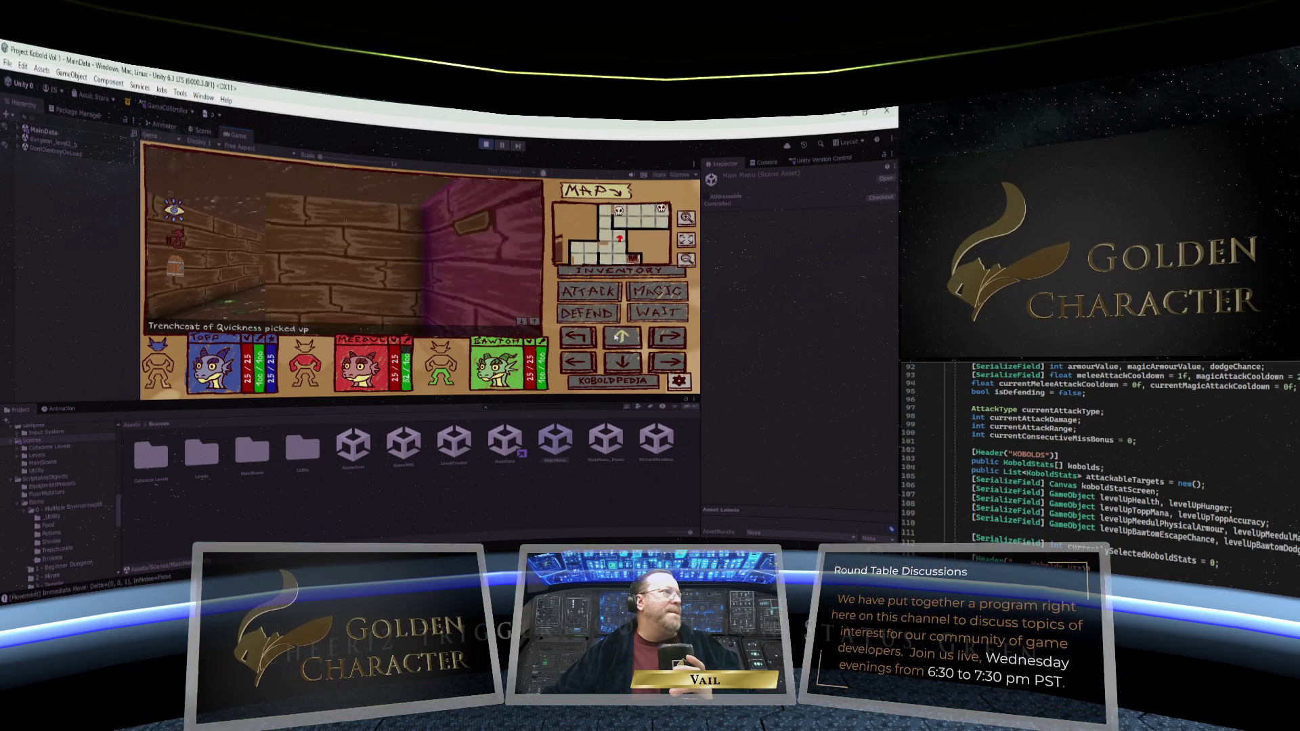
click(668, 336)
click(319, 222)
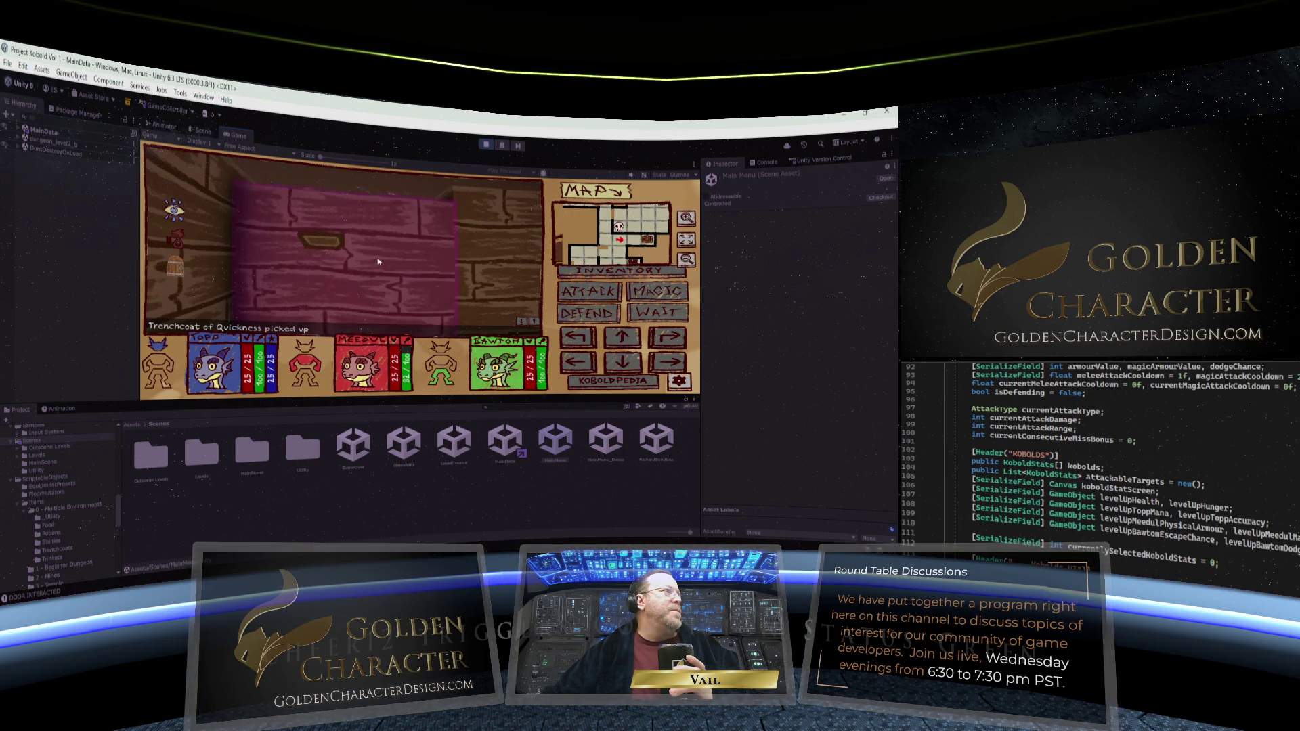
click(636, 342)
click(352, 282)
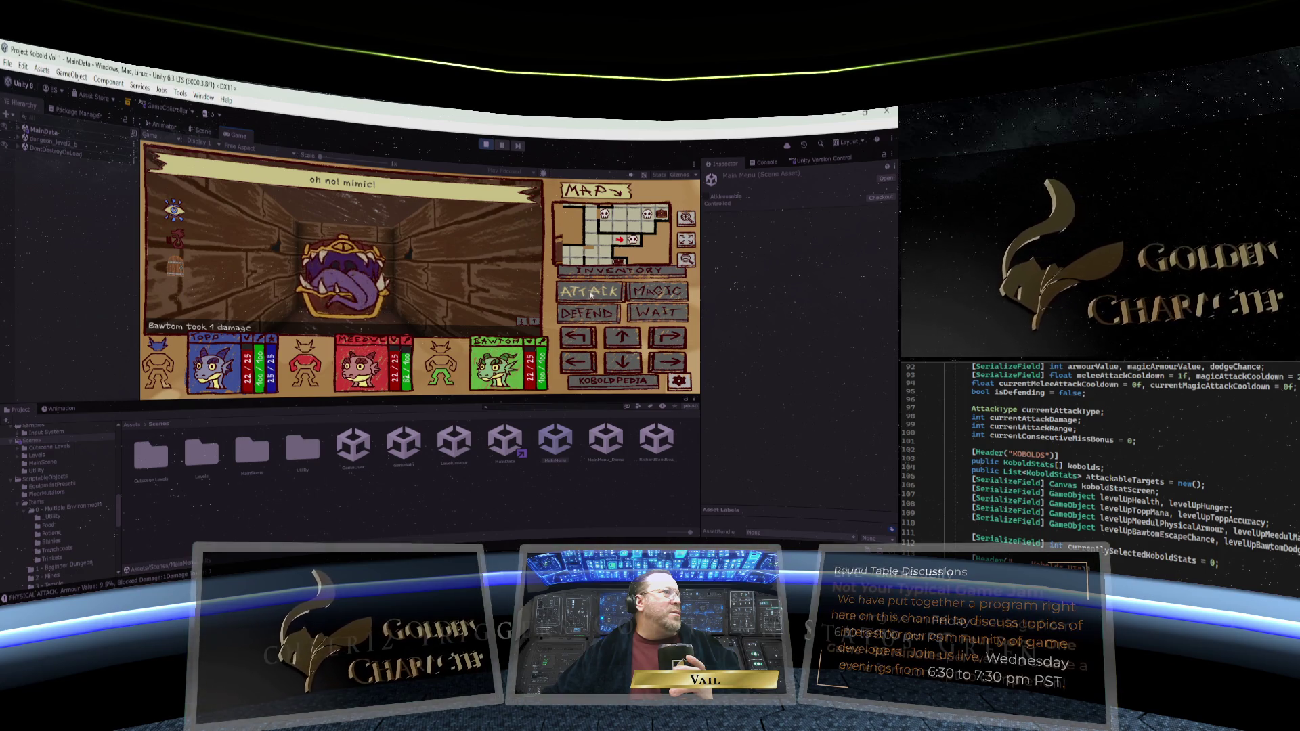
Attack the Mimic repeatedly, then open the party's stats and inventory screen
click(590, 294)
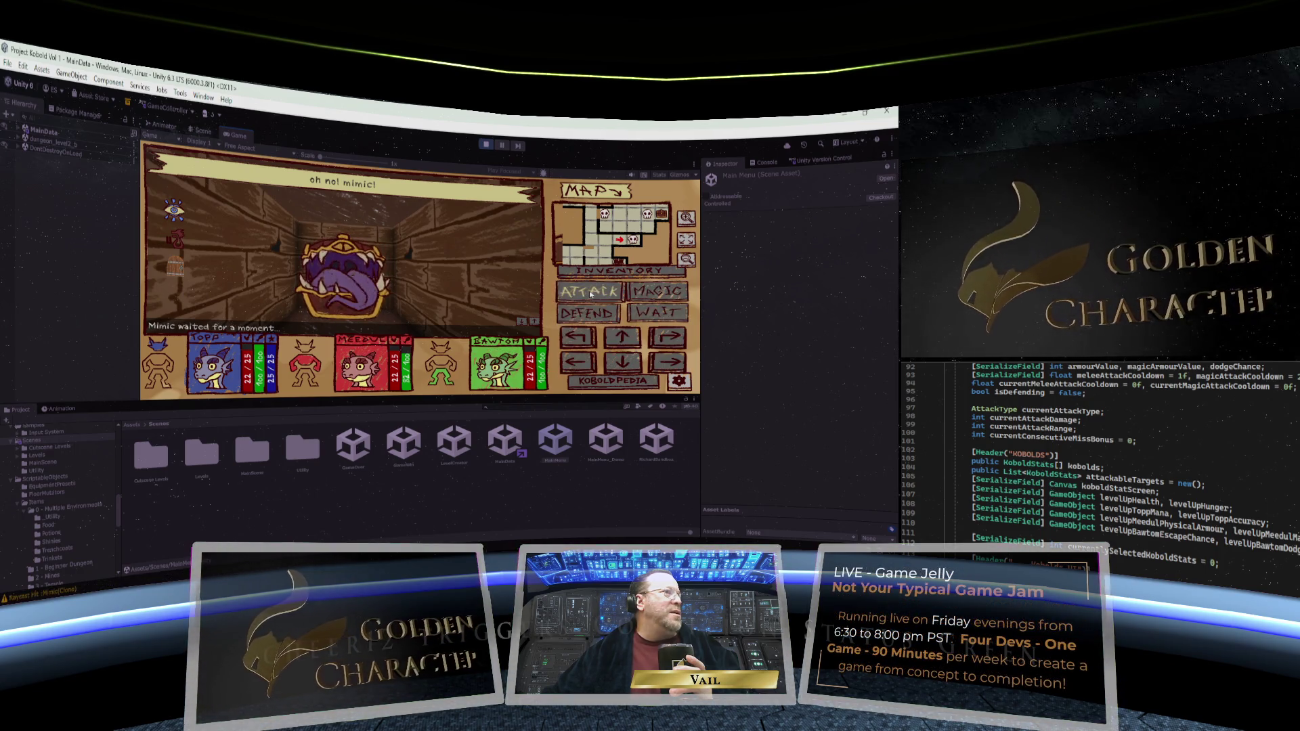
click(590, 294)
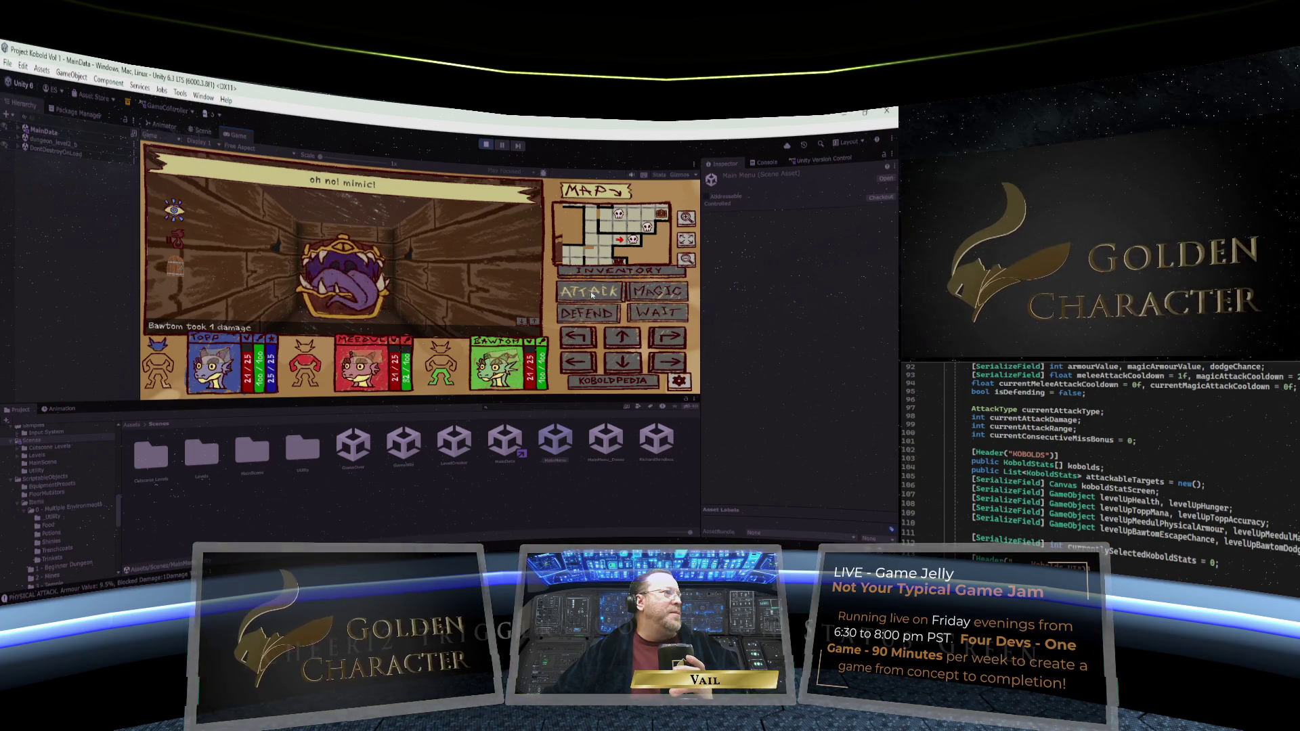
click(591, 295)
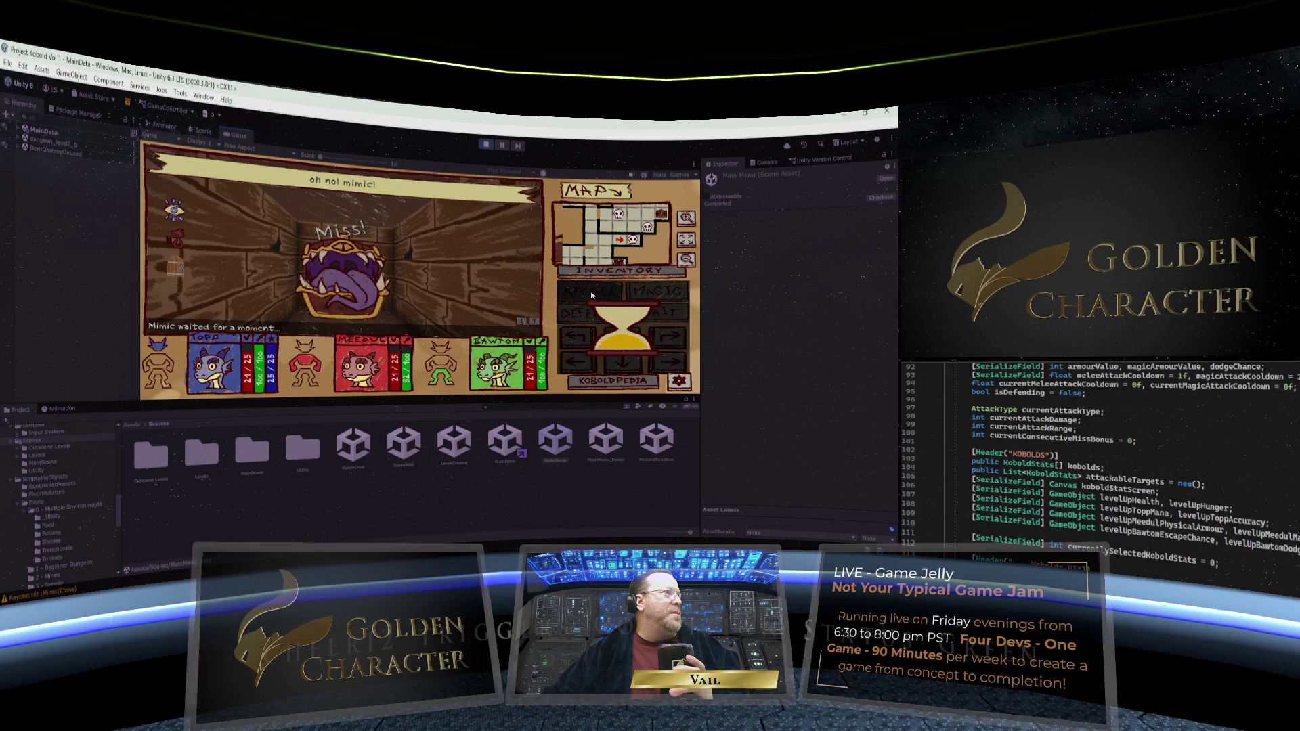
click(591, 294)
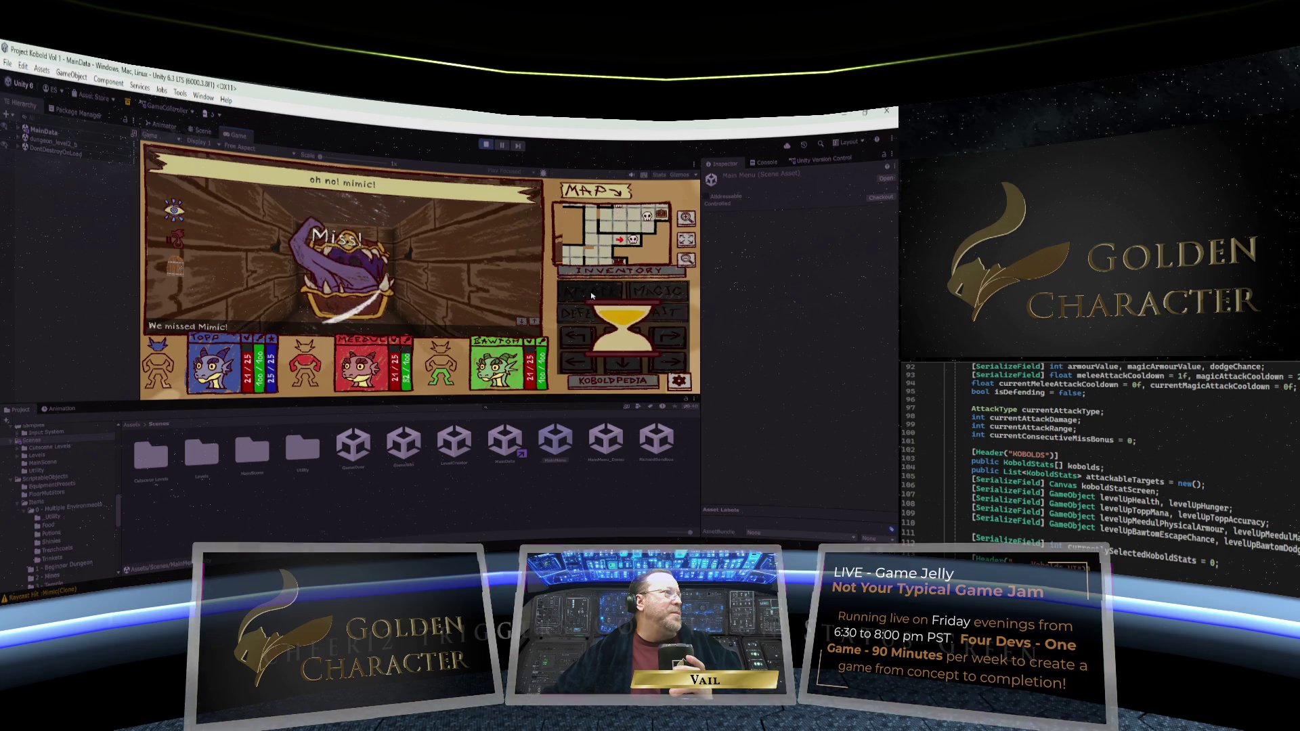
click(591, 294)
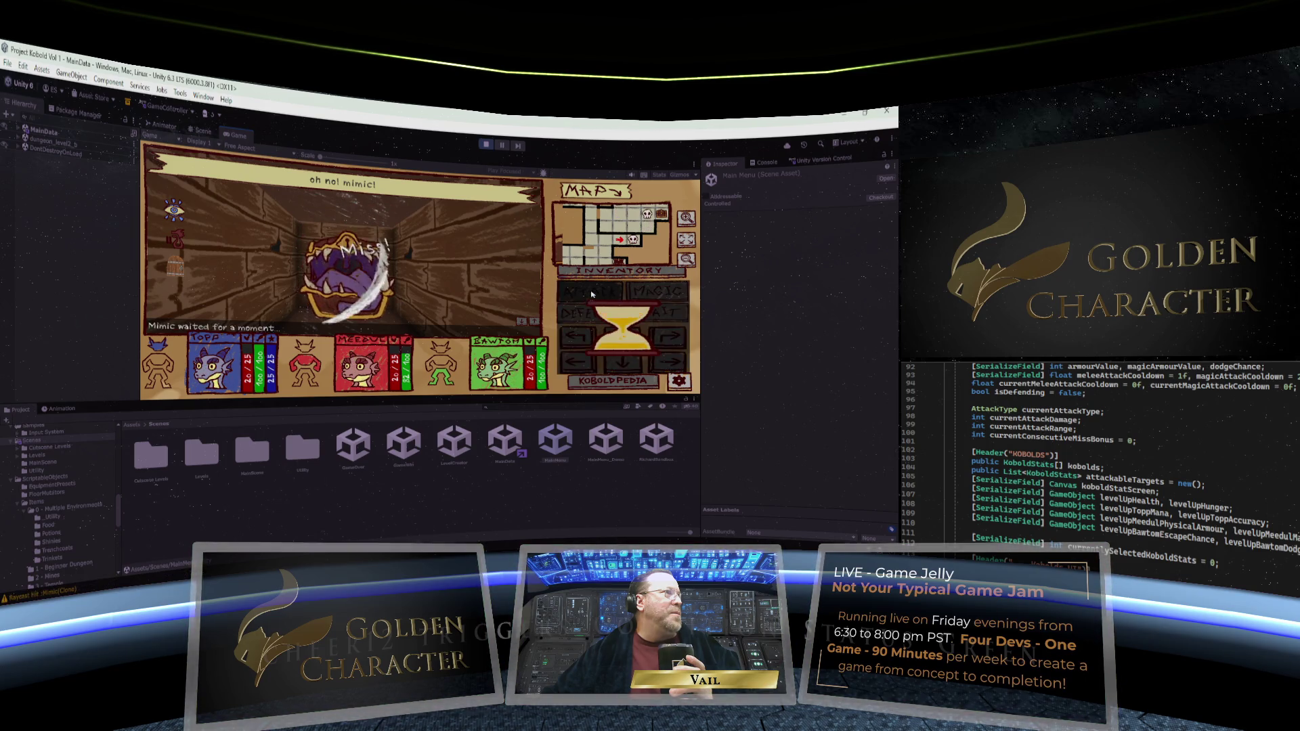
click(591, 293)
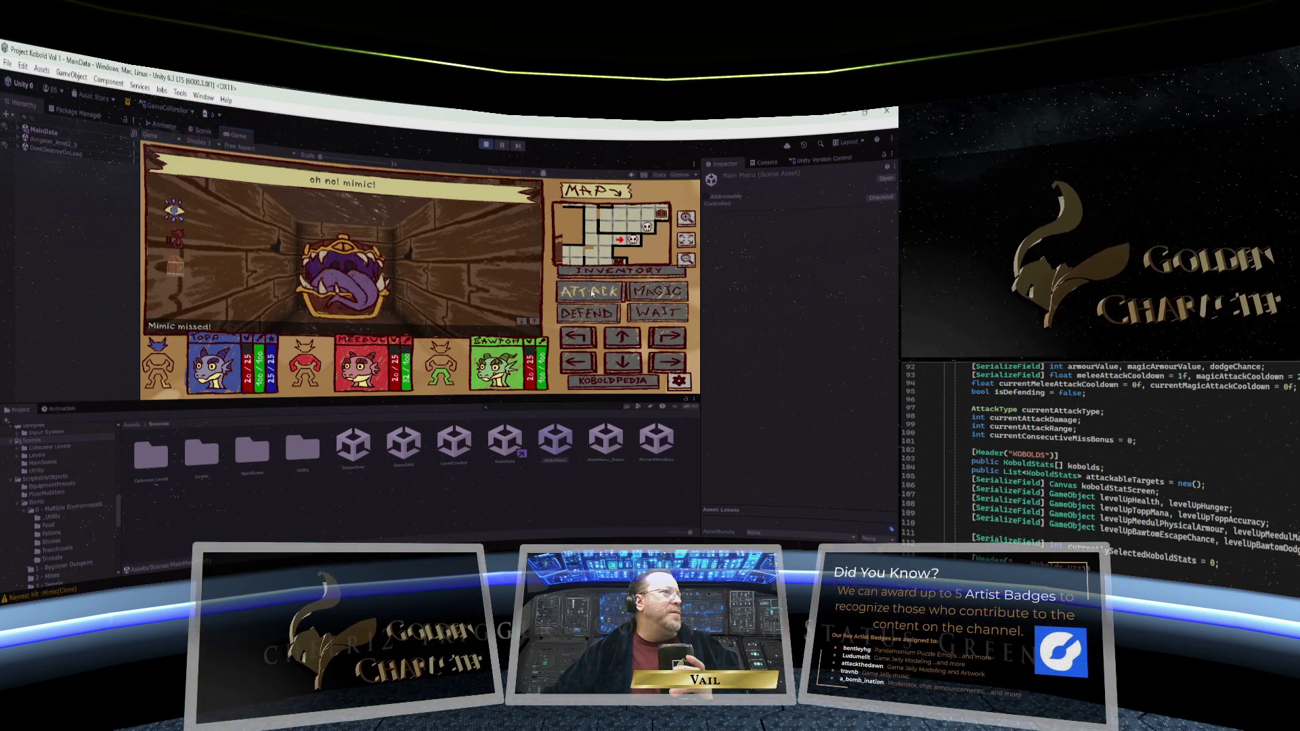
click(591, 293)
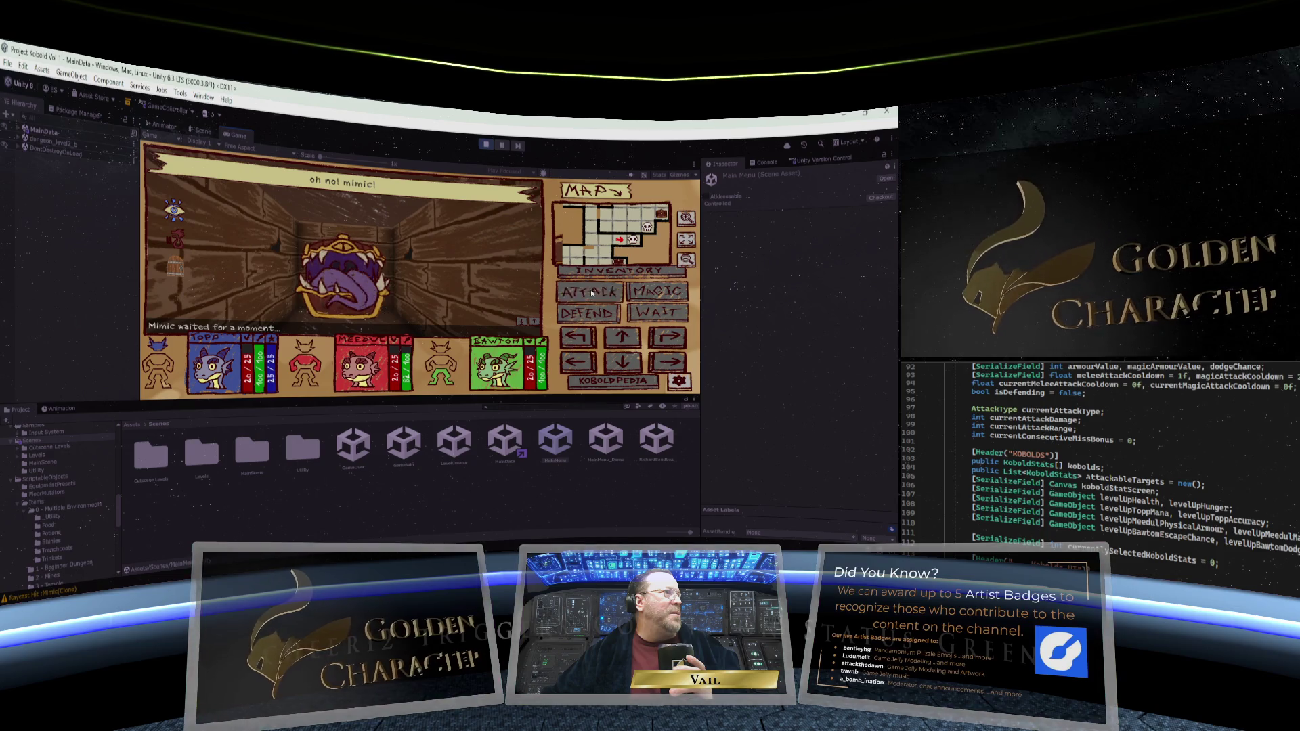
click(591, 293)
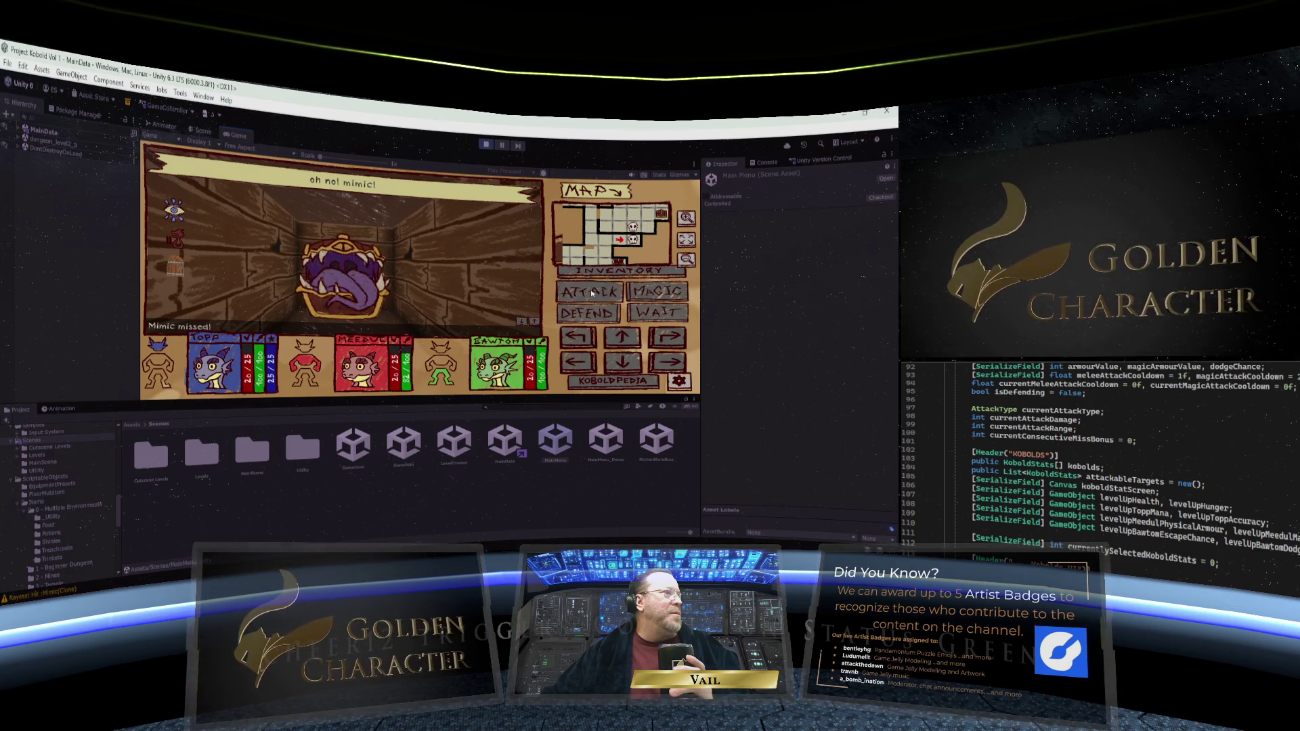
click(591, 293)
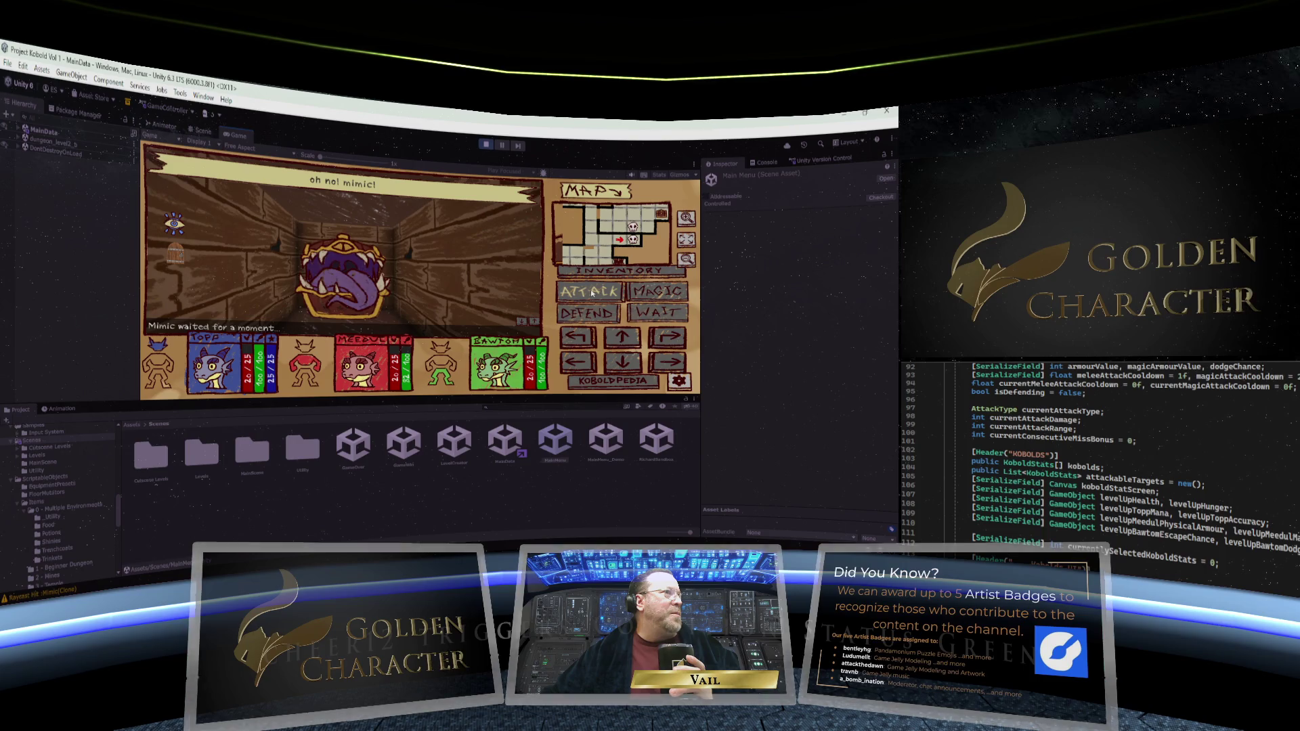
click(591, 292)
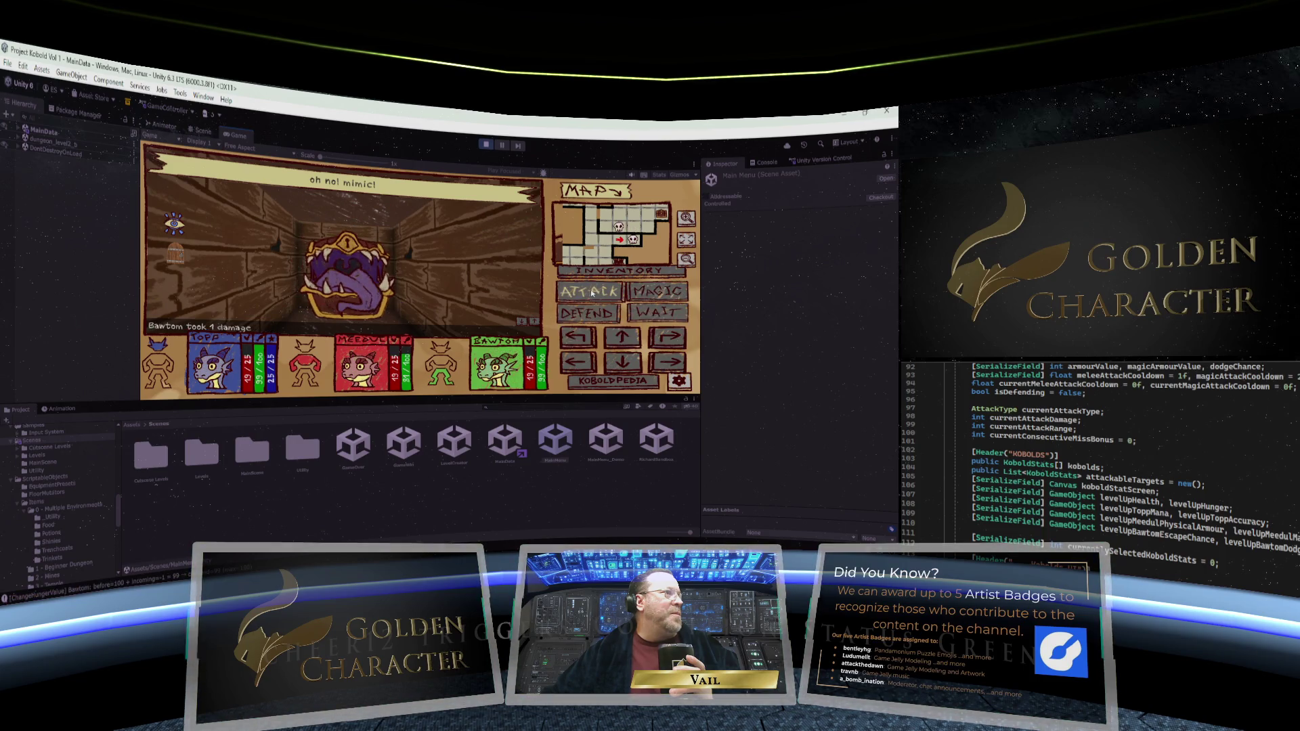
click(591, 293)
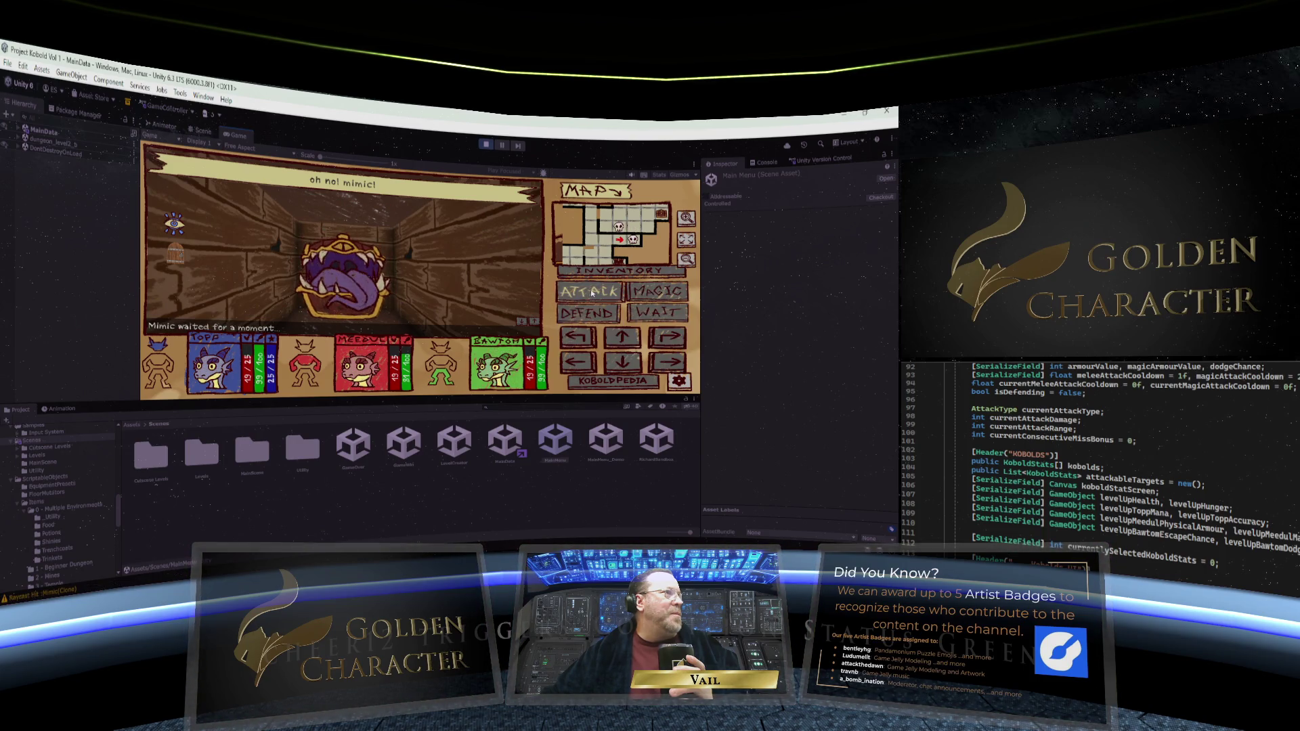
click(591, 293)
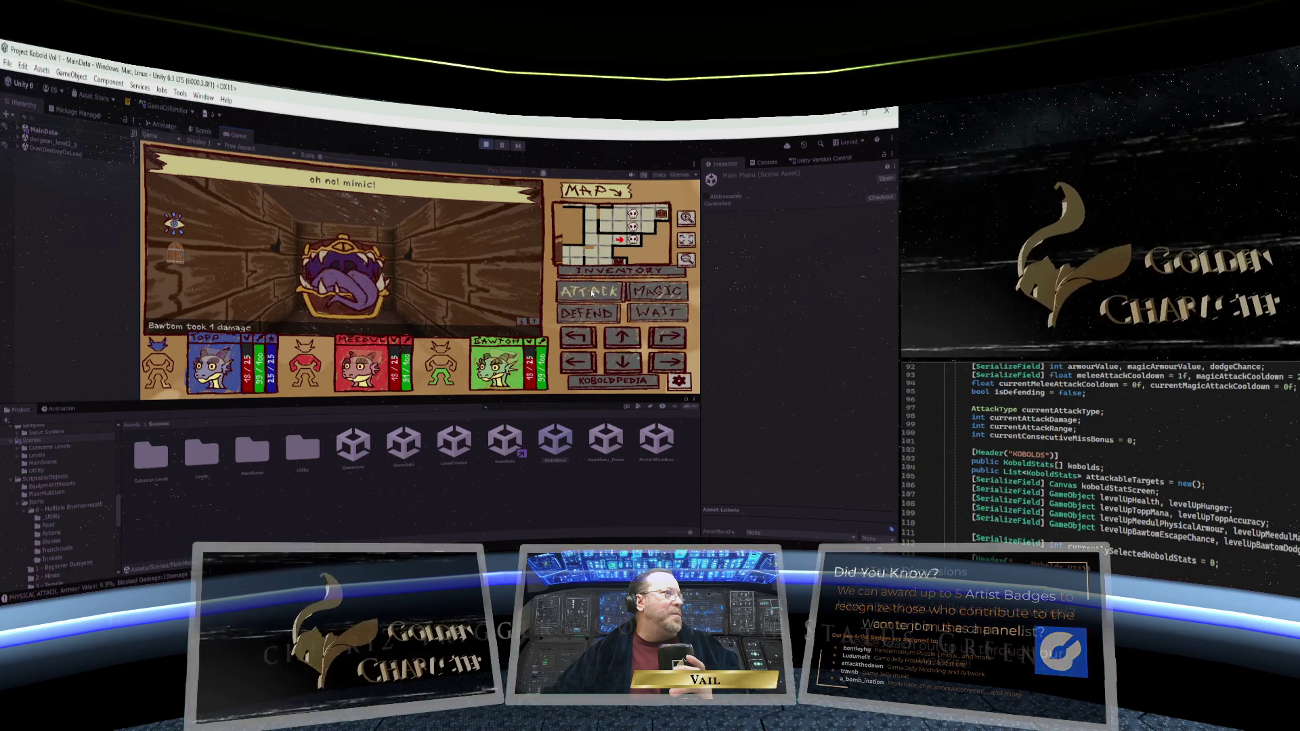
click(591, 294)
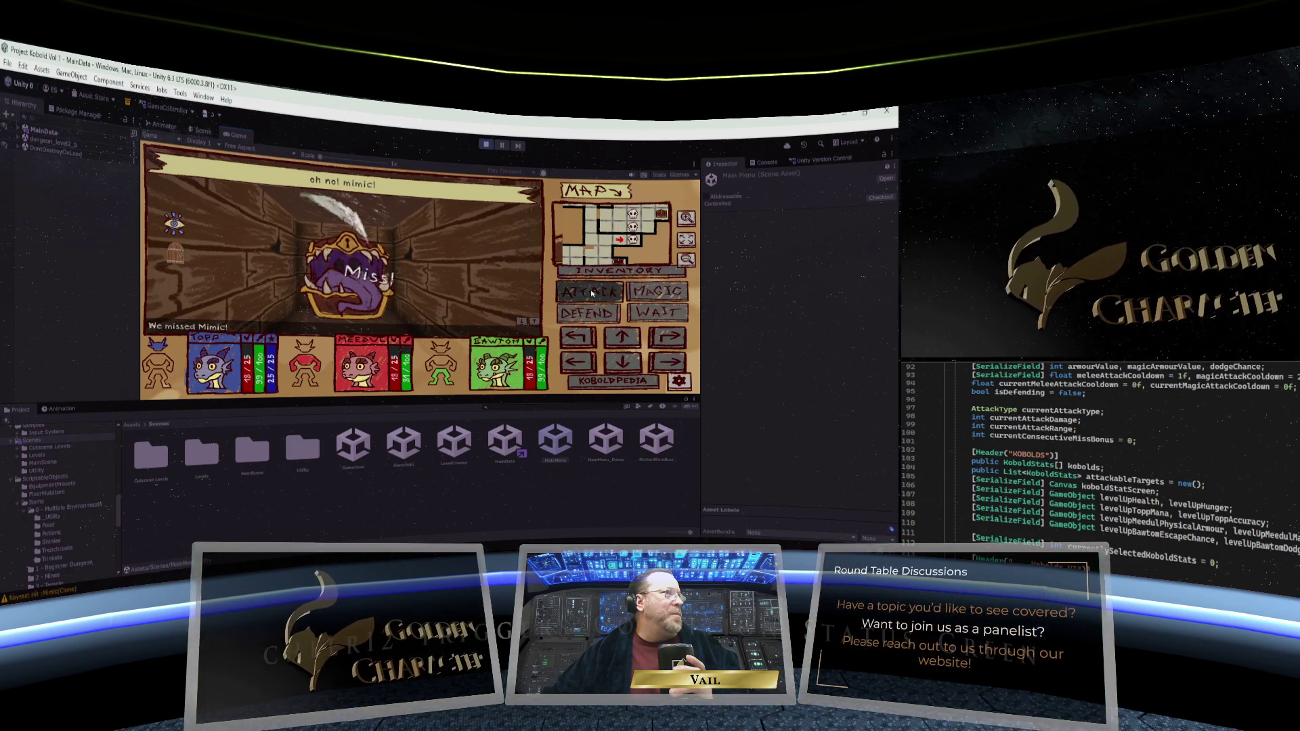
click(591, 293)
click(591, 293)
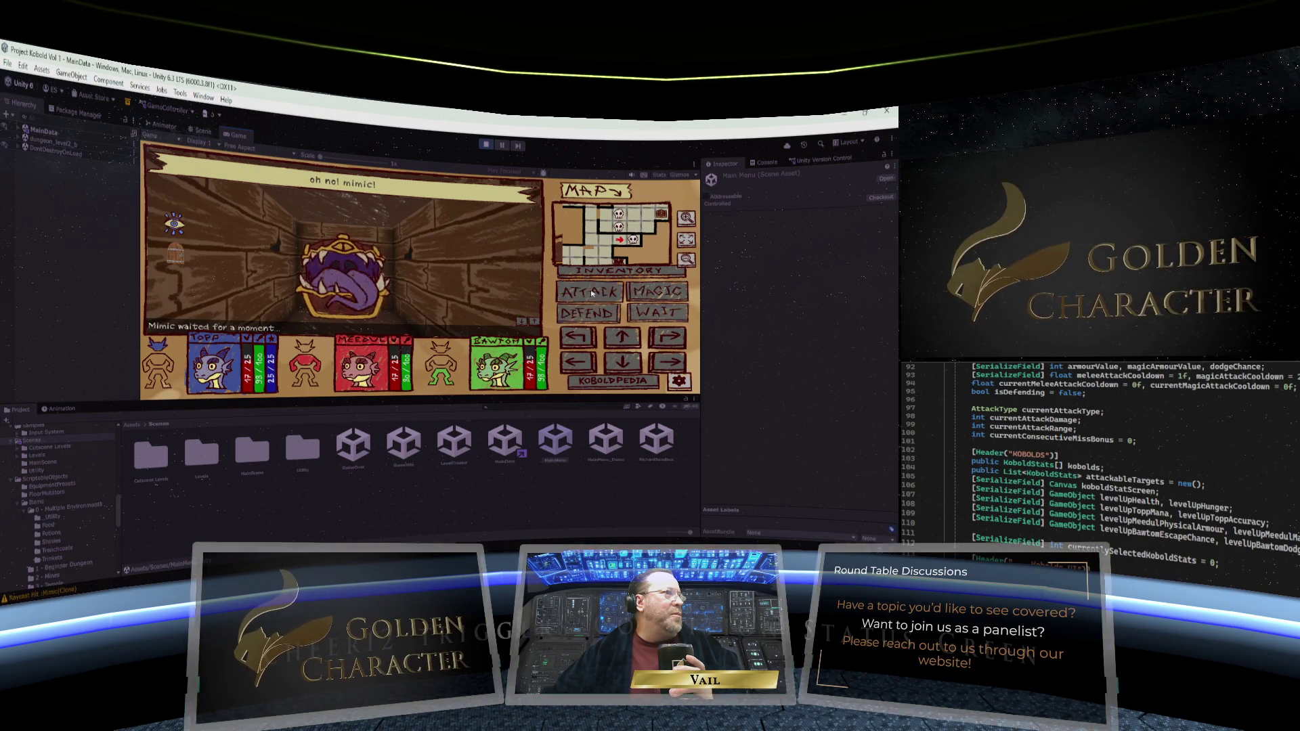
click(591, 293)
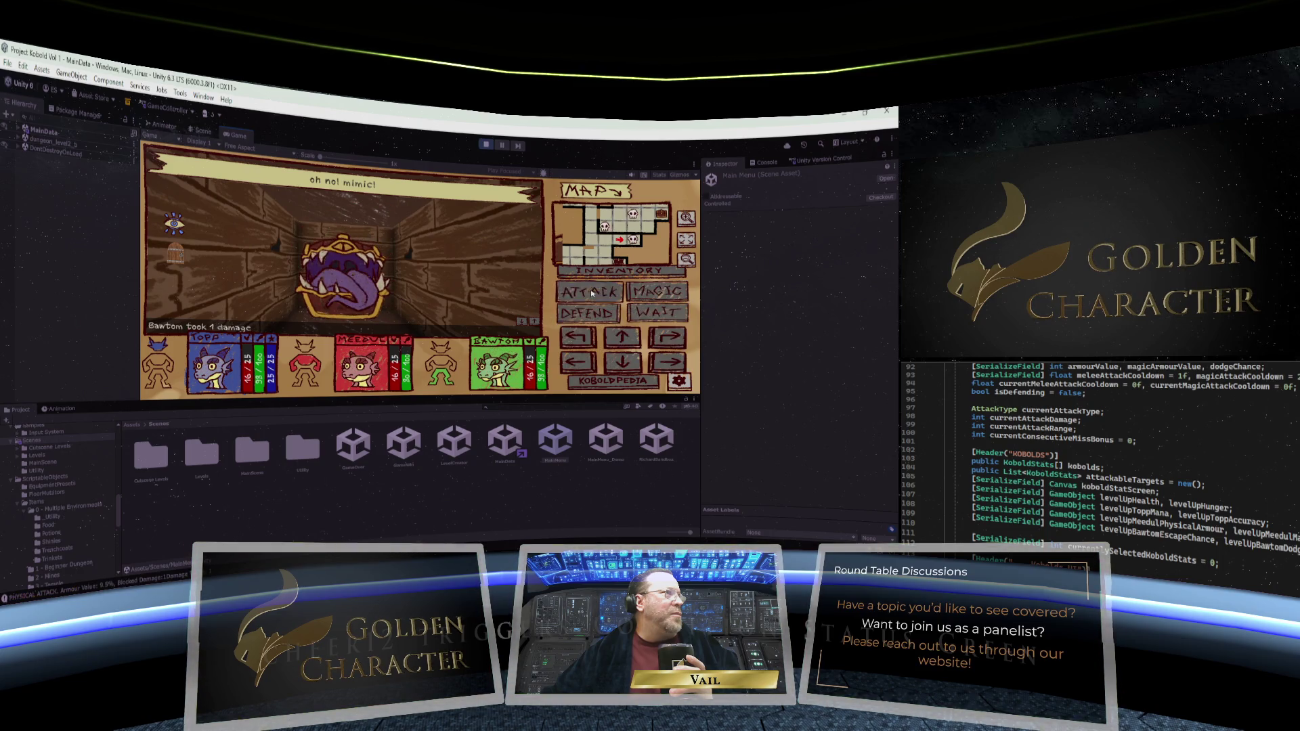
click(592, 293)
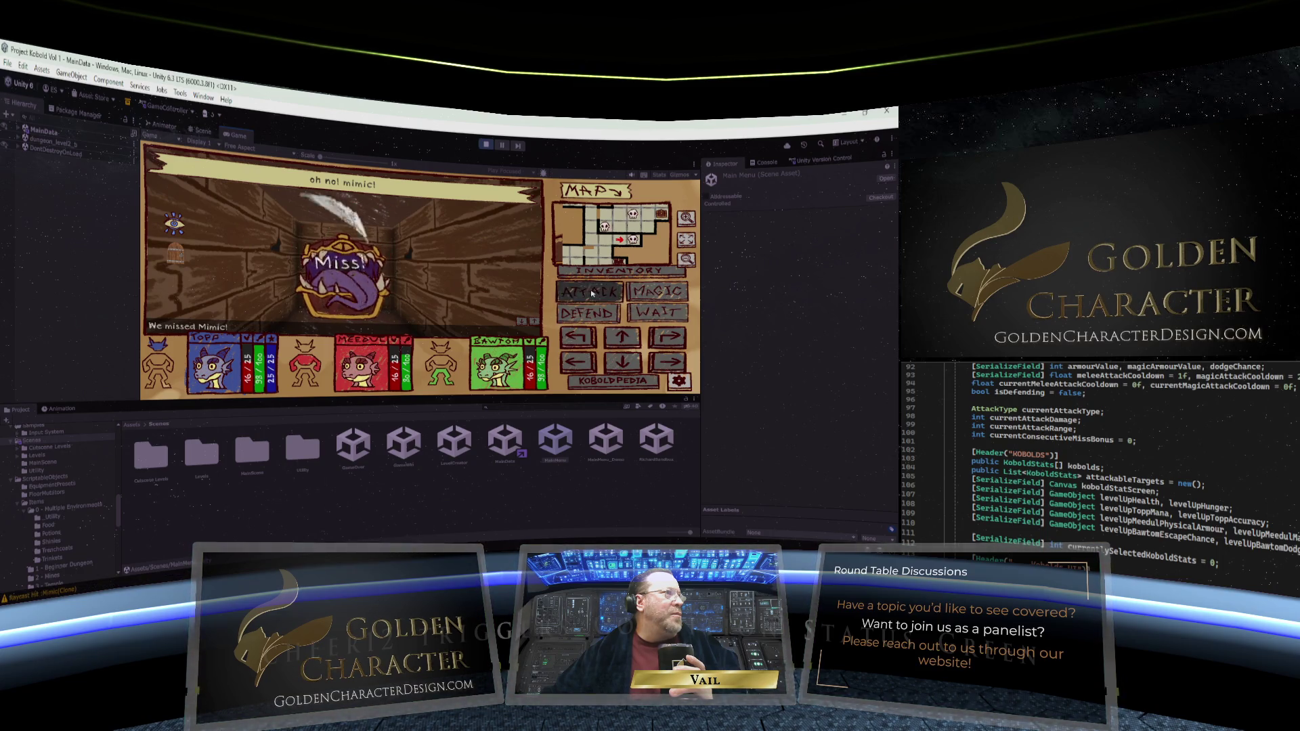
click(591, 293)
click(591, 293)
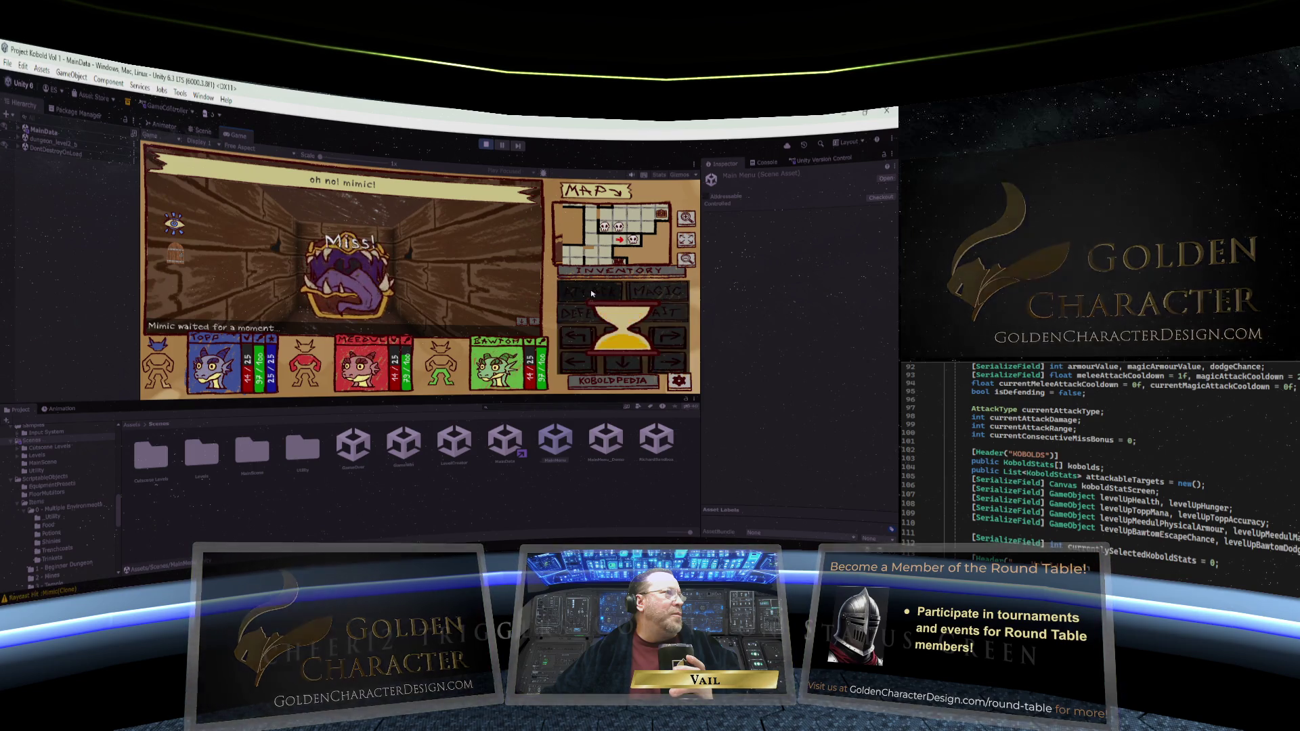
click(591, 293)
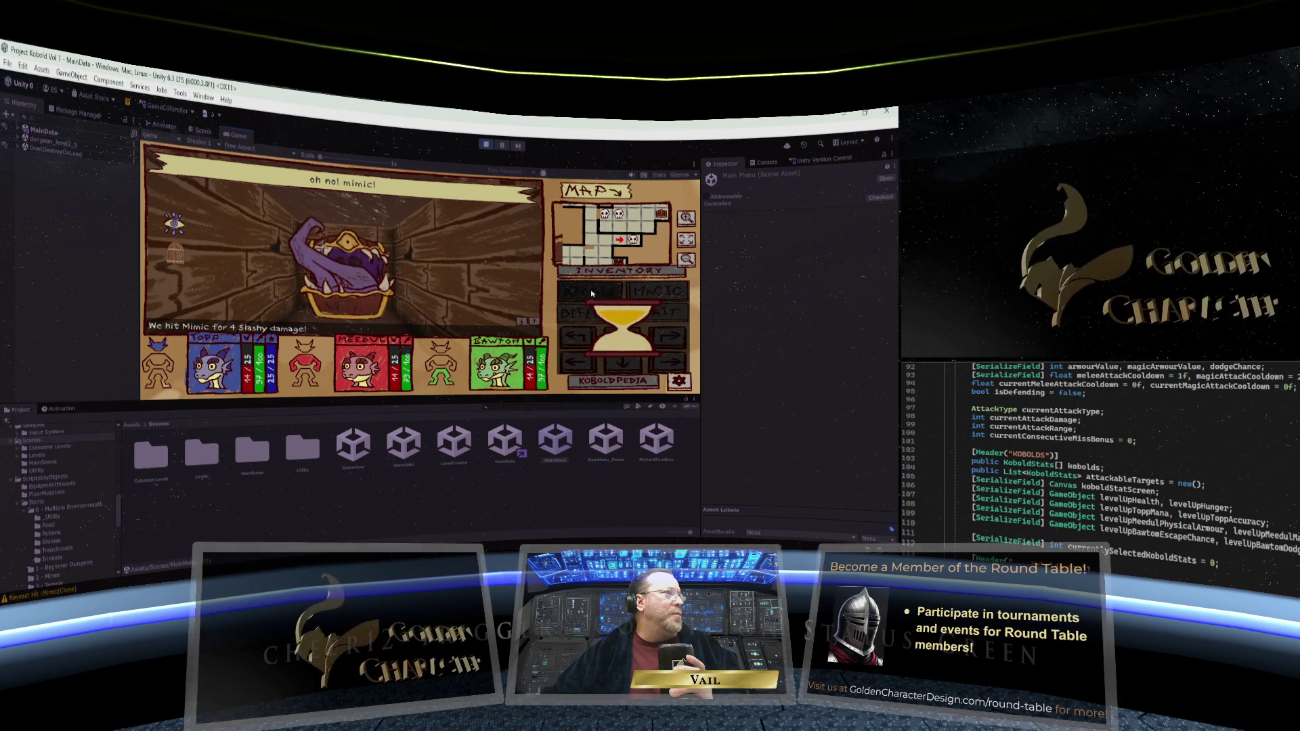
click(591, 293)
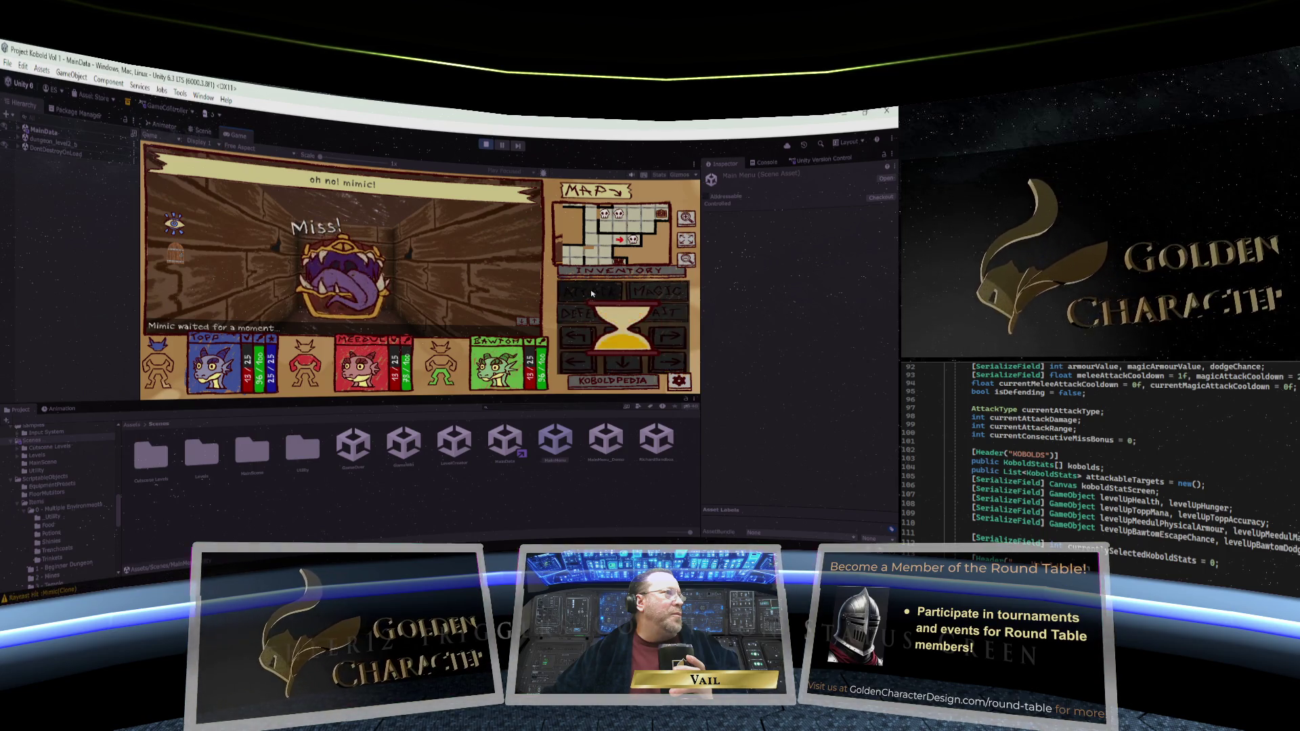
click(591, 292)
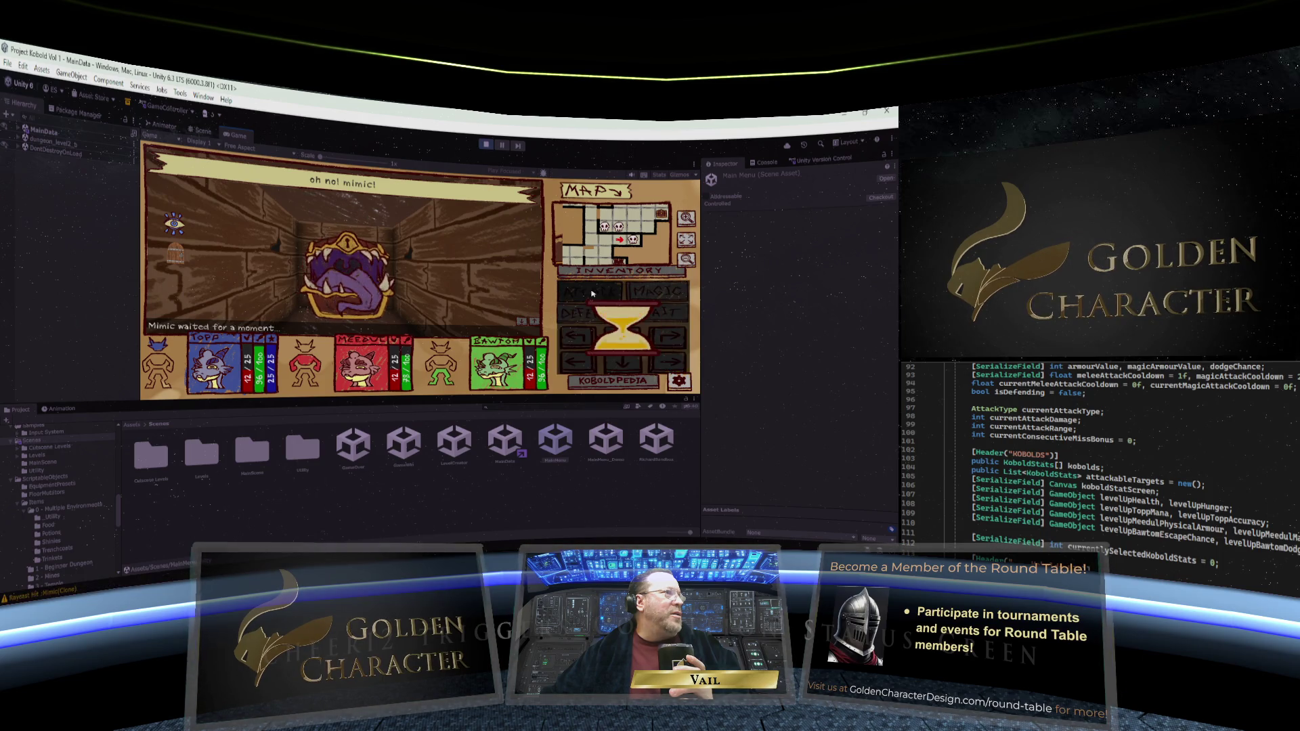
click(592, 293)
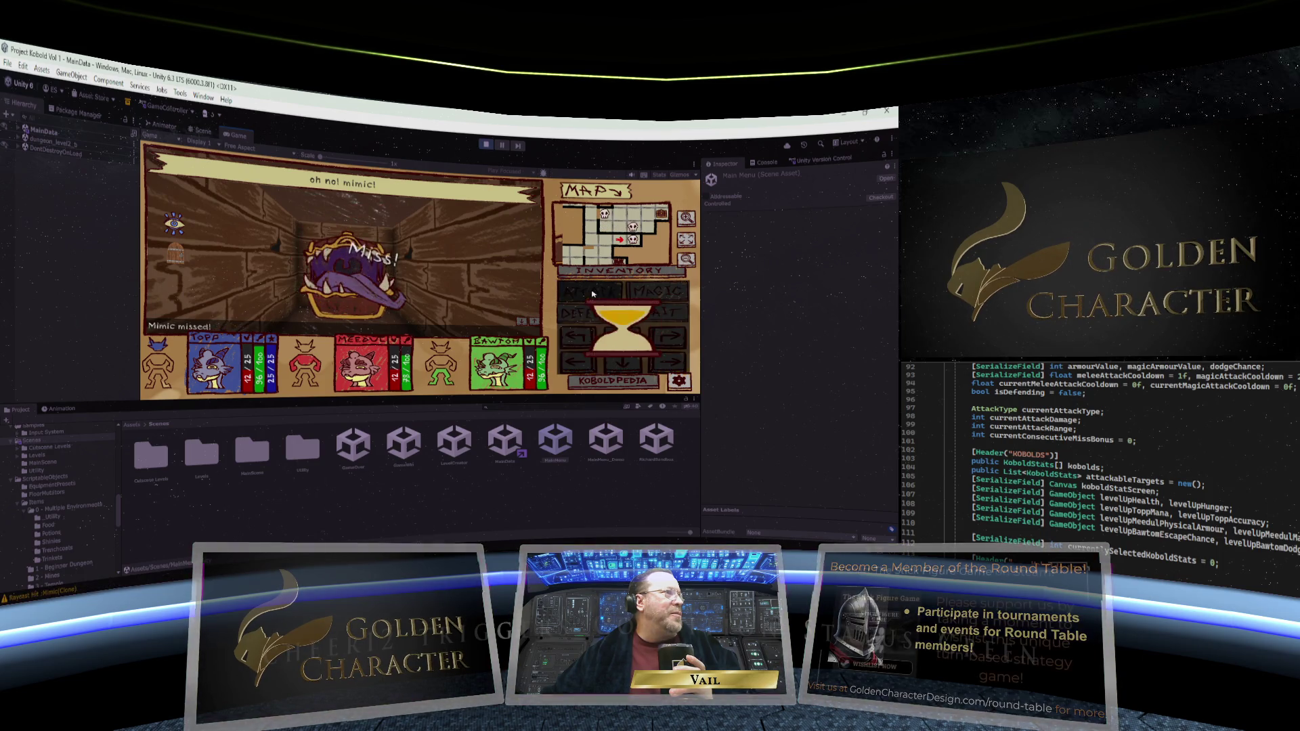
click(592, 293)
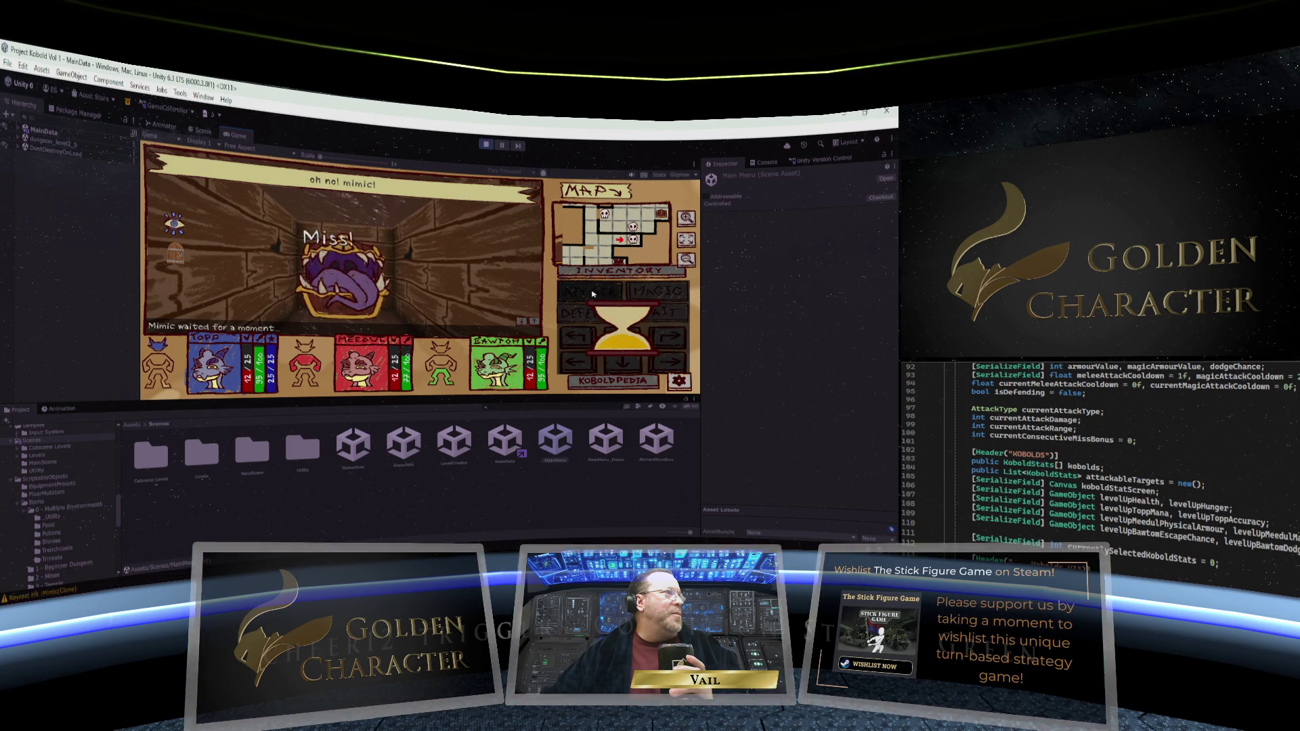
click(591, 293)
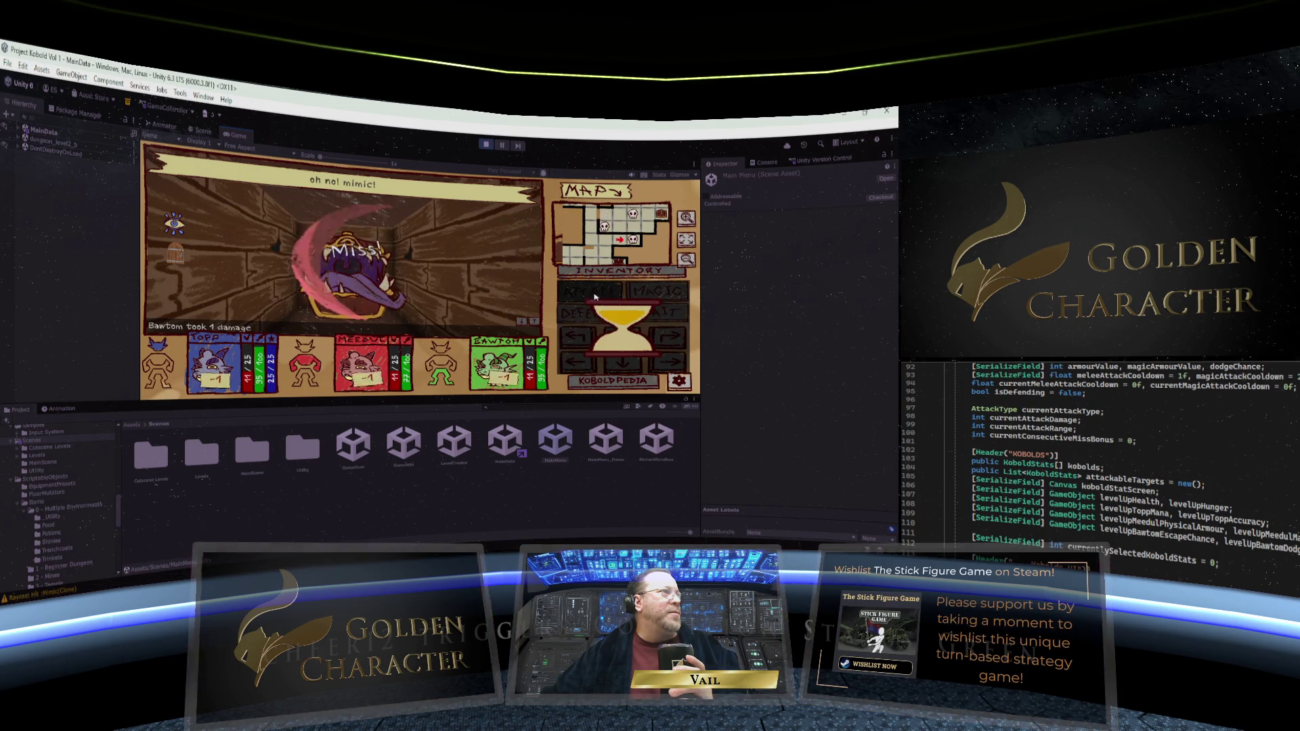
click(620, 270)
Preview item stats and equip the Brutal Club and Mending Sword on the kobolds
mouse_move(565, 288)
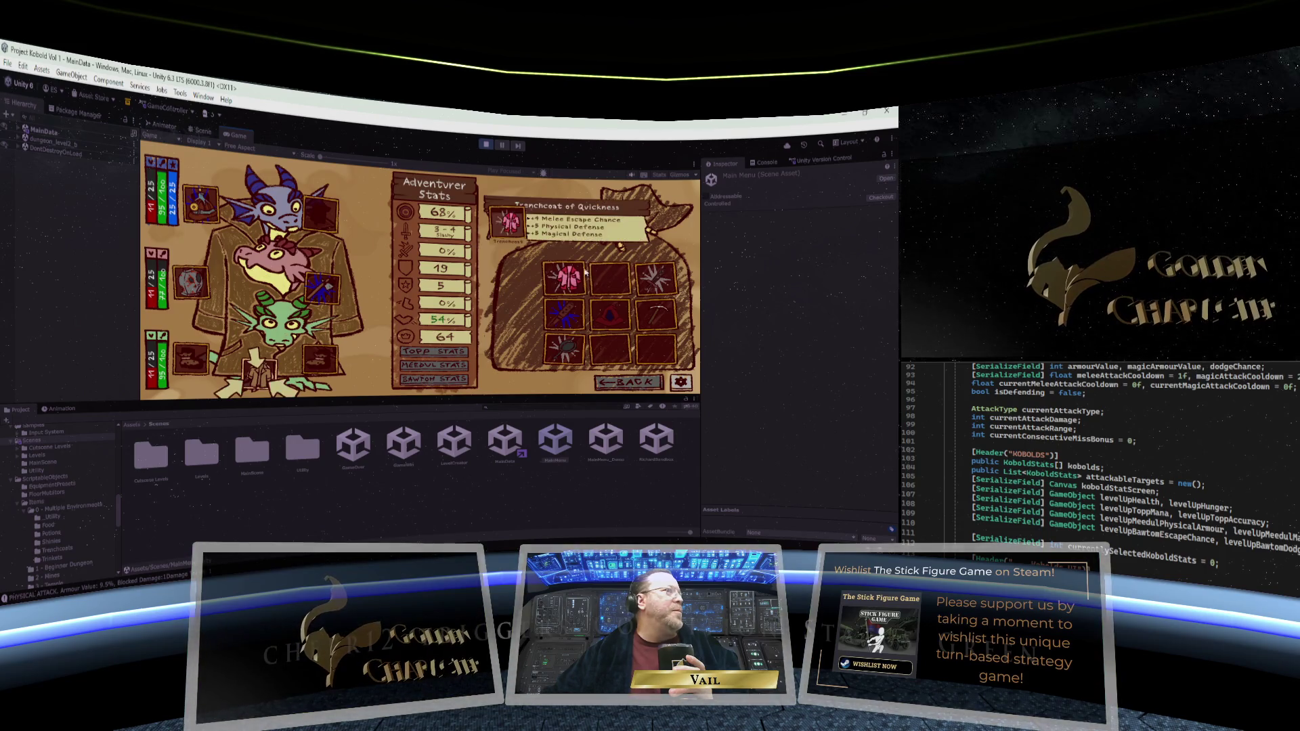
mouse_move(564, 323)
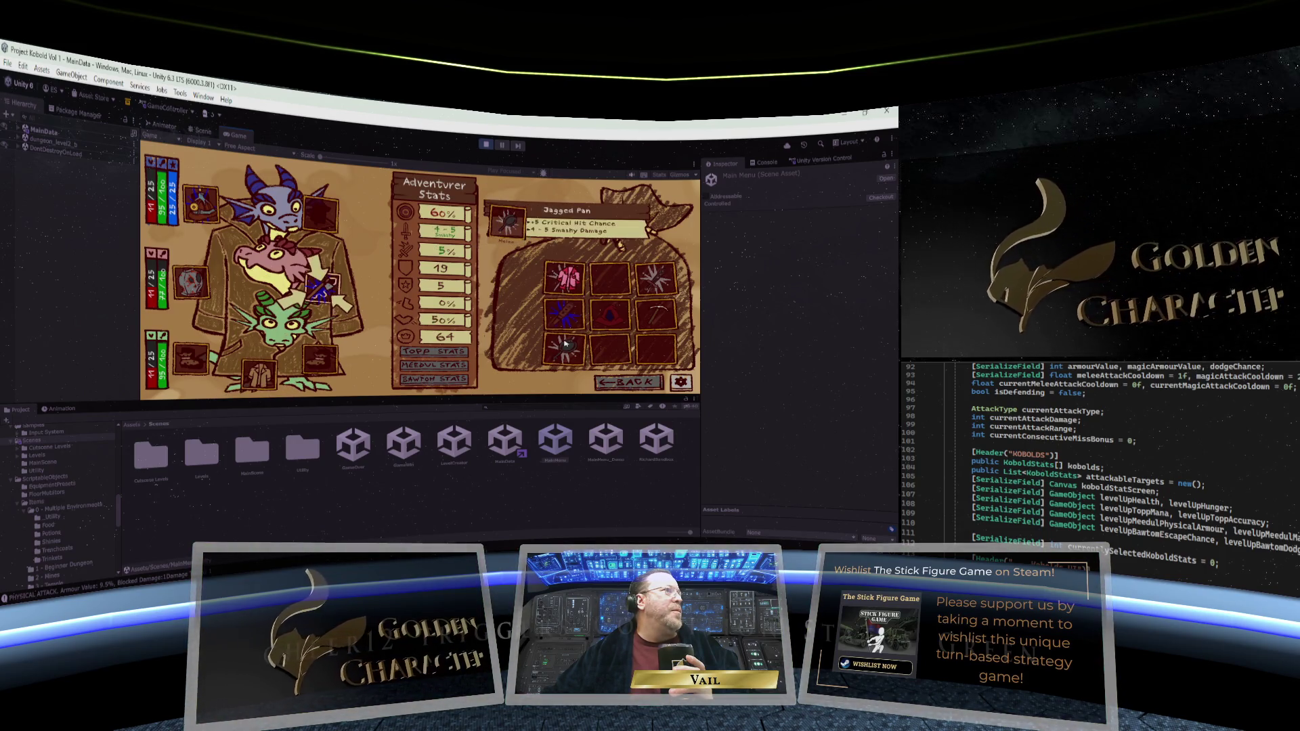
mouse_move(331, 291)
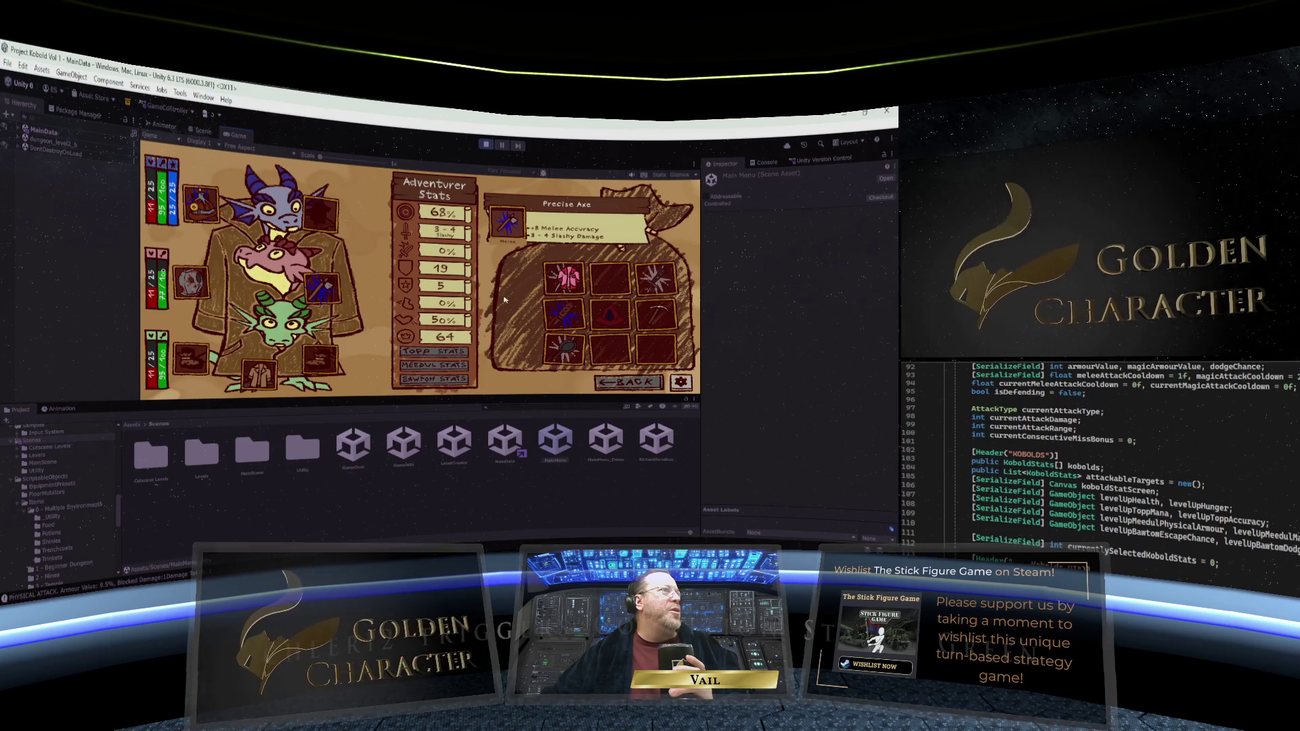
mouse_move(573, 347)
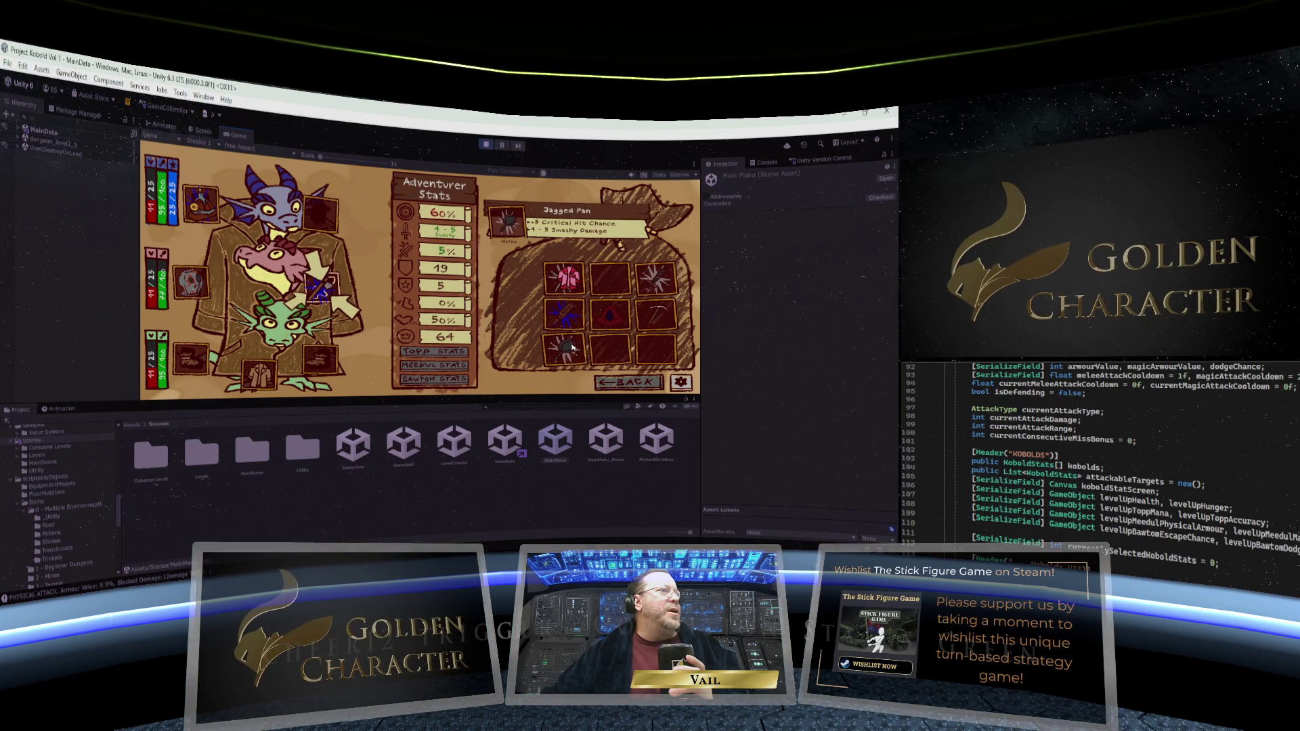
drag(563, 313, 331, 291)
mouse_move(583, 298)
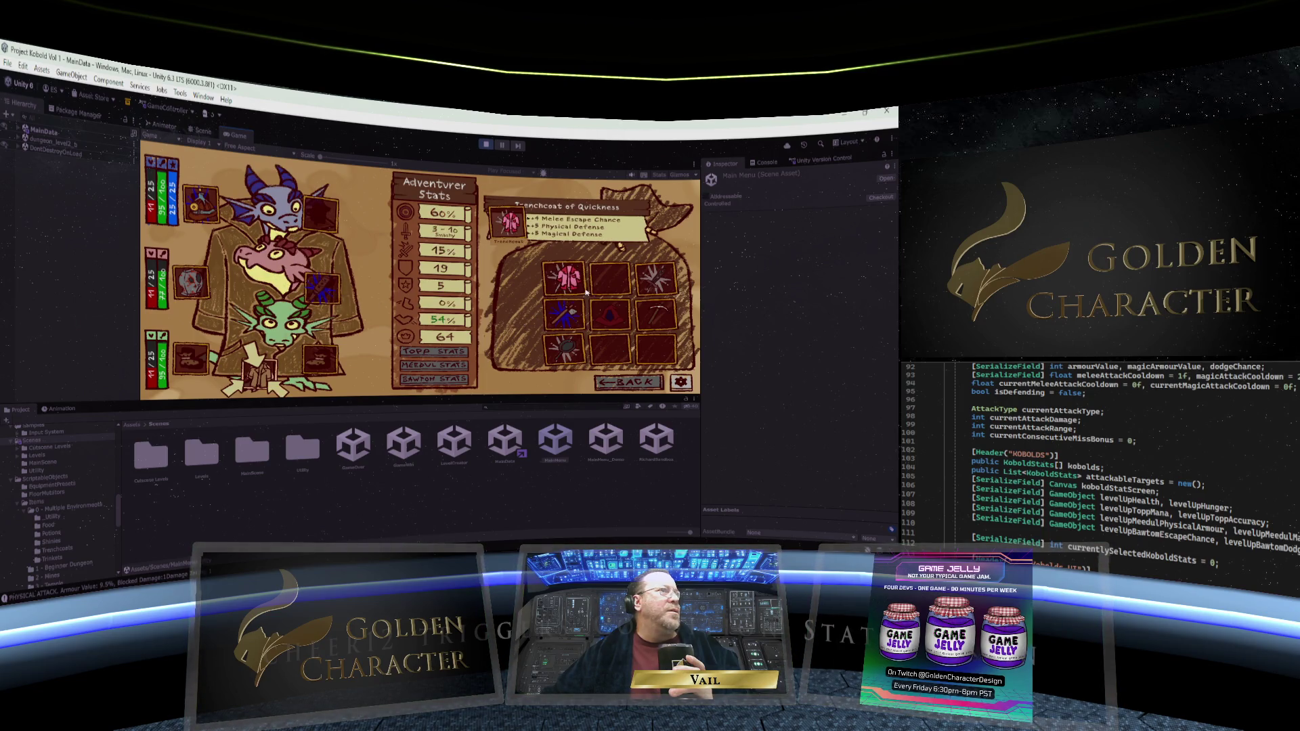
mouse_move(662, 286)
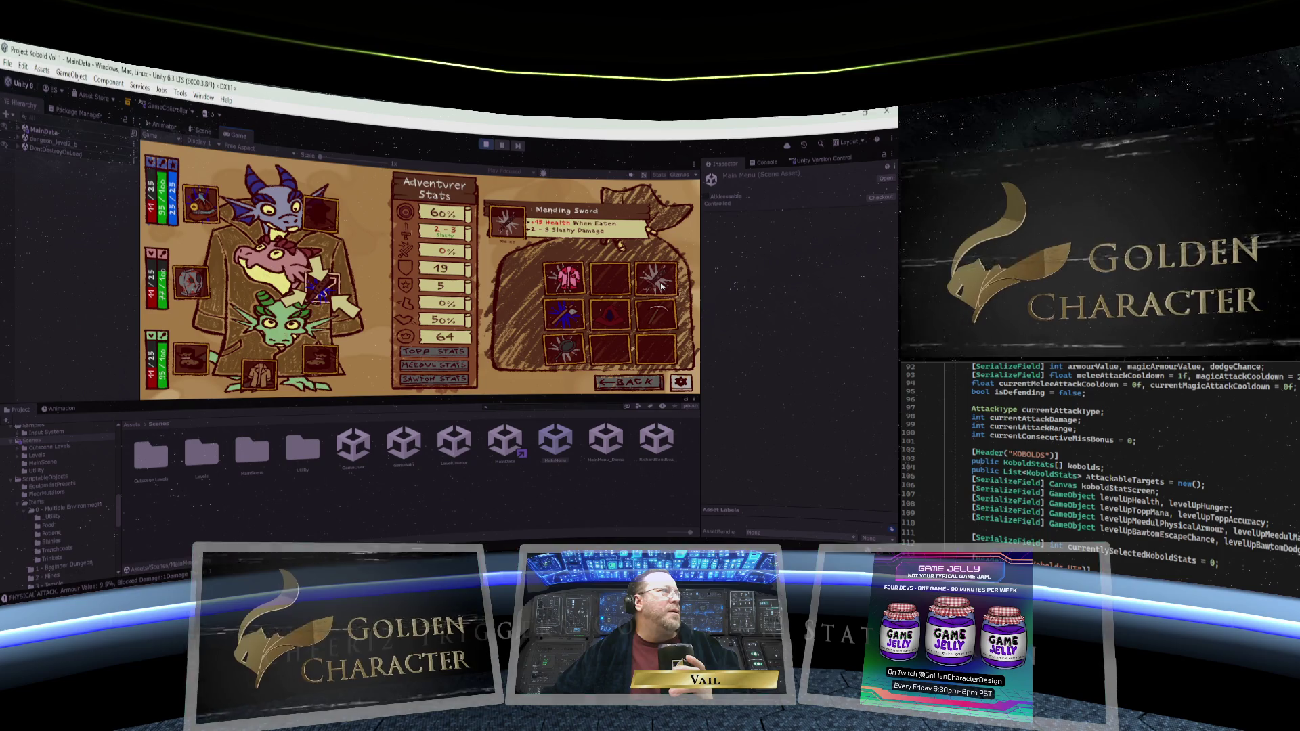
mouse_move(662, 286)
mouse_down()
mouse_move(348, 210)
mouse_move(288, 216)
mouse_up()
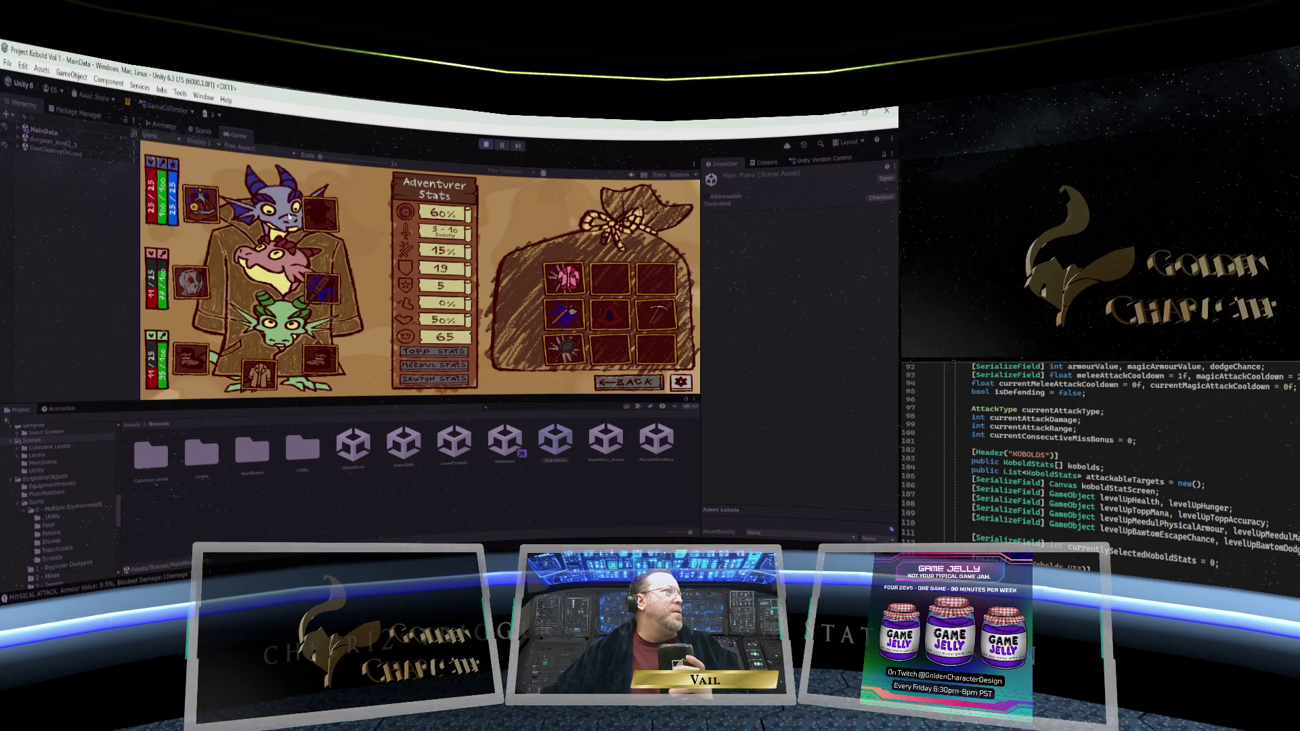
Equip the pickaxe on a kobold and go back to the dungeon view
mouse_move(569, 285)
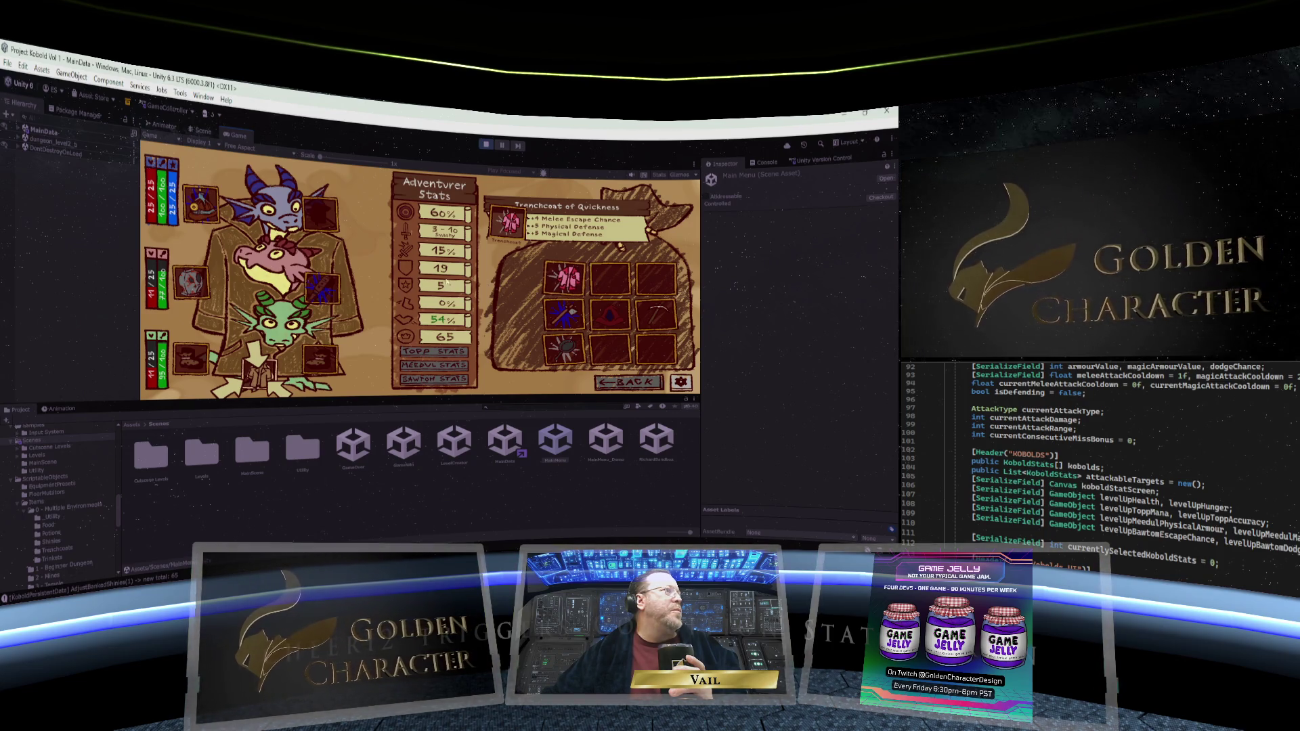
mouse_move(192, 281)
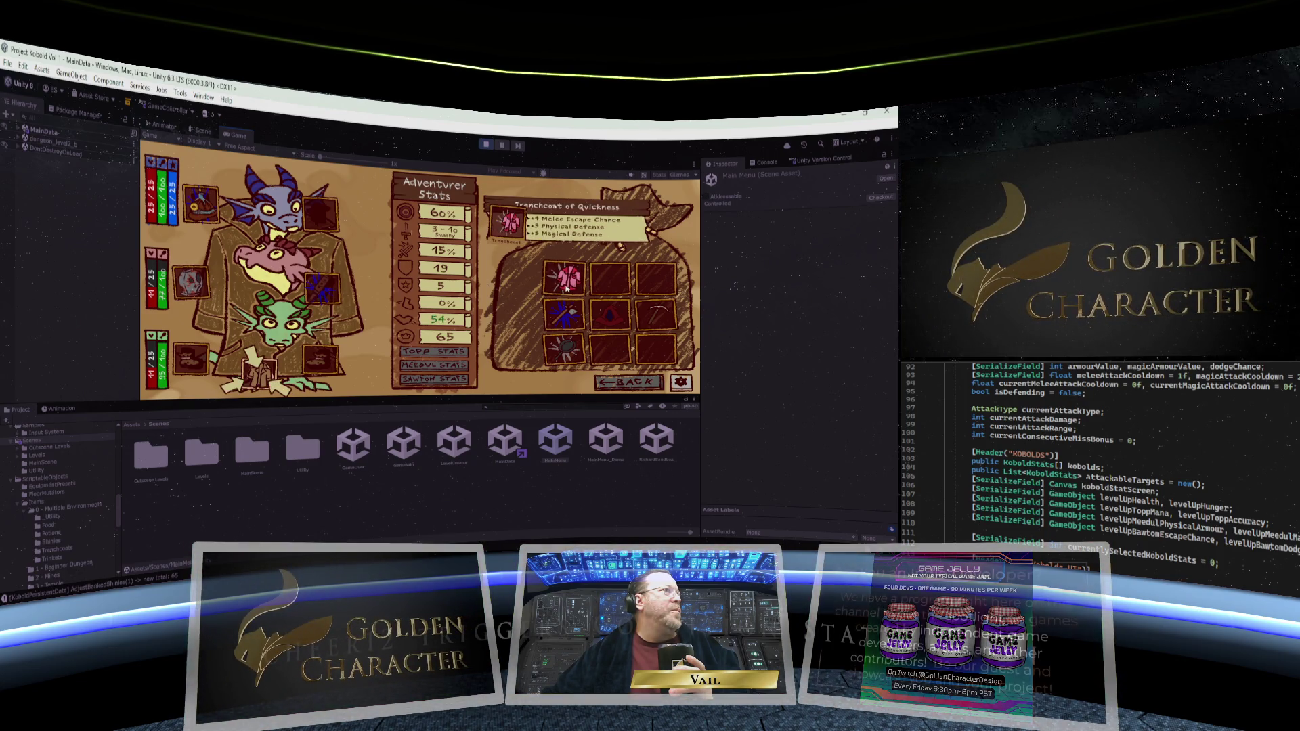
mouse_move(608, 318)
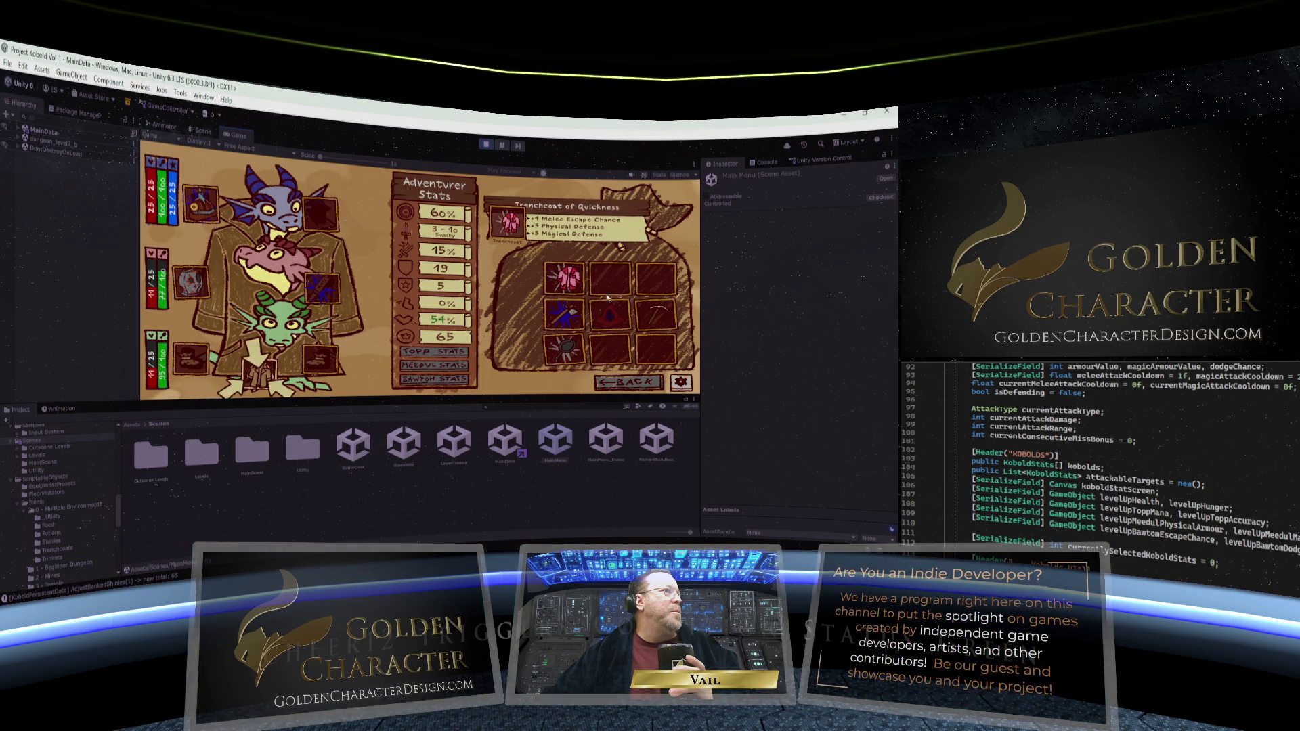
click(664, 318)
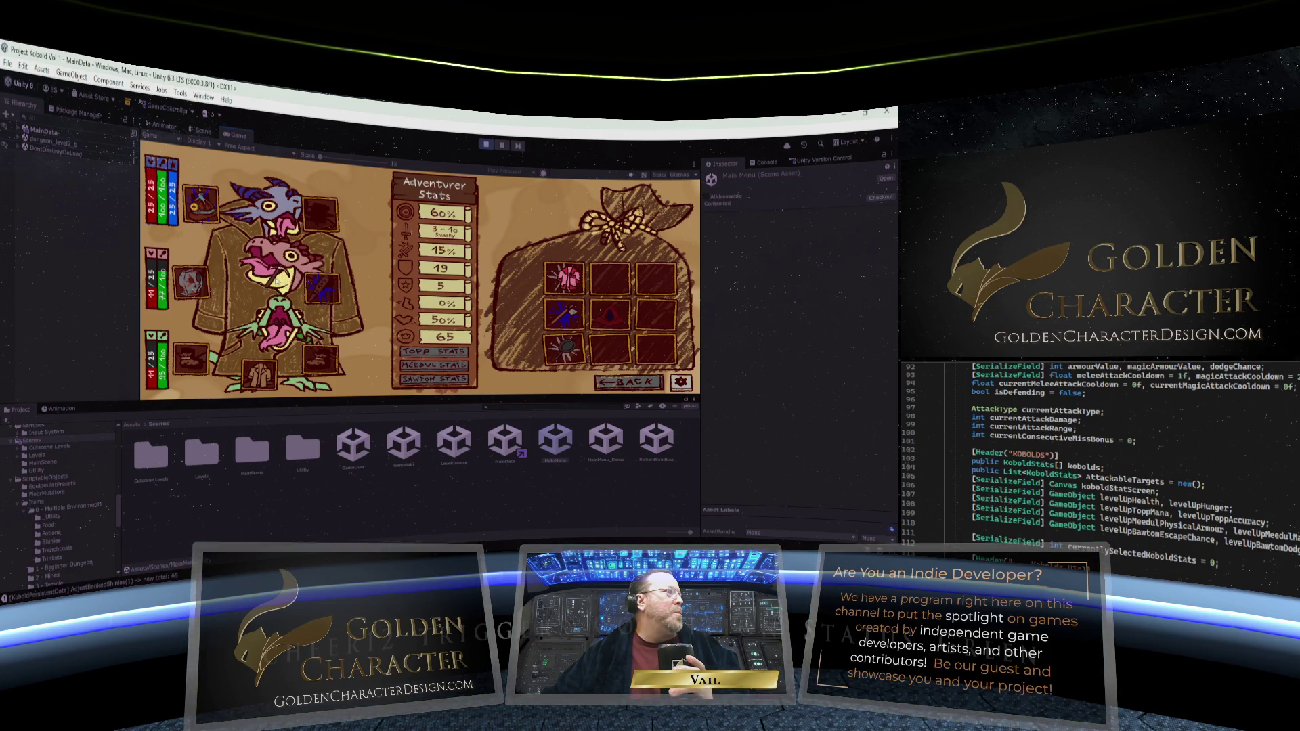
mouse_move(575, 349)
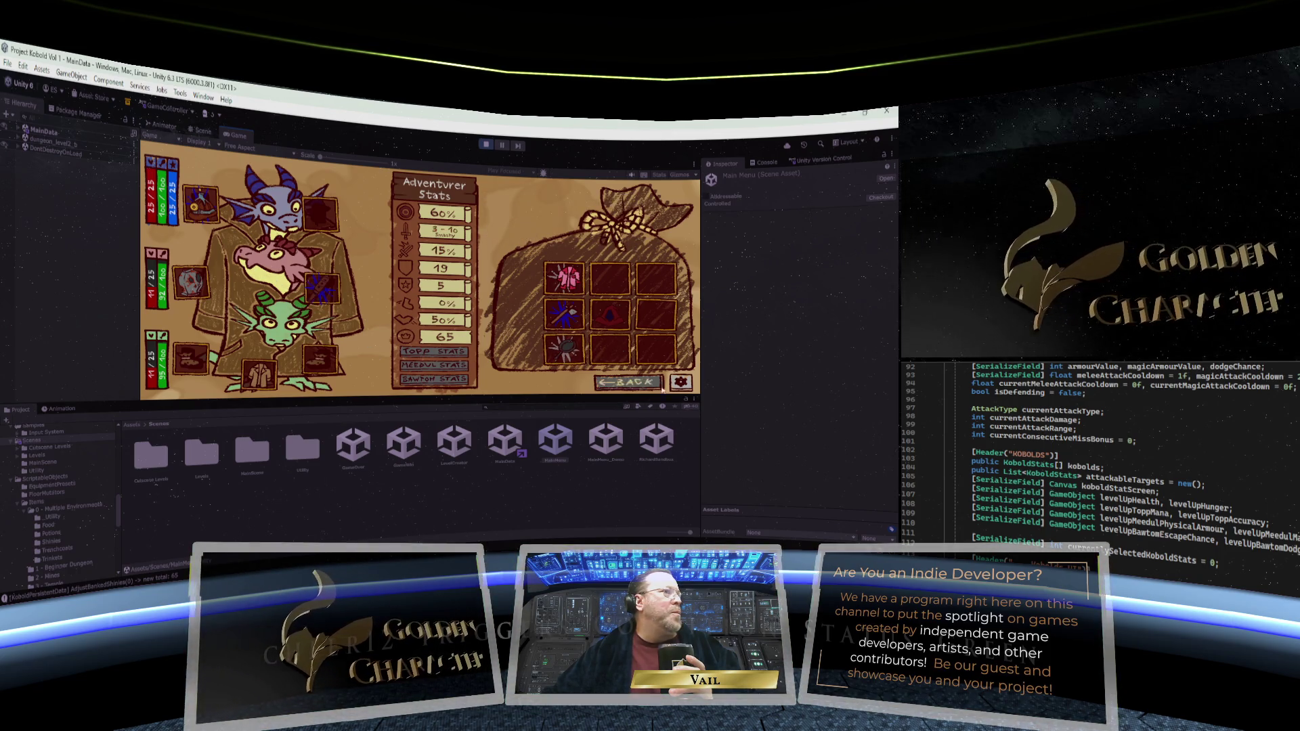
click(636, 383)
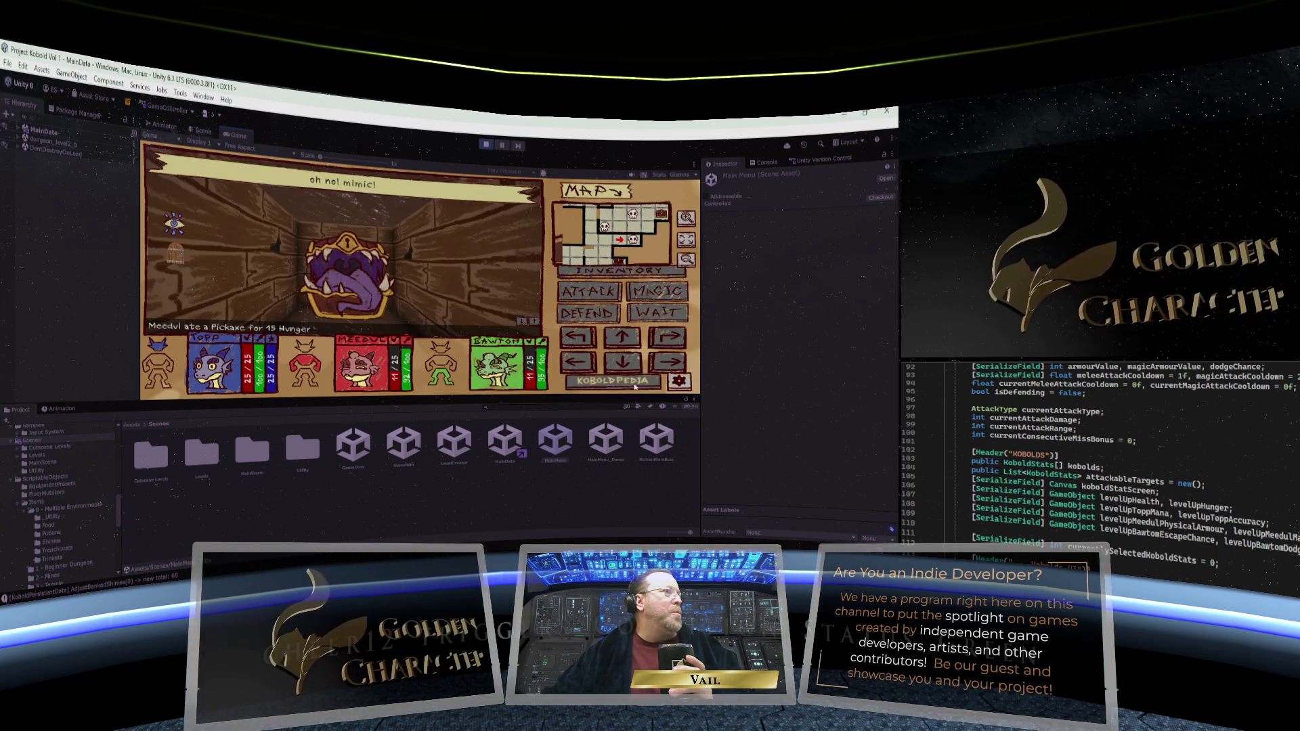
Strike the Mimic nine more times, then bring up the inventory and Adventurer Stats screen
click(587, 296)
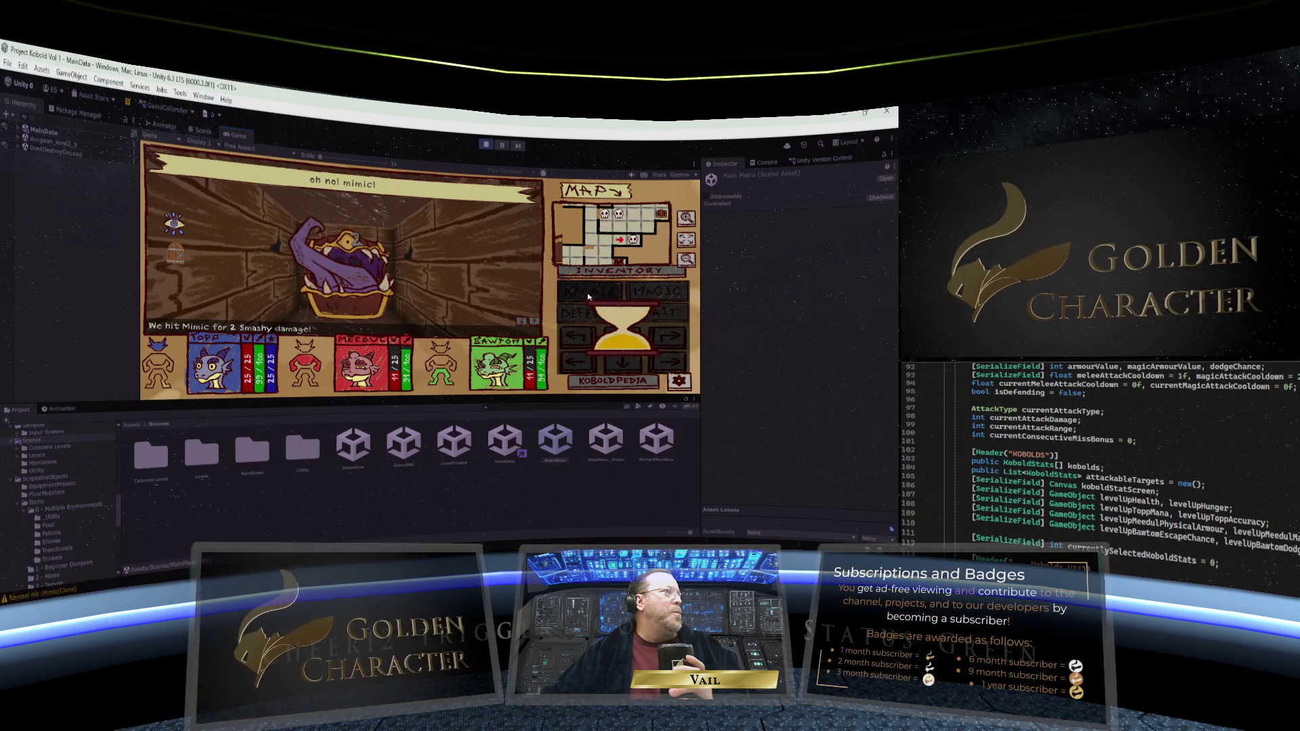
click(589, 296)
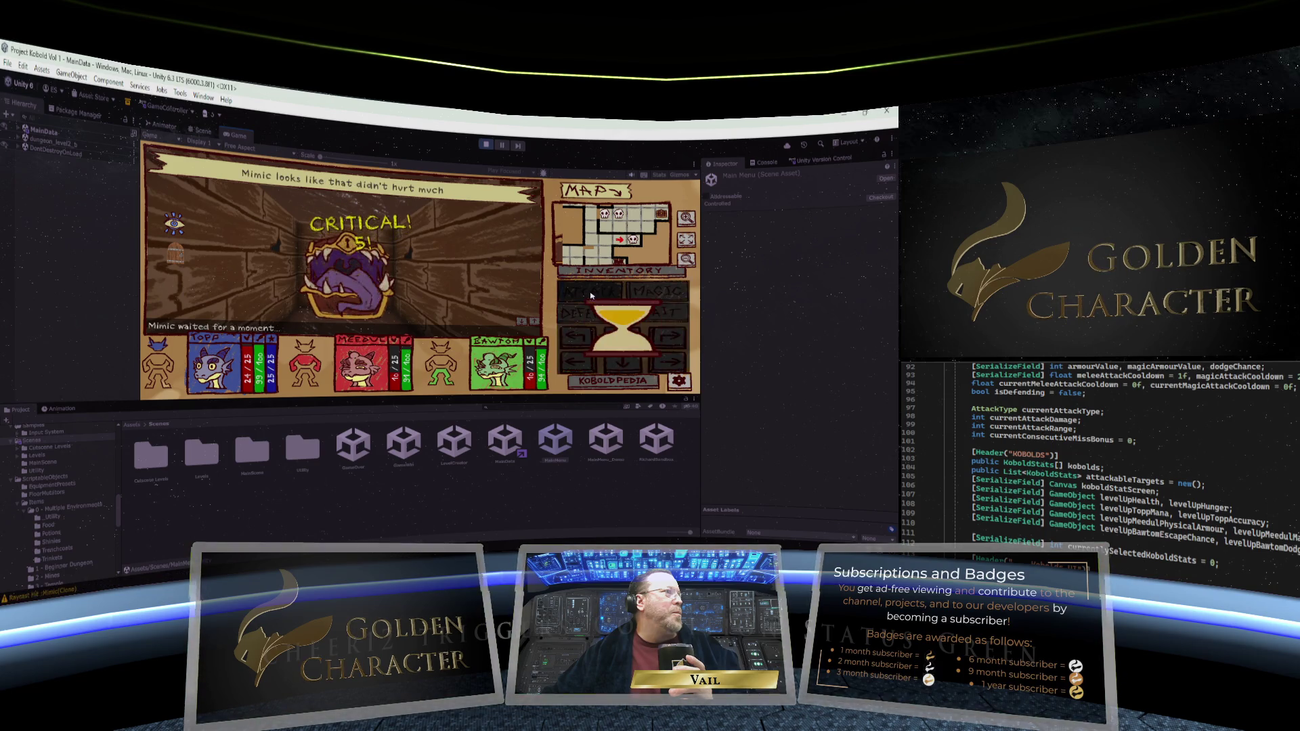
click(590, 296)
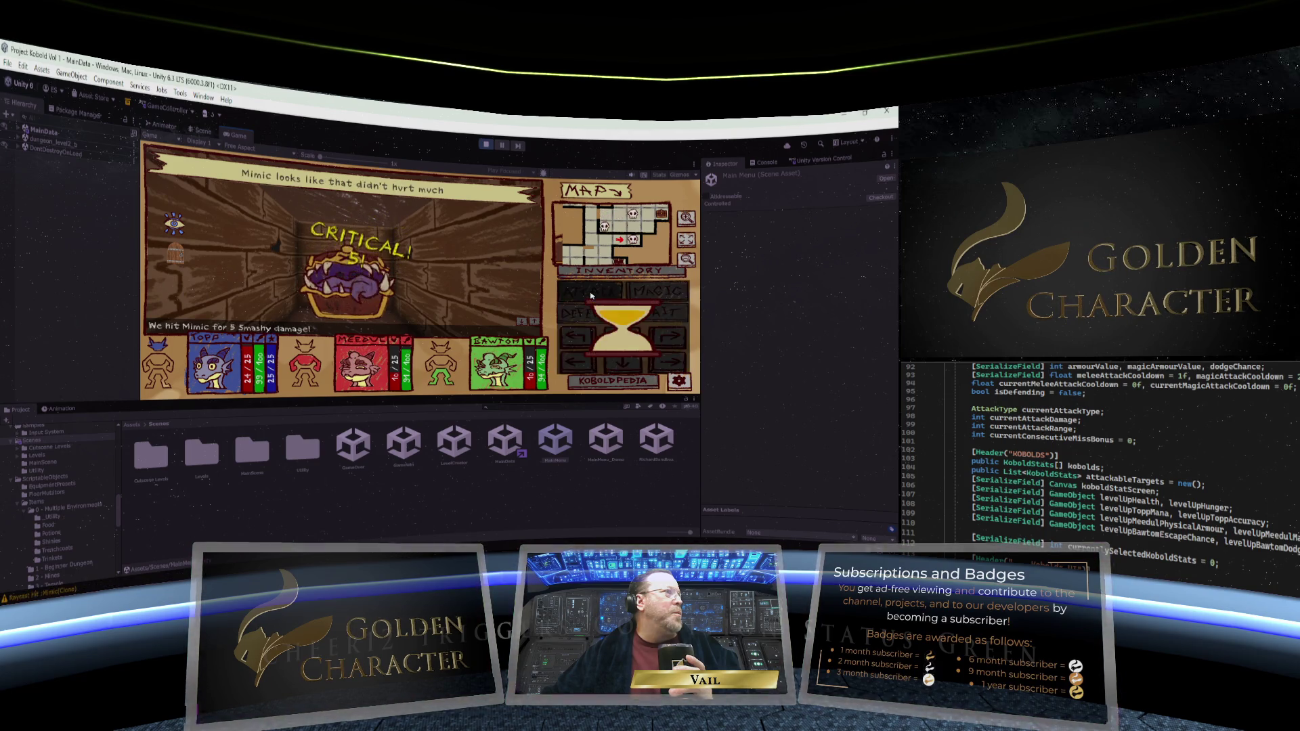
click(590, 296)
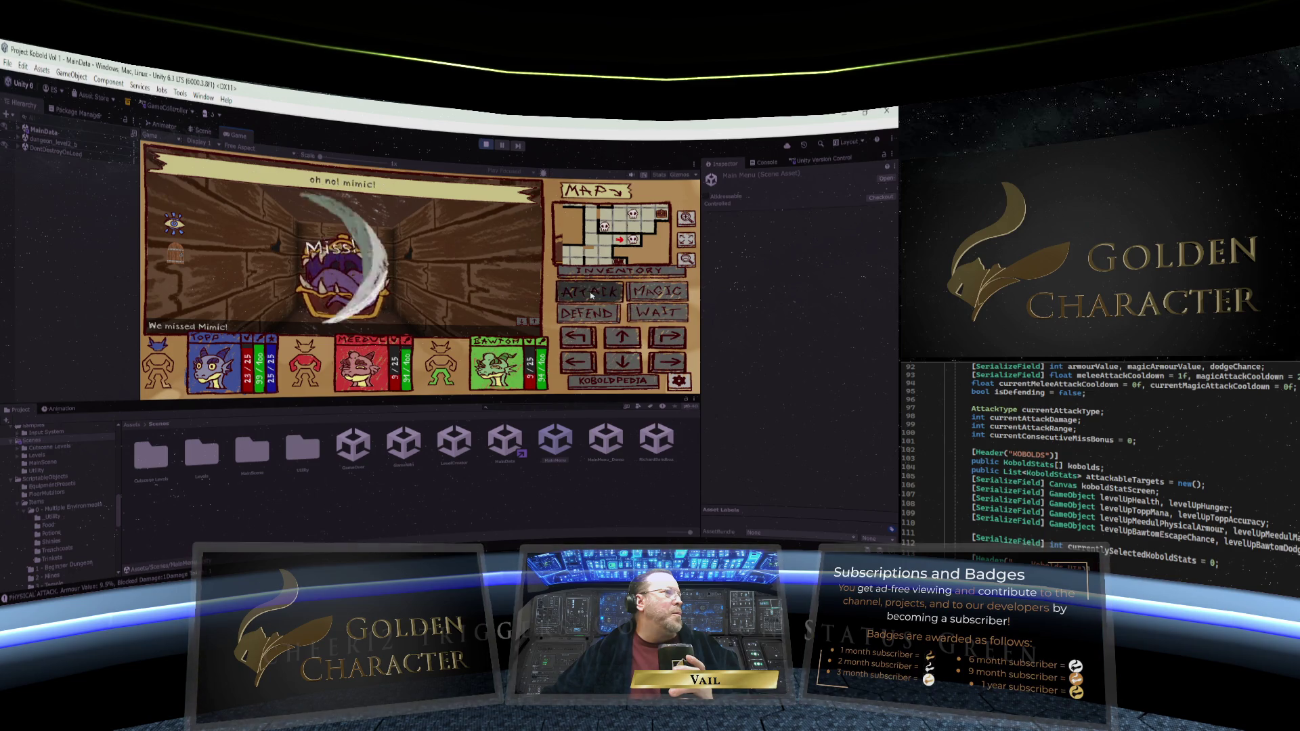
click(590, 296)
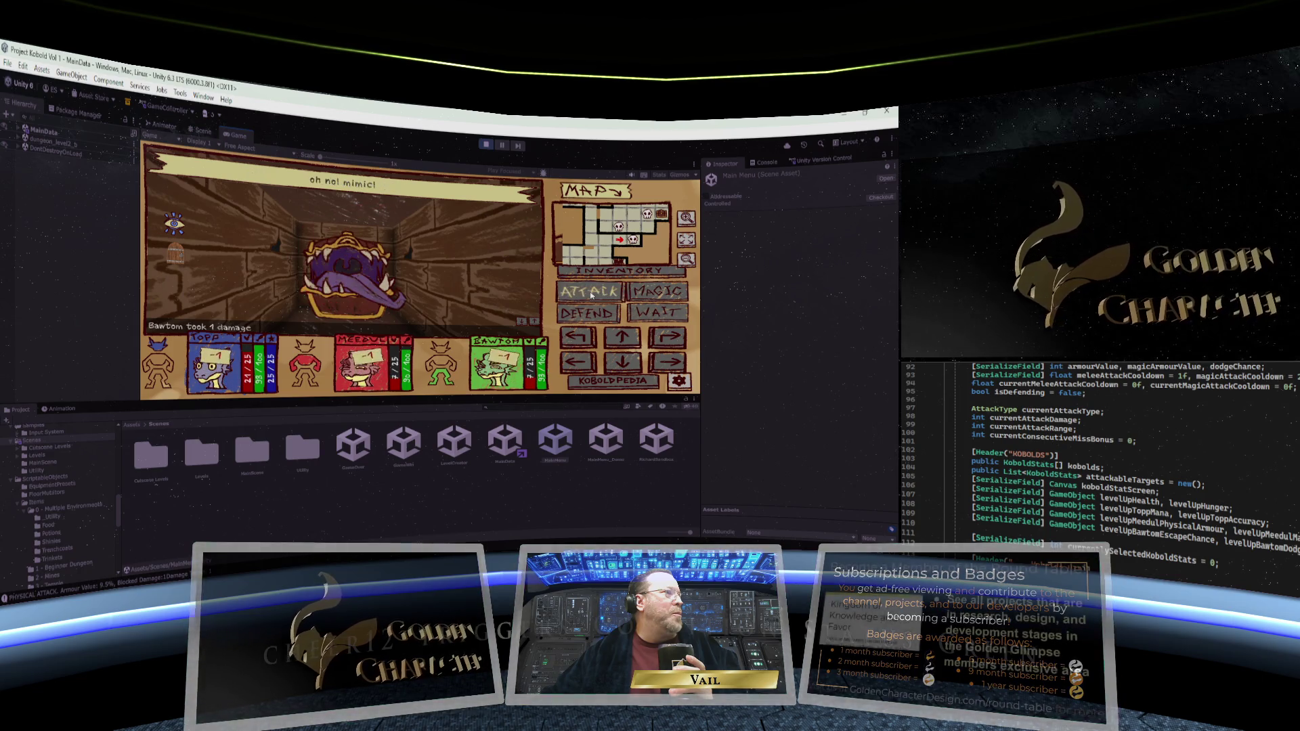
click(590, 296)
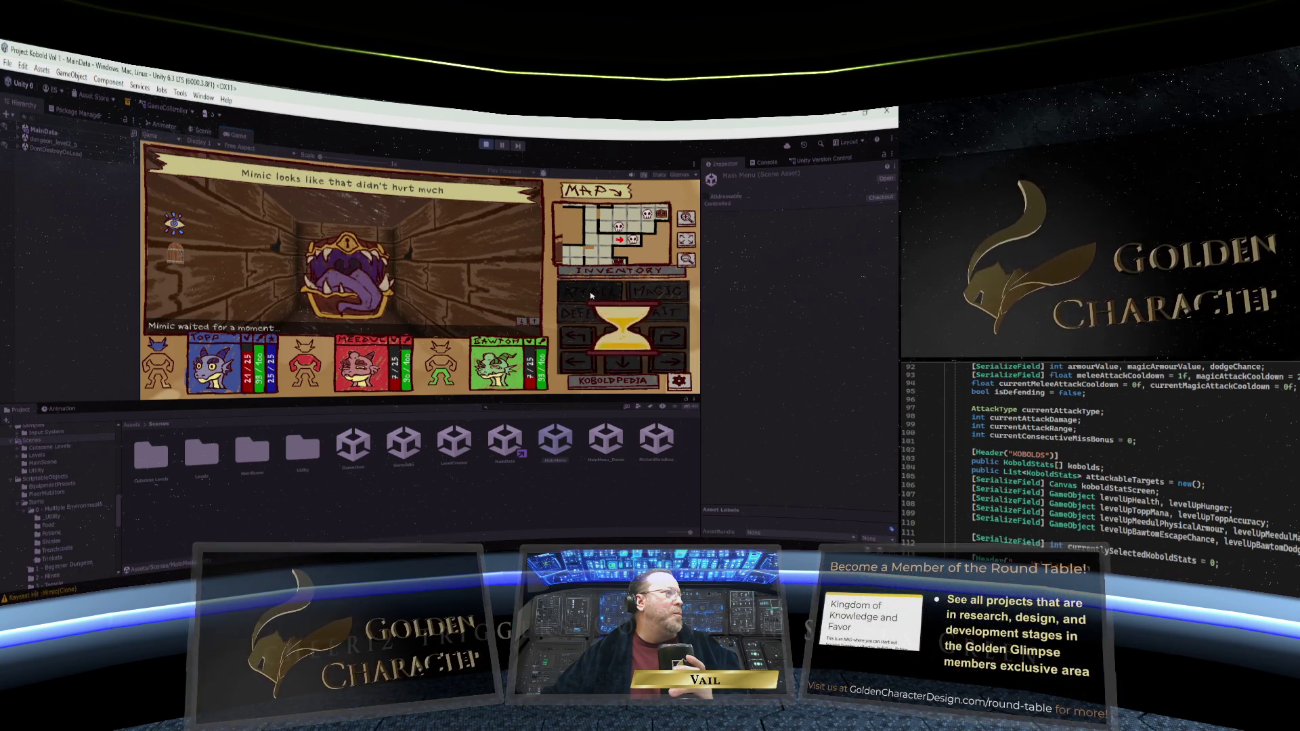
click(590, 296)
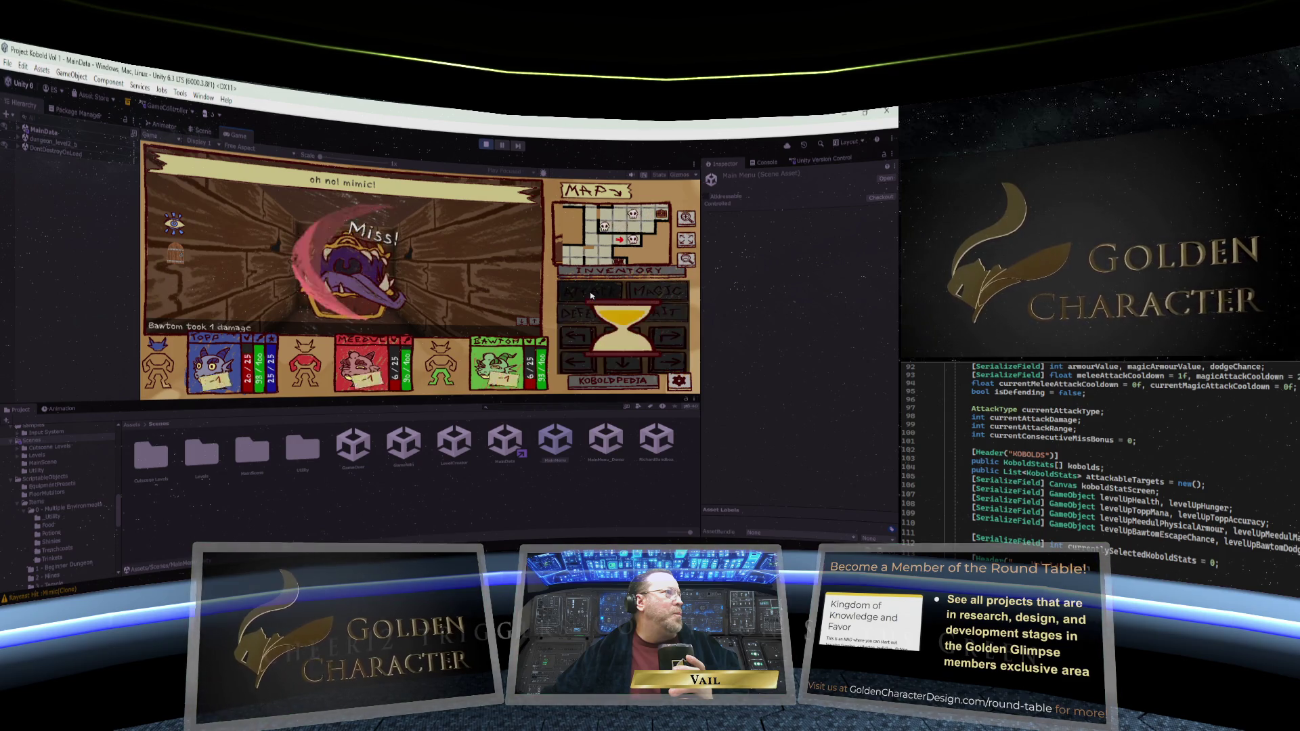
click(590, 296)
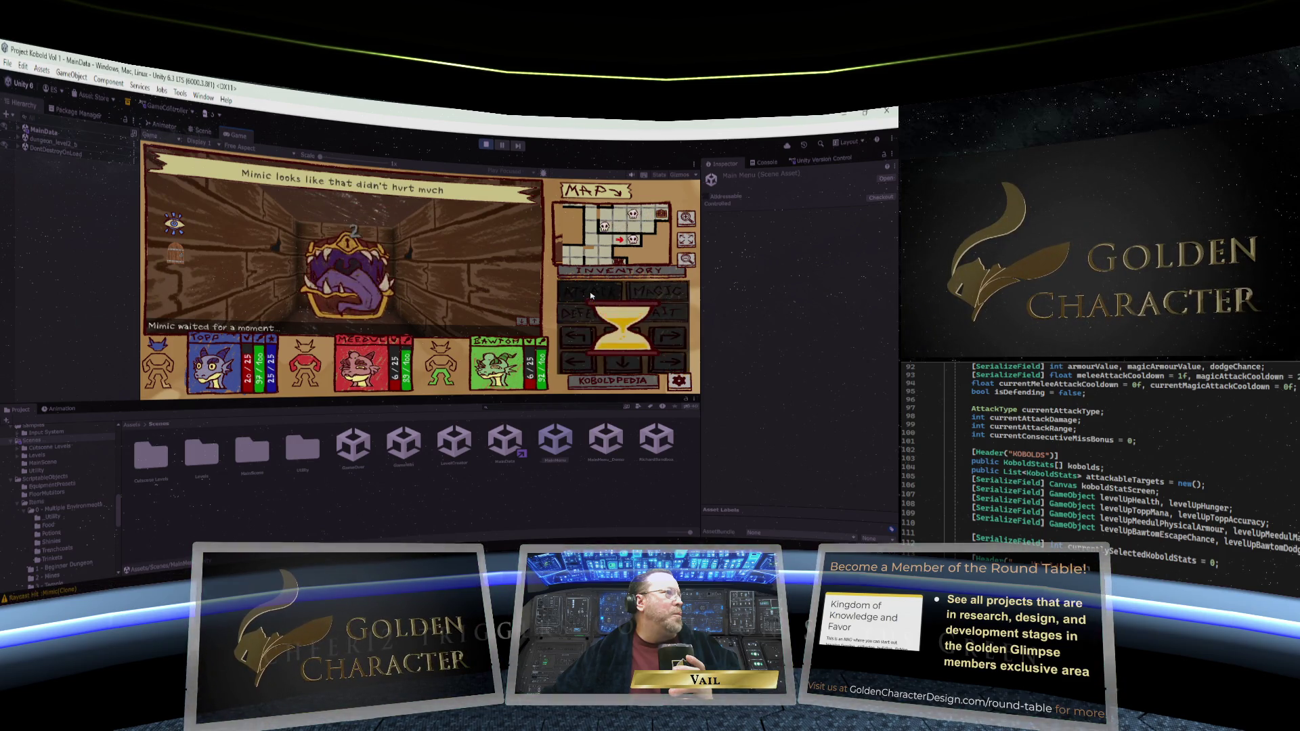
click(590, 295)
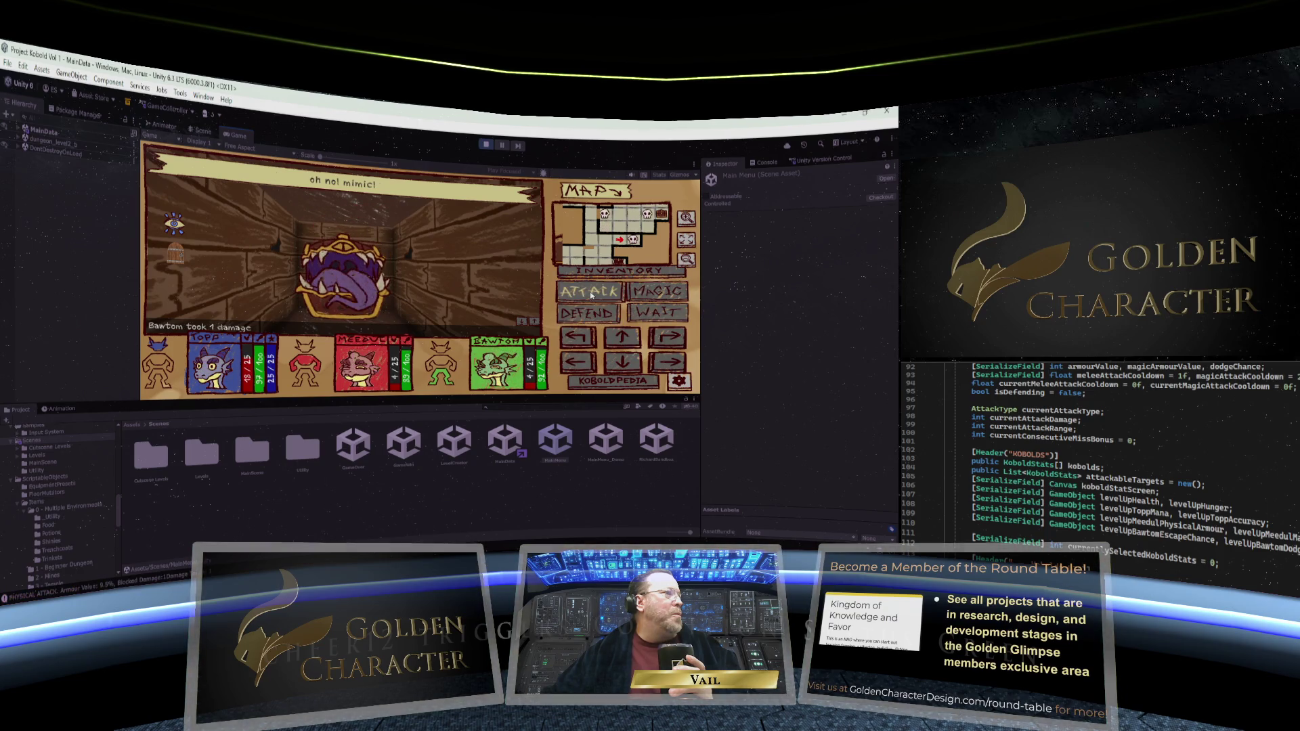
click(619, 270)
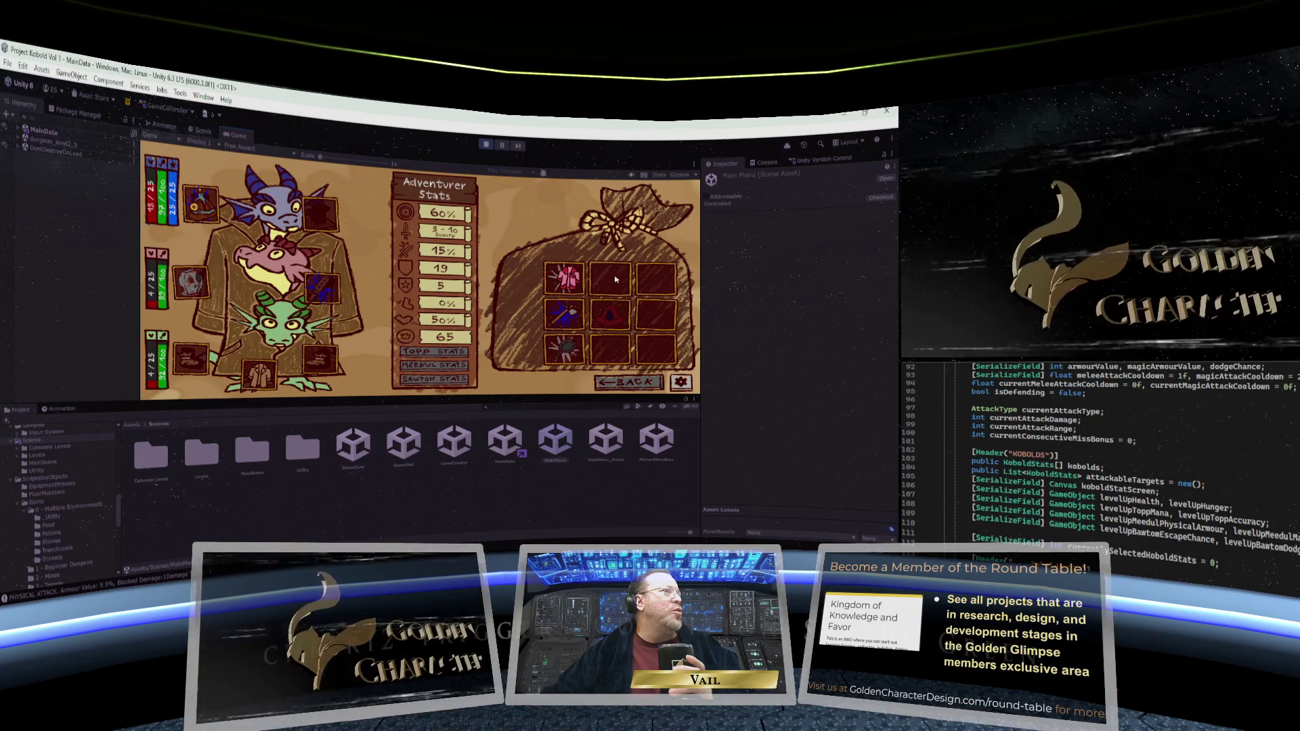
Try moving the Precise Axe, then take the Magic Ring +1 from the chest and reopen the inventory
mouse_move(580, 321)
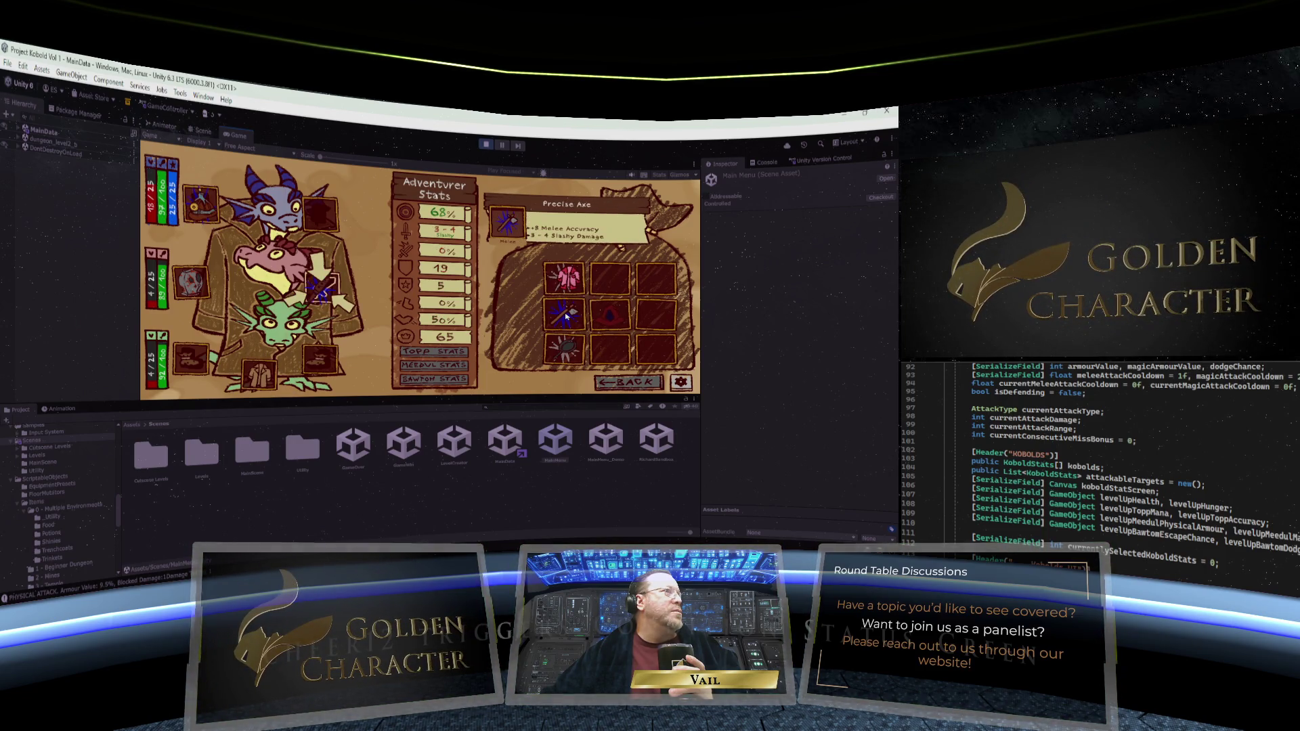
drag(566, 317, 541, 326)
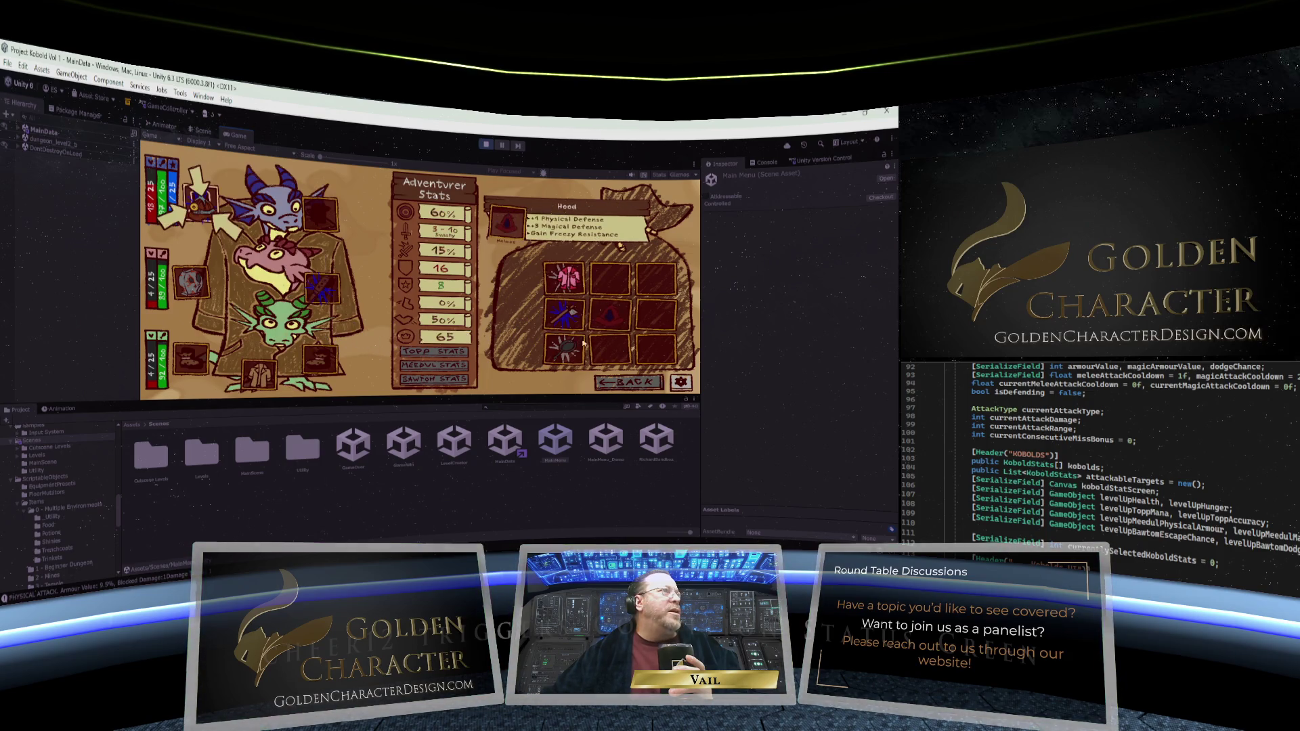
click(630, 382)
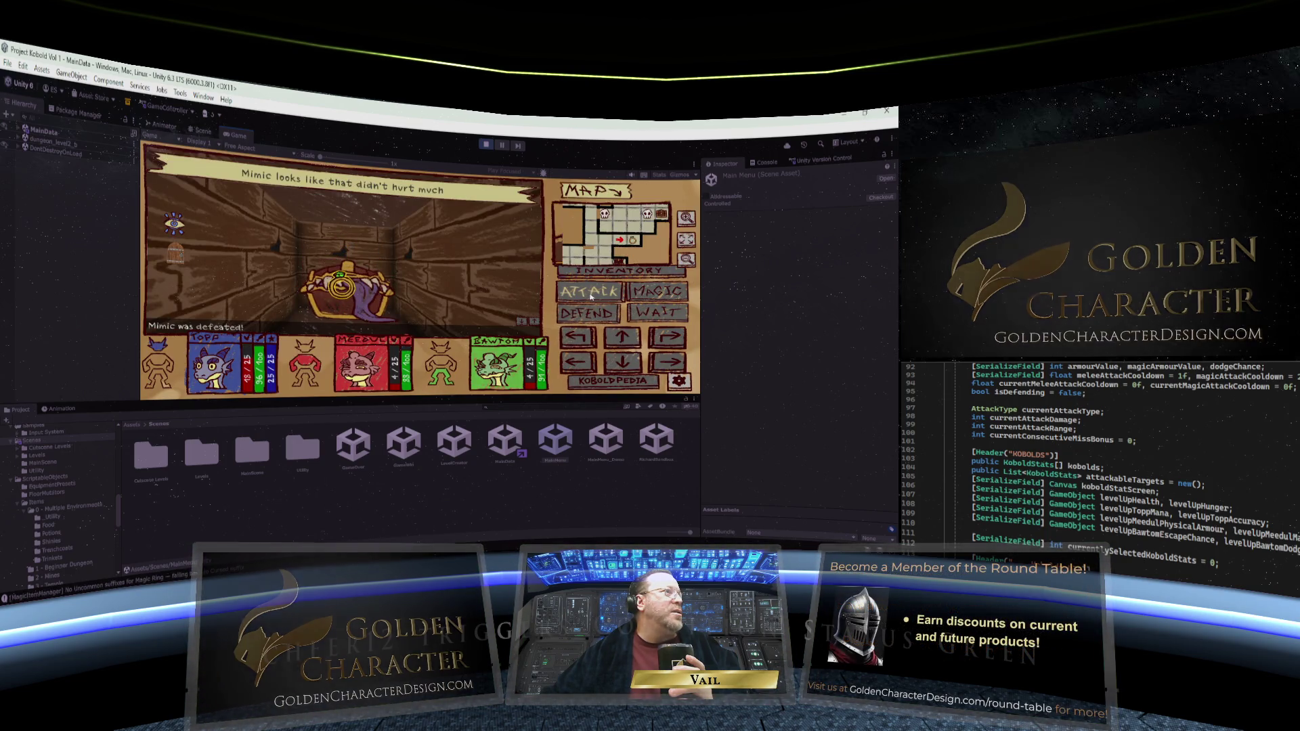
click(349, 292)
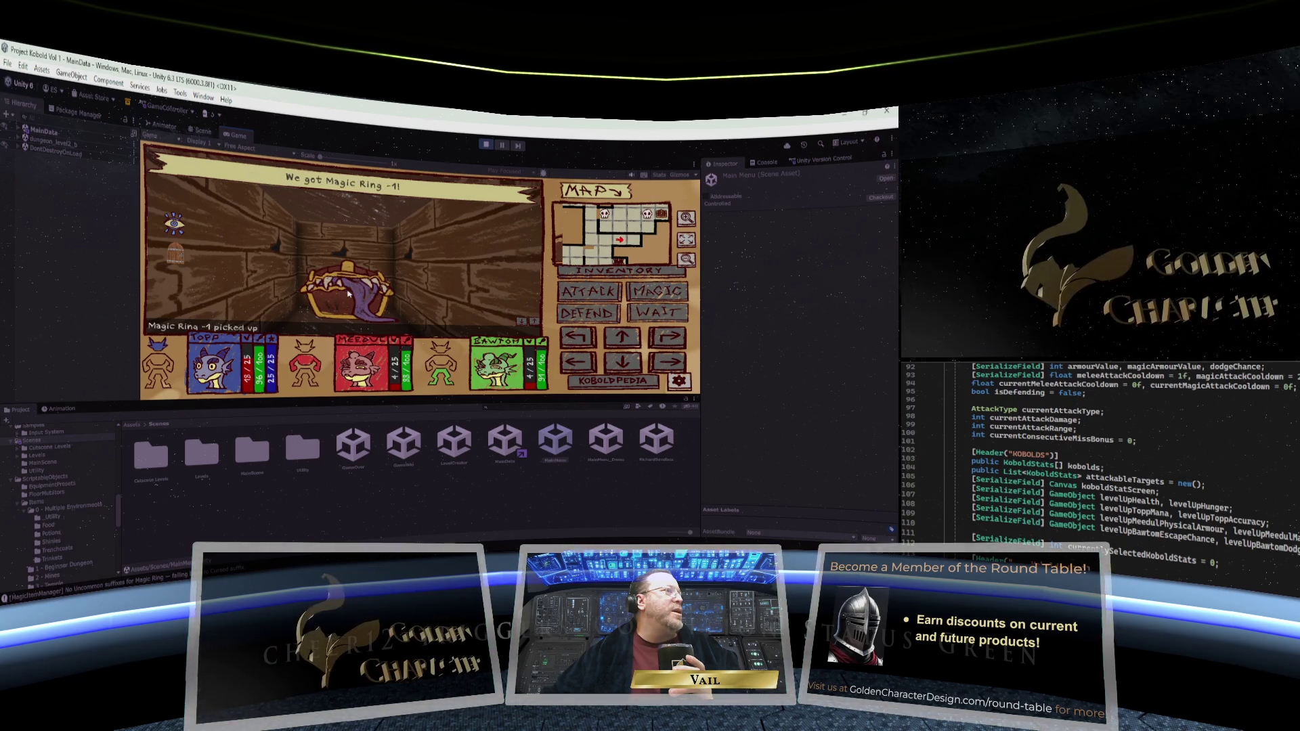
click(619, 270)
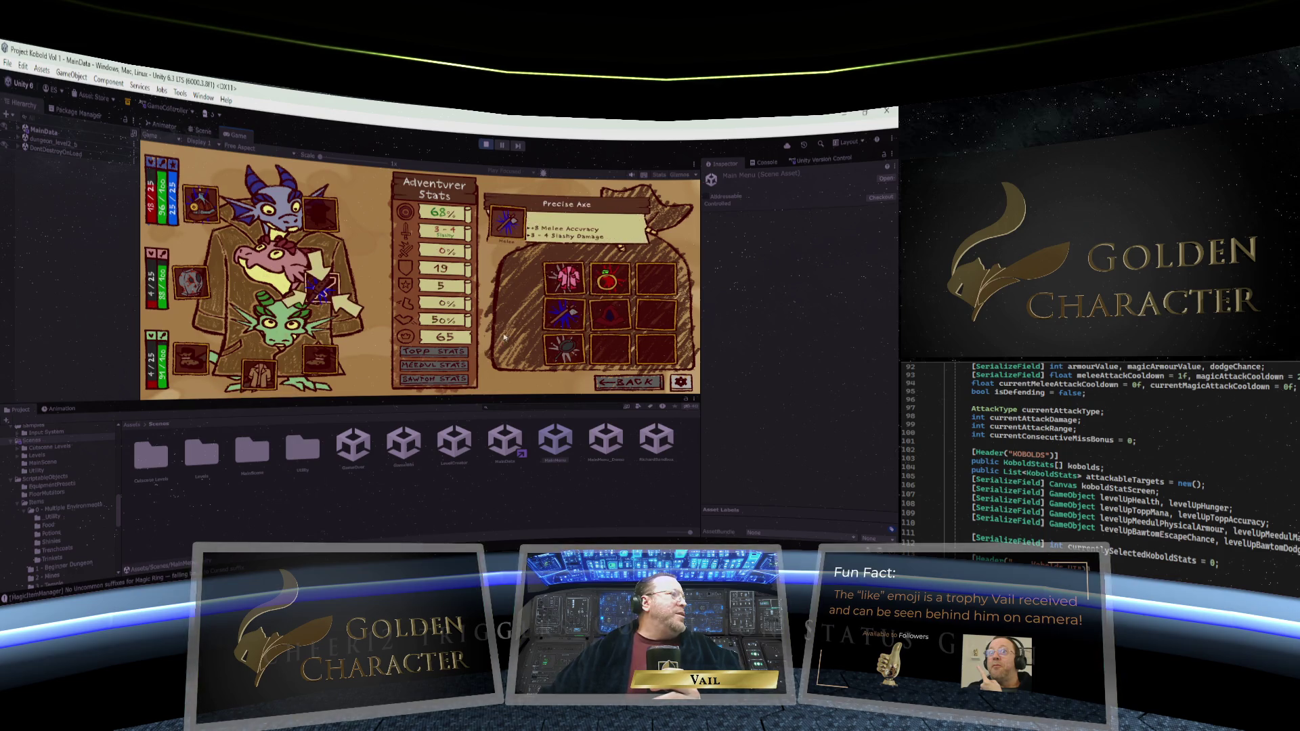
Review the kobolds' equipped gear, return to the dungeon, and stop the playtest
mouse_move(322, 288)
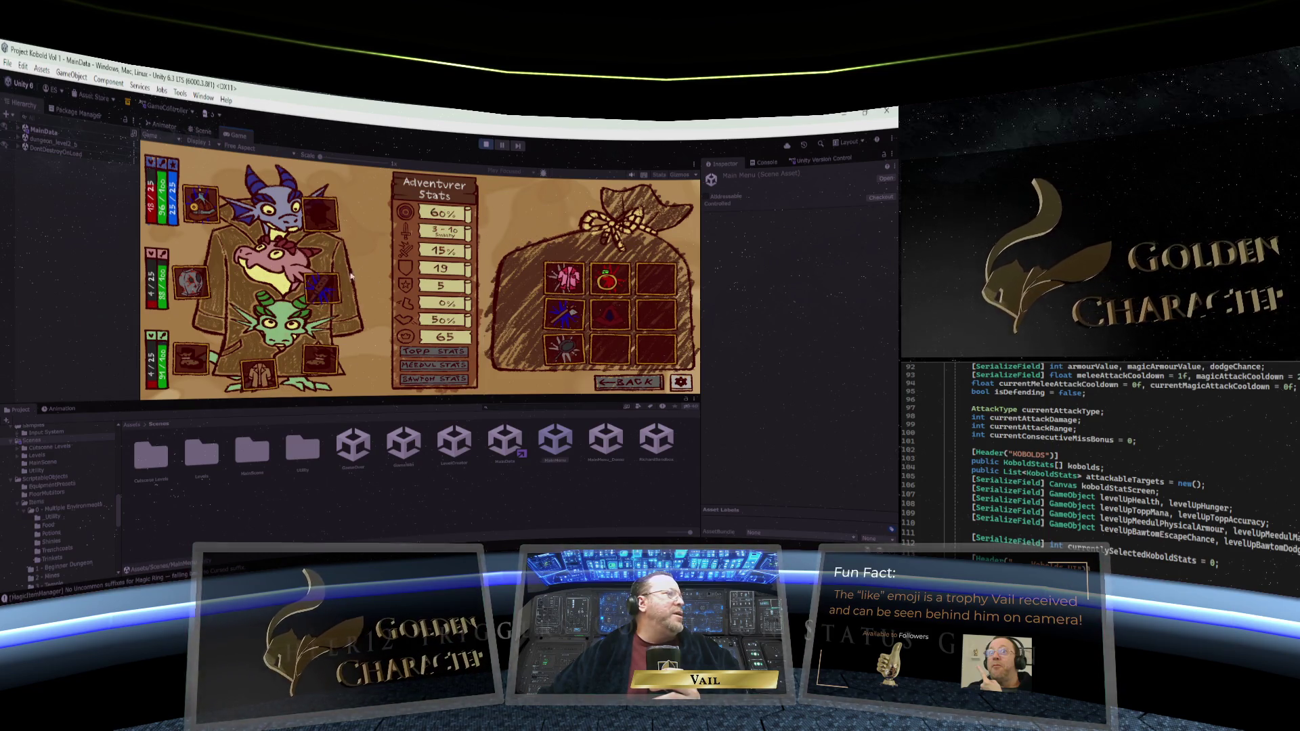
mouse_move(581, 362)
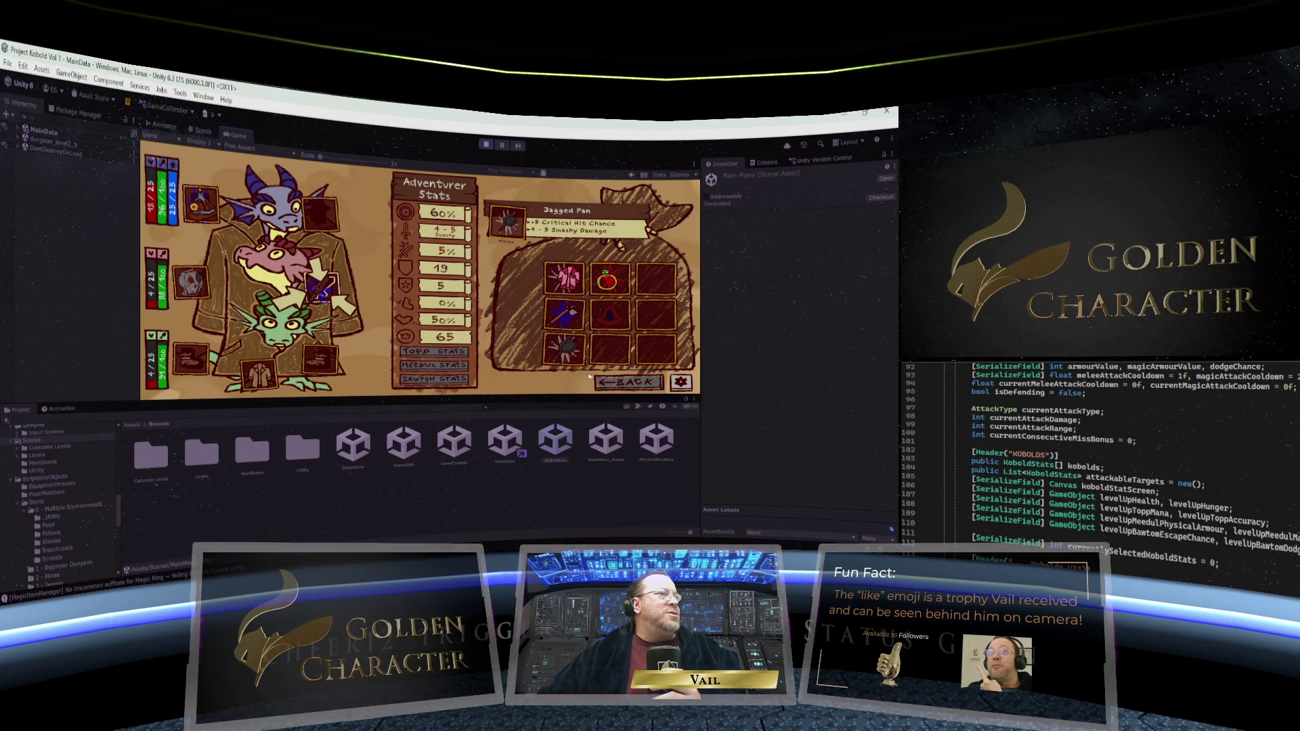
click(618, 384)
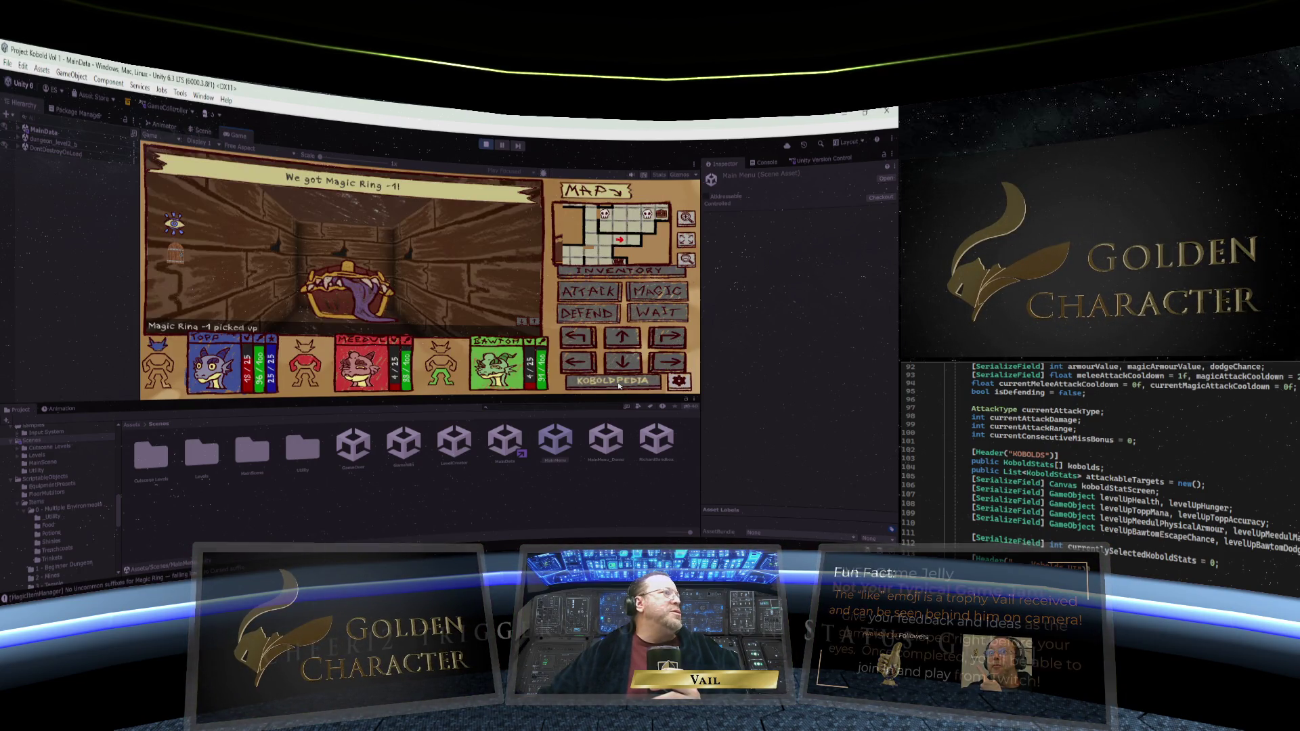
click(487, 145)
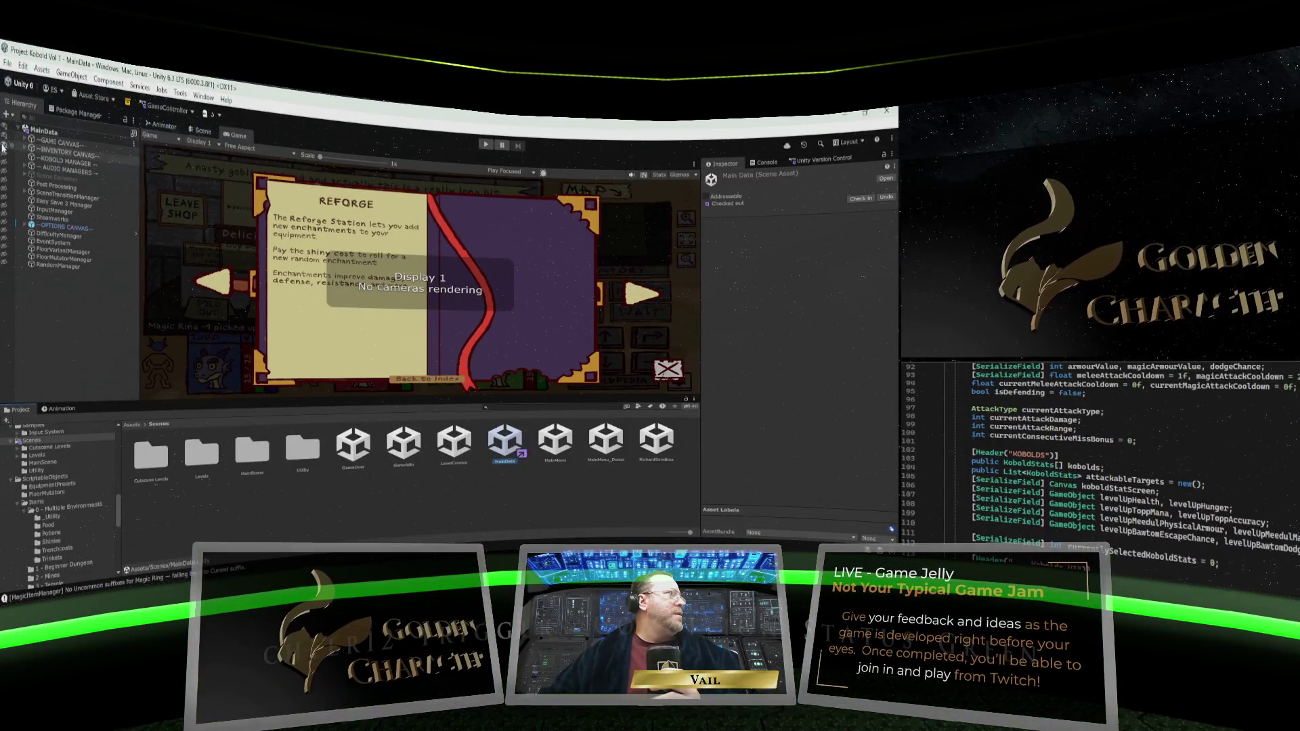
Make the Scene view taller, preview the Game view at 16:9, and return to the Scene view
click(198, 131)
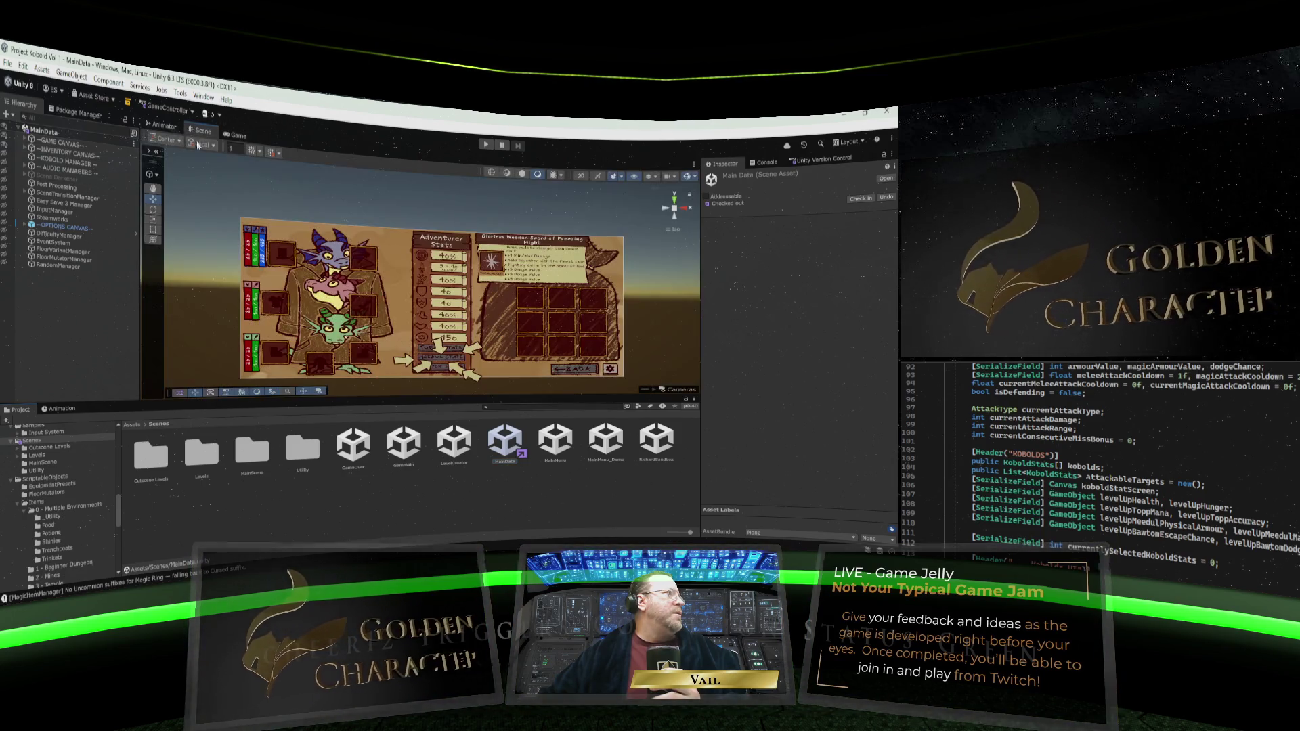
drag(398, 398, 396, 448)
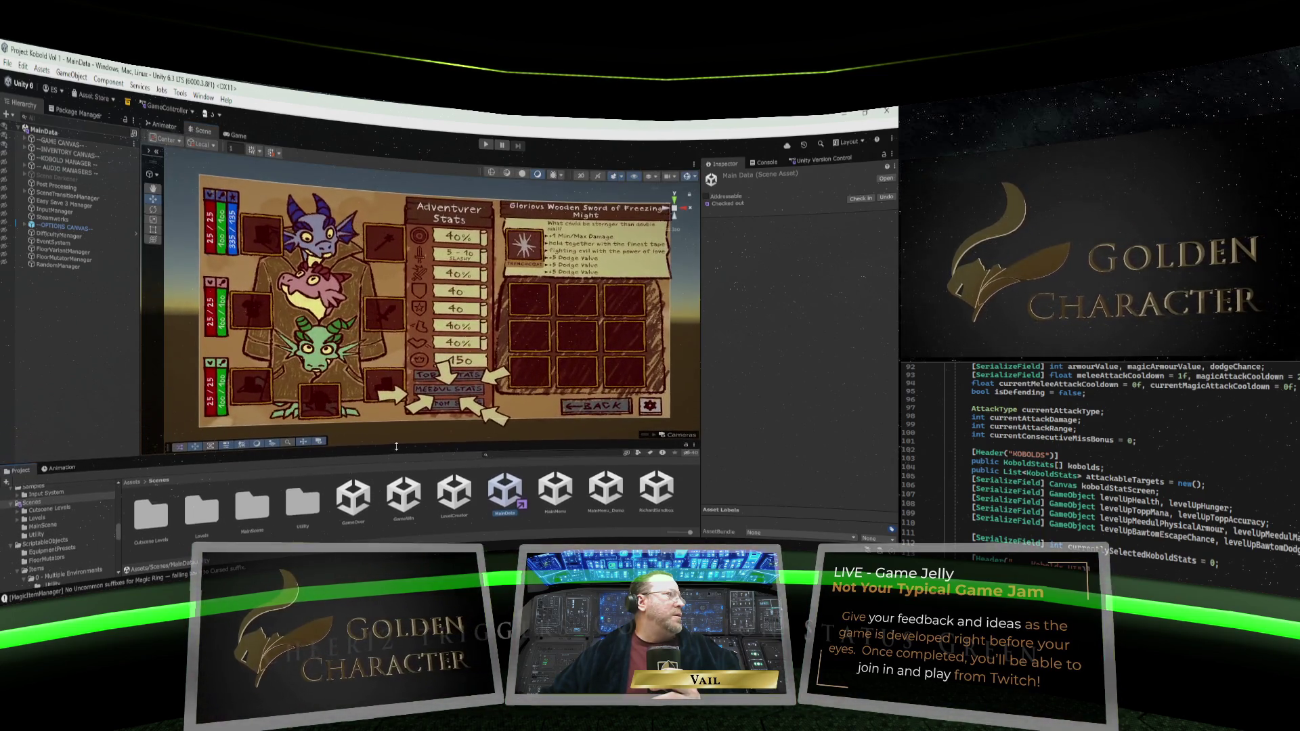
click(235, 135)
click(242, 147)
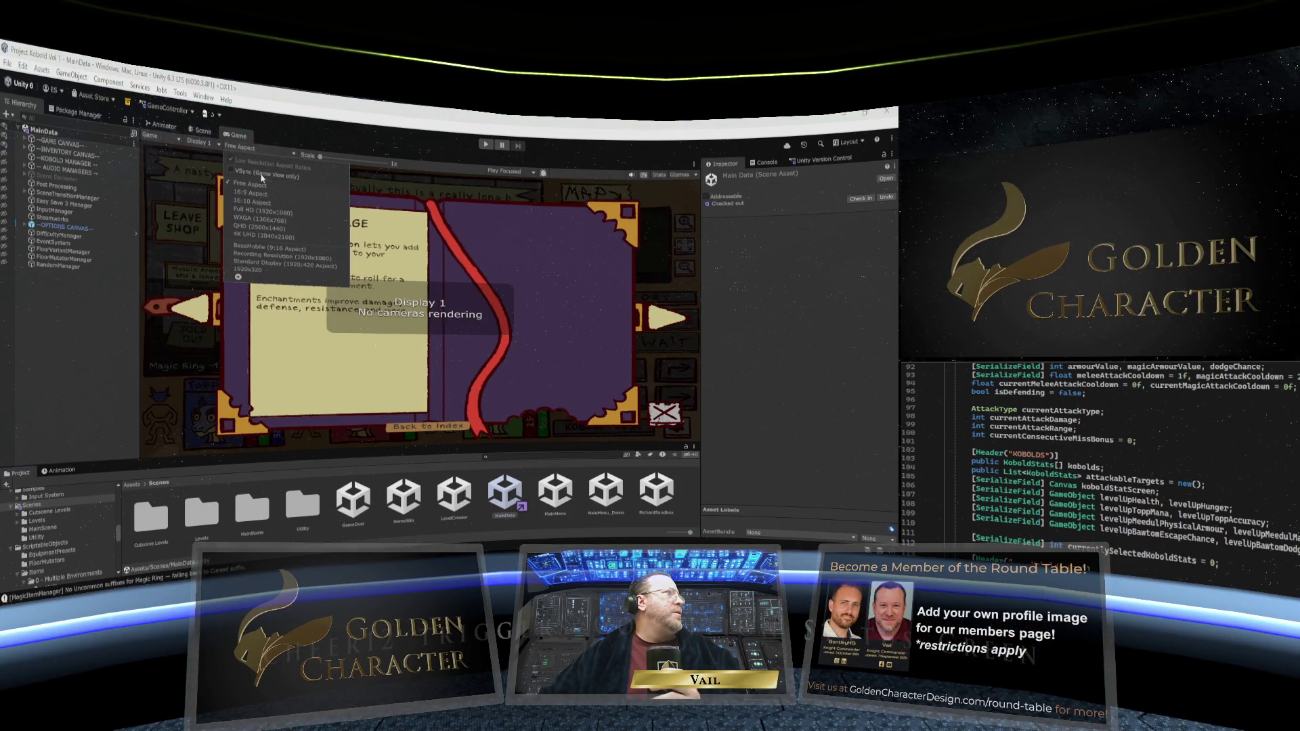
click(271, 224)
click(199, 133)
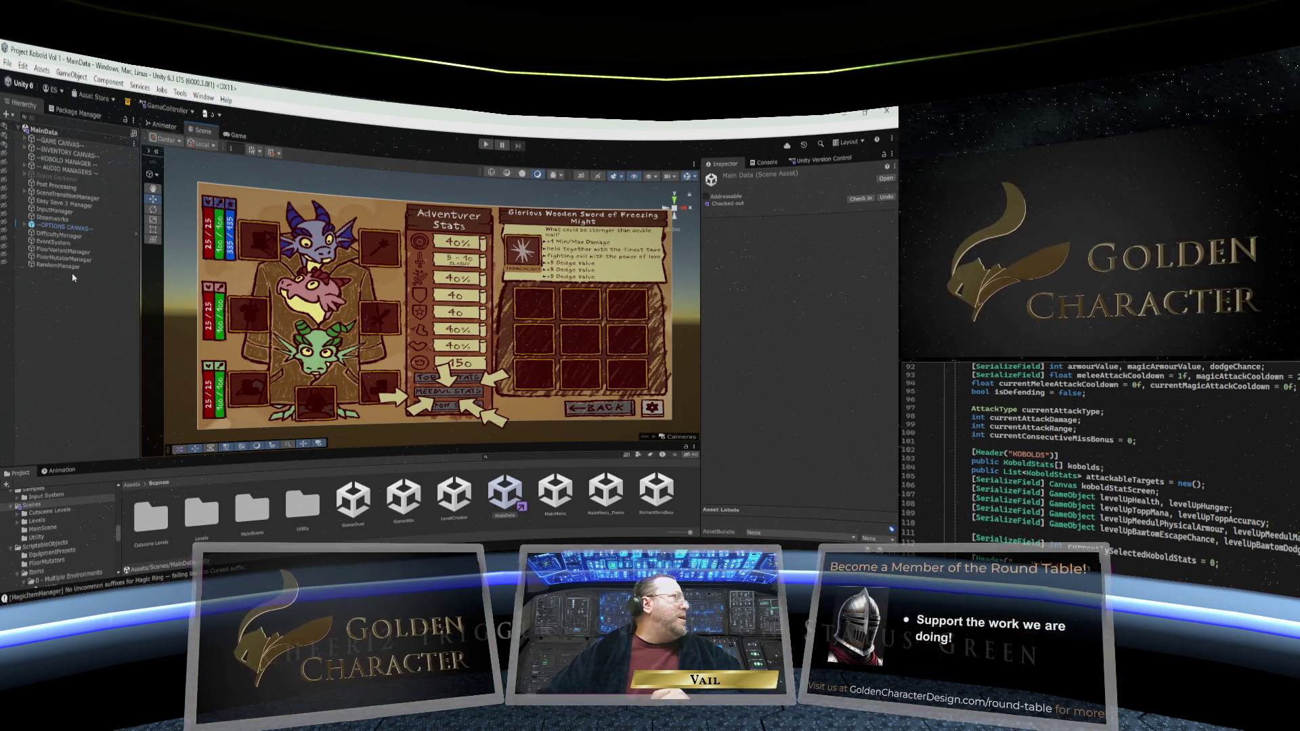
Expand the inventory canvas and the EquipmentGrid in the Hierarchy to reveal its equipped slots
click(26, 150)
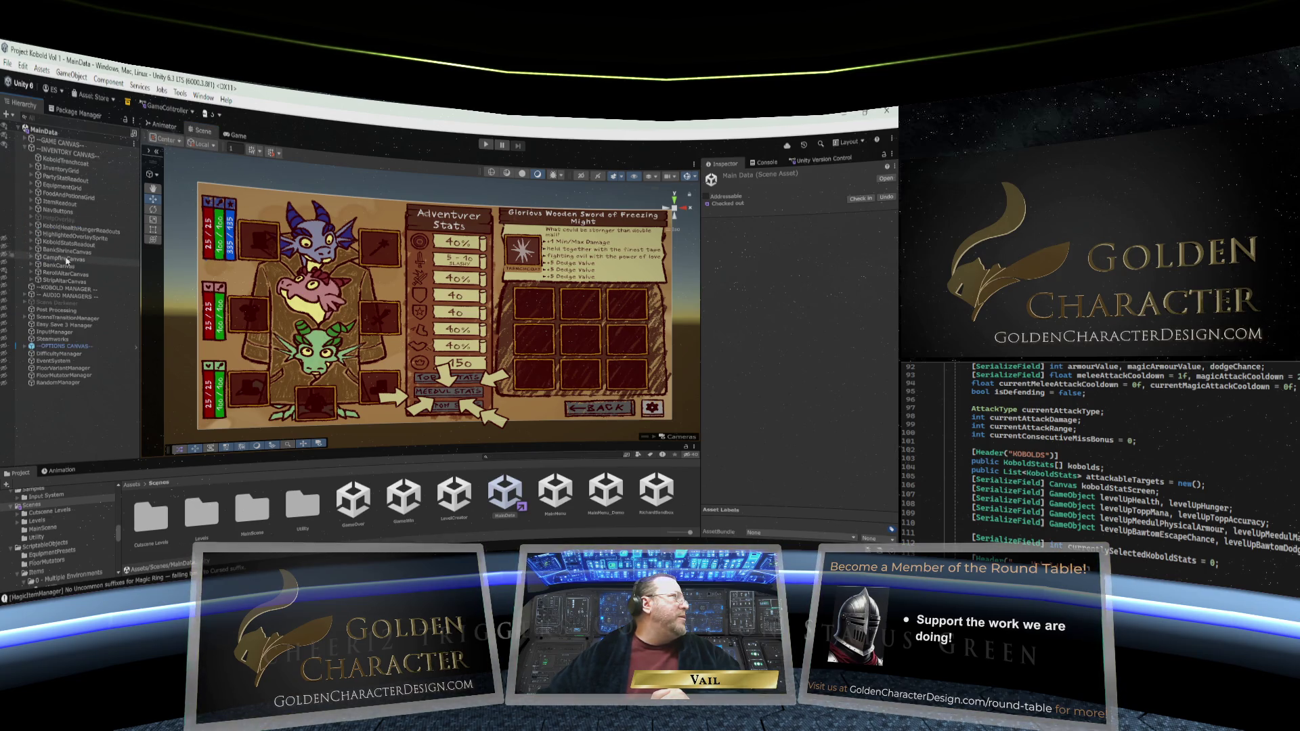
click(59, 187)
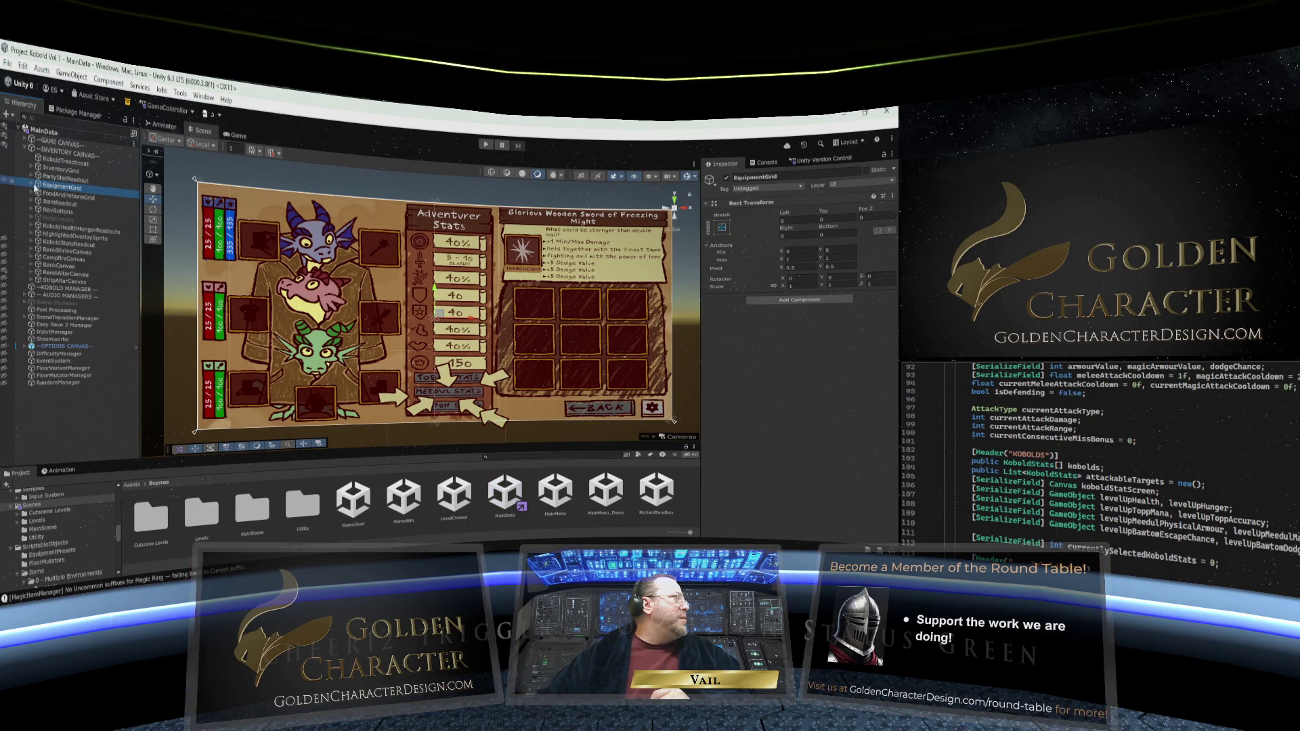
click(32, 187)
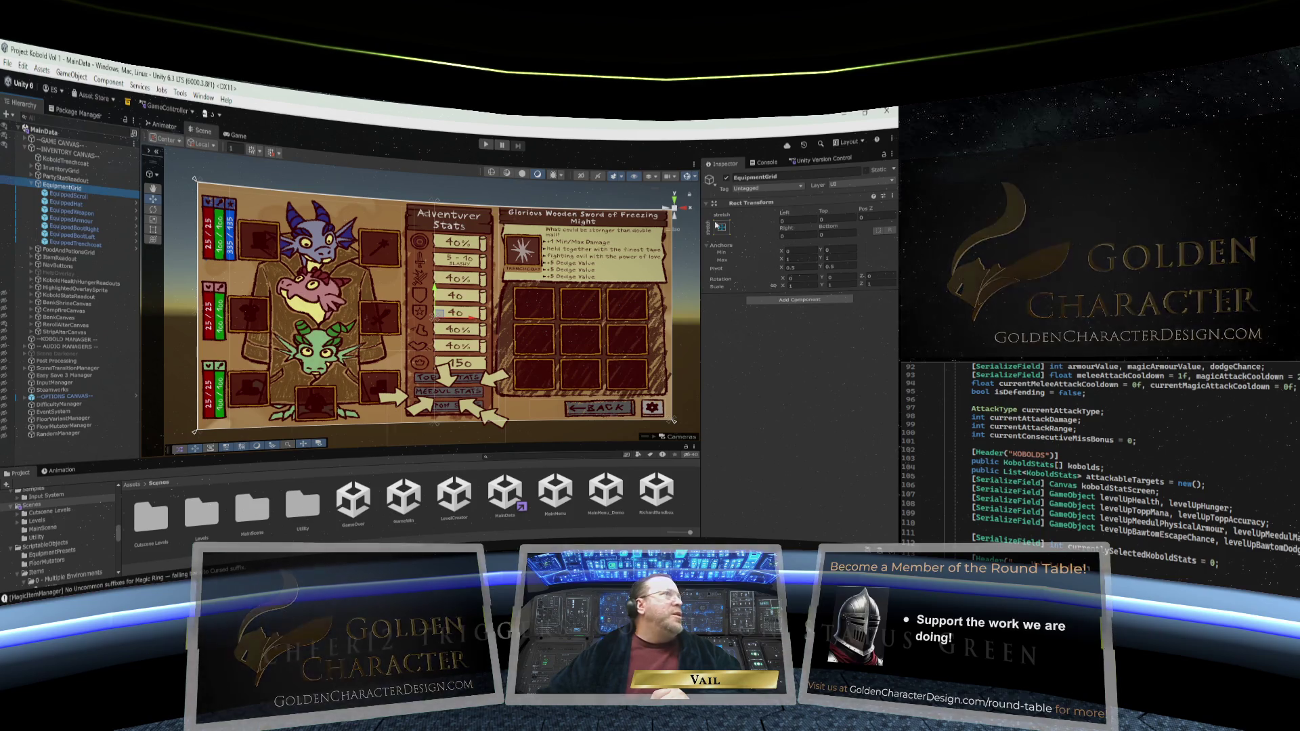
Toggle EquipmentGrid off and on repeatedly to compare its slots, then select EquippedScroll
click(727, 179)
click(728, 179)
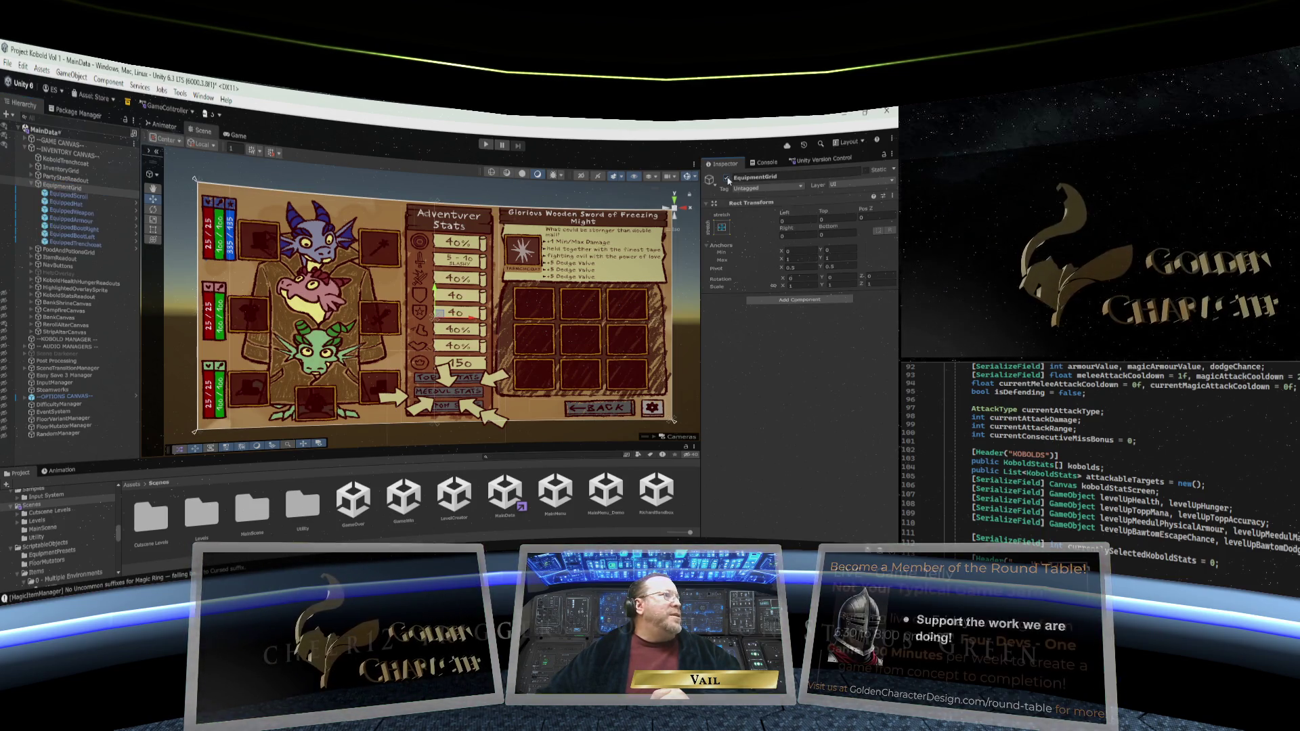
click(728, 178)
click(727, 178)
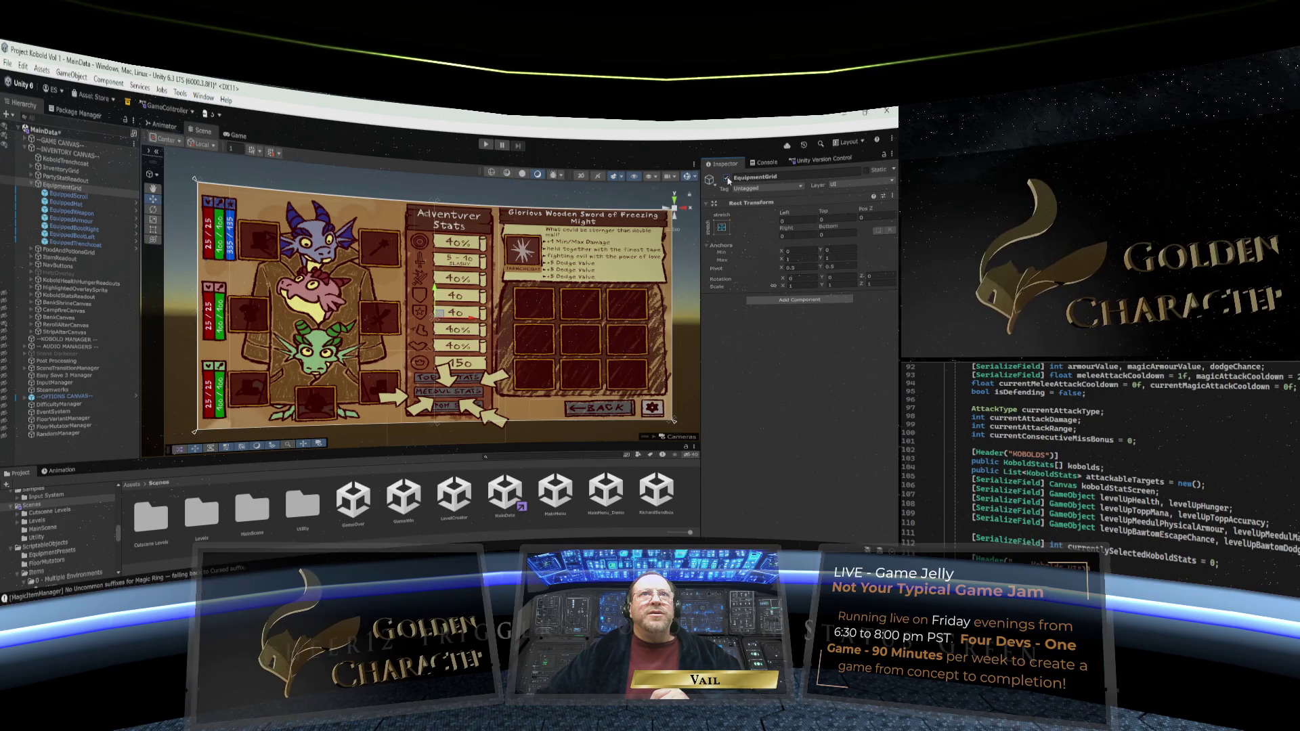
click(727, 178)
click(727, 179)
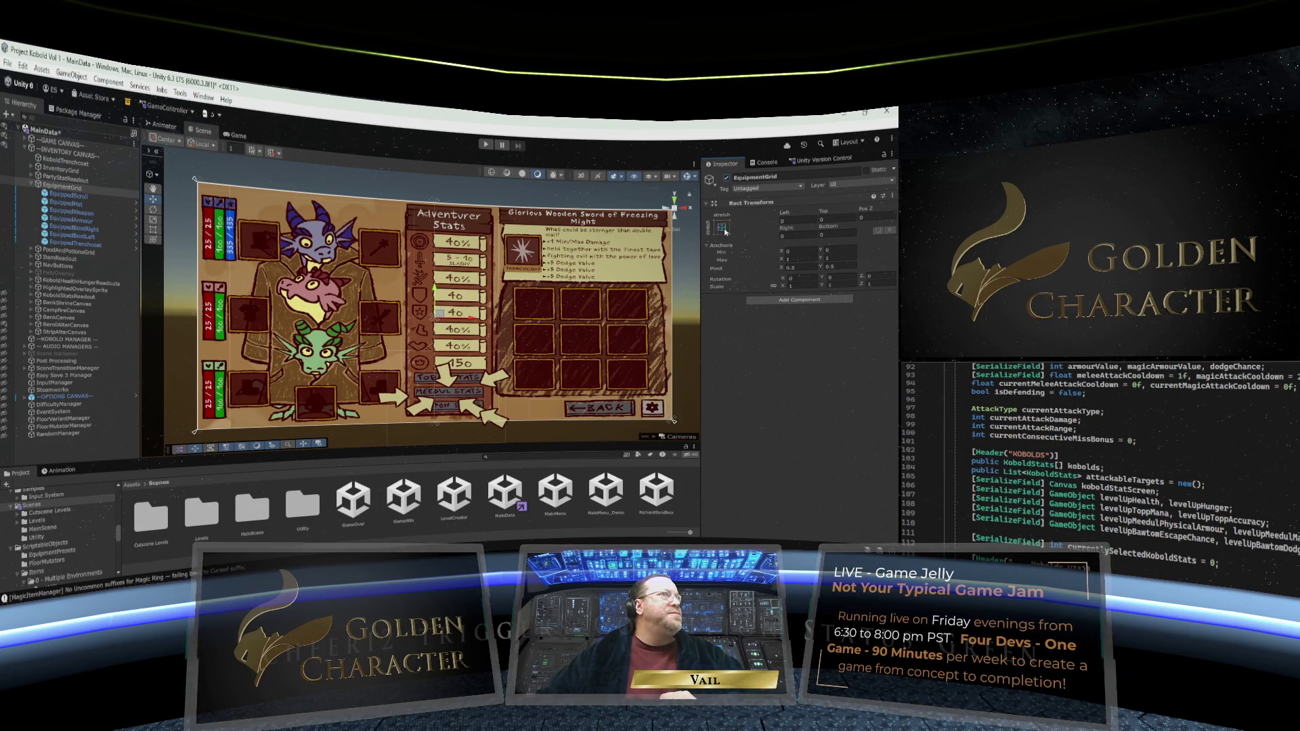
click(63, 195)
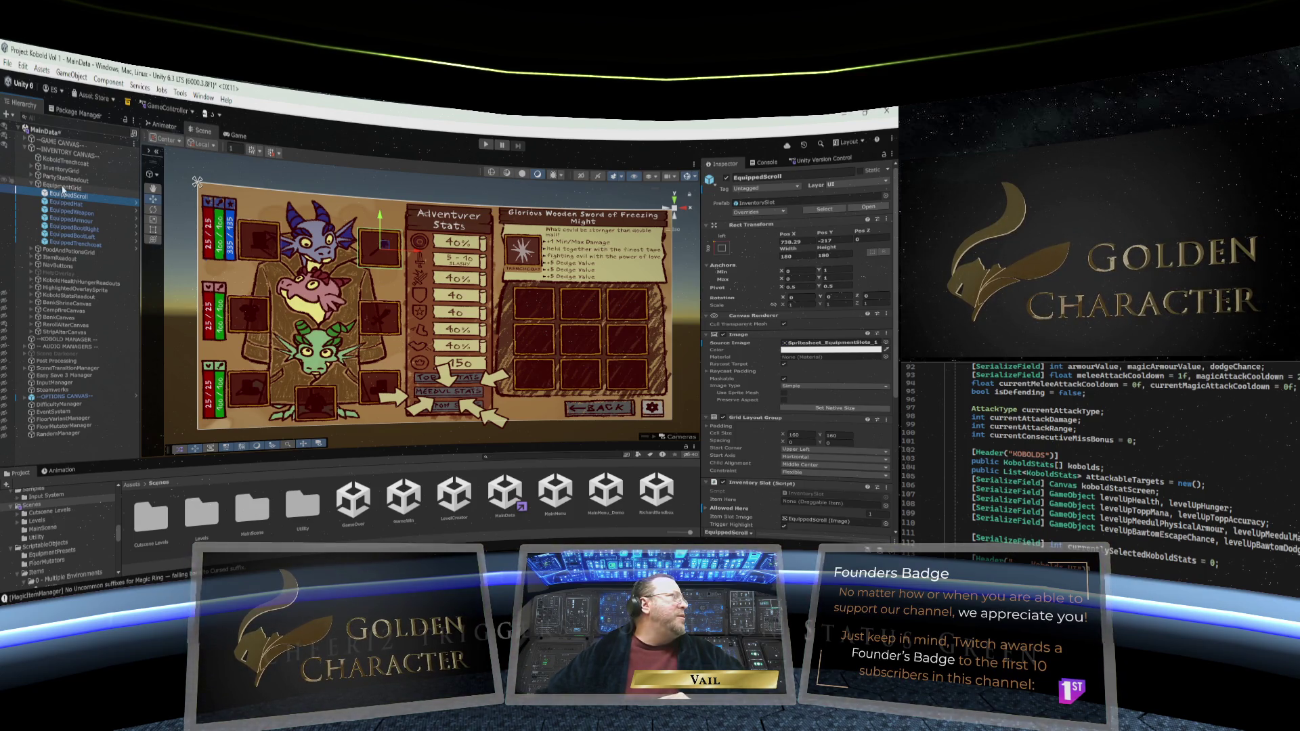
Check the EquippedHat, Weapon, Armour, BootLeft and Trenchcoat slot positions, then reselect EquipmentGrid
click(63, 187)
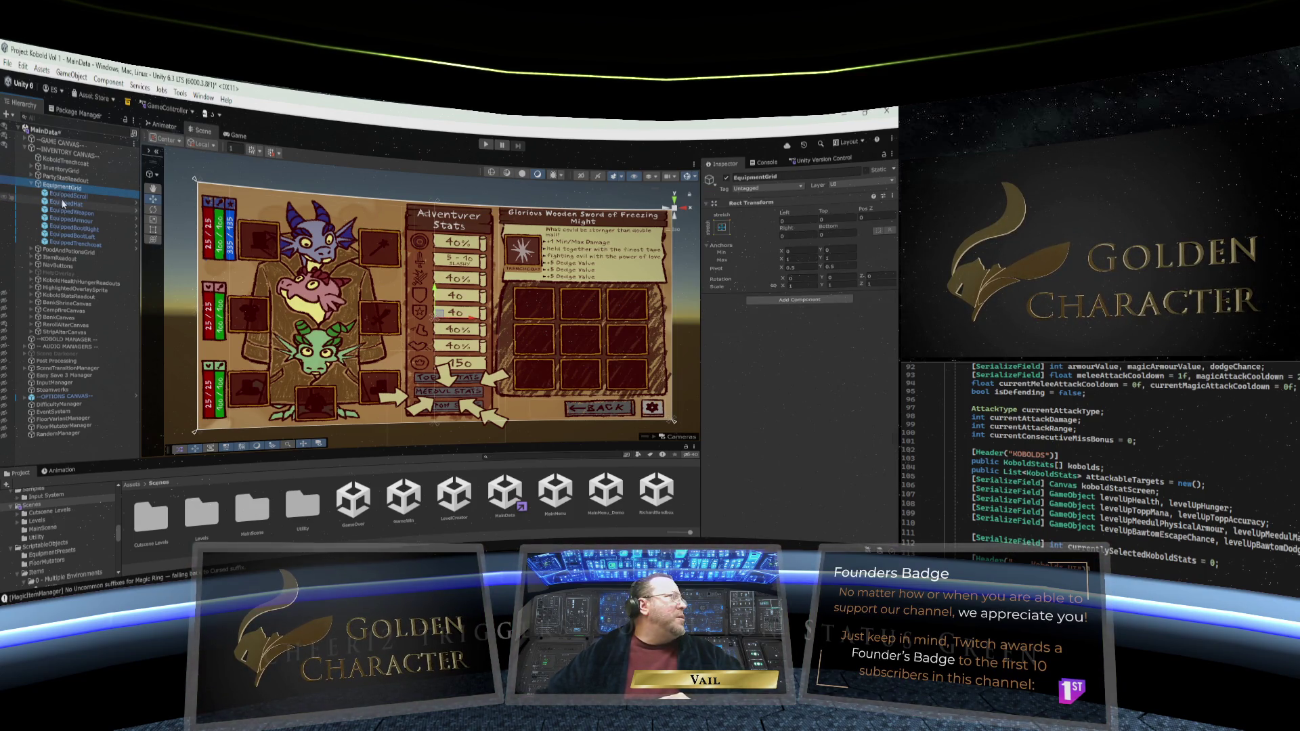
click(63, 203)
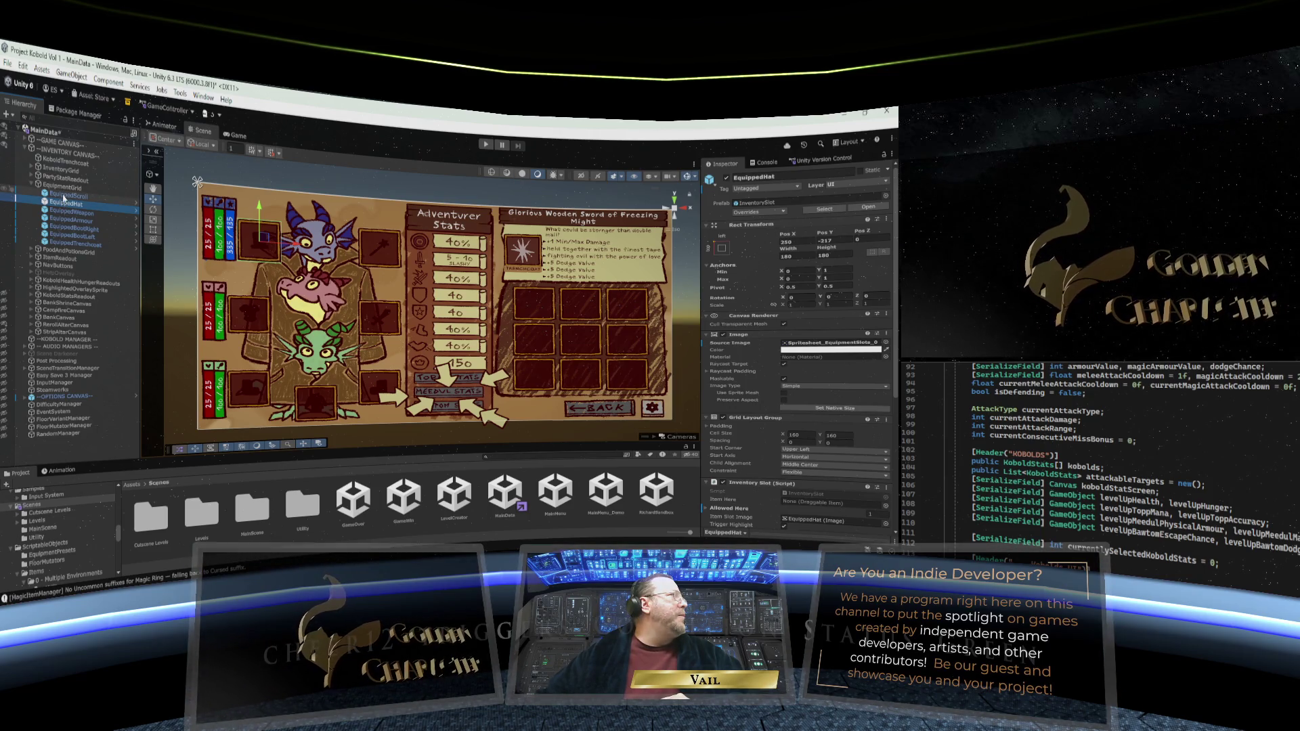
click(65, 211)
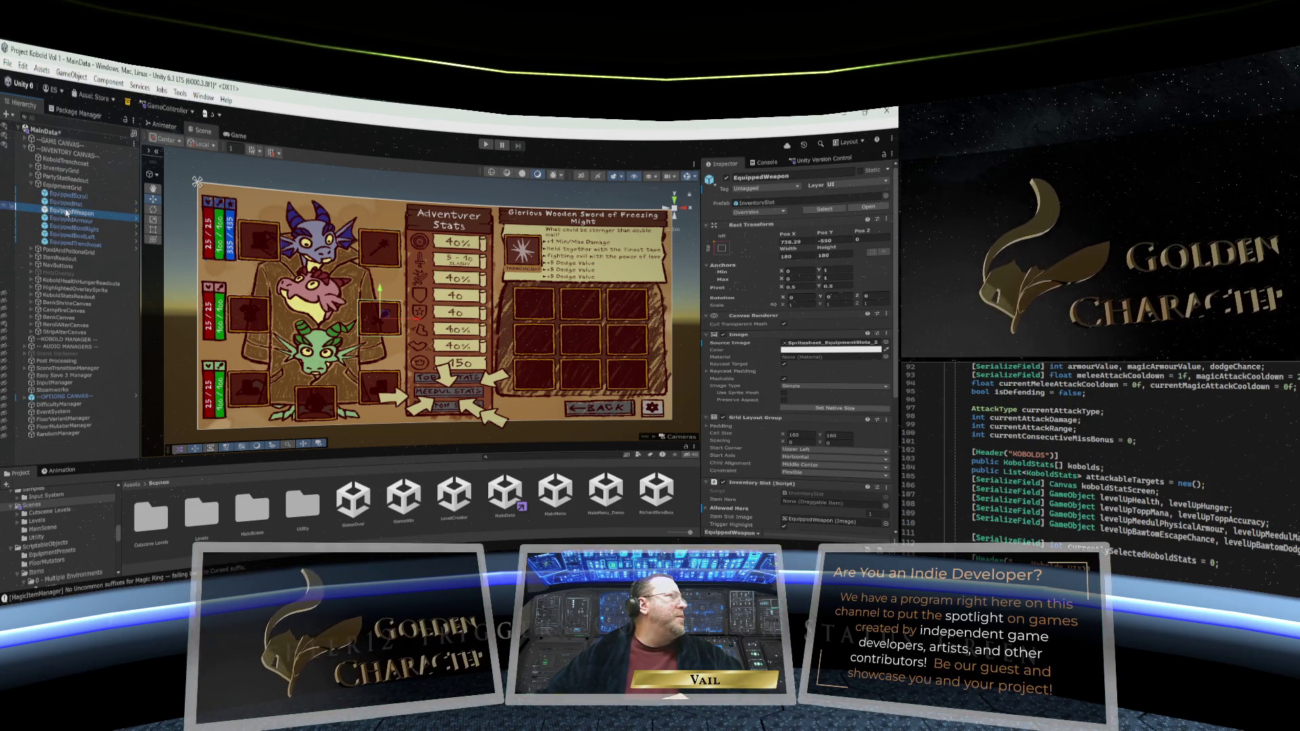
click(68, 221)
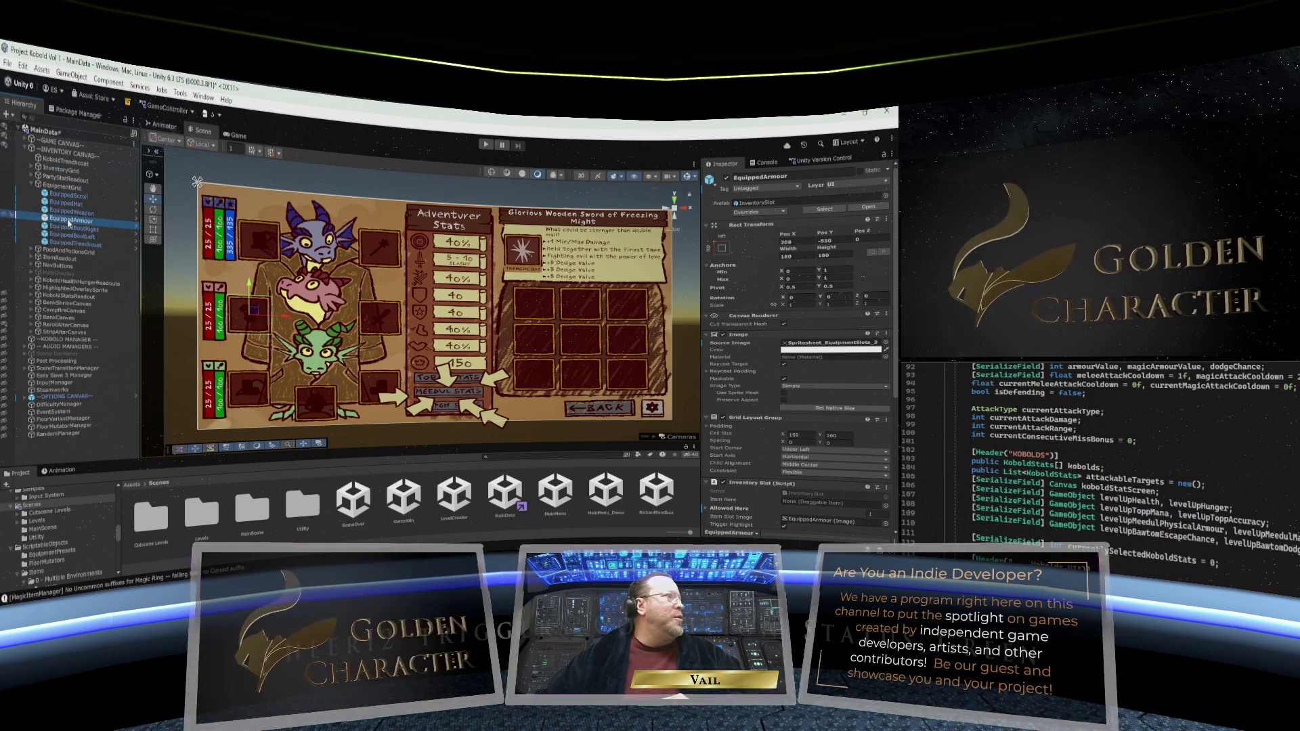
click(68, 229)
click(70, 236)
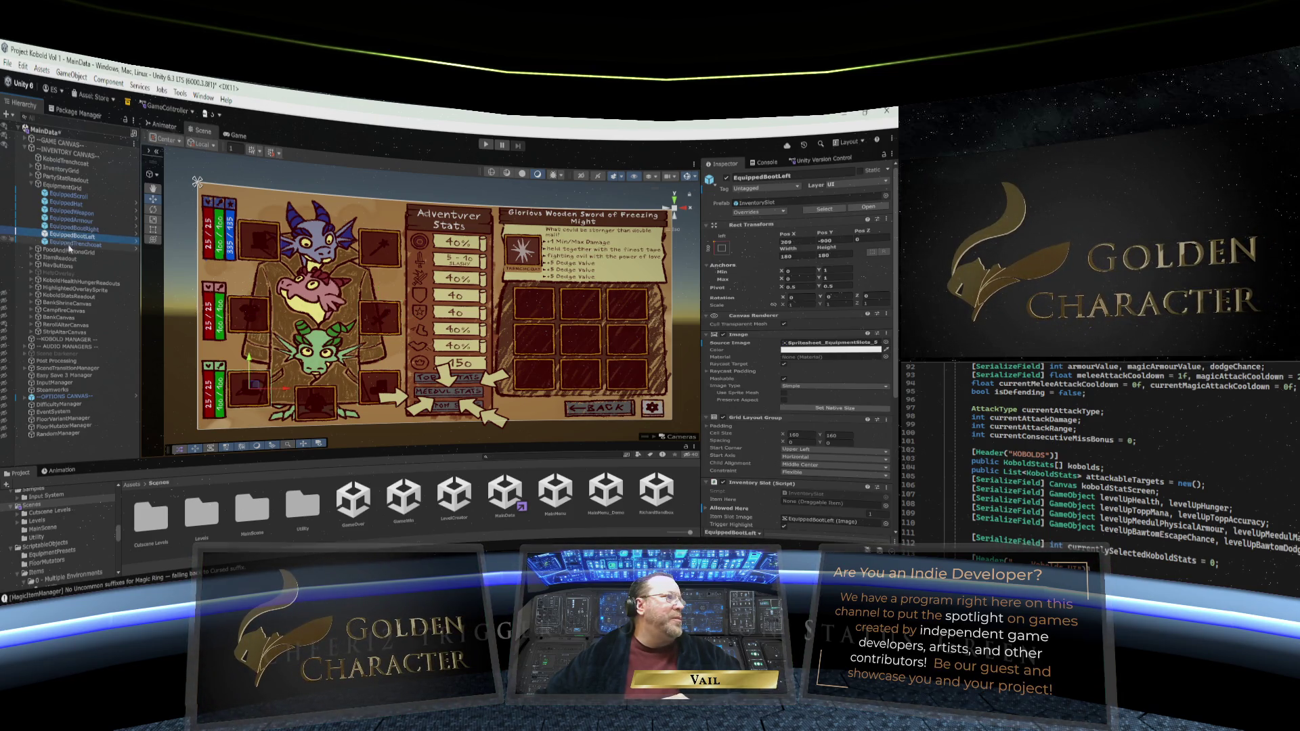
click(71, 245)
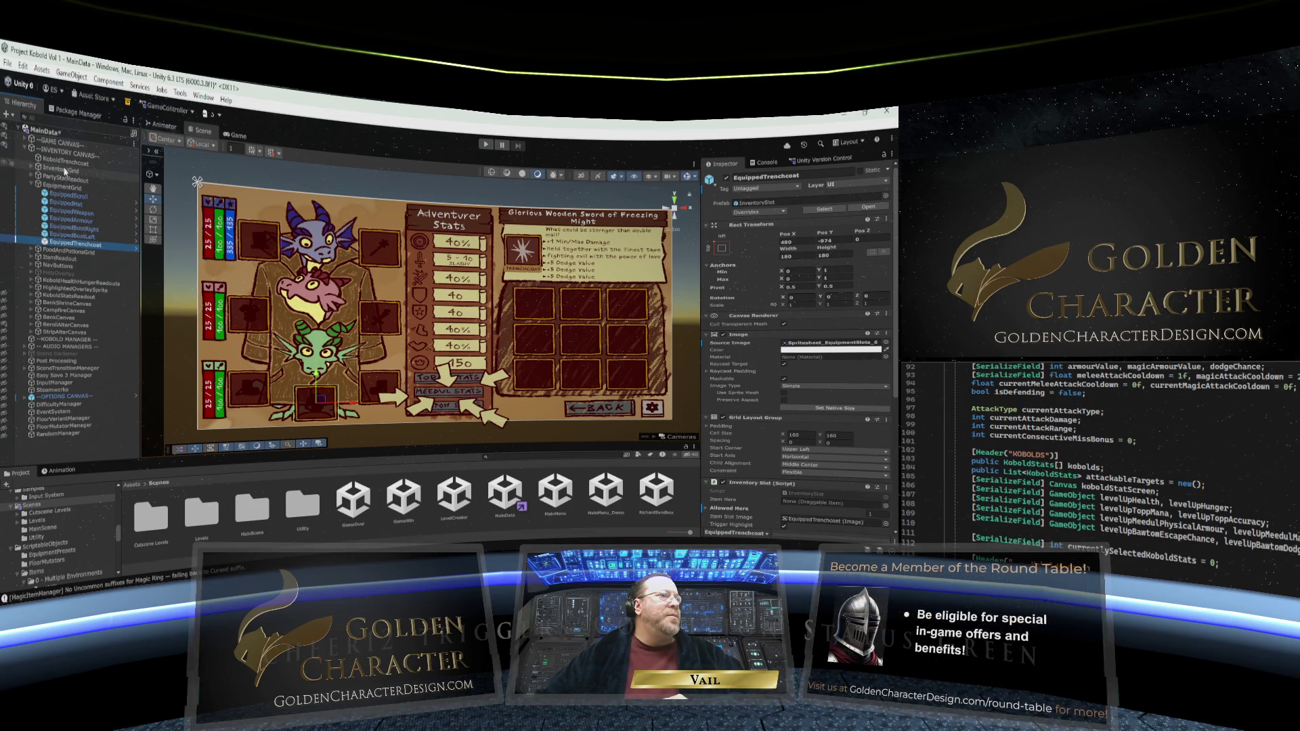
click(62, 187)
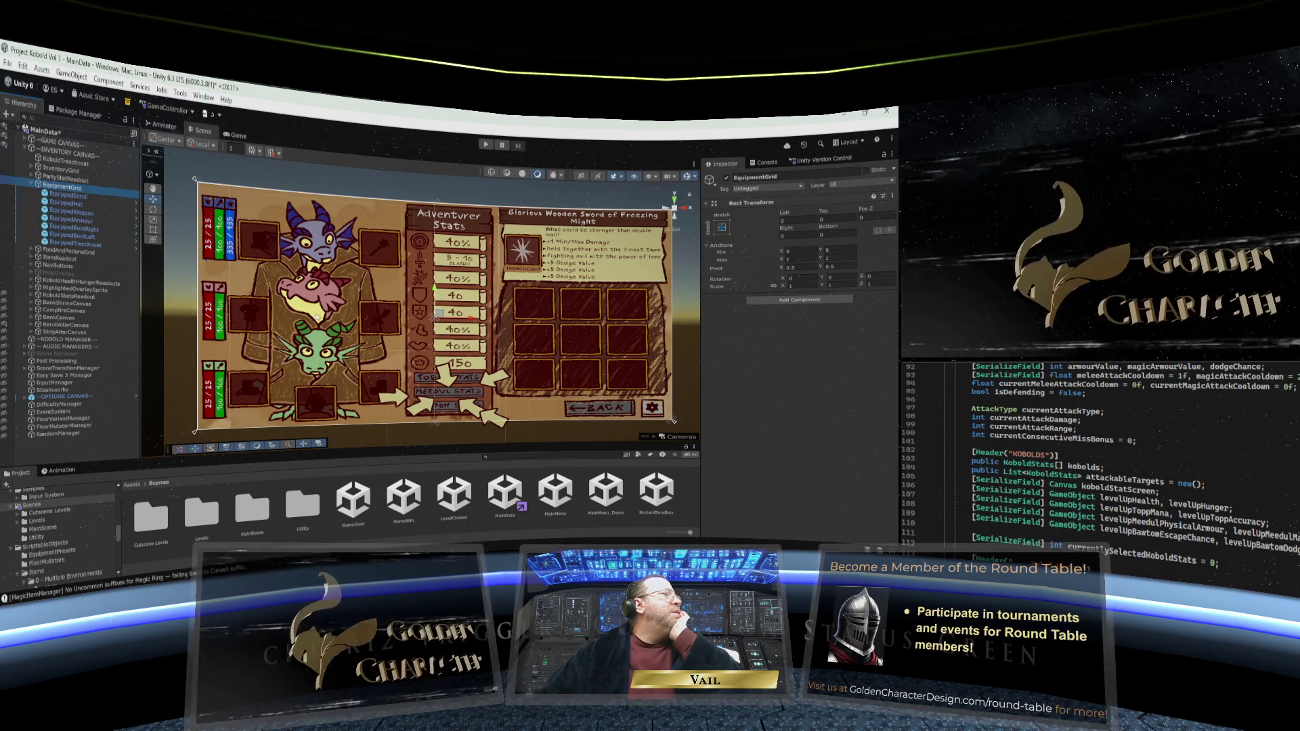
Anchor the EquipmentGrid to the middle-center preset
click(721, 229)
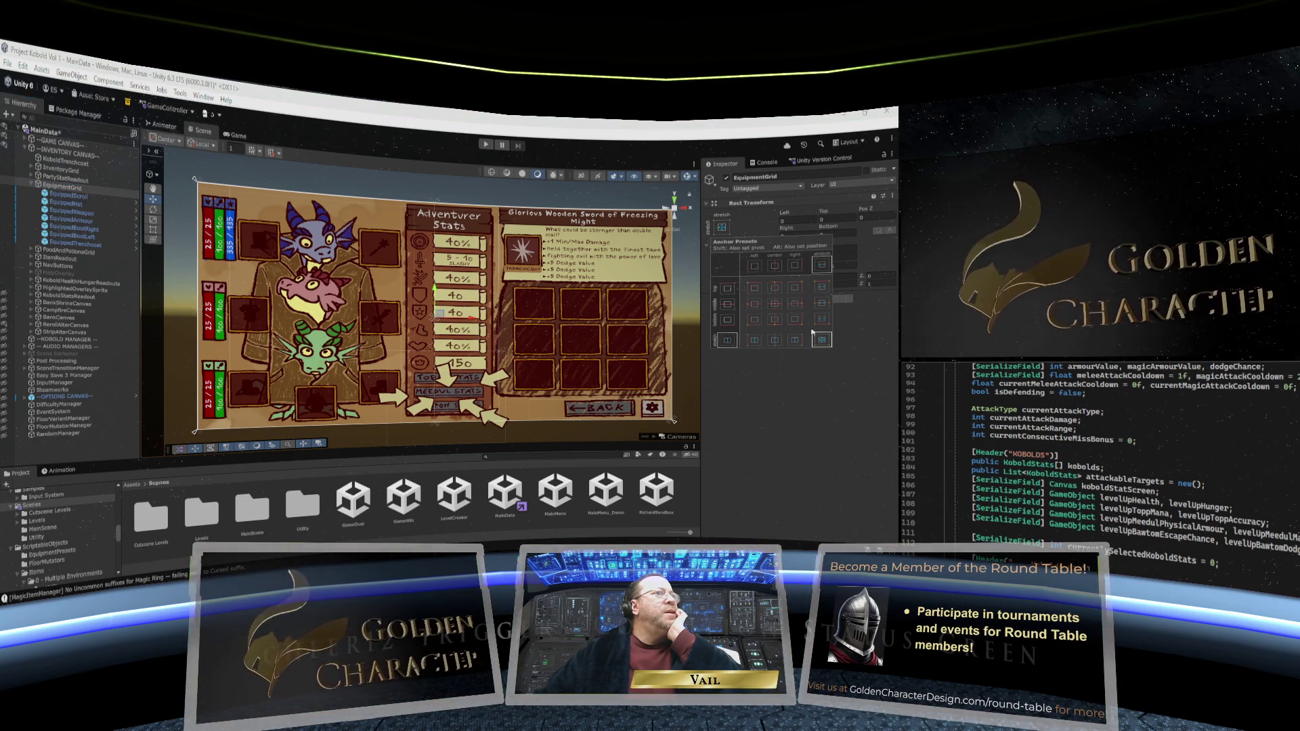
click(775, 303)
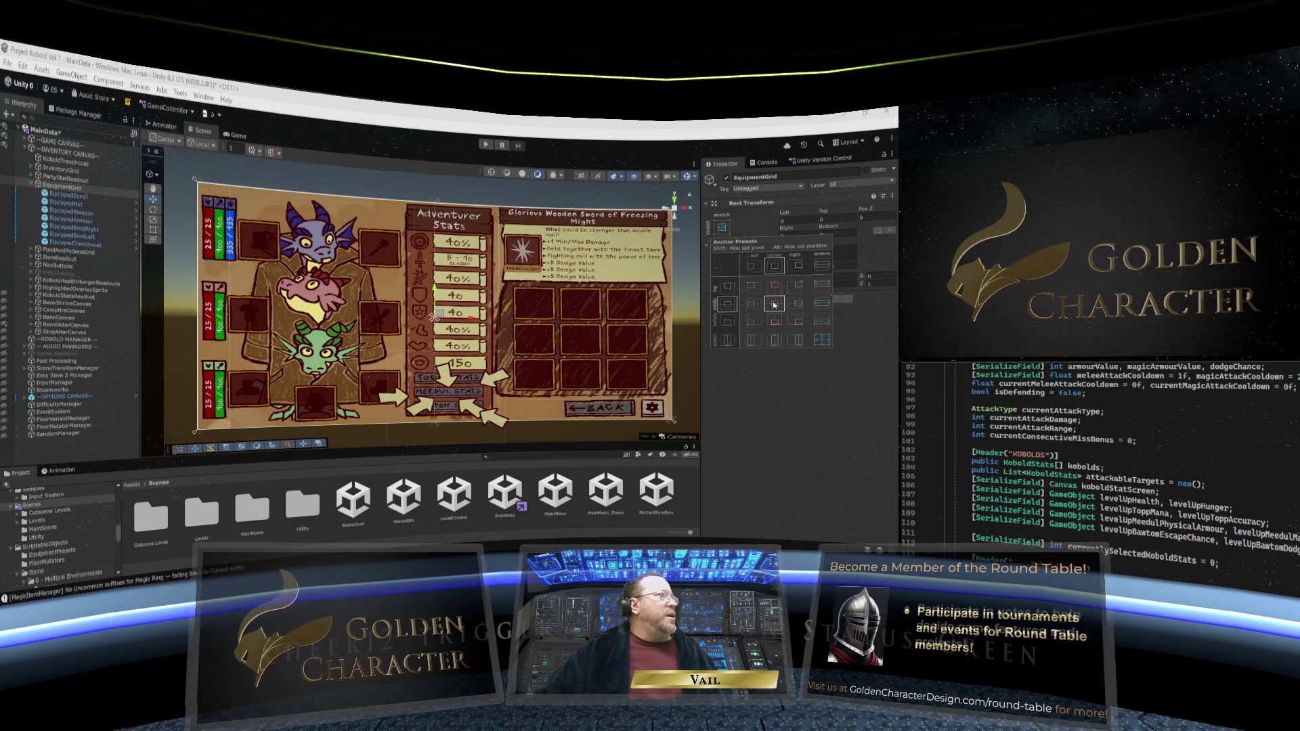
click(59, 191)
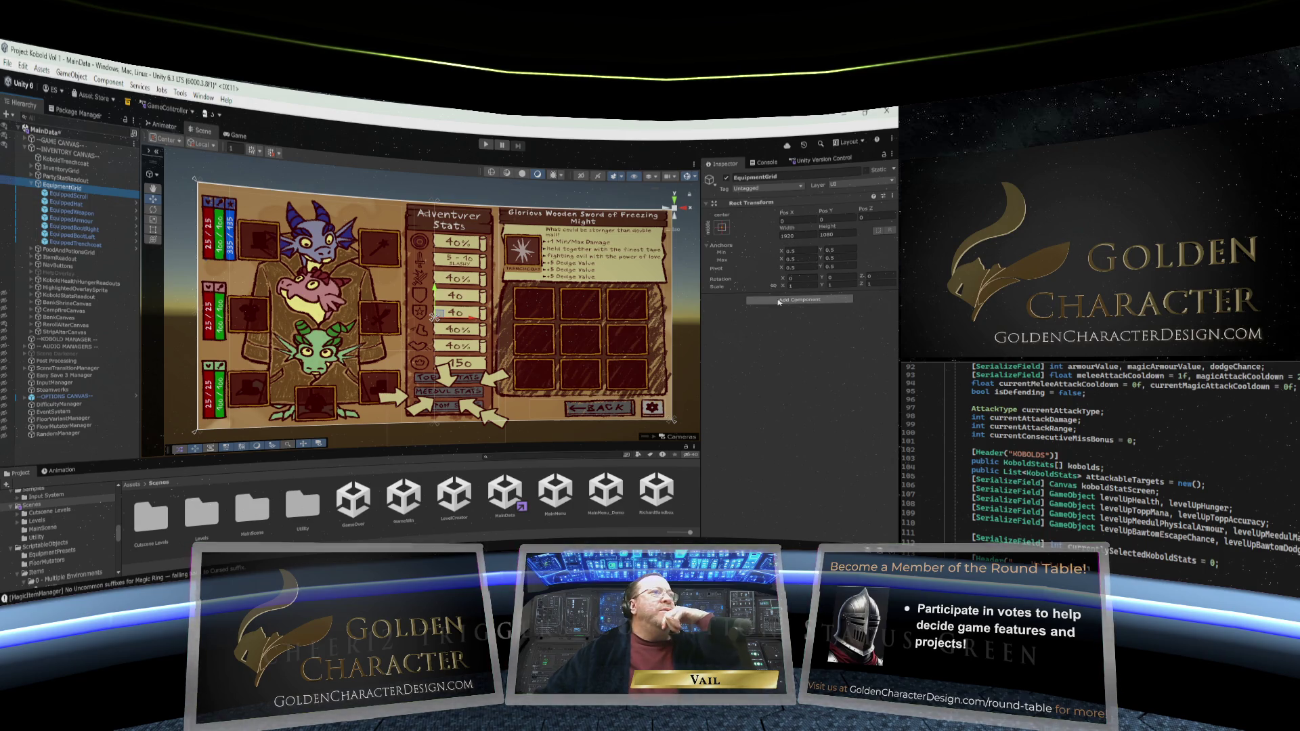
Add an Auto Size script to EquipmentGrid with INVENTORY CANVAS in its Canvas field
click(799, 299)
click(781, 400)
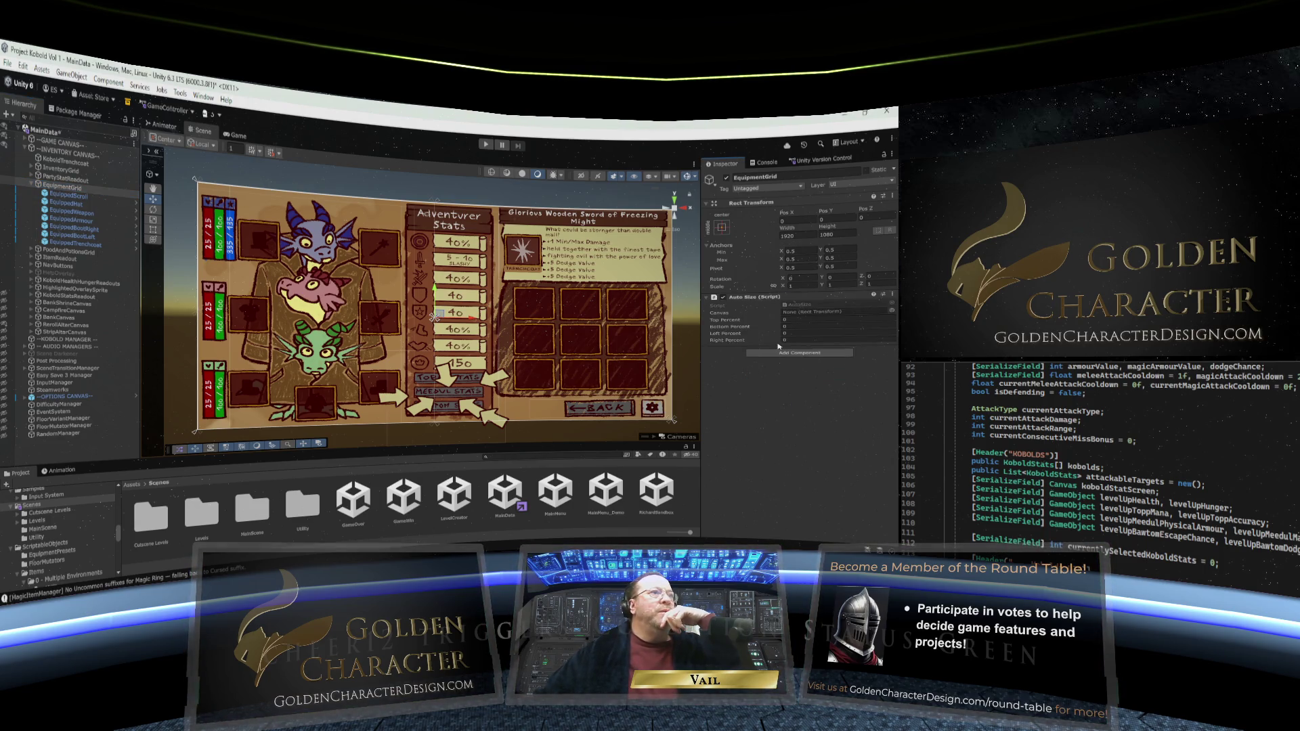
mouse_move(64, 168)
mouse_down()
mouse_move(730, 158)
mouse_move(815, 314)
mouse_up()
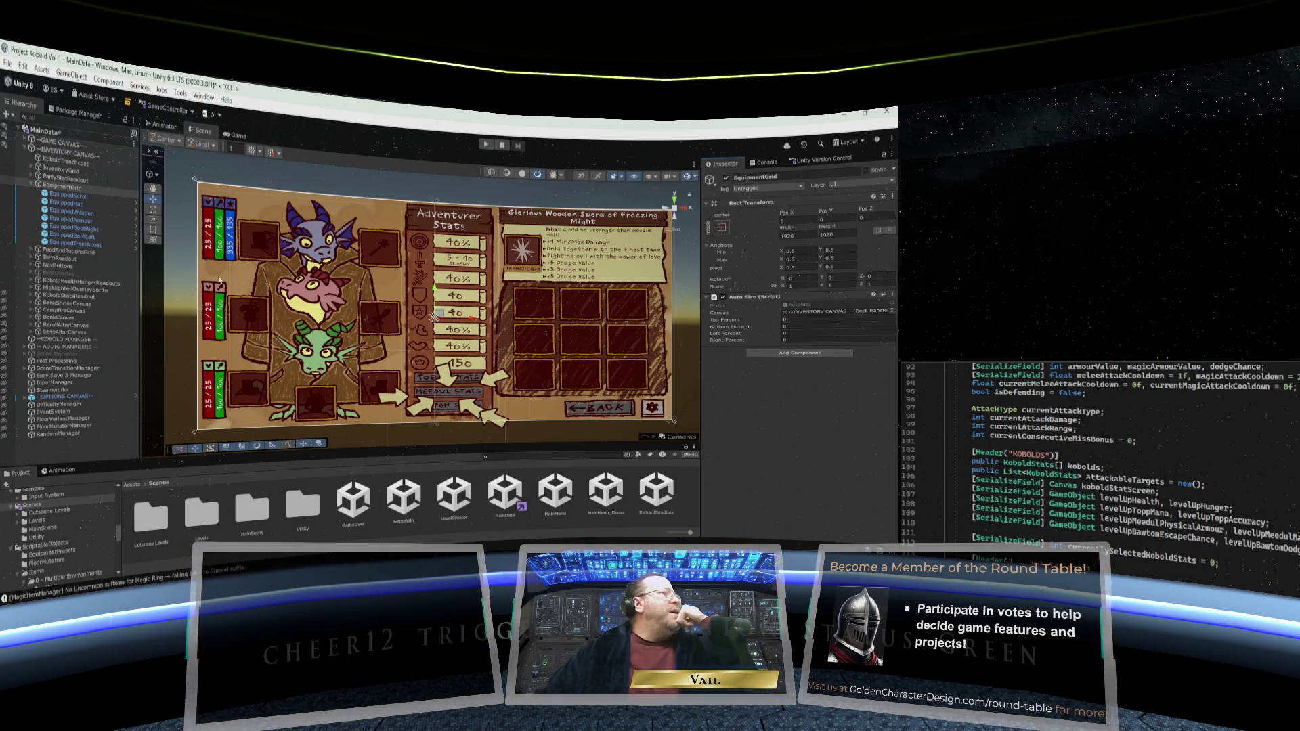
click(61, 186)
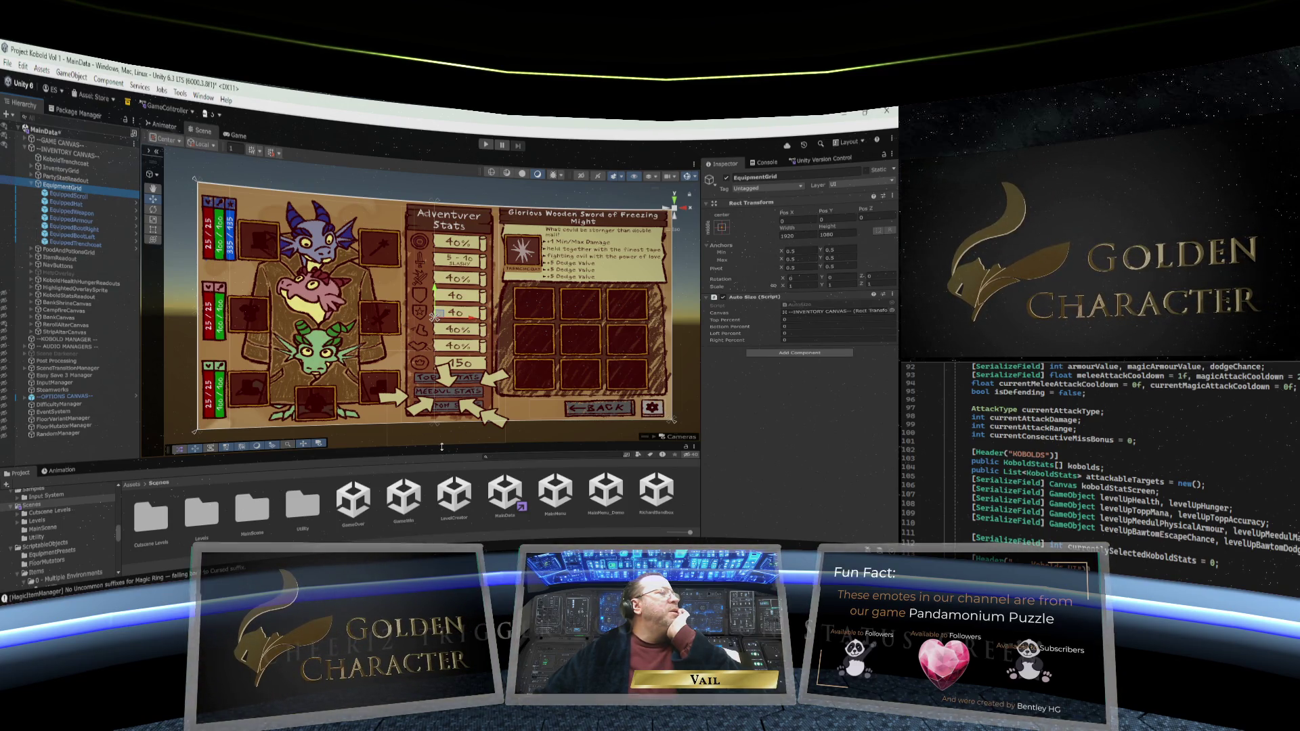
Switch the Game view from 16:9 to Free Aspect and shorten the scene area
mouse_move(443, 457)
mouse_down()
mouse_move(436, 409)
mouse_move(435, 449)
mouse_up()
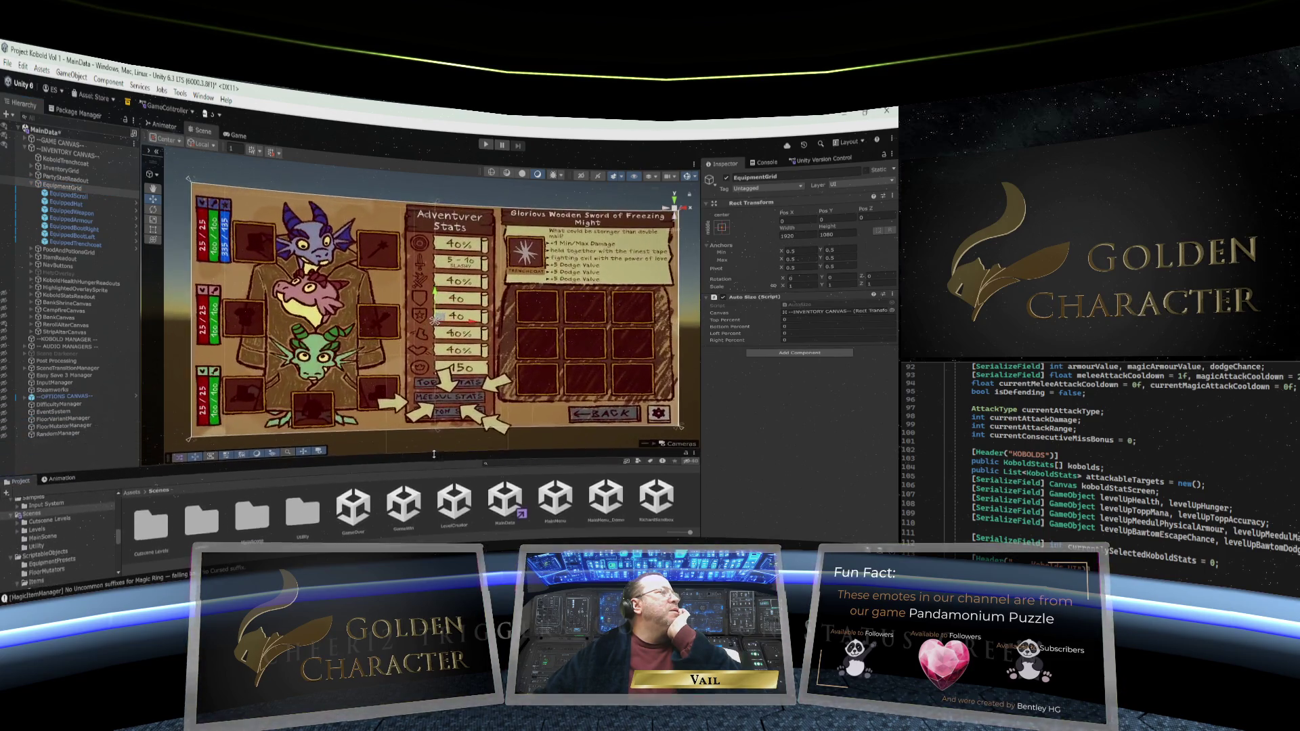
click(241, 139)
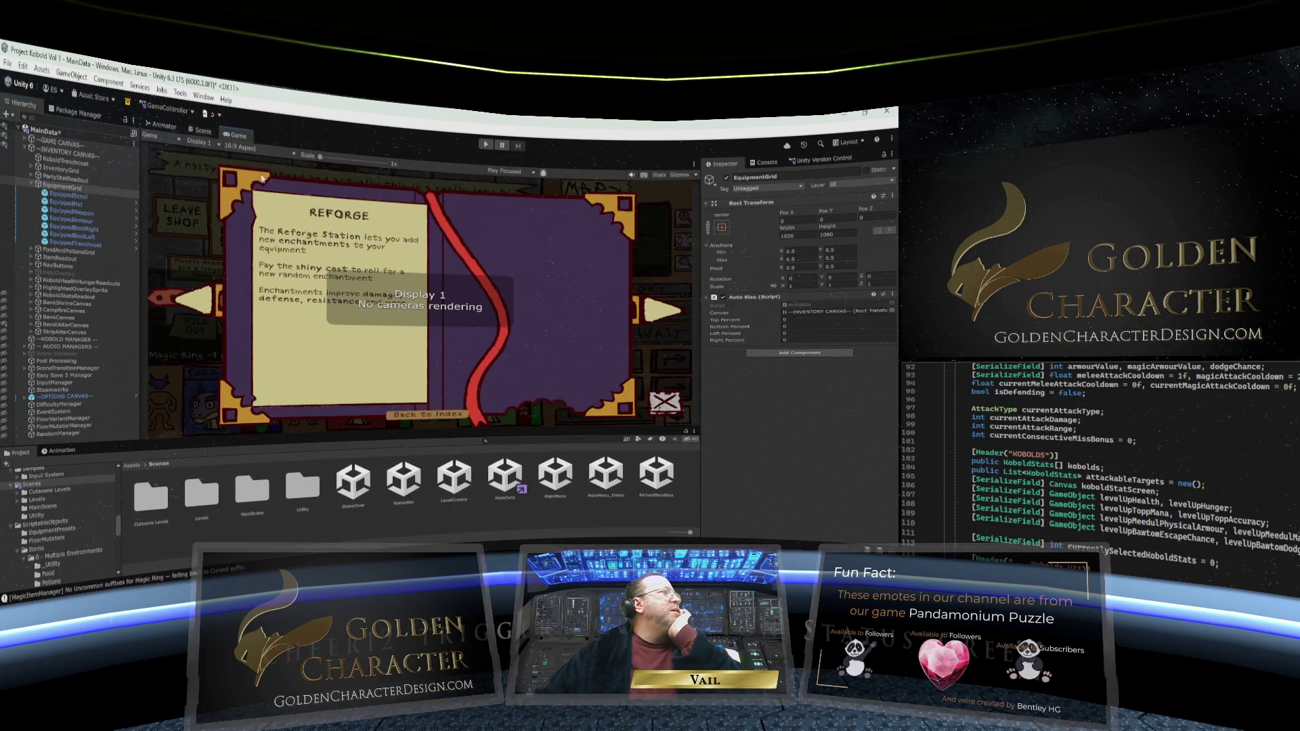
click(263, 150)
click(258, 186)
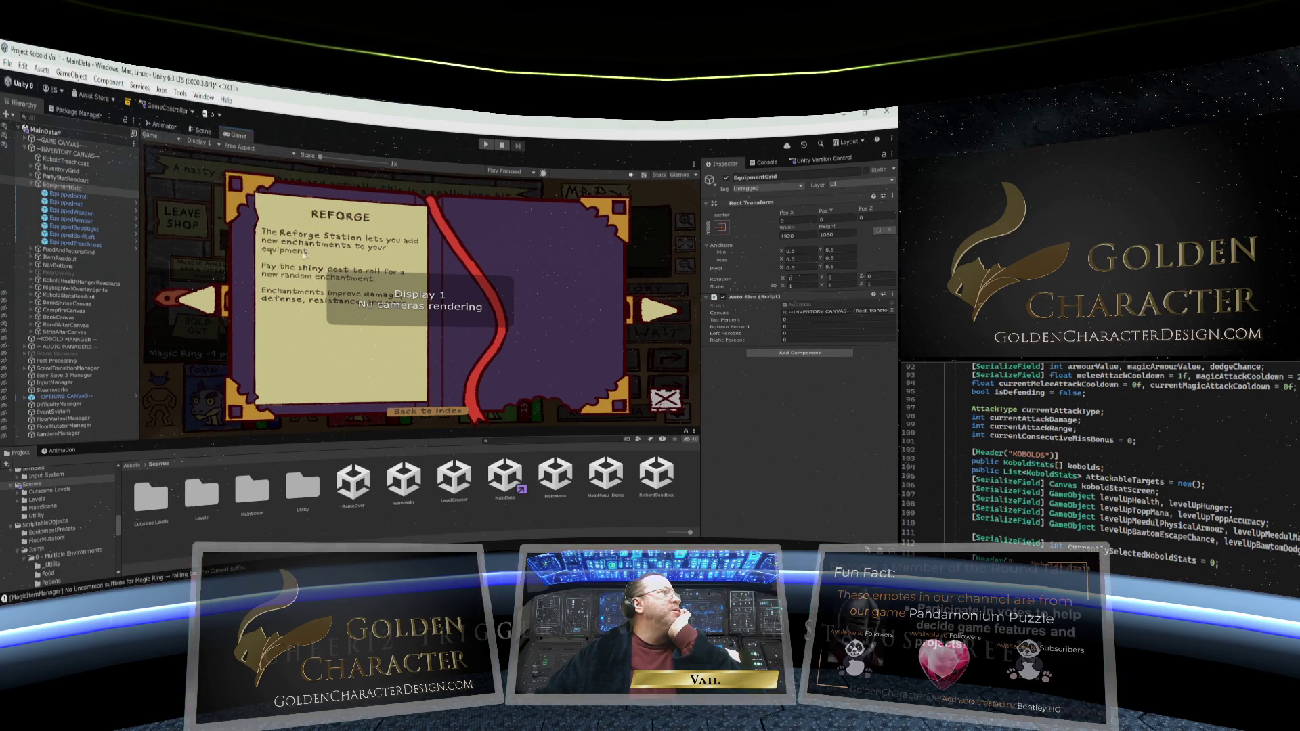
click(202, 133)
mouse_move(436, 442)
mouse_down()
mouse_move(435, 358)
mouse_move(434, 454)
mouse_move(434, 387)
mouse_move(437, 432)
mouse_move(443, 401)
mouse_move(445, 418)
mouse_up()
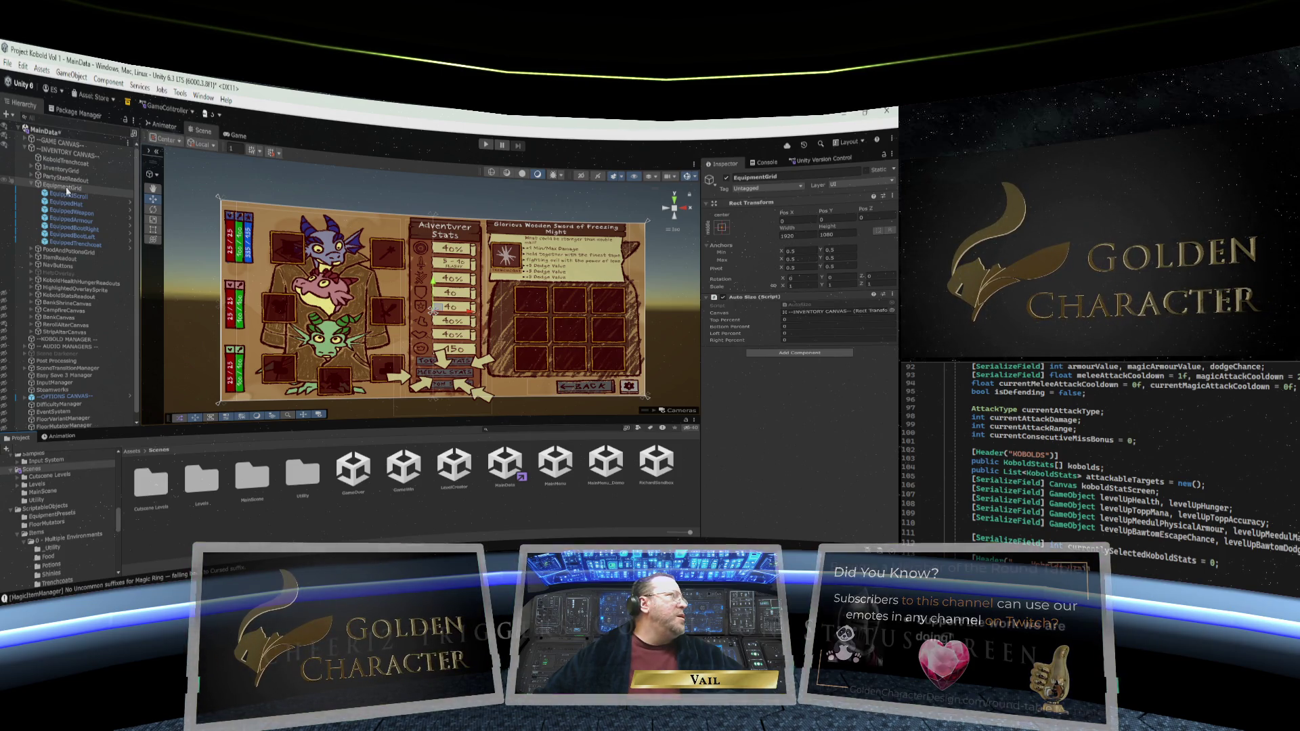
Check the Game view, then set EquipmentGrid's anchor preset to stretch-stretch
click(238, 135)
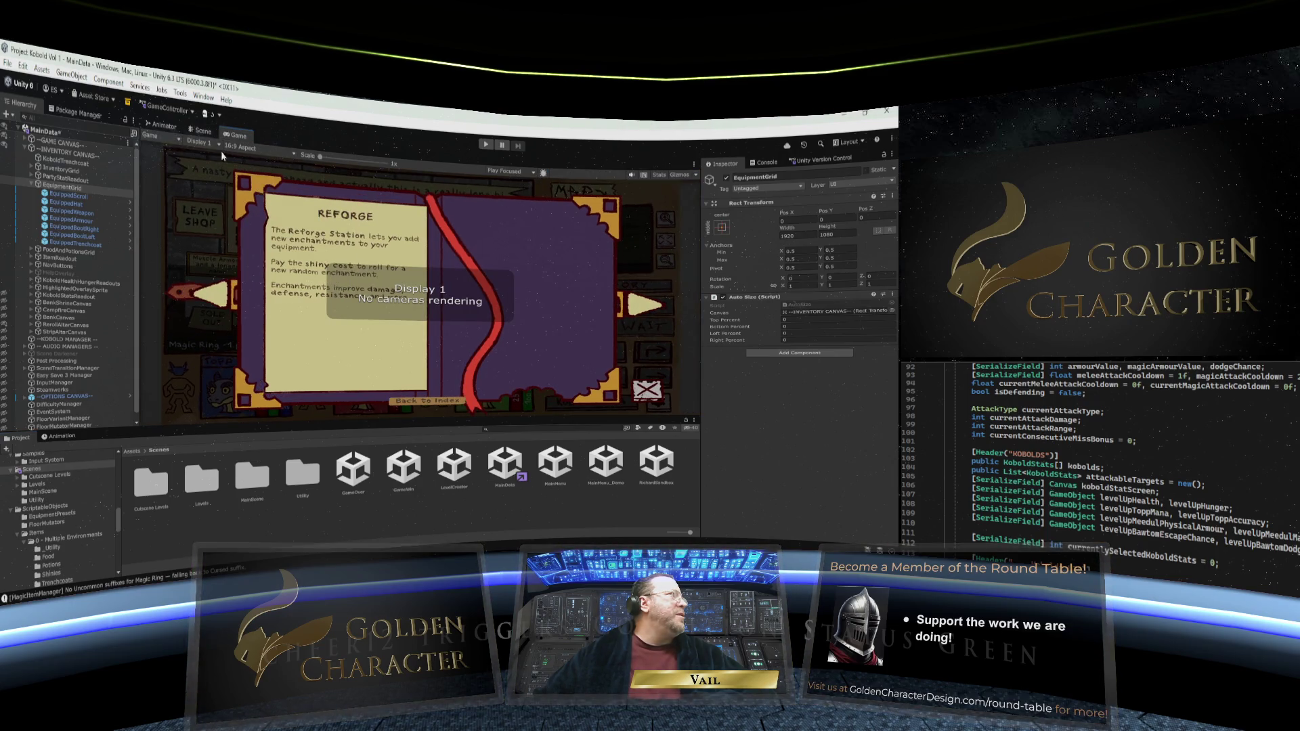
click(202, 132)
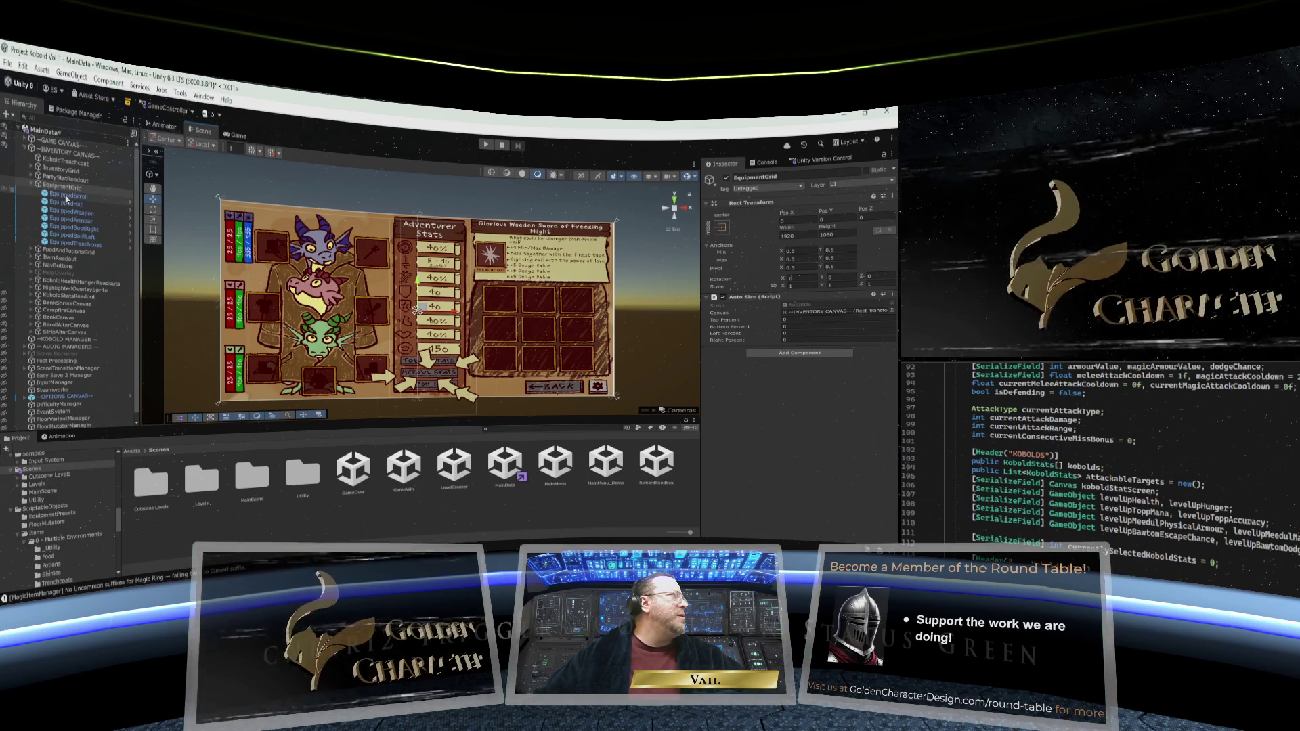
click(722, 225)
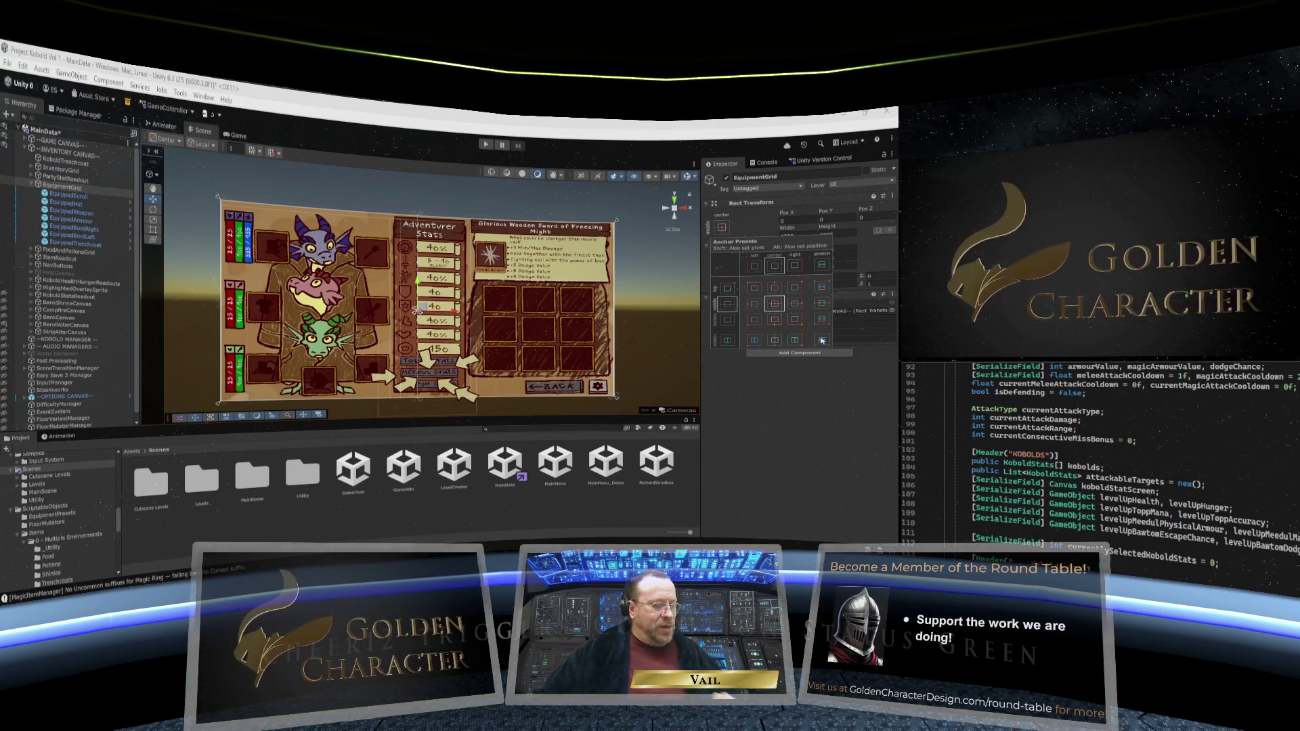
click(821, 339)
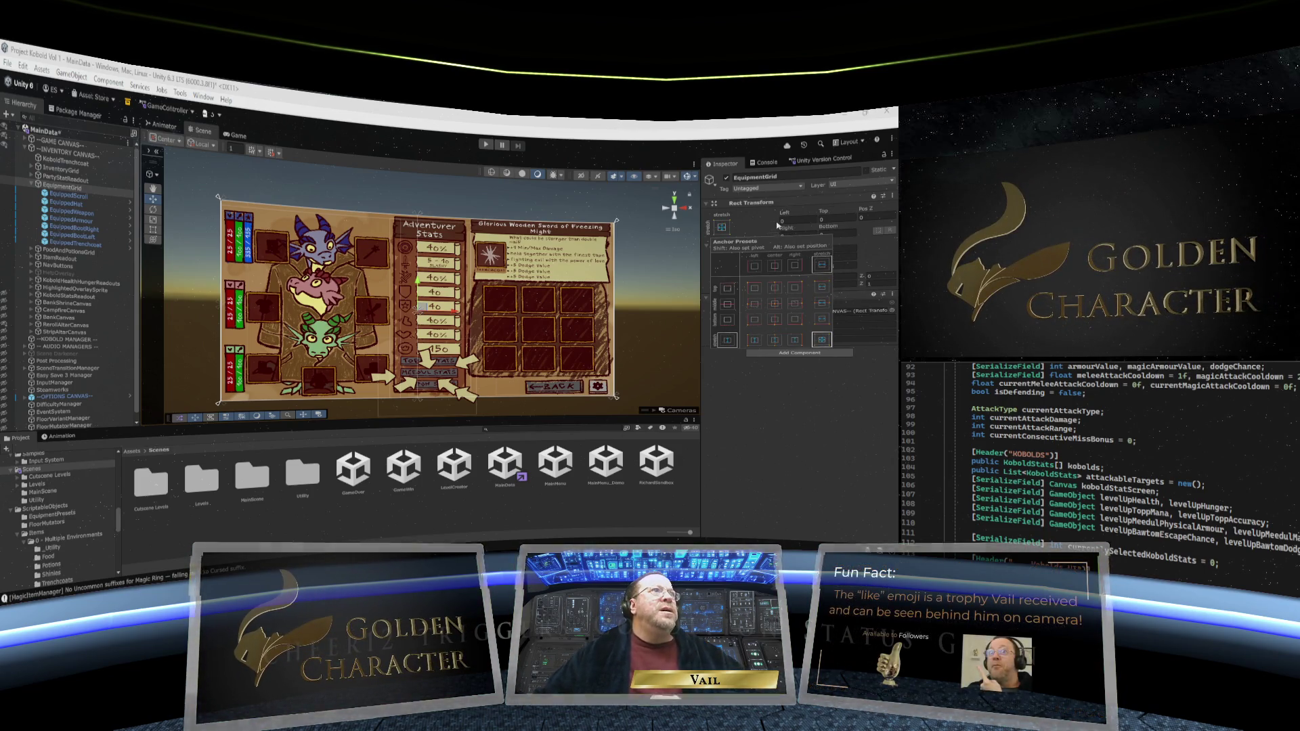
Set EquipmentGrid's Left offset to 0 and scrub the Right offset to around -1079
click(787, 215)
click(786, 216)
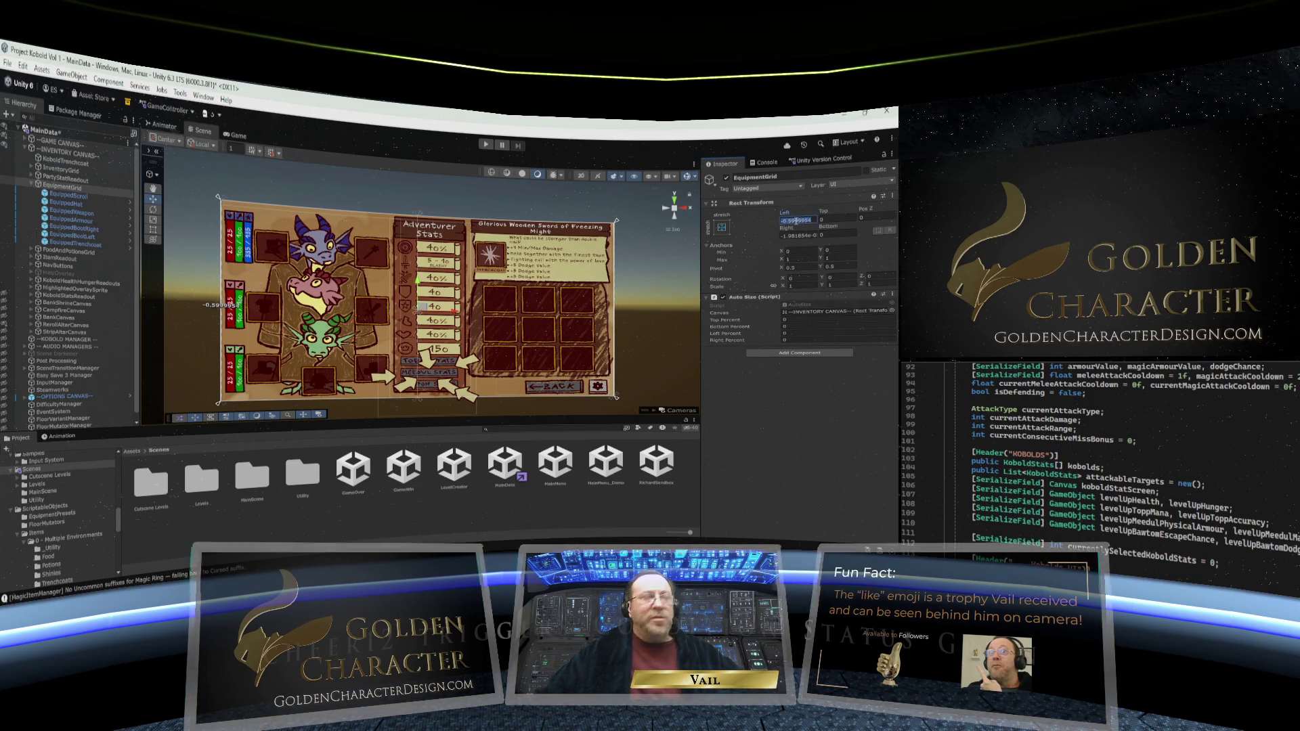
text(0.04)
mouse_move(789, 233)
mouse_down()
mouse_move(733, 256)
mouse_move(368, 261)
mouse_up()
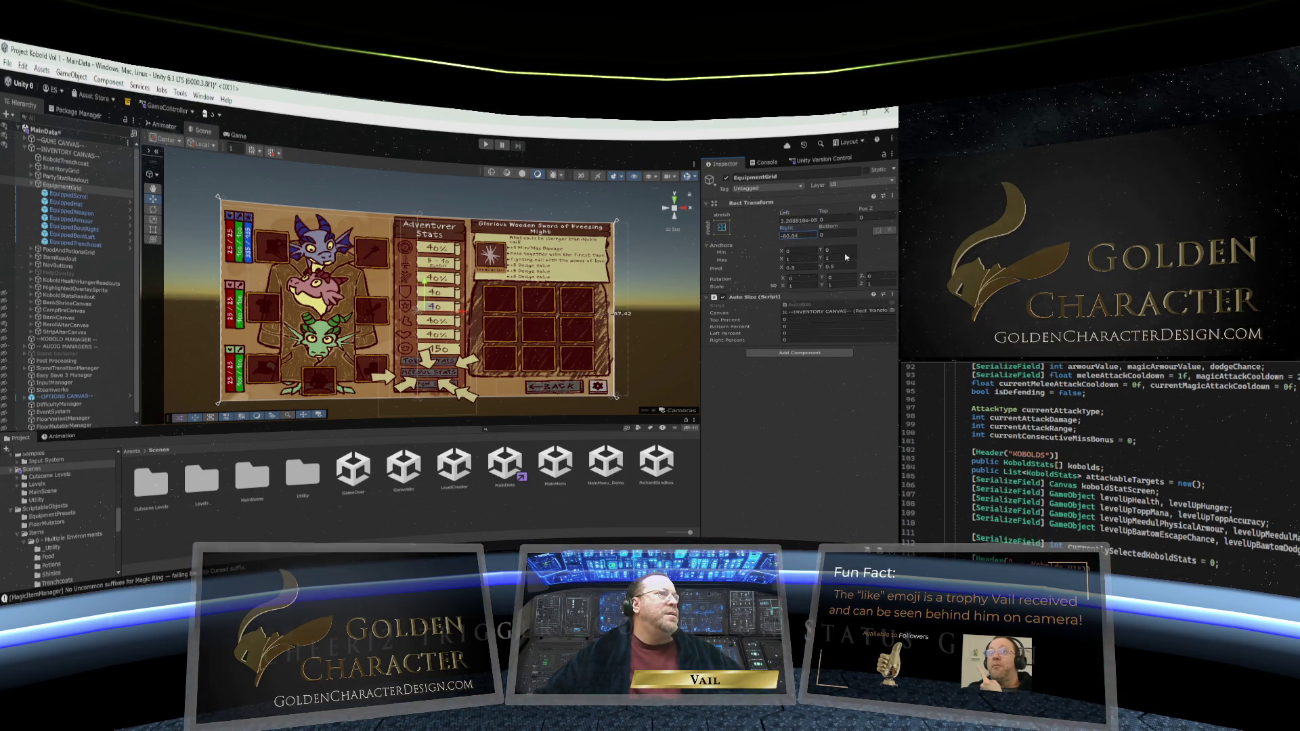
mouse_move(845, 257)
mouse_down()
mouse_move(206, 313)
mouse_move(554, 421)
mouse_move(64, 458)
mouse_move(660, 444)
mouse_up()
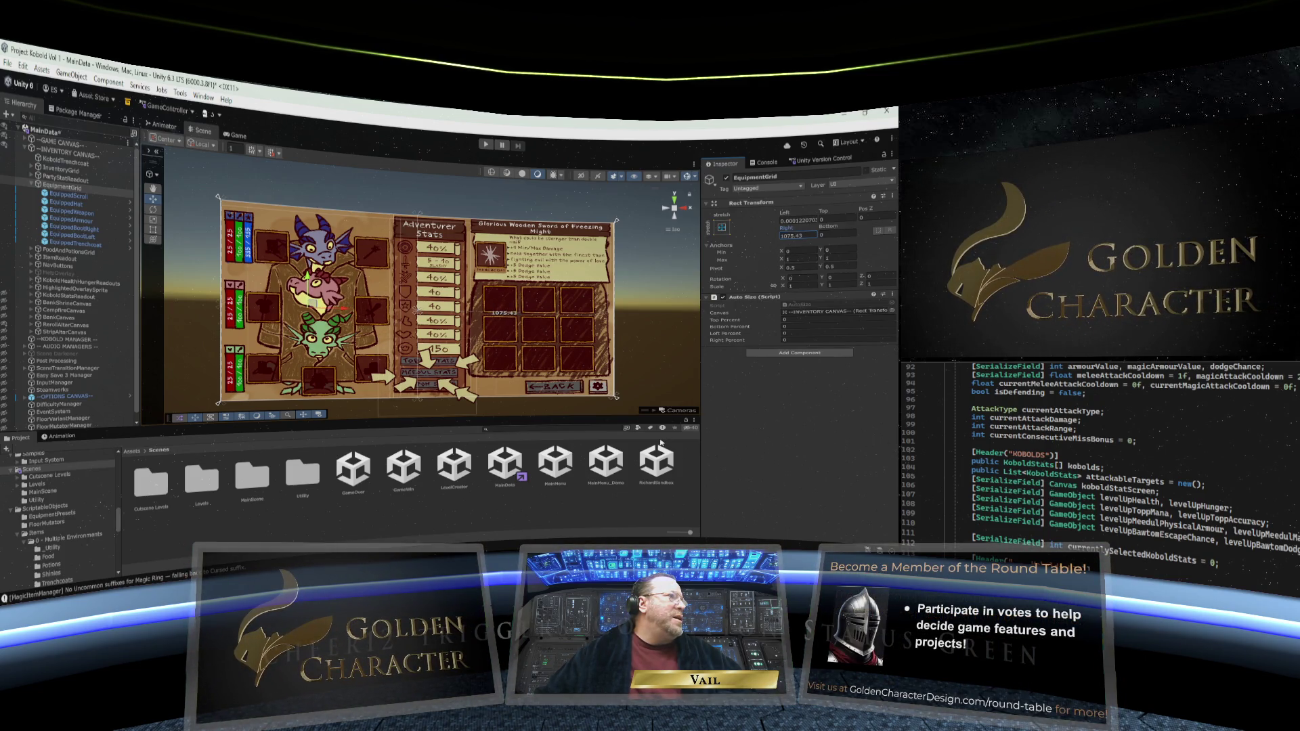
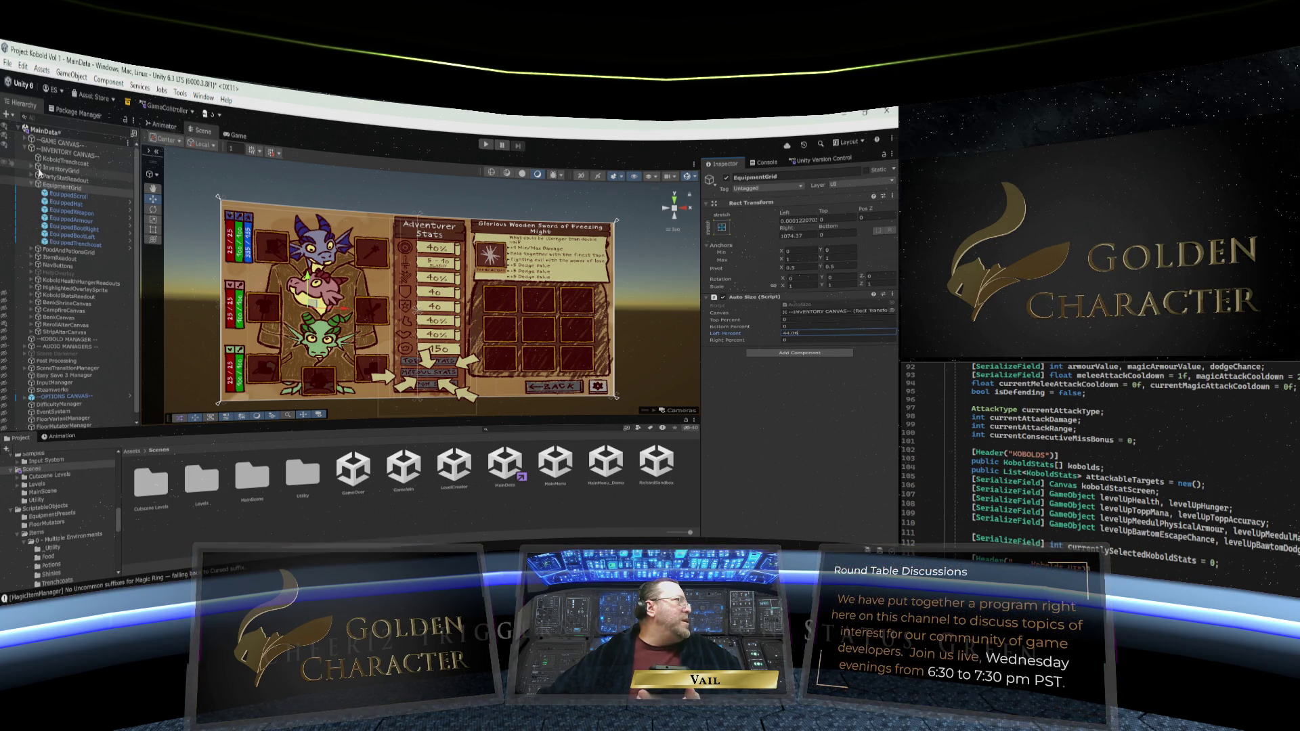
Anchor InventoryGrid stretch-stretch and inset its left and top edges, top to about 223
click(33, 167)
click(72, 171)
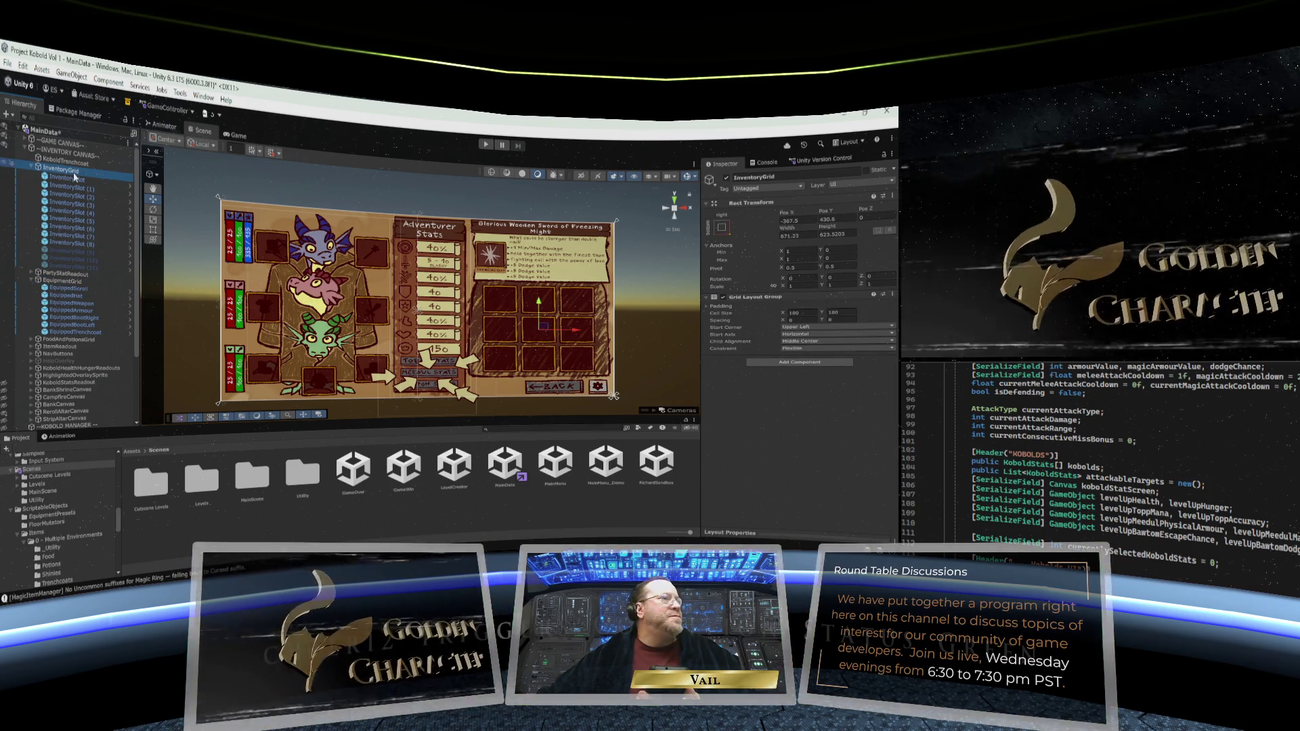
click(722, 227)
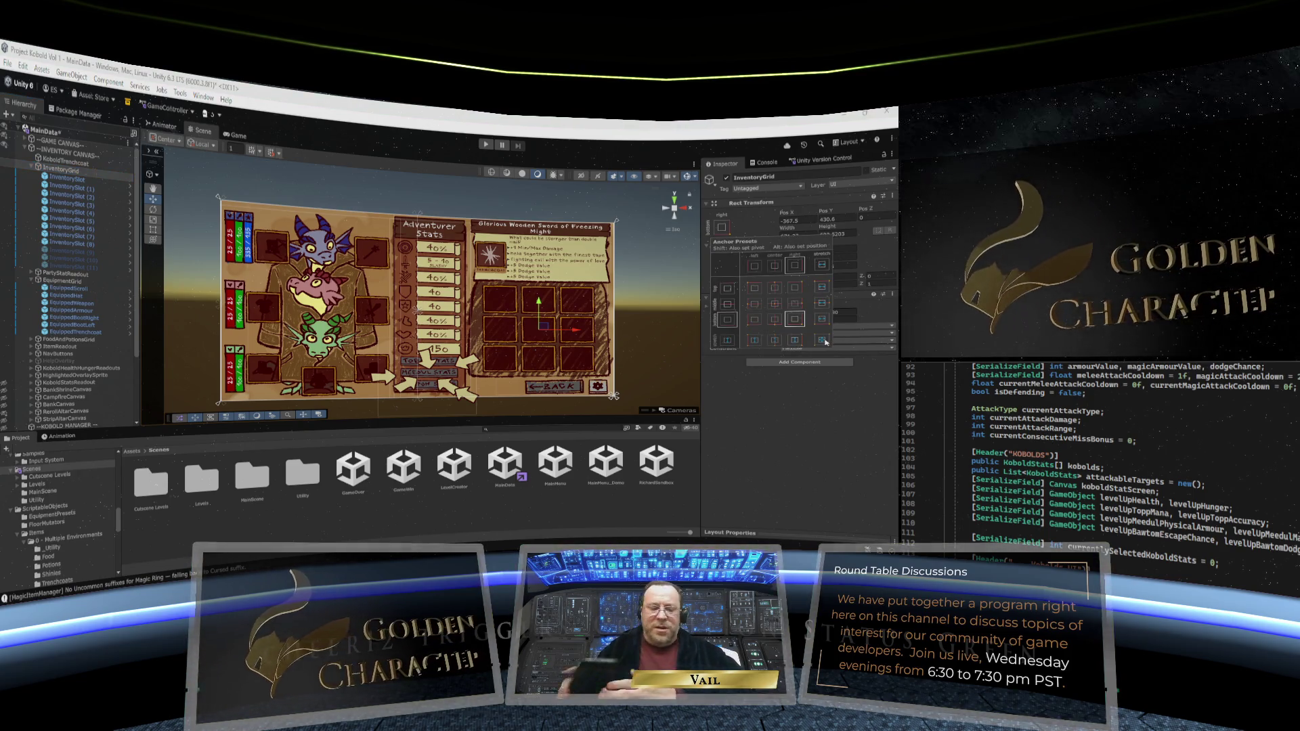
alt+click(825, 342)
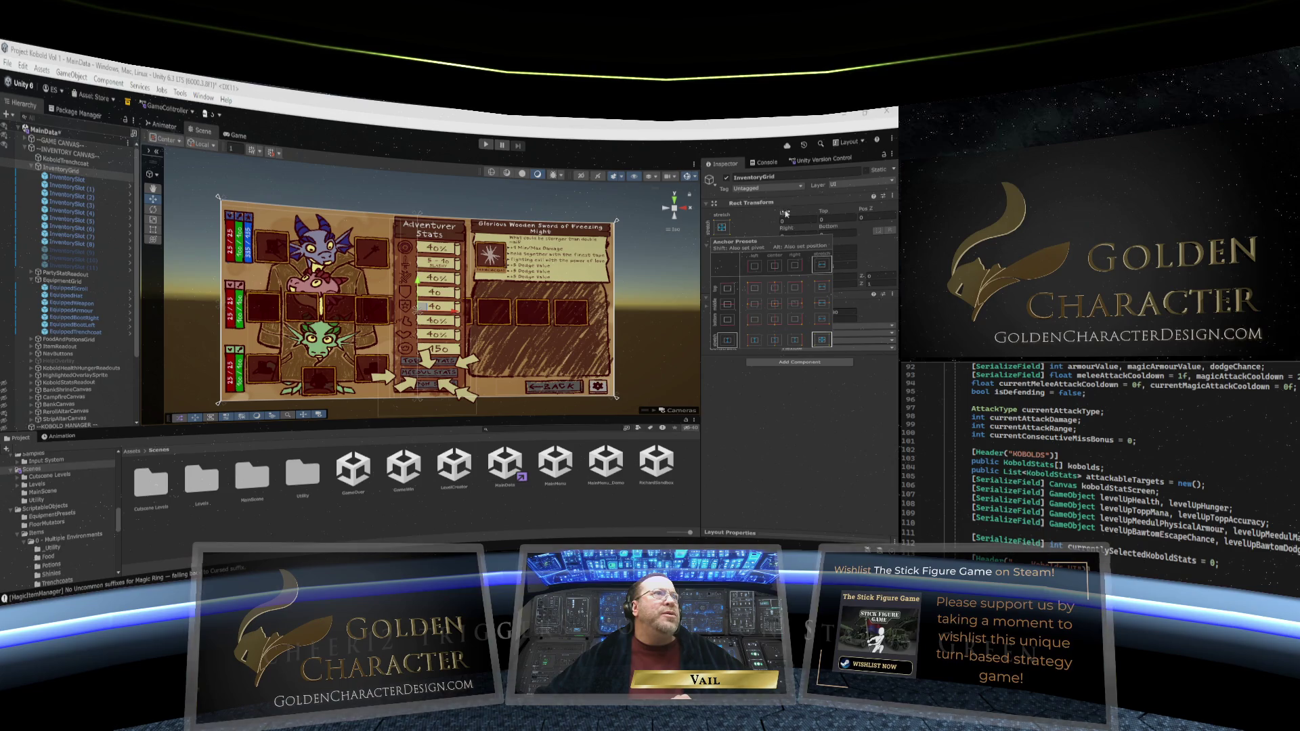
mouse_move(784, 215)
mouse_down()
mouse_move(502, 427)
mouse_move(195, 189)
mouse_move(843, 182)
mouse_move(10, 131)
mouse_move(796, 185)
mouse_up()
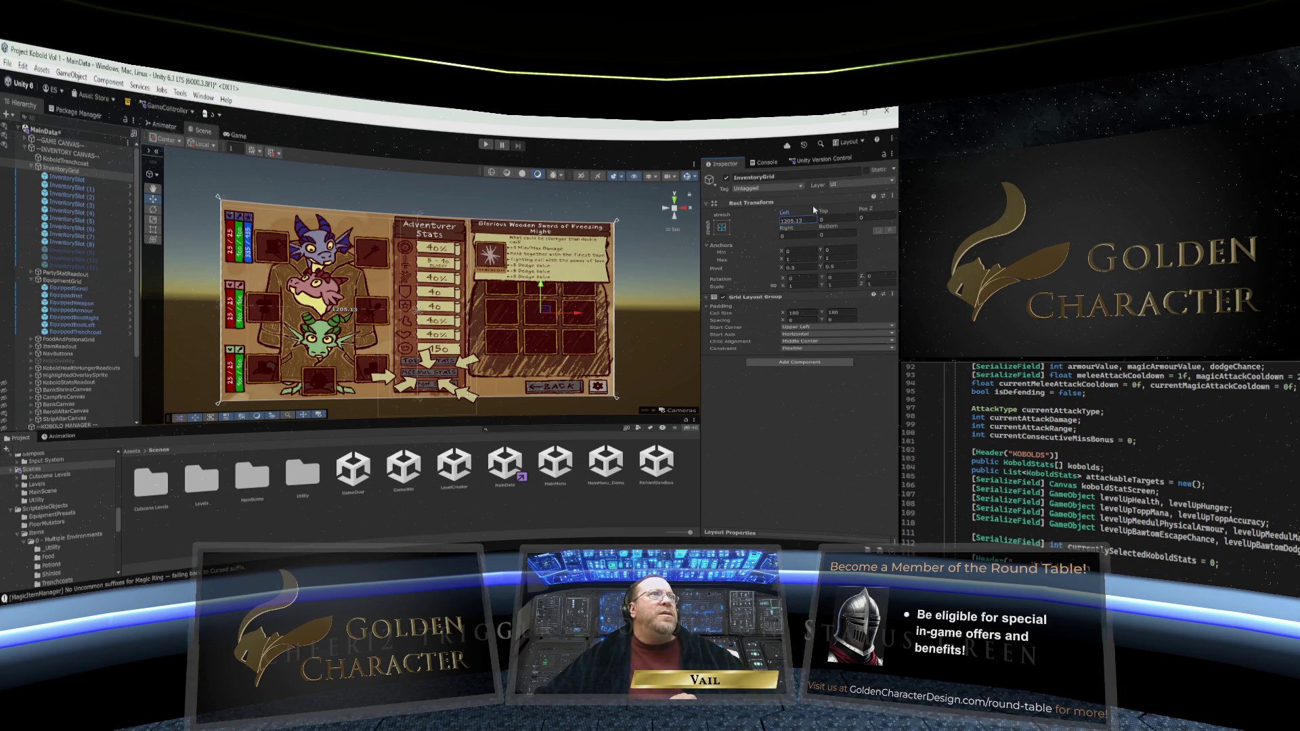
mouse_move(823, 215)
mouse_down()
mouse_move(540, 233)
mouse_move(707, 298)
mouse_up()
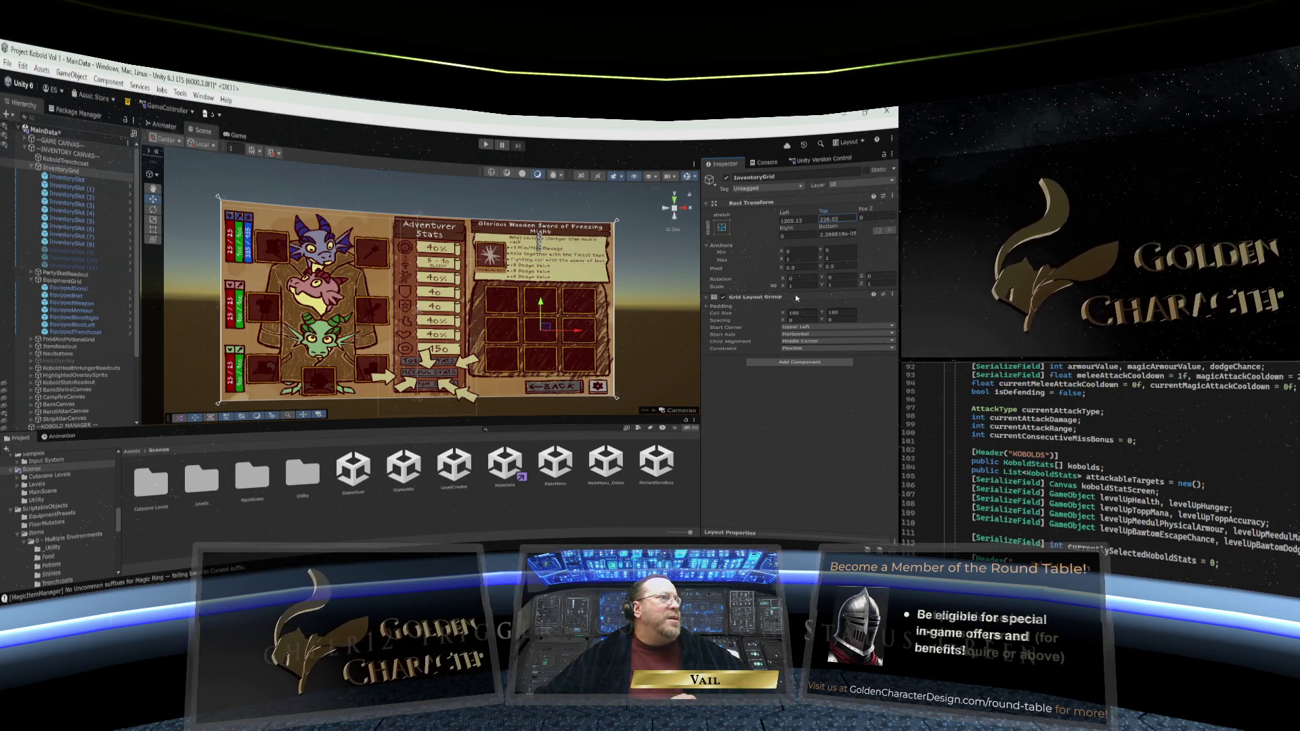
mouse_move(795, 294)
mouse_down()
mouse_move(708, 302)
mouse_move(788, 299)
mouse_up()
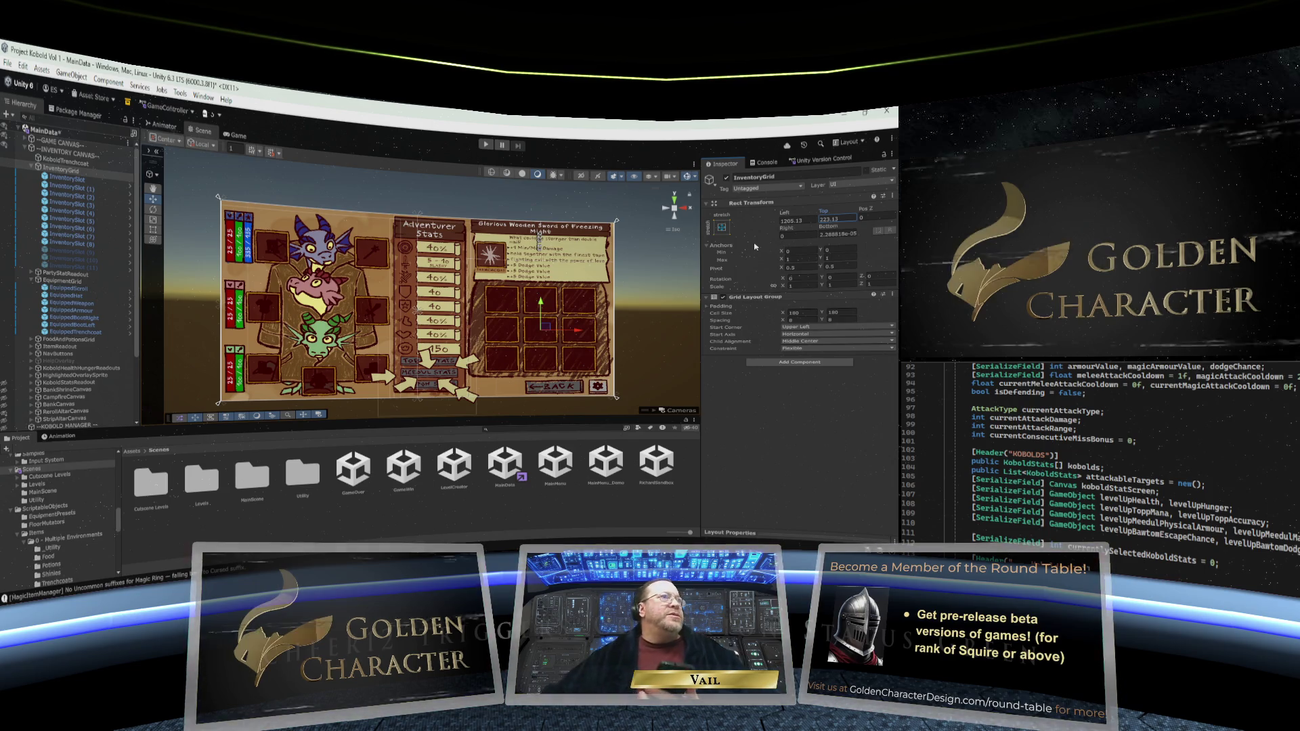
Add an Auto Size script to InventoryGrid linked to INVENTORY CANVAS: bottom 79.35, left 0, right 37.24 percent
click(803, 363)
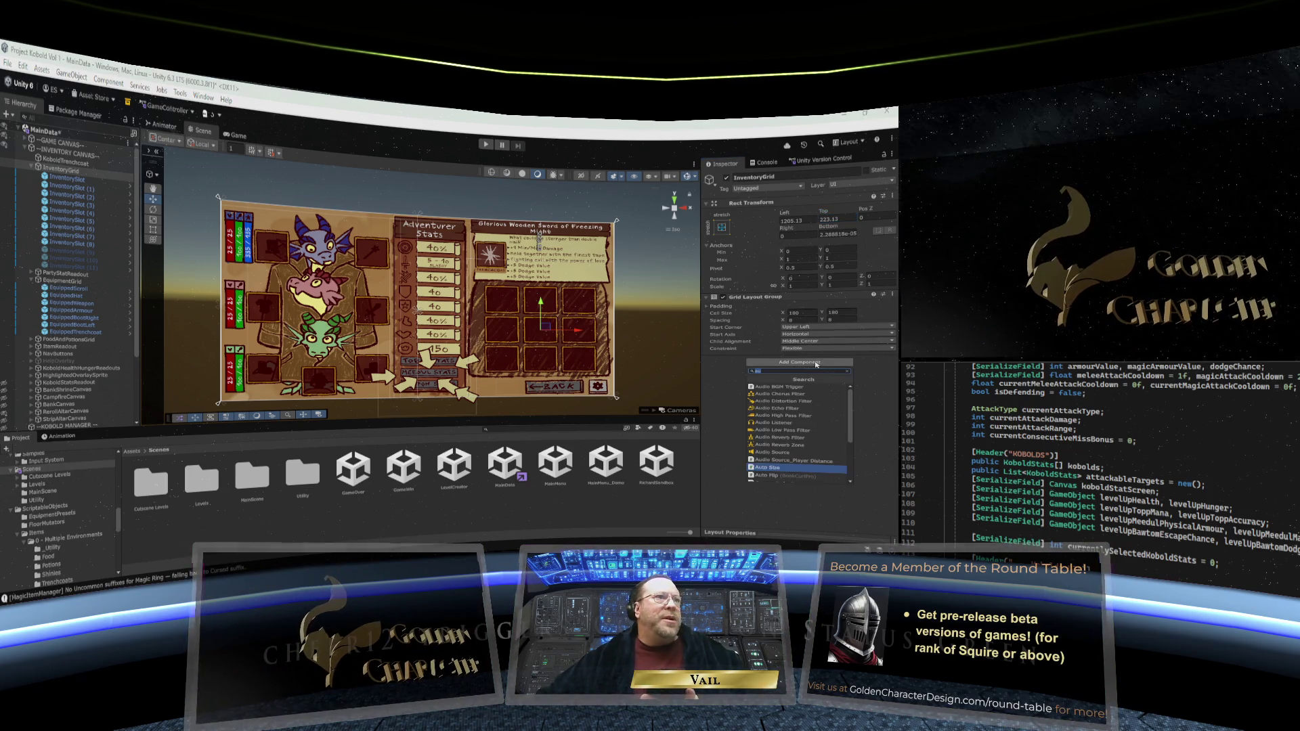
click(778, 428)
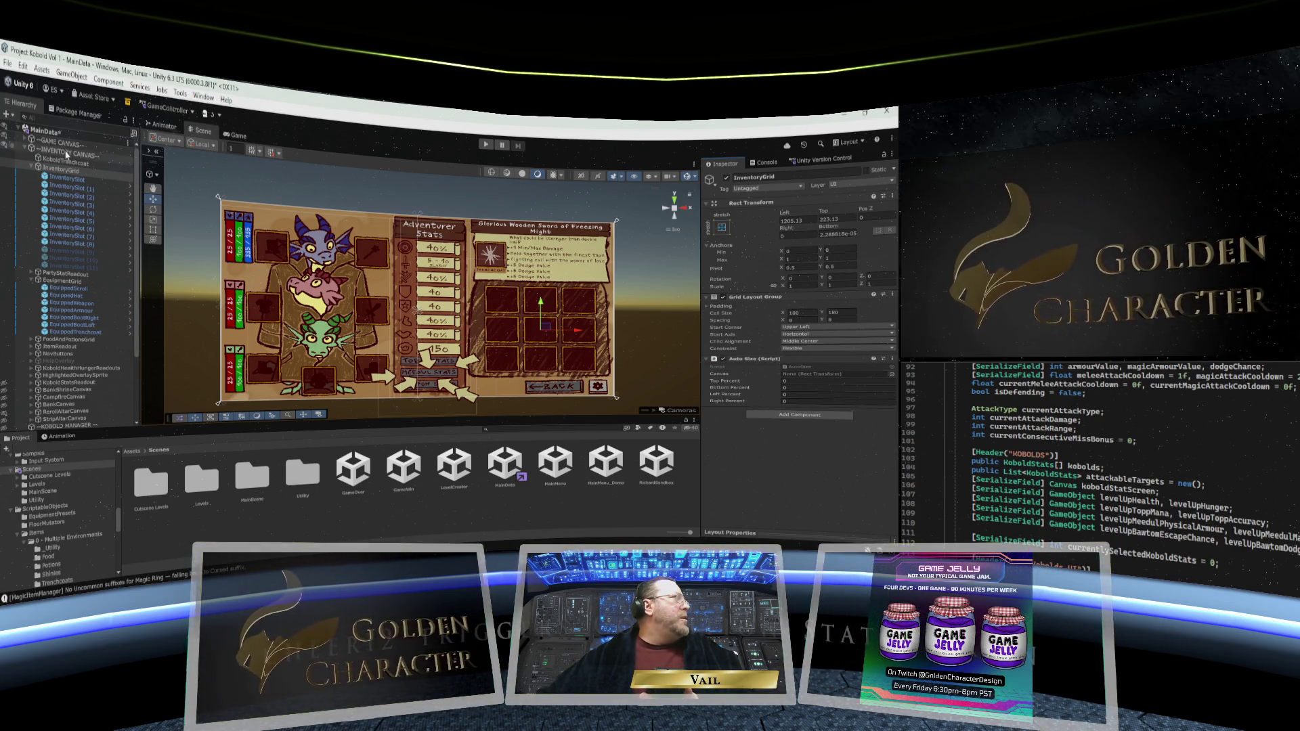
mouse_move(68, 151)
mouse_down()
mouse_move(339, 271)
mouse_move(807, 377)
mouse_up()
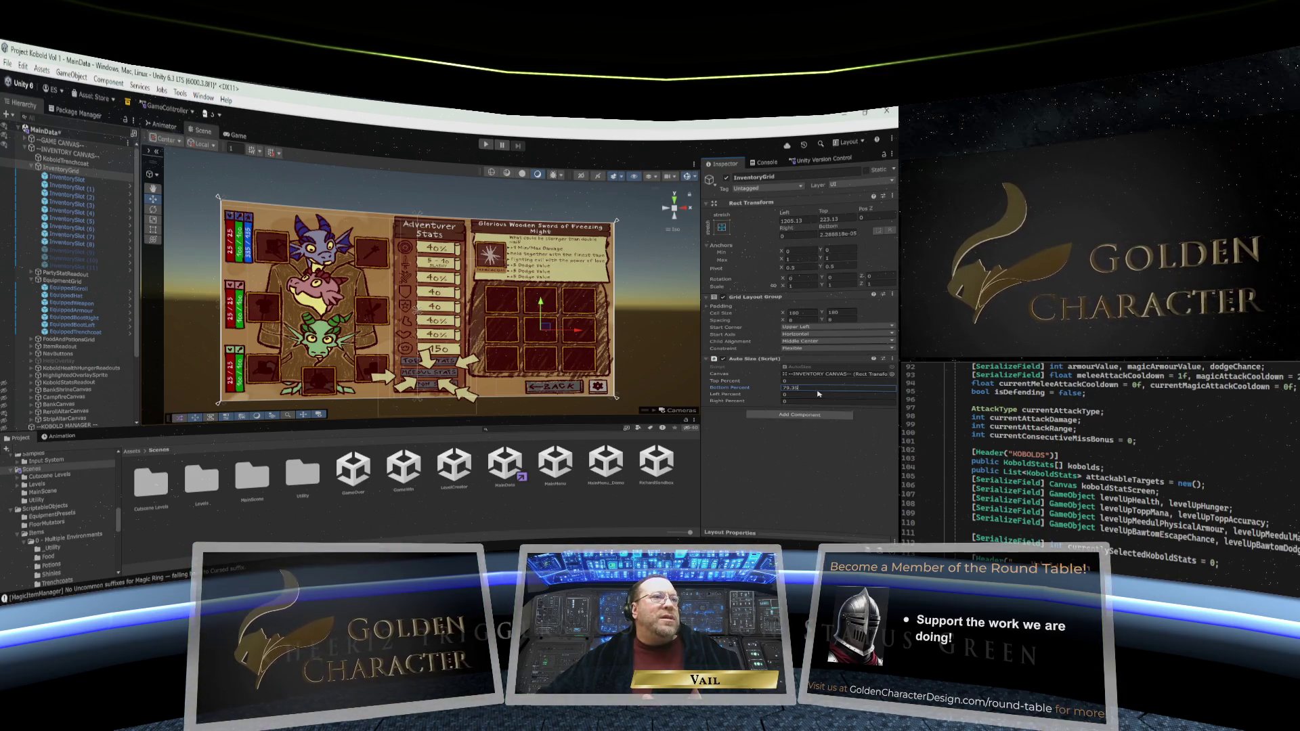
click(802, 395)
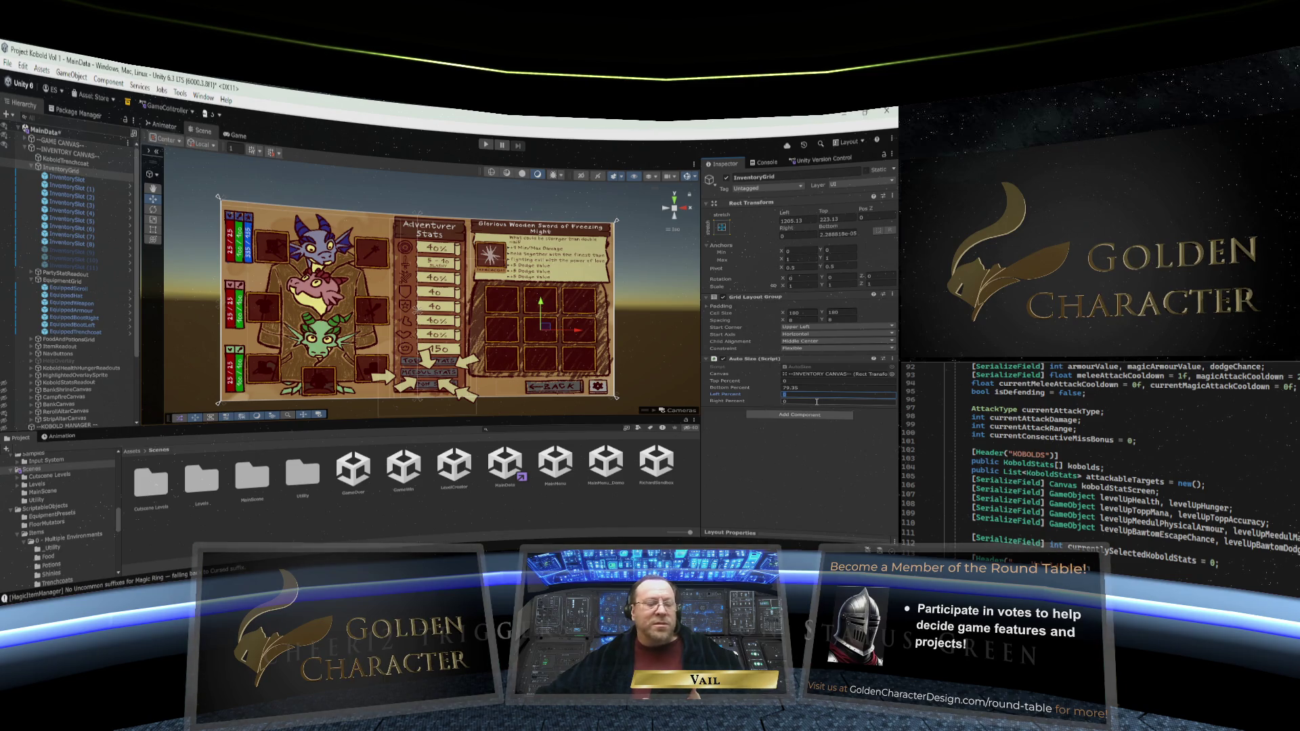
click(796, 401)
text(37.24)
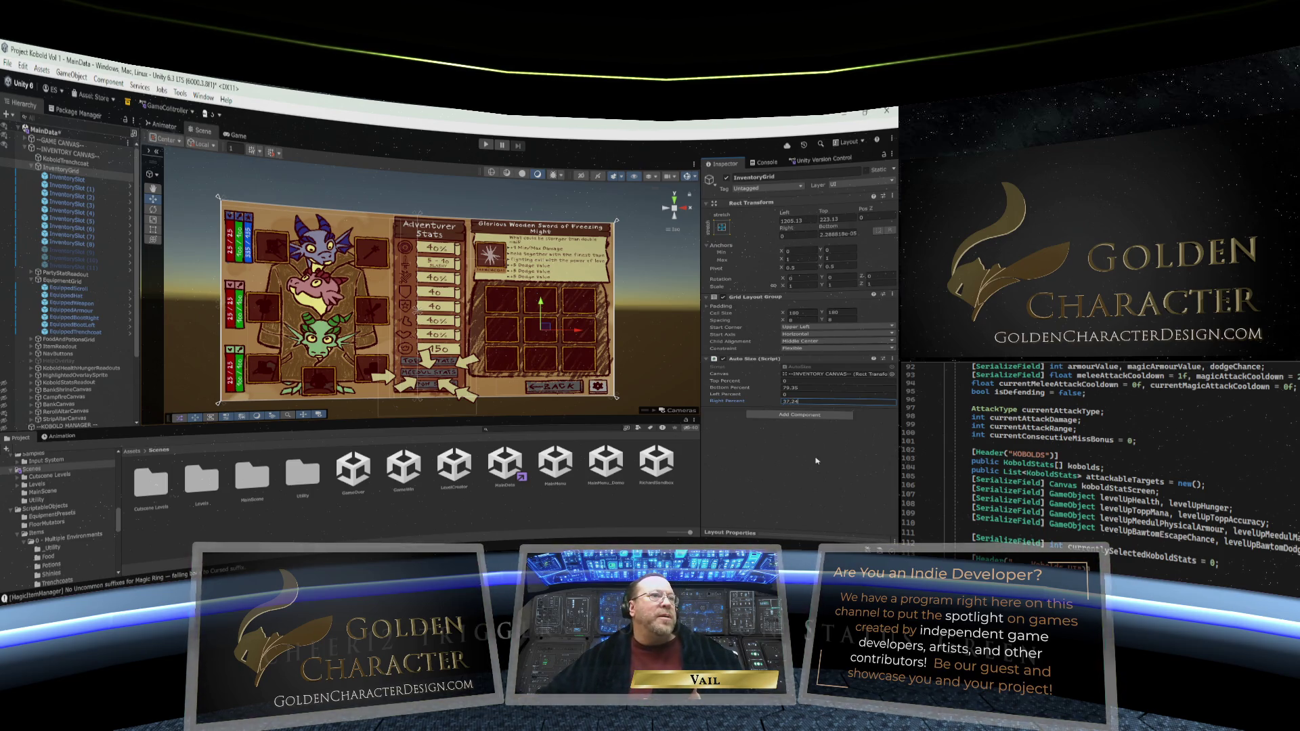
key(Return)
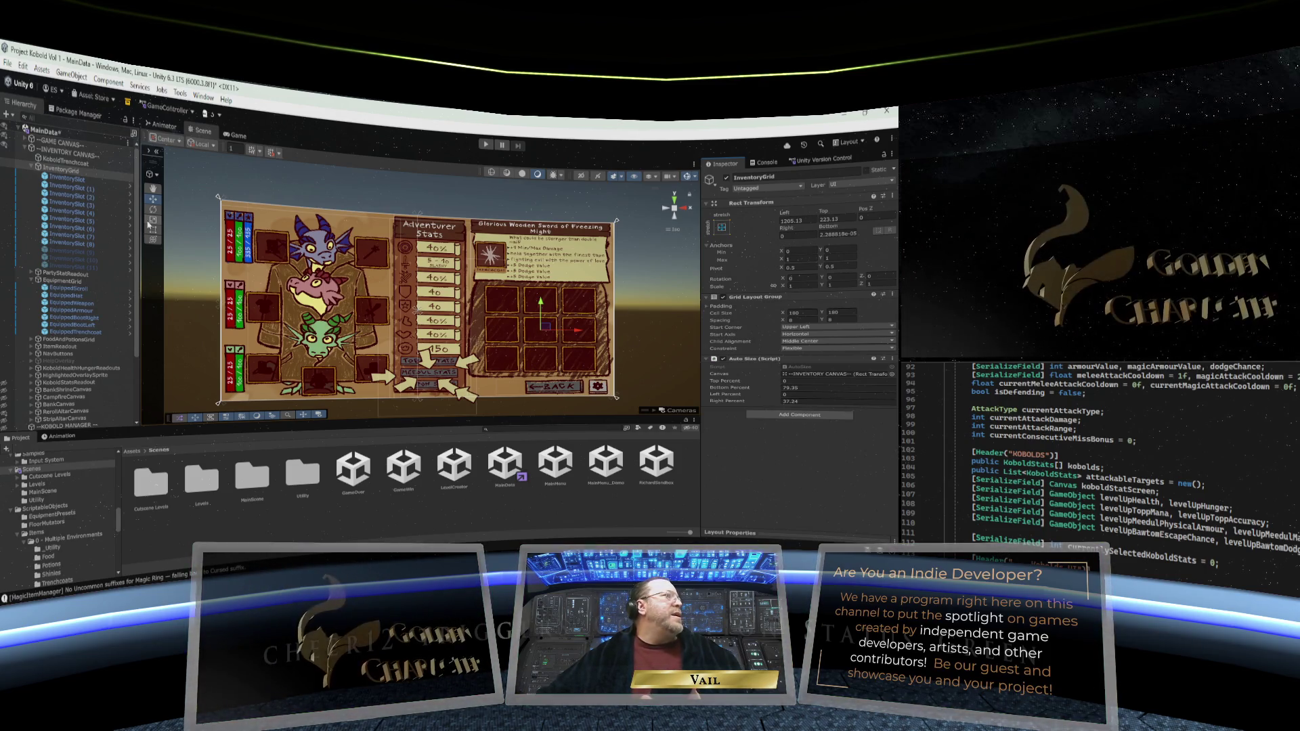
Save the MainData scene
click(8, 63)
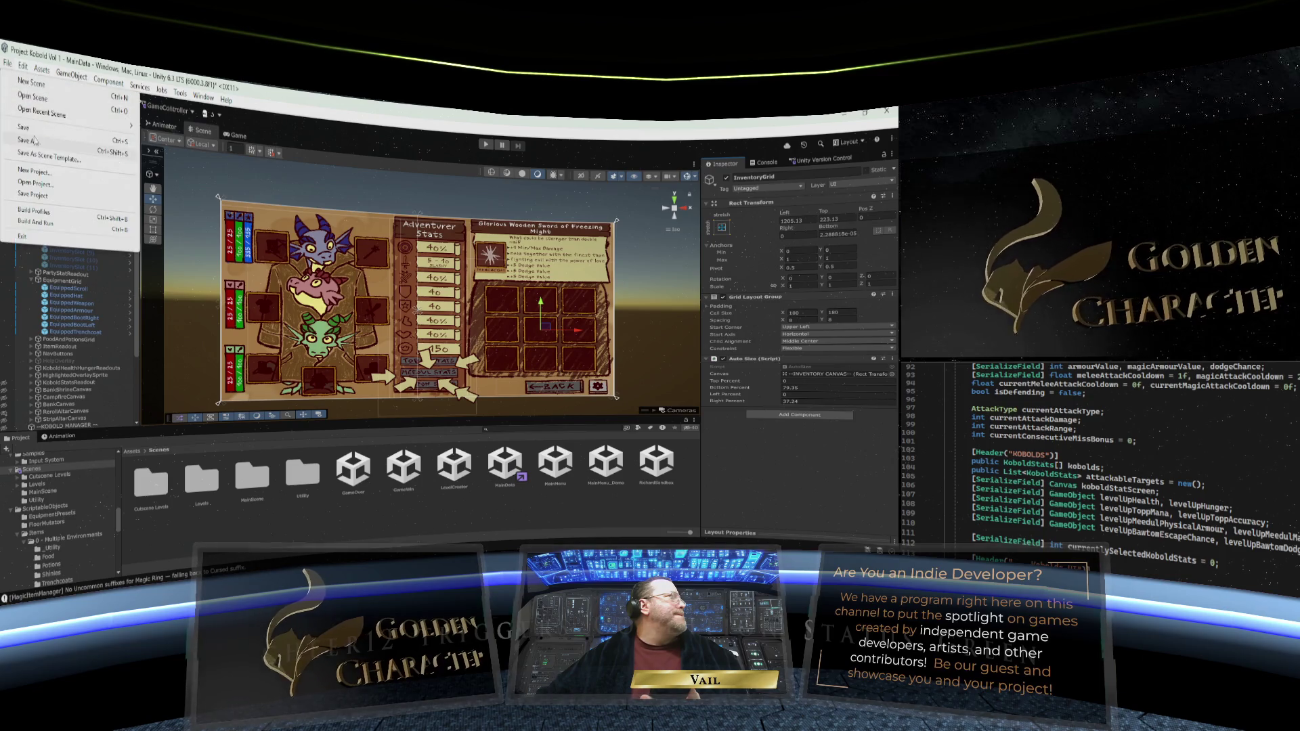
key(Escape)
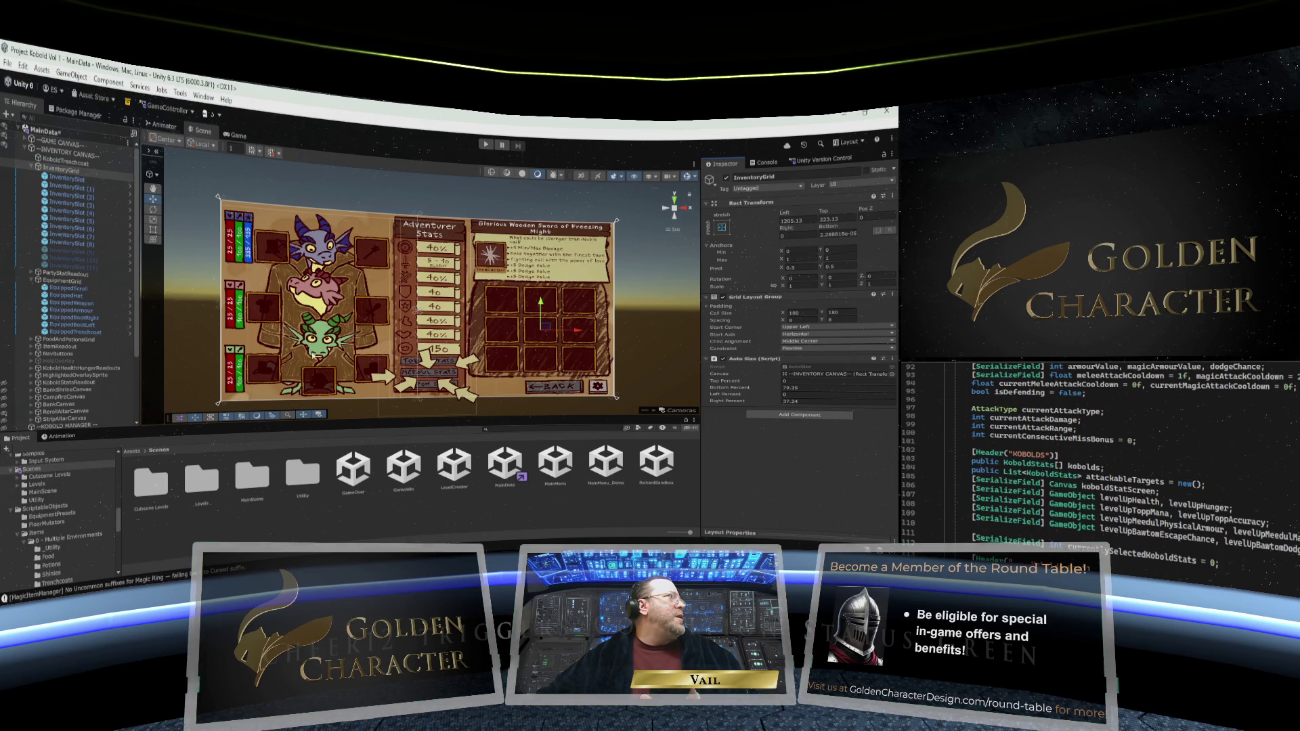
key(ctrl+s)
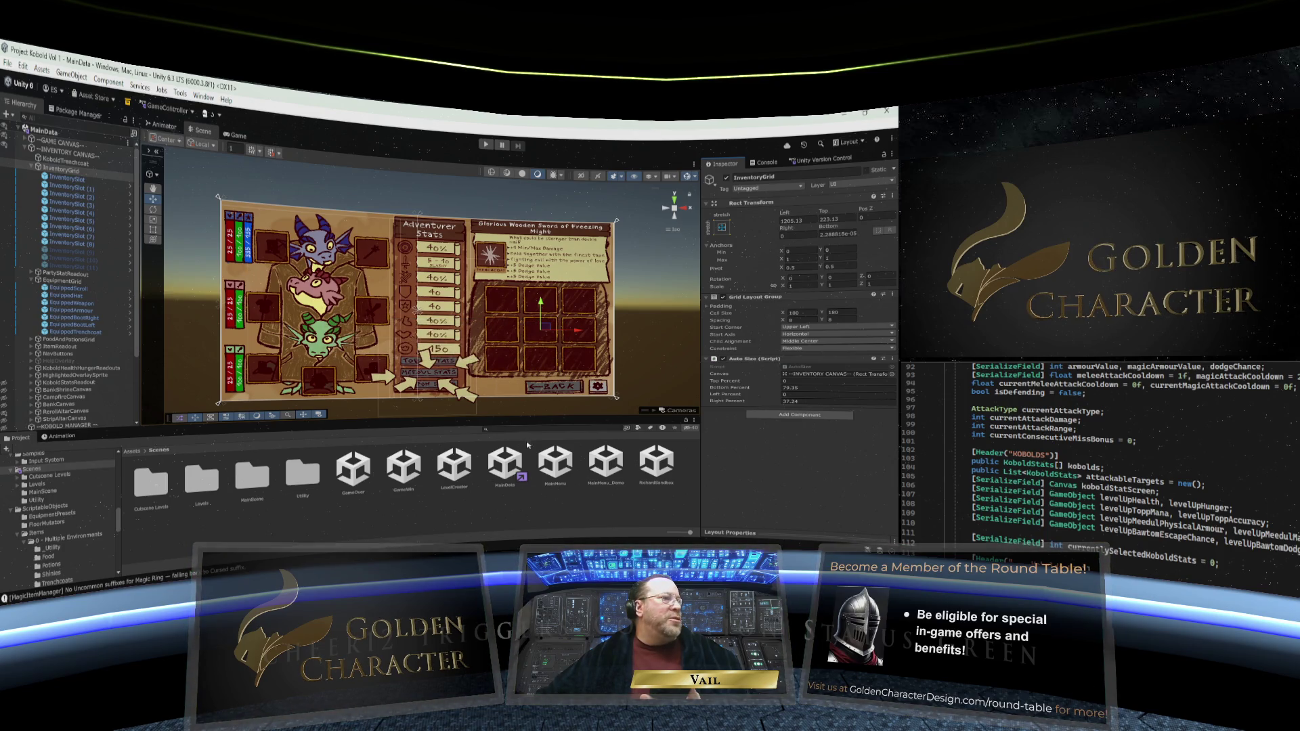
Open the MainMenu scene and play it in the Game view at Free Aspect
double_click(557, 465)
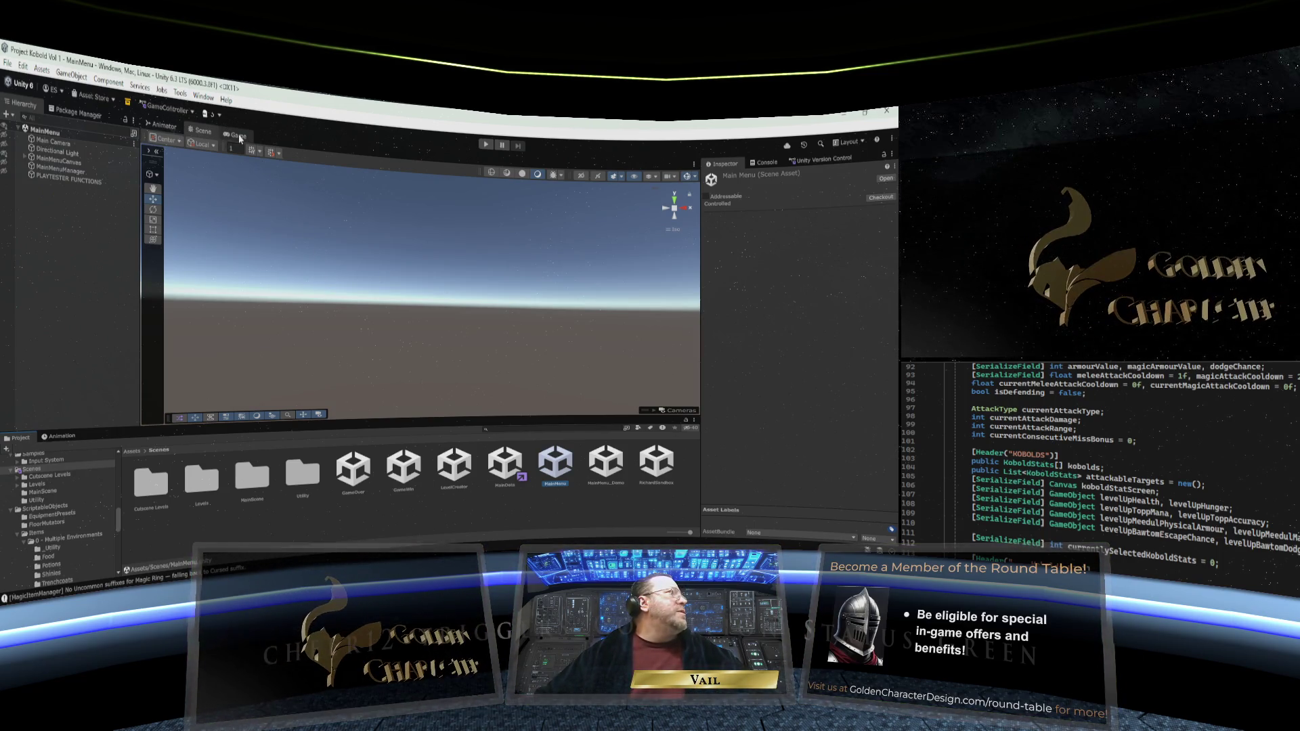
click(237, 135)
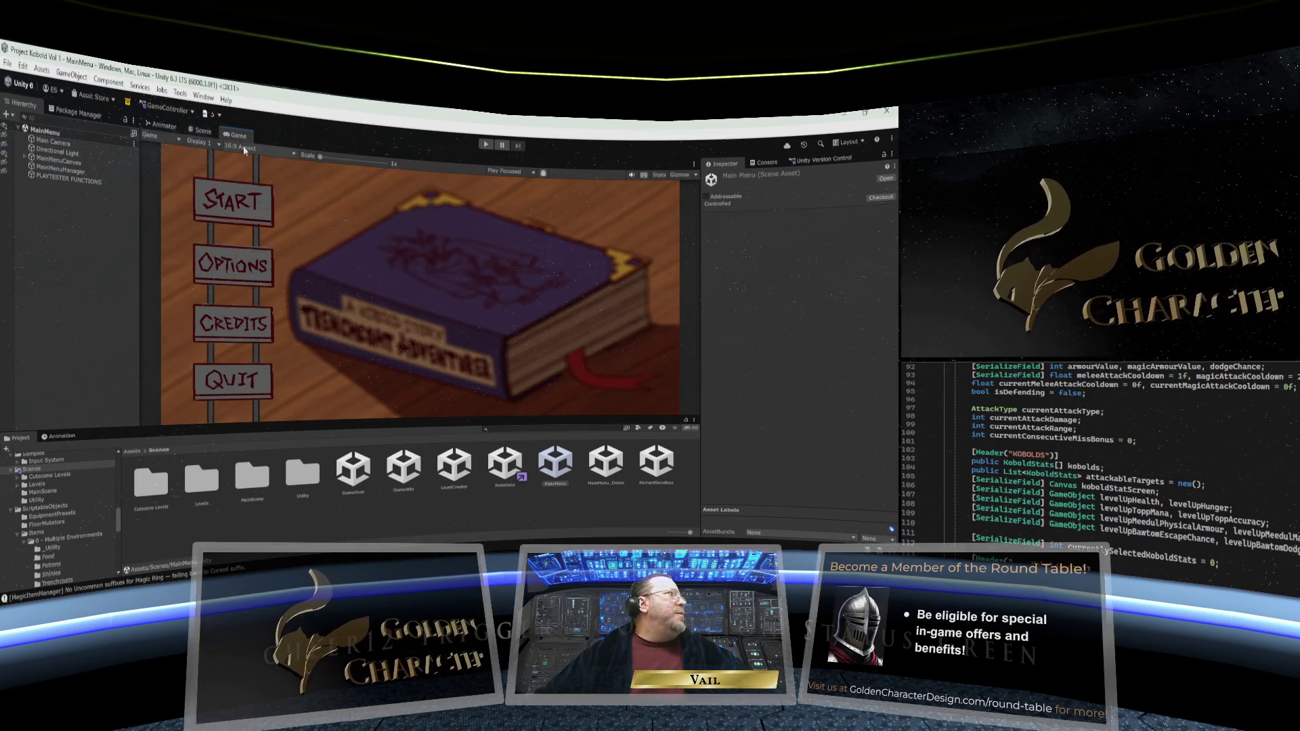
click(244, 147)
click(252, 185)
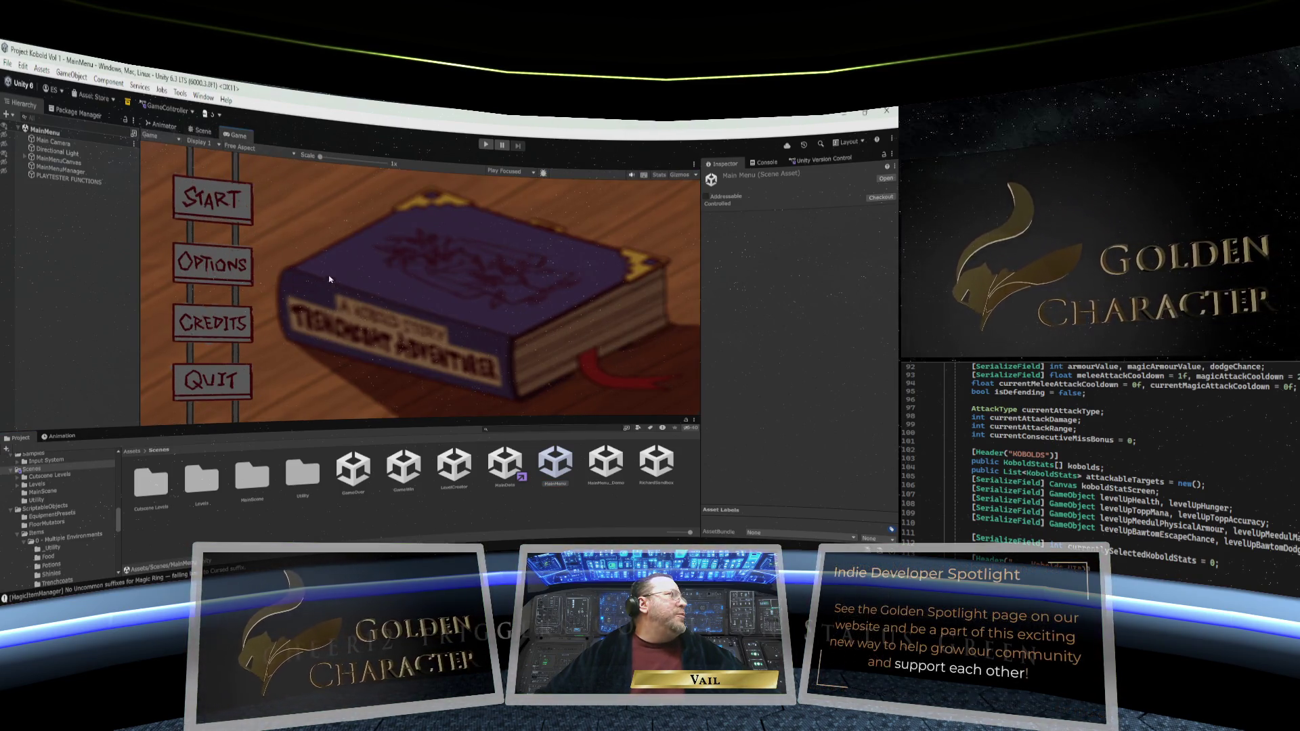
drag(390, 419, 391, 409)
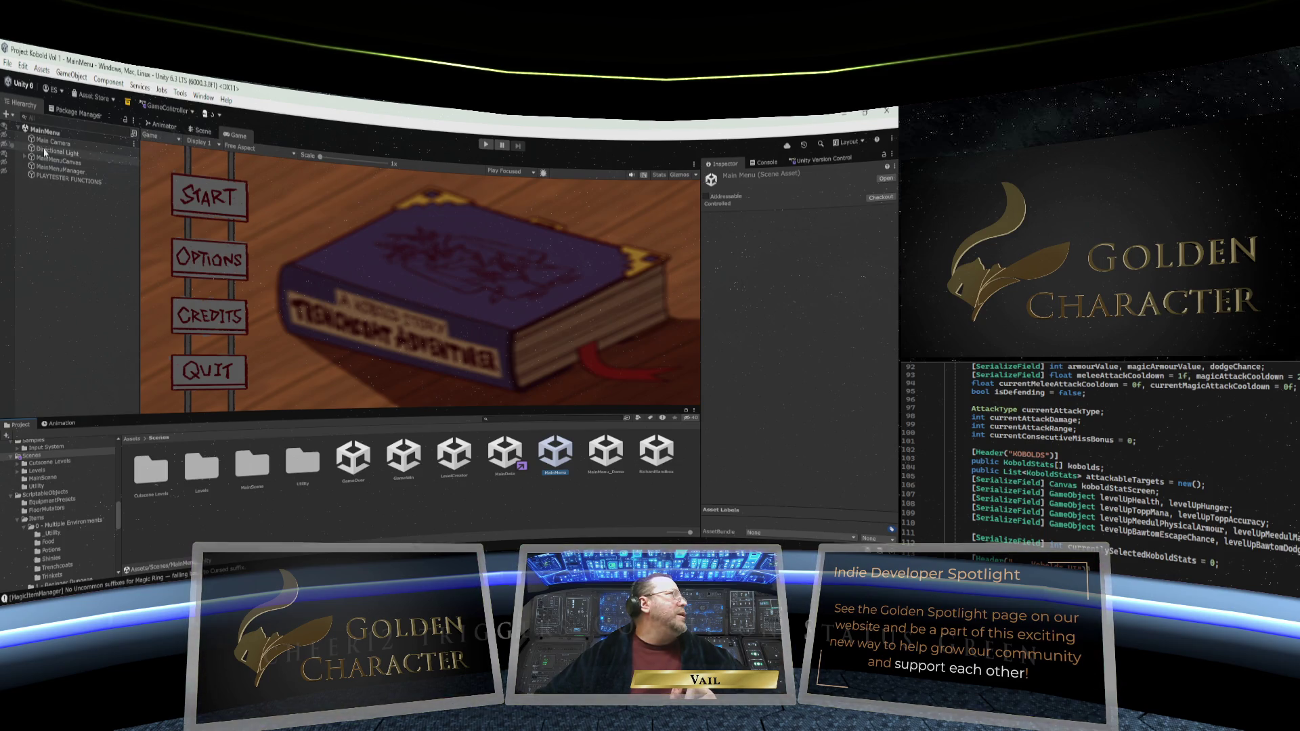
click(485, 145)
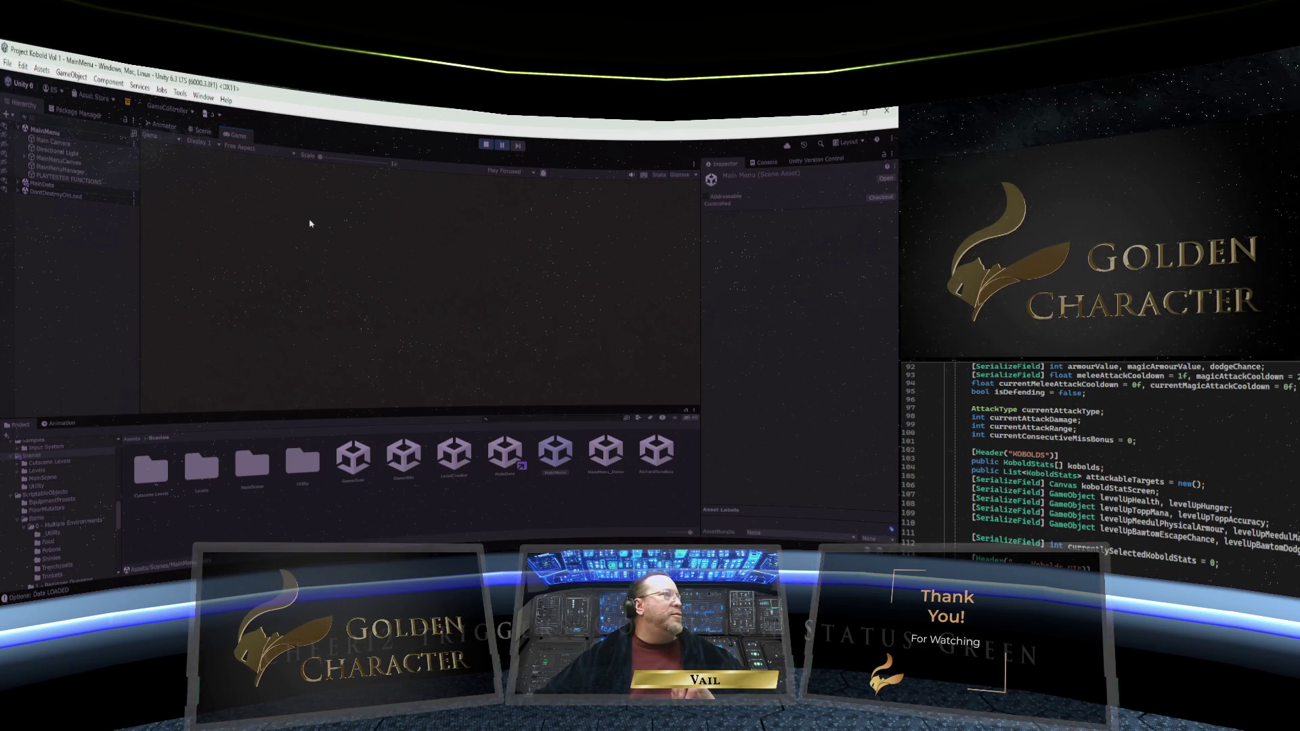
In the running game, start a Standard Quest in an empty save slot and open INVENTORY
click(502, 146)
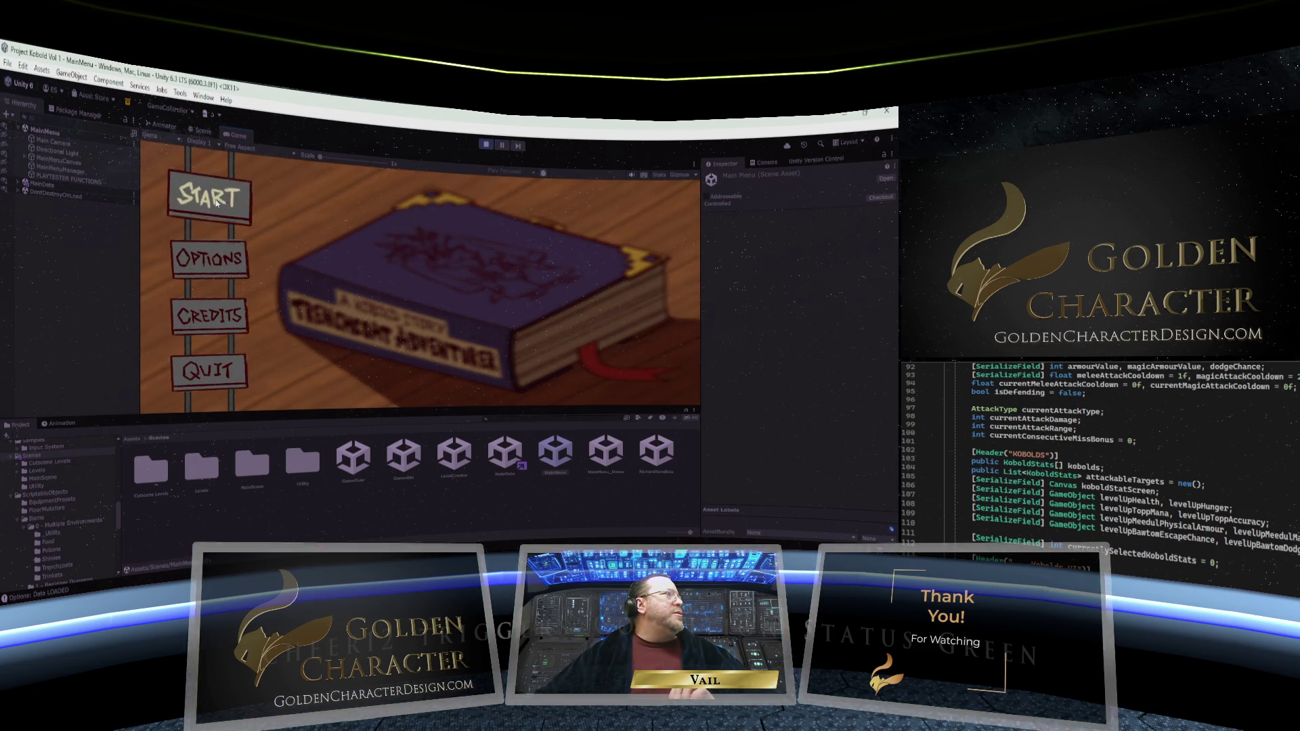
click(205, 206)
click(329, 330)
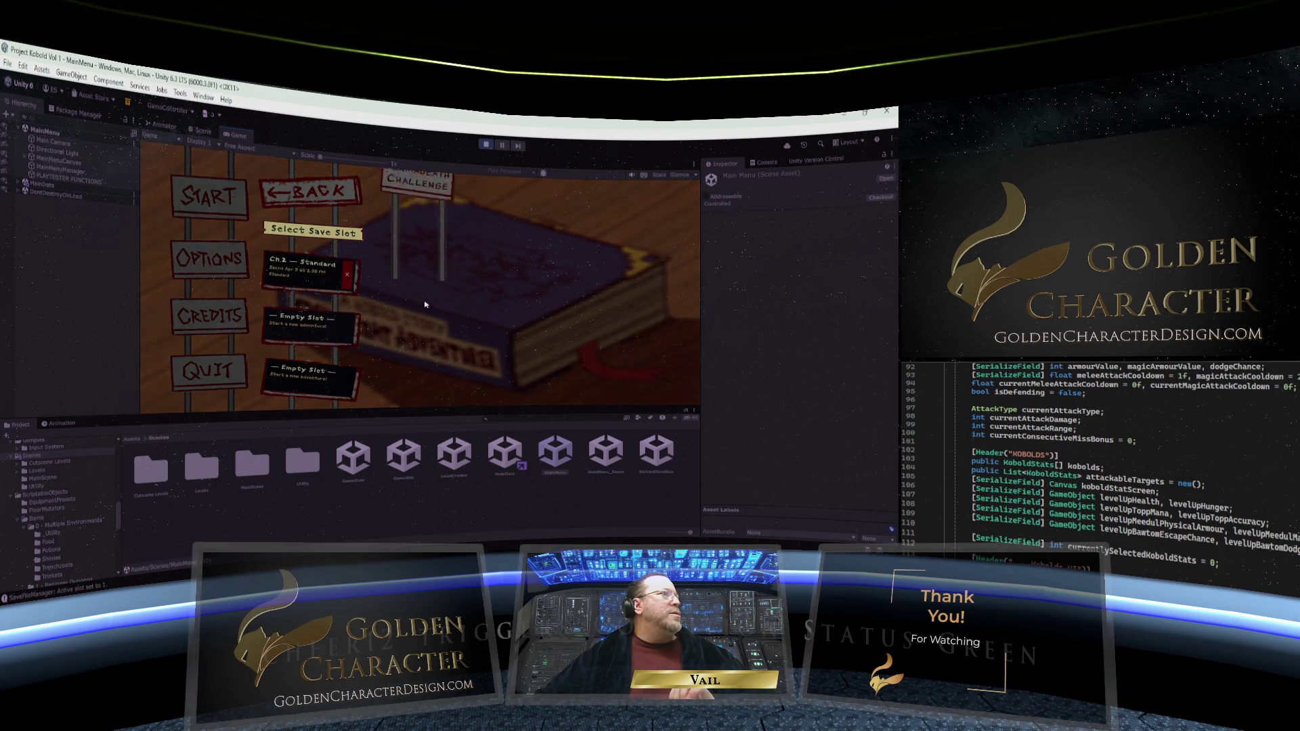
click(437, 284)
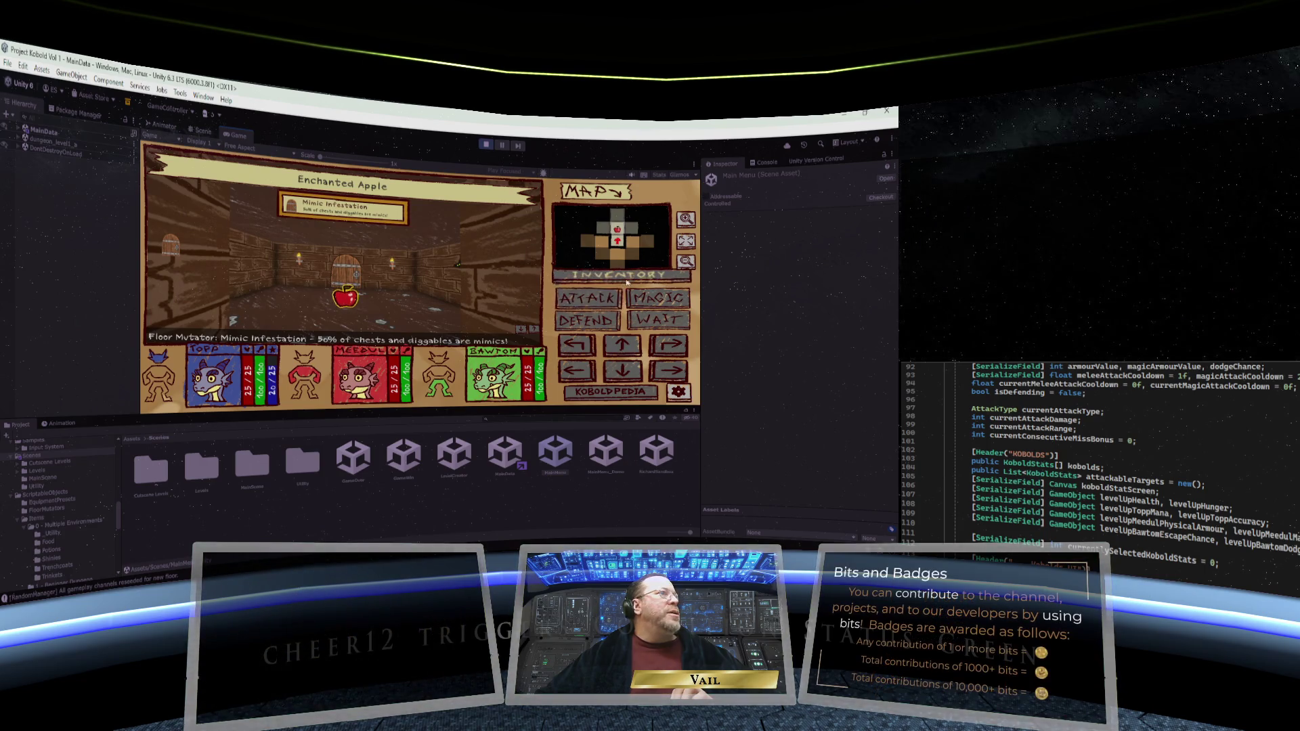
click(620, 278)
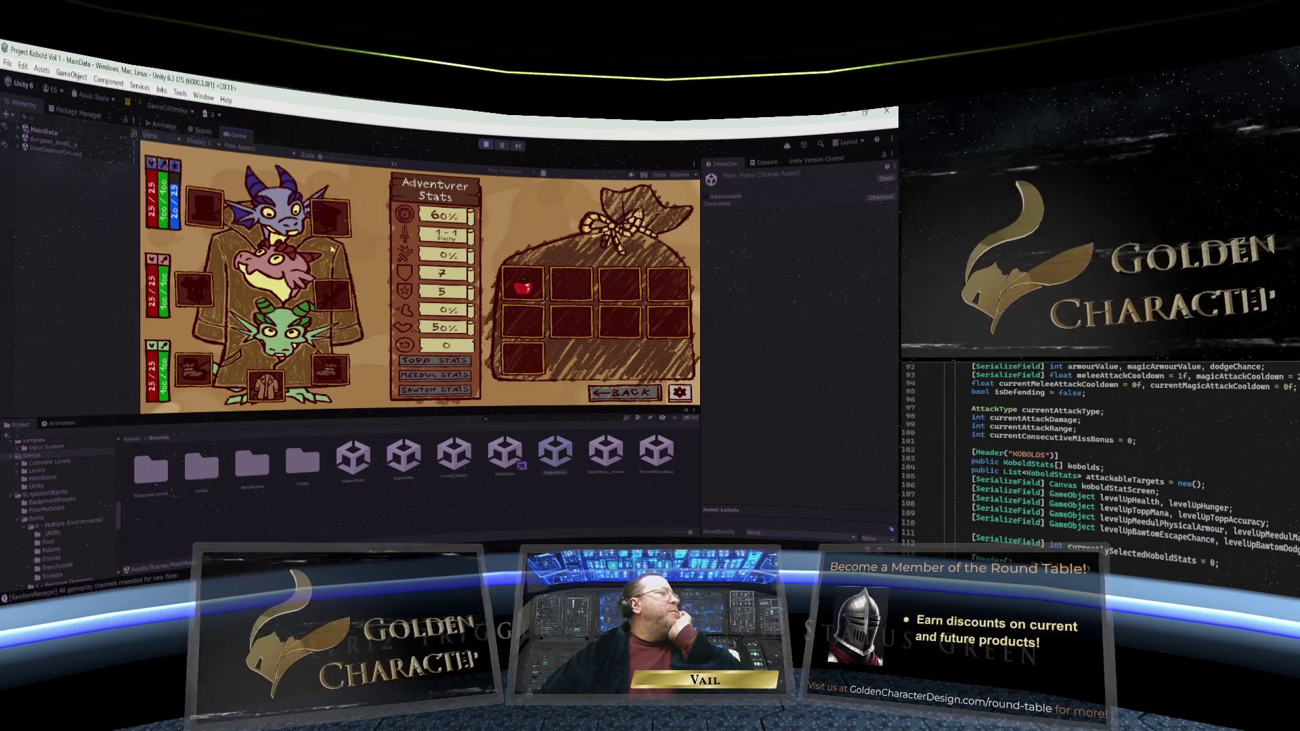
mouse_move(315, 388)
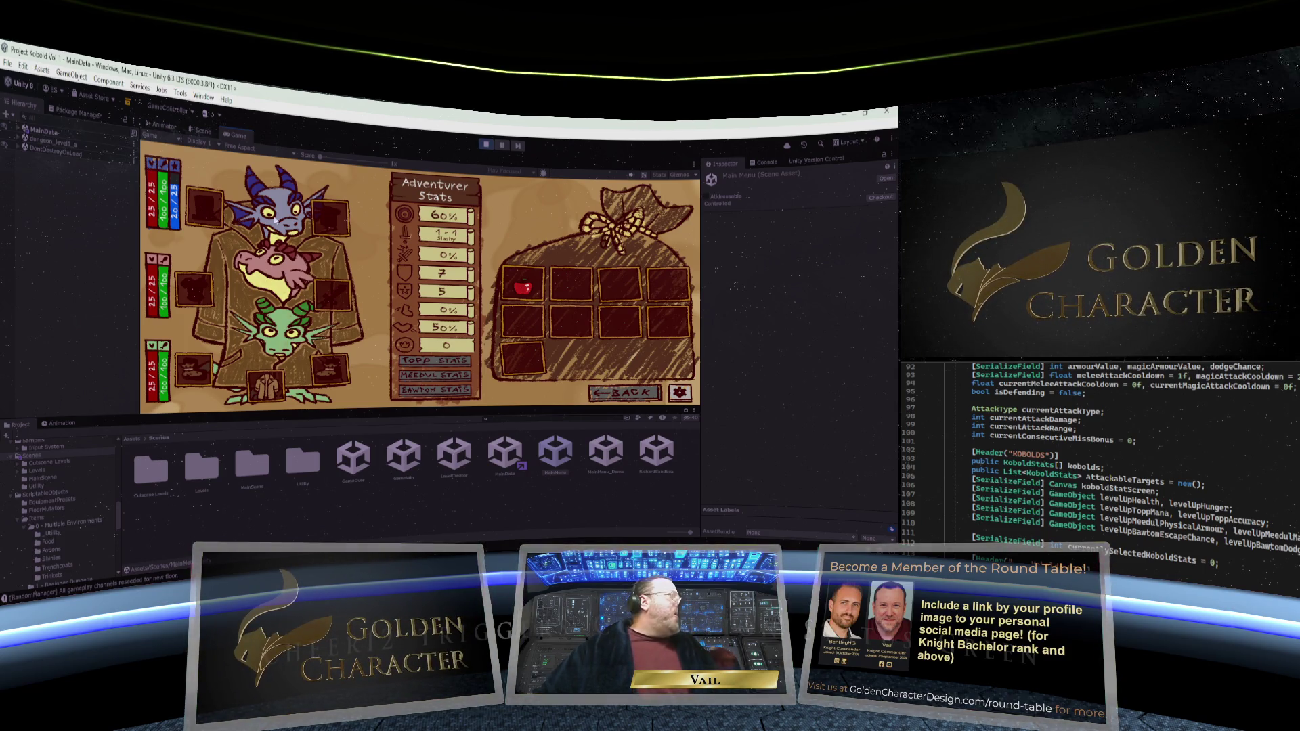
click(20, 128)
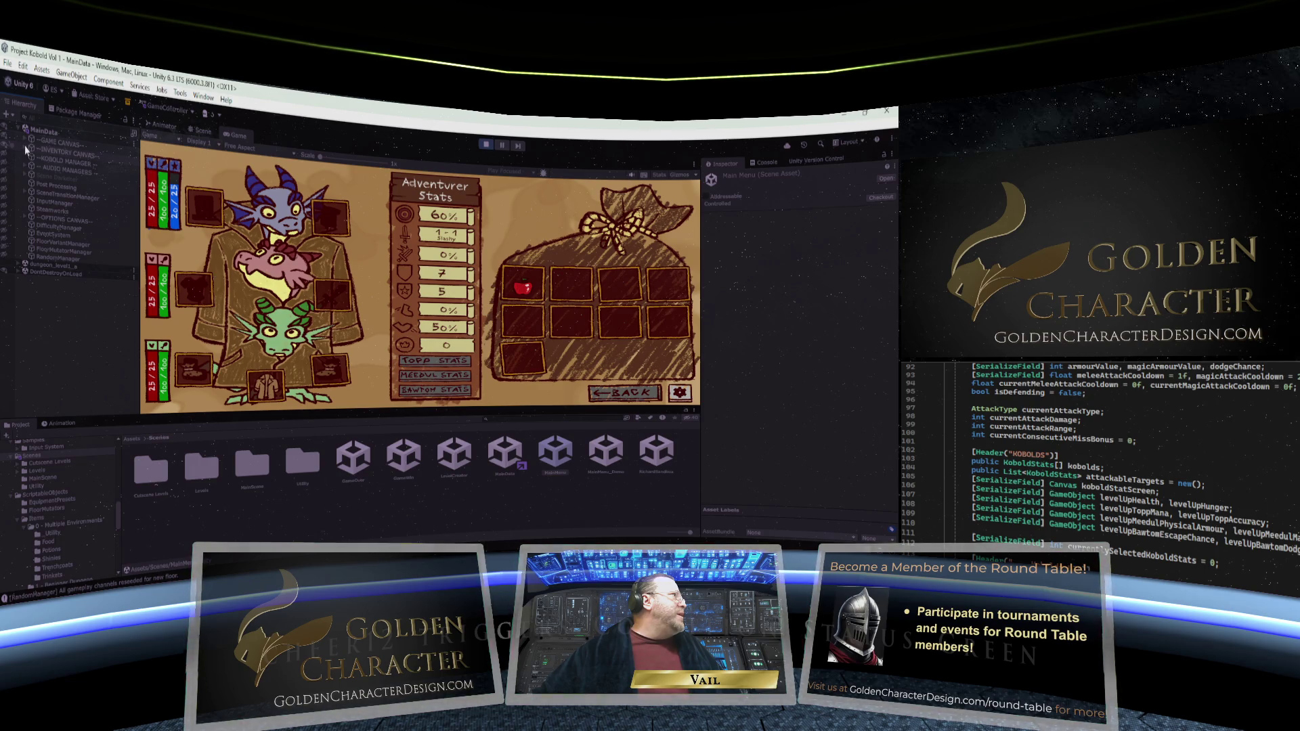
Give InventoryGrid's Grid Layout Group a constraint count of 3
click(25, 150)
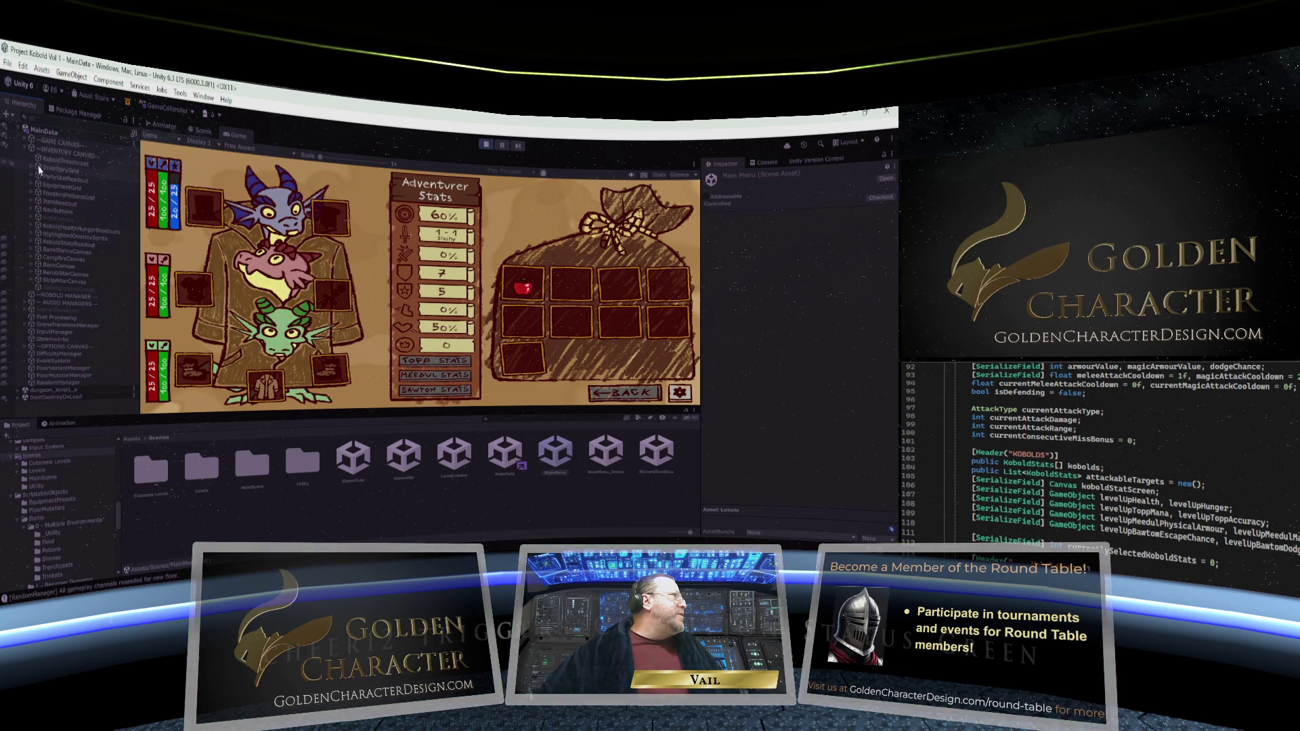
click(38, 168)
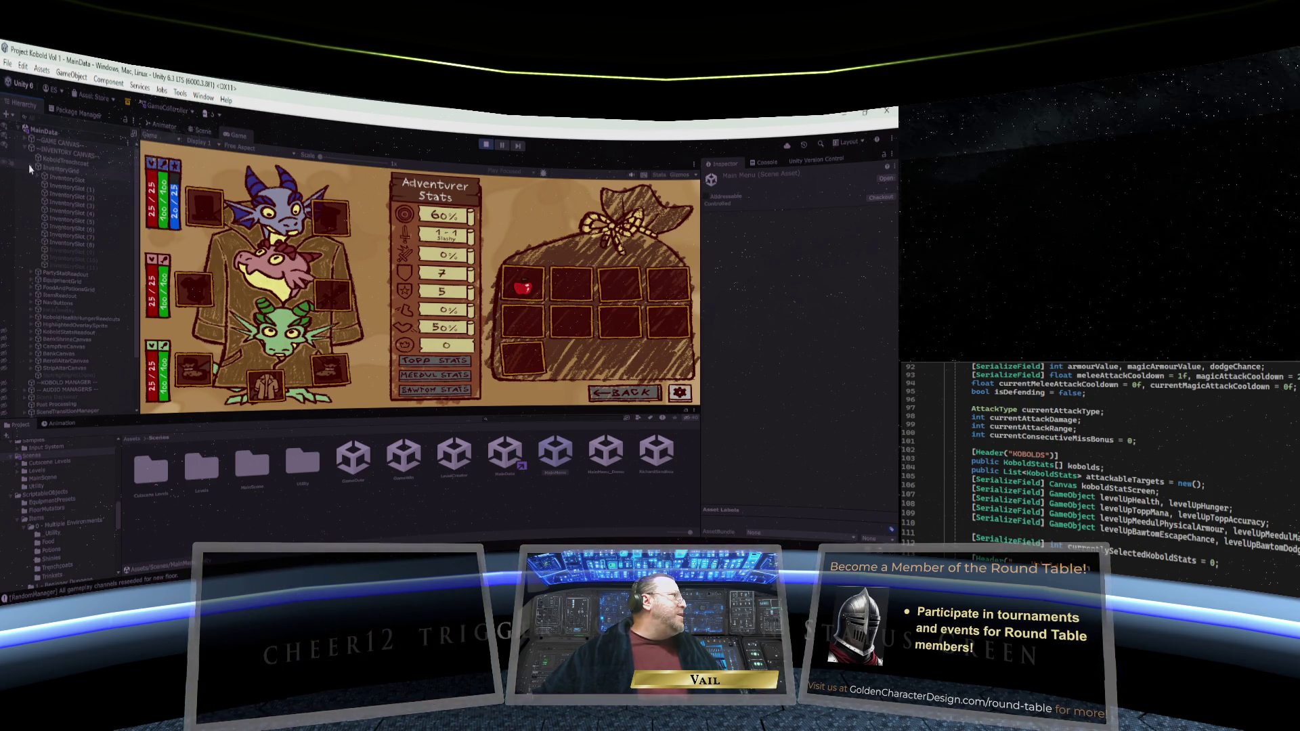
click(64, 169)
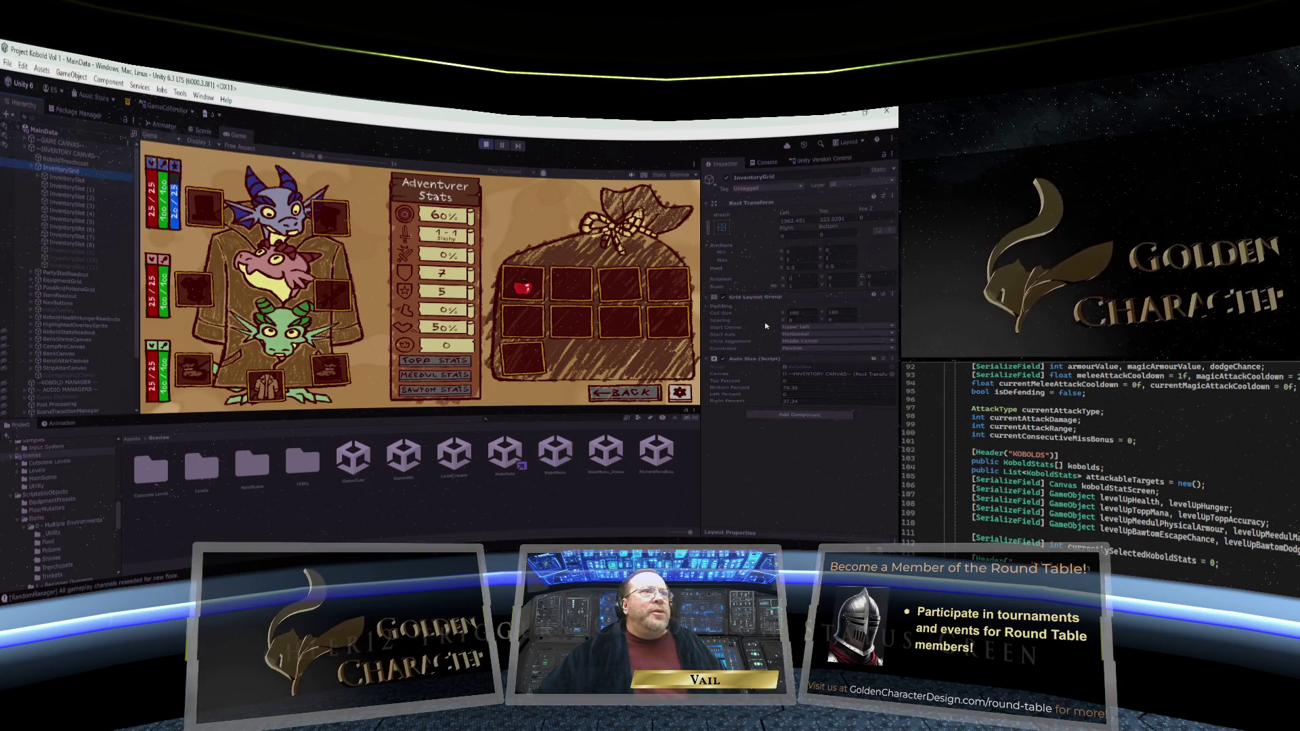
click(818, 348)
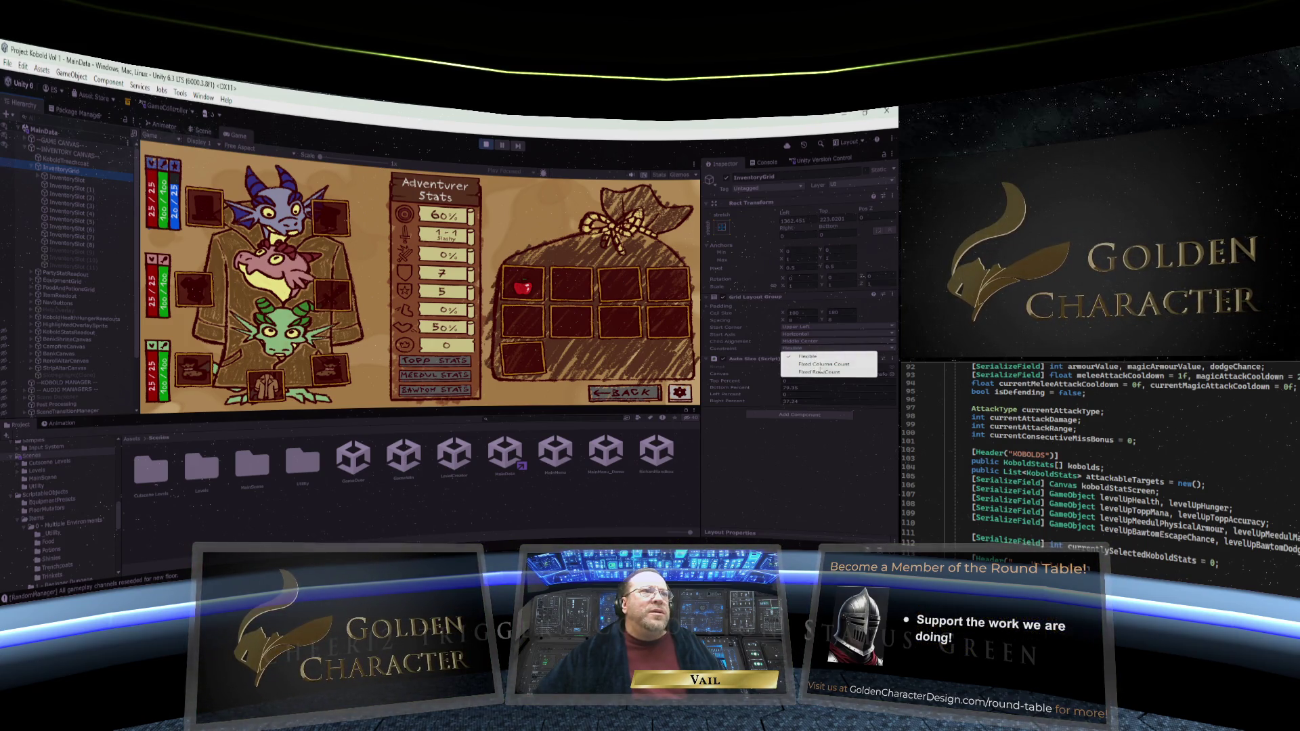
click(826, 365)
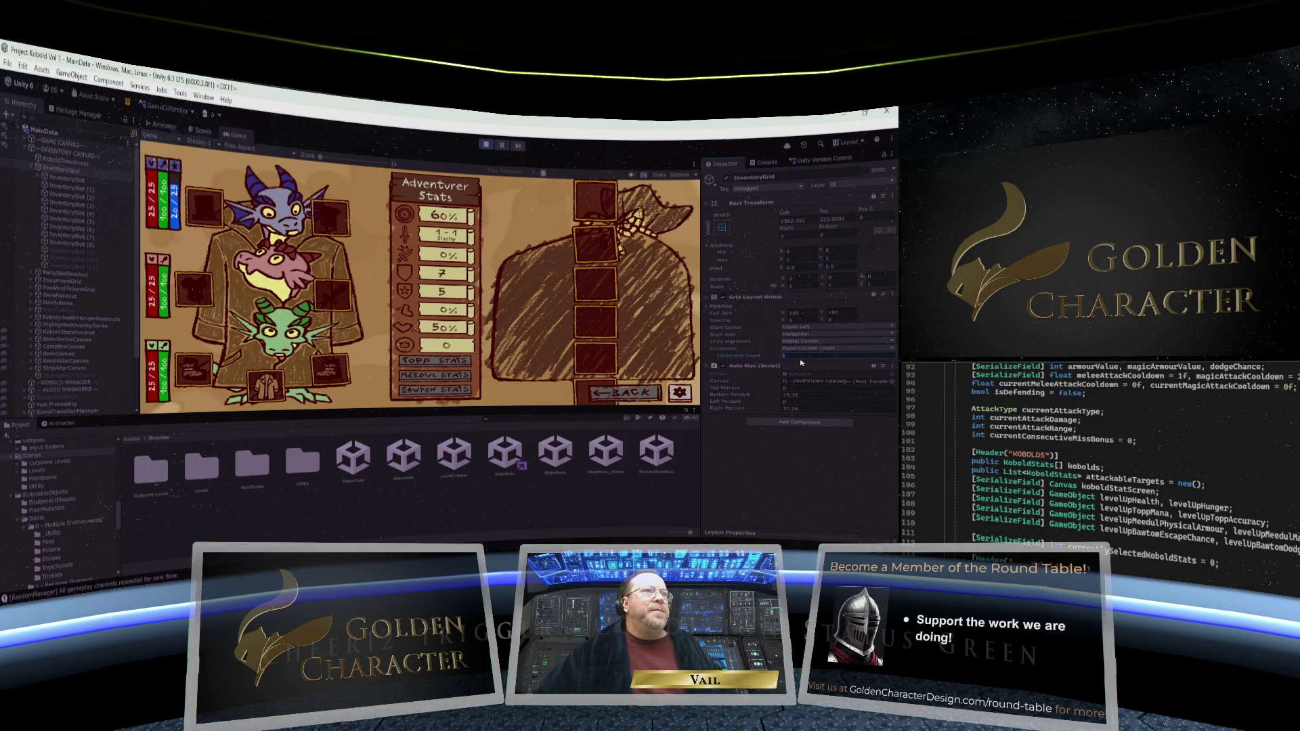
text(3)
key(Left)
key(BackSpace)
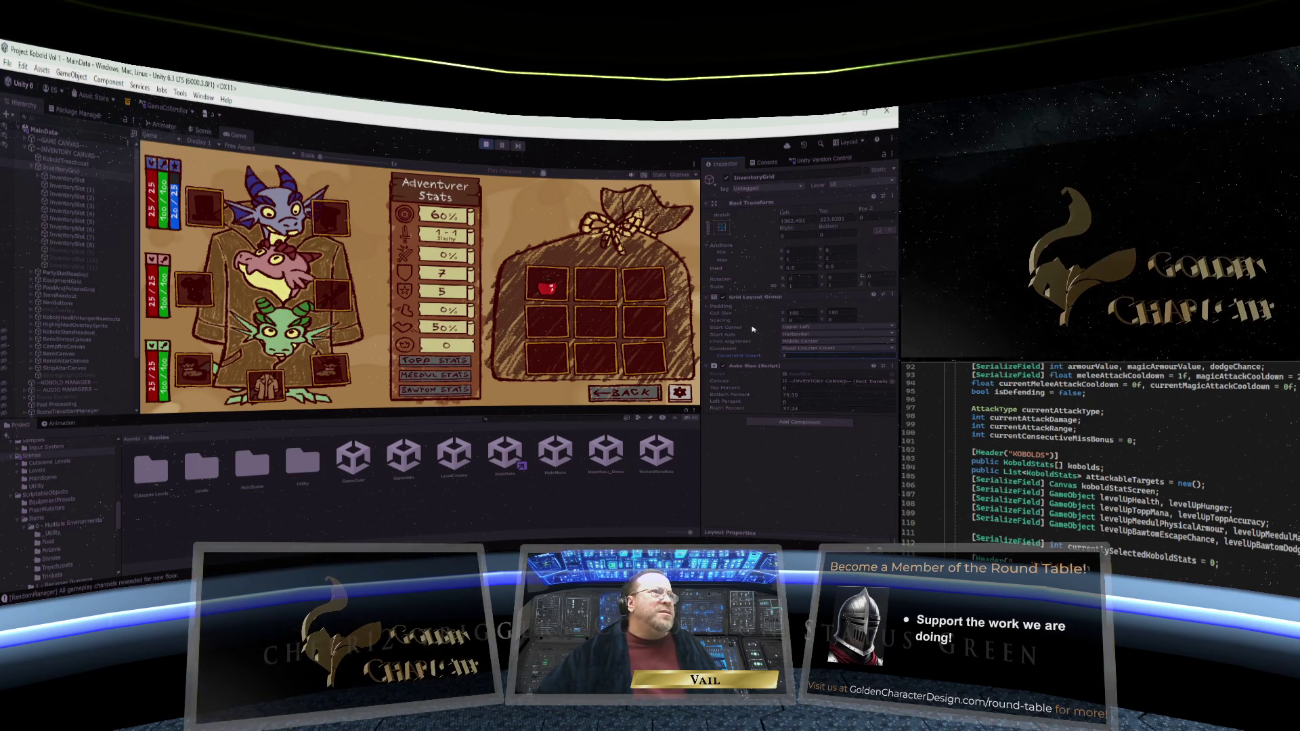
Switch the constraint to Fixed Row Count and test by feeding the apple to the top kobold
click(808, 348)
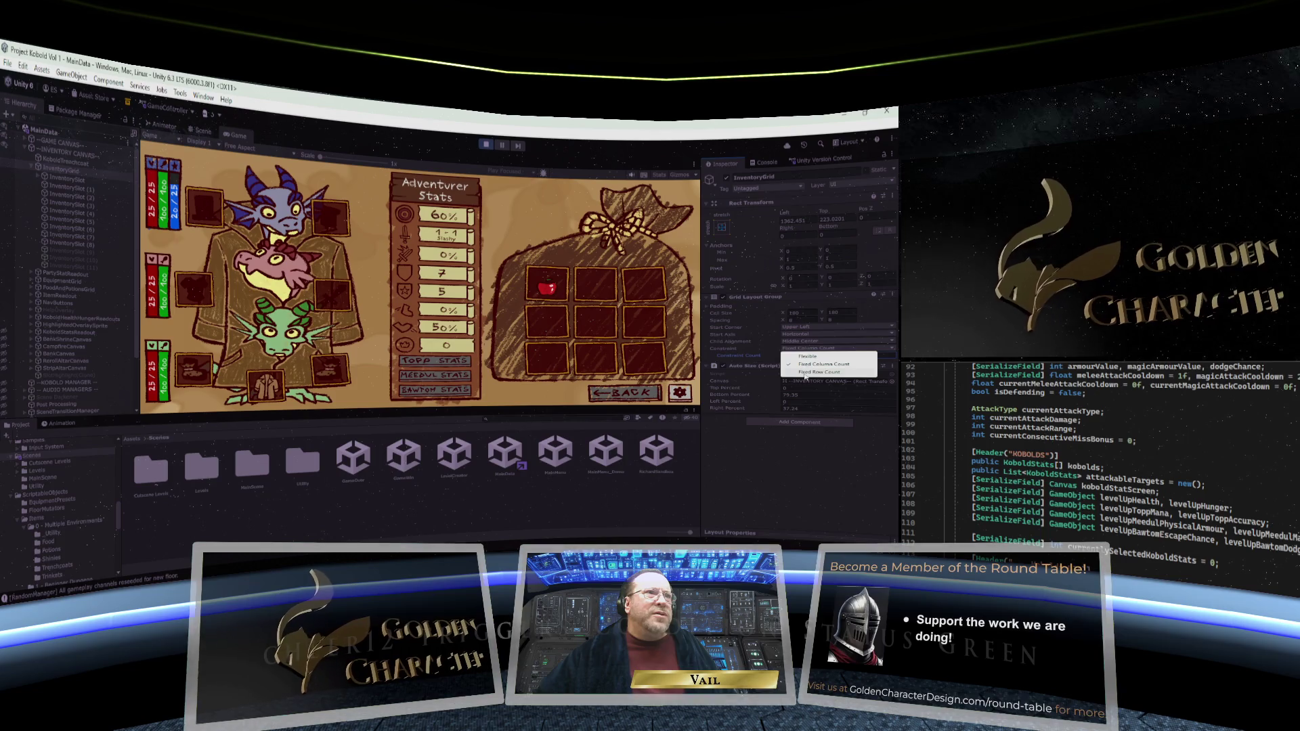
click(818, 372)
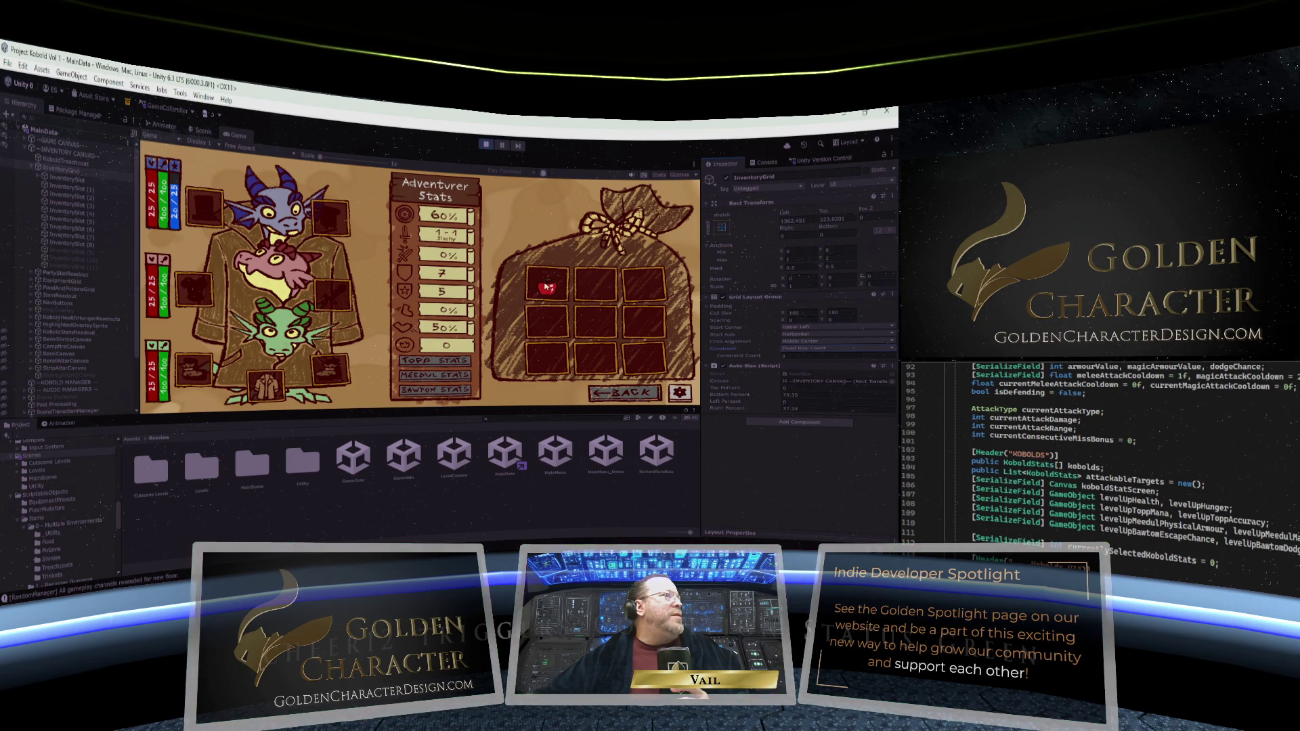
mouse_move(548, 286)
mouse_down()
mouse_move(313, 283)
mouse_move(271, 230)
mouse_move(287, 224)
mouse_move(267, 220)
mouse_up()
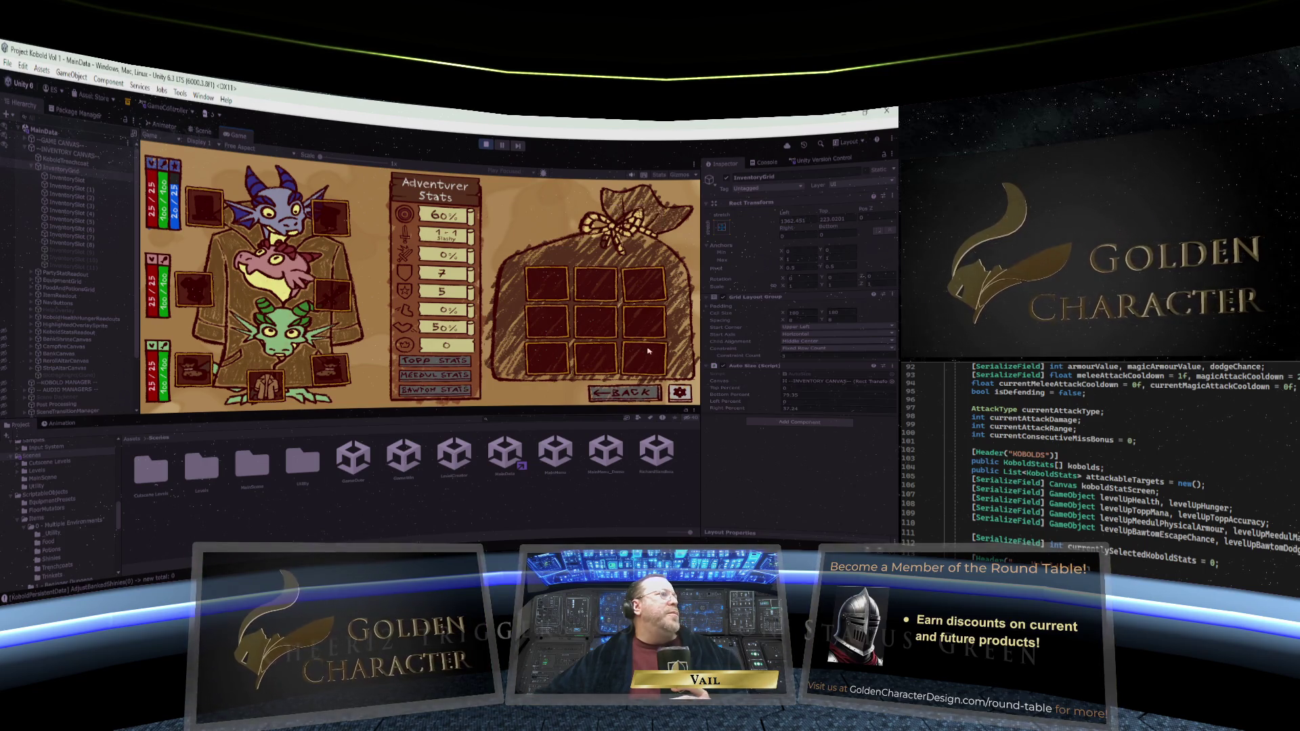
Stop Play mode and reopen the MainData scene in the Scene view
click(487, 145)
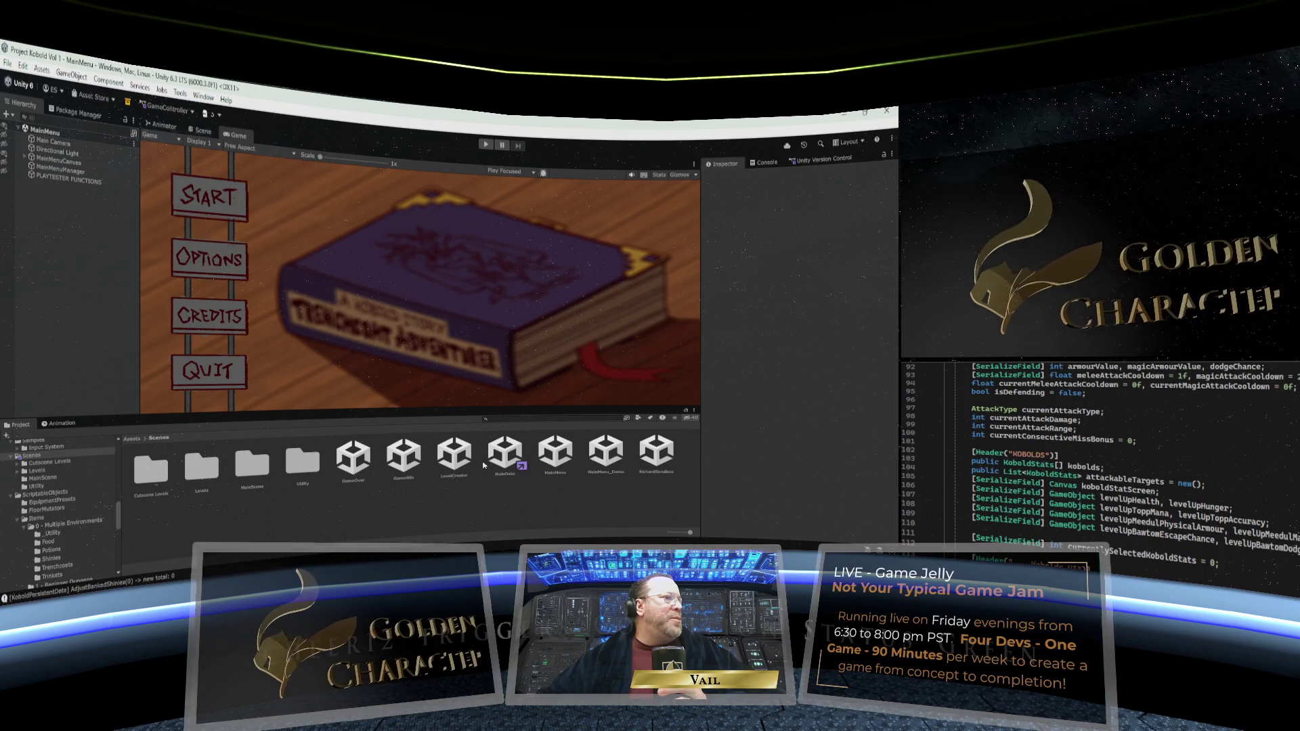
double_click(504, 452)
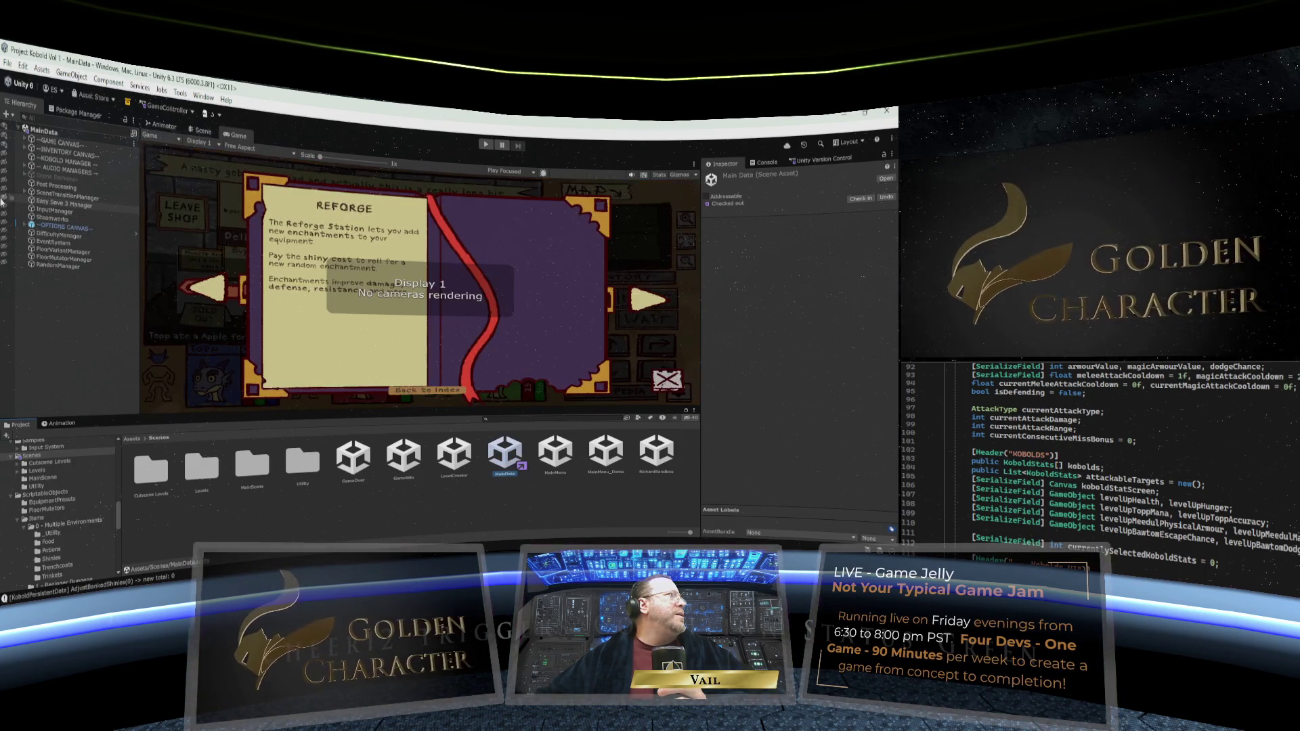
click(27, 149)
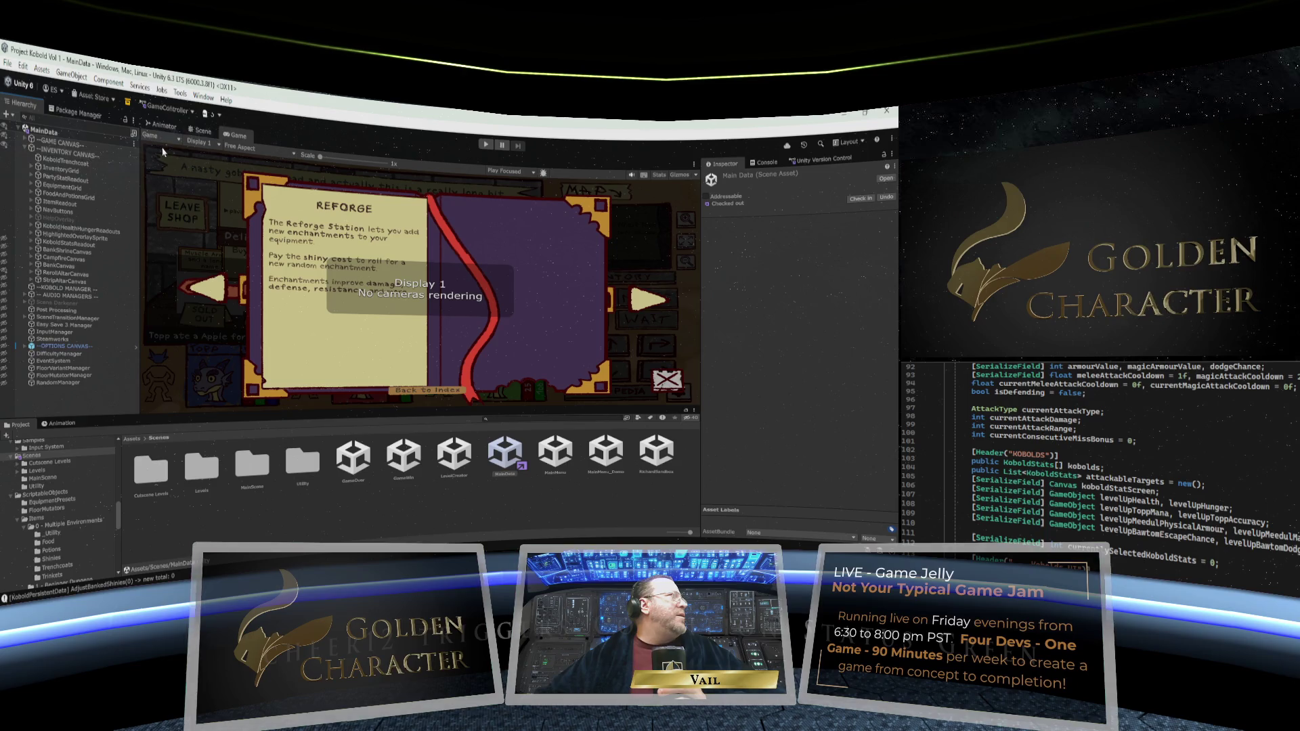
Expand INVENTORY CANVAS, inspect EquipmentGrid's slots, then select InventoryGrid
double_click(64, 154)
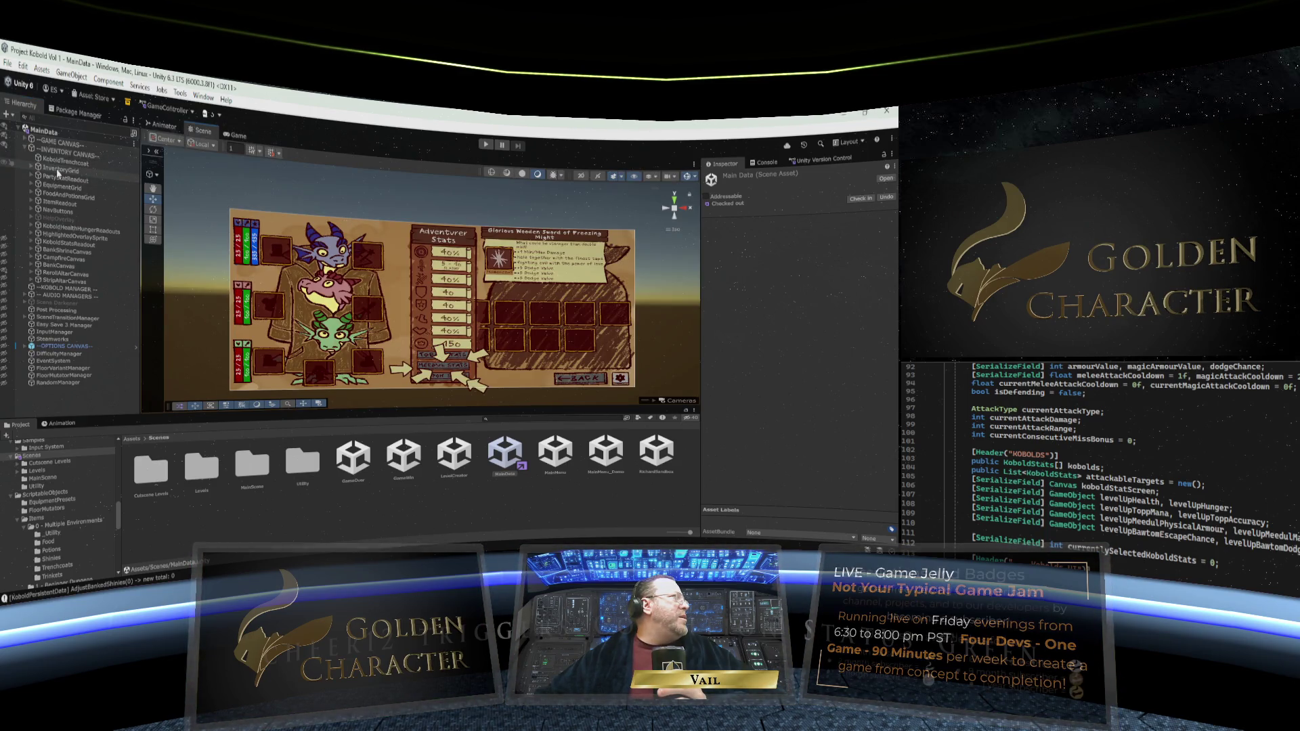
click(60, 185)
key(Right)
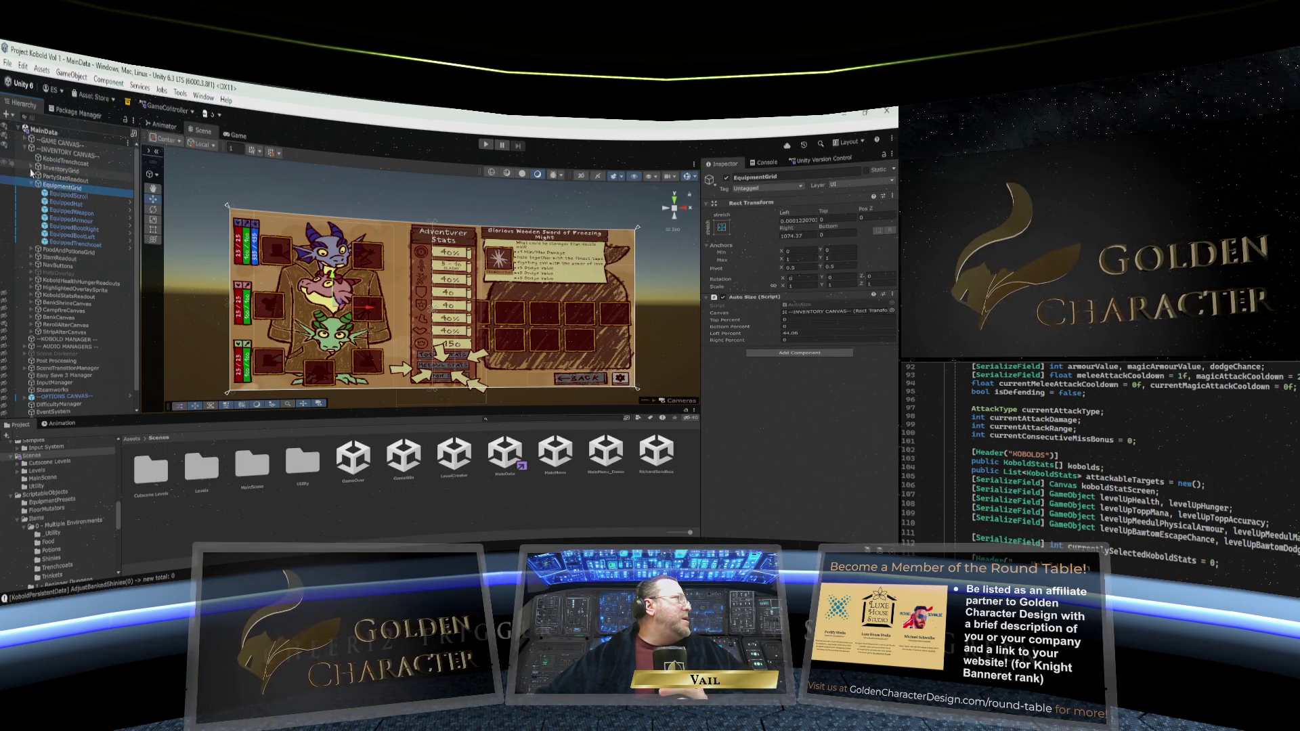
click(31, 170)
click(66, 170)
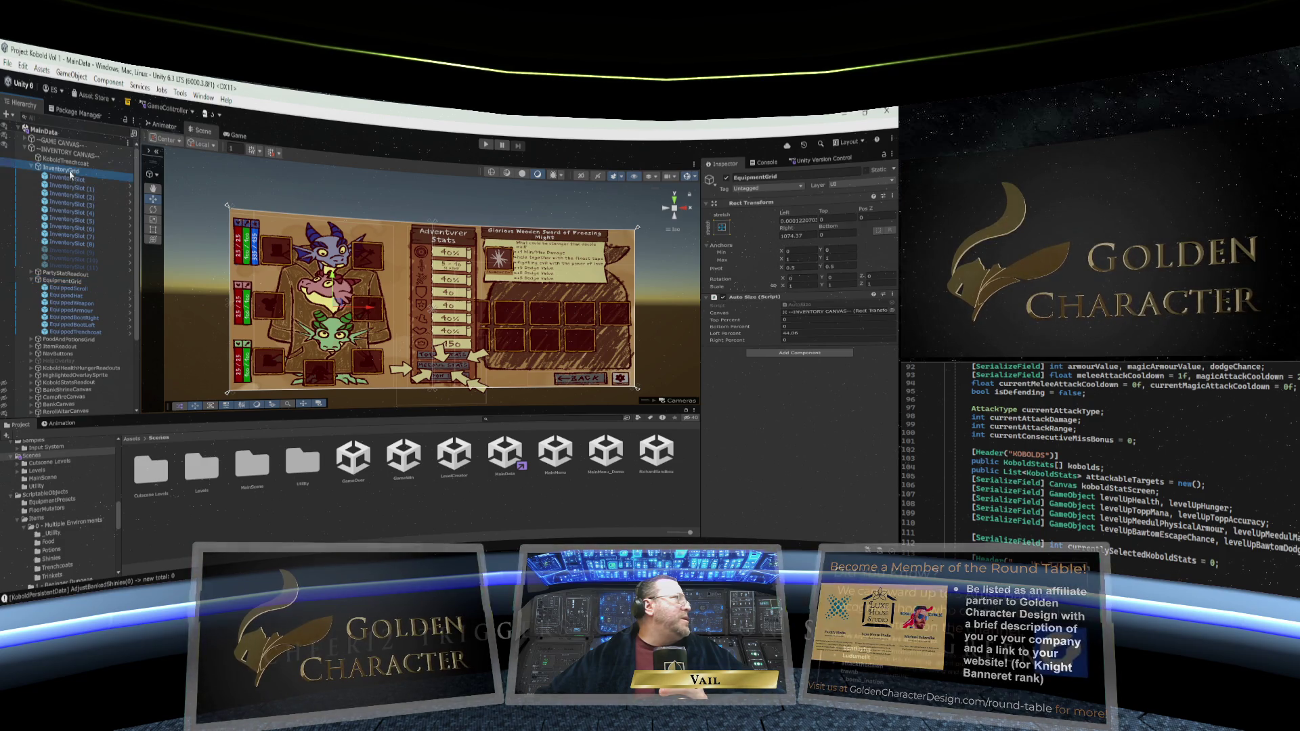
Set InventoryGrid's constraint to Fixed Column Count with a count of 3
click(804, 350)
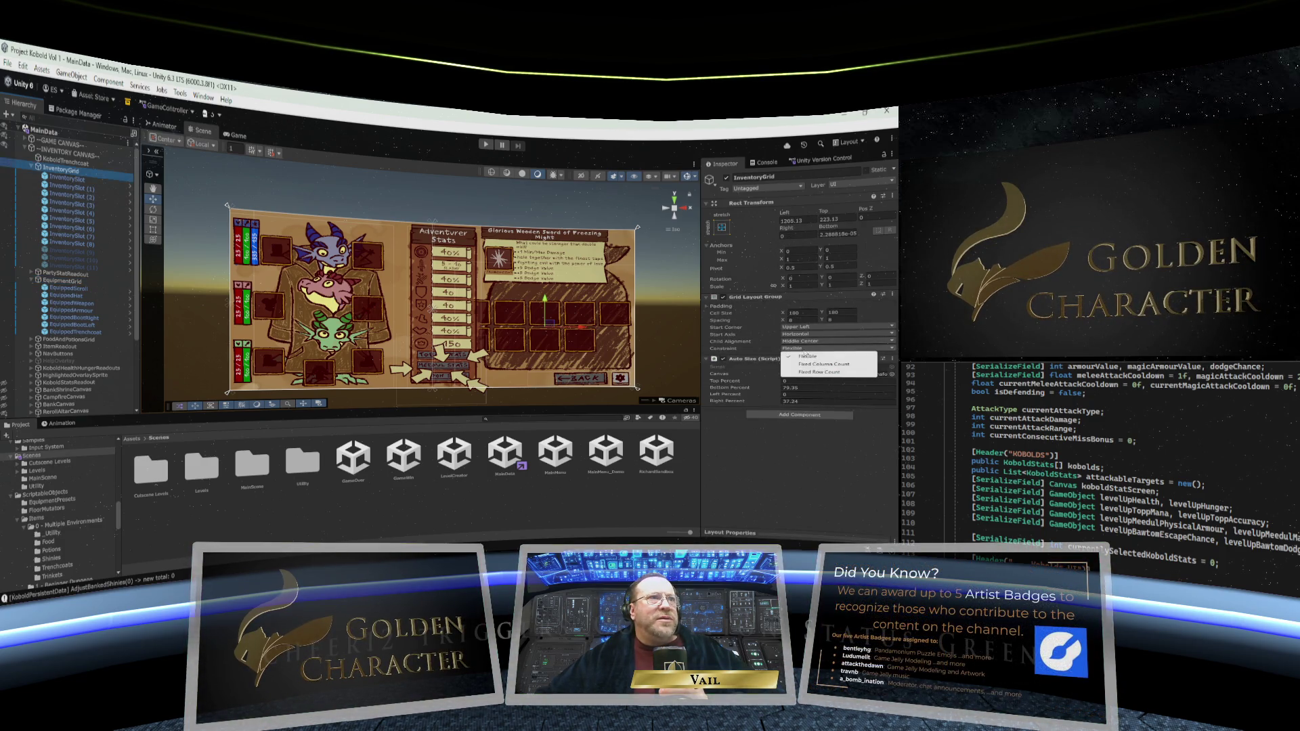
click(805, 364)
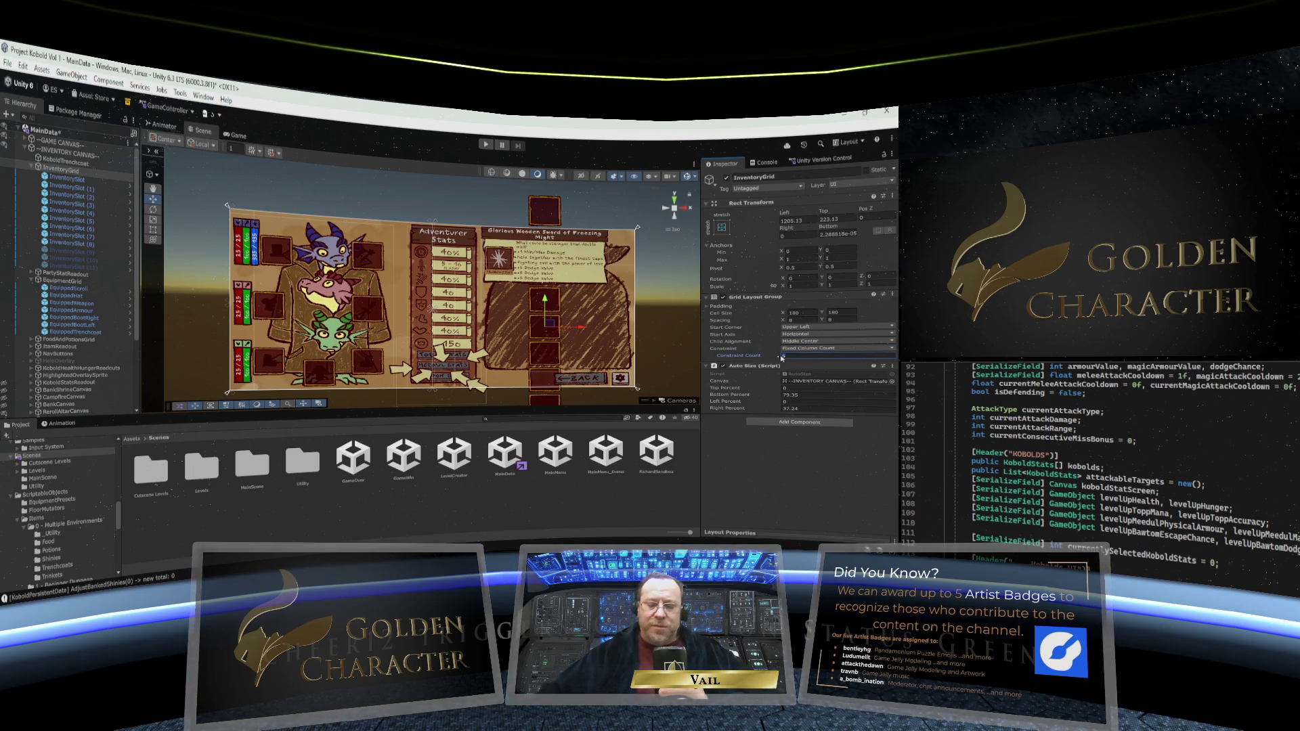
text(3)
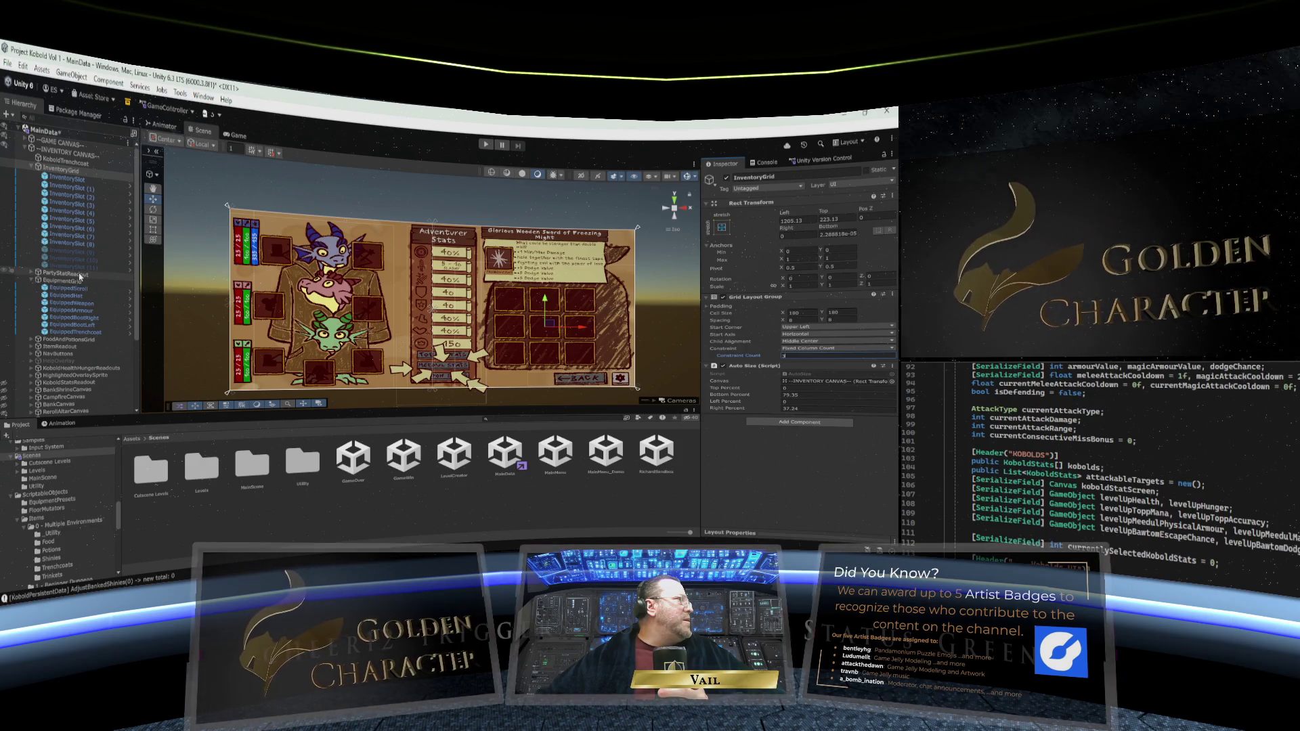
click(78, 280)
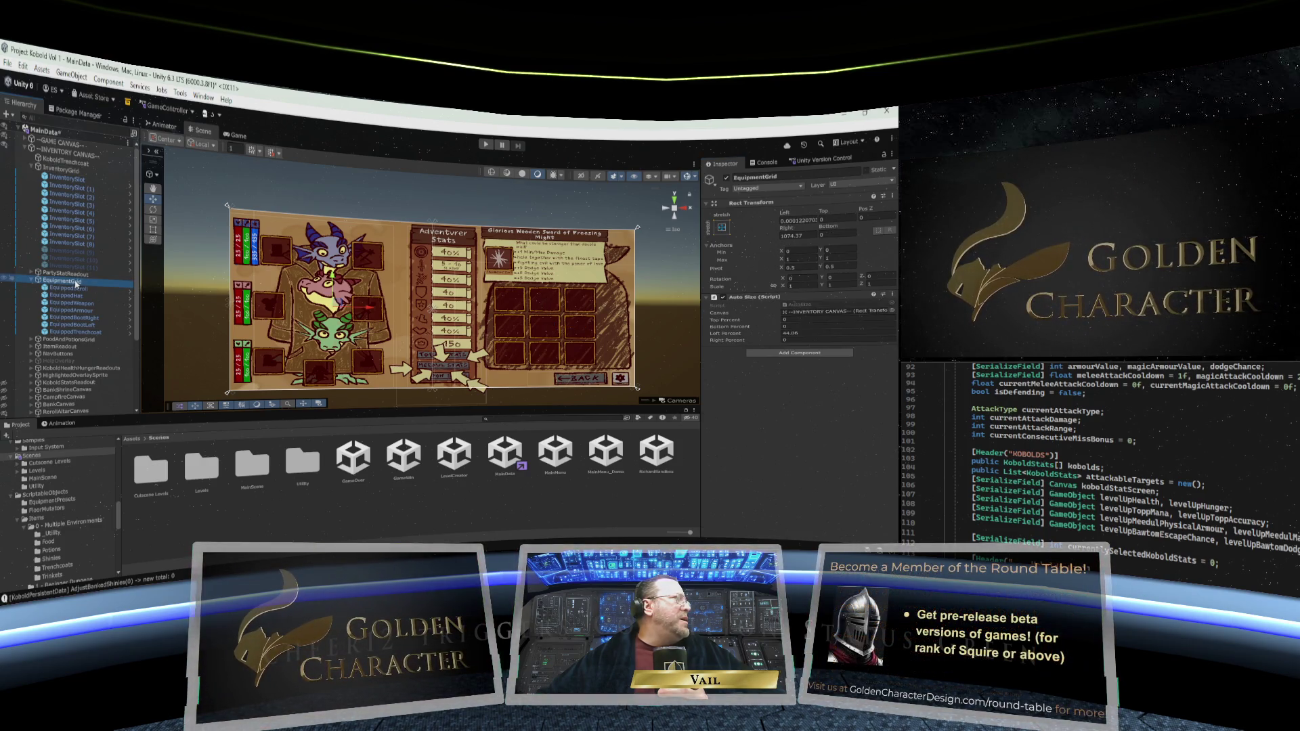
Preview the Game view at 16:9 aspect, then return to the Scene view
click(236, 135)
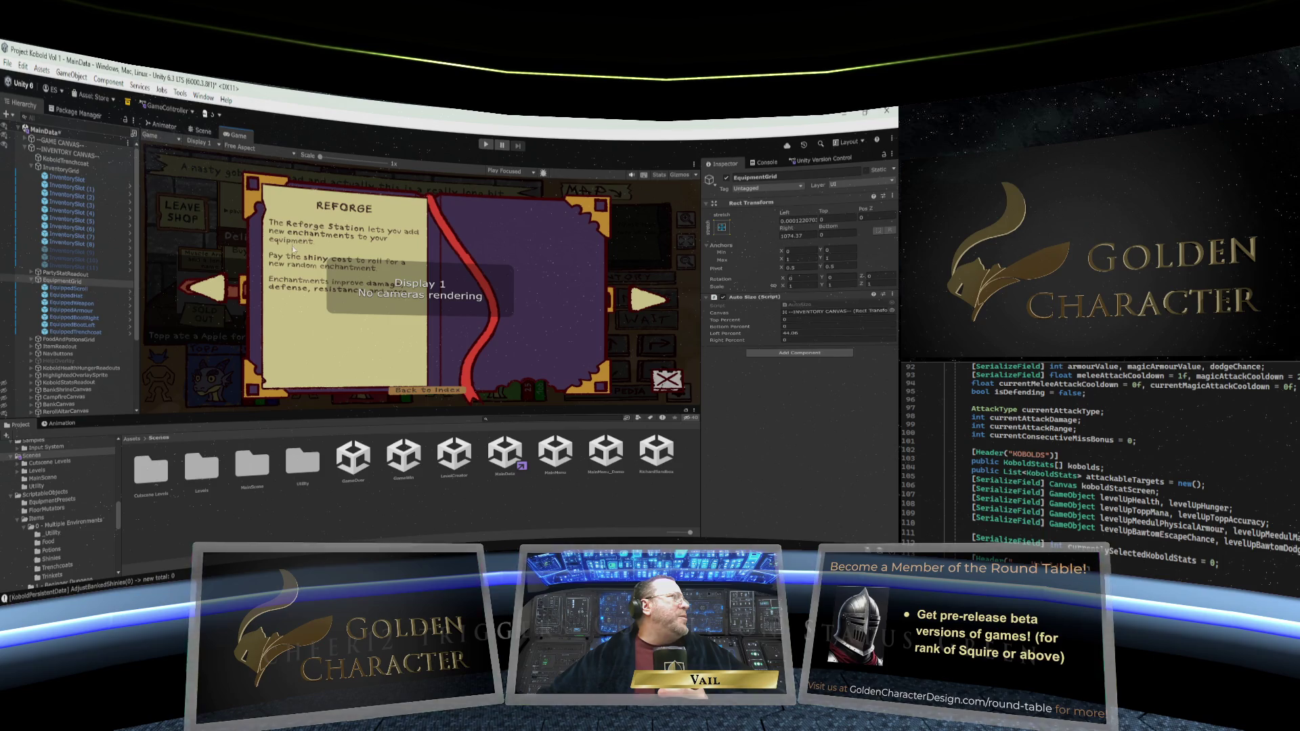
click(240, 147)
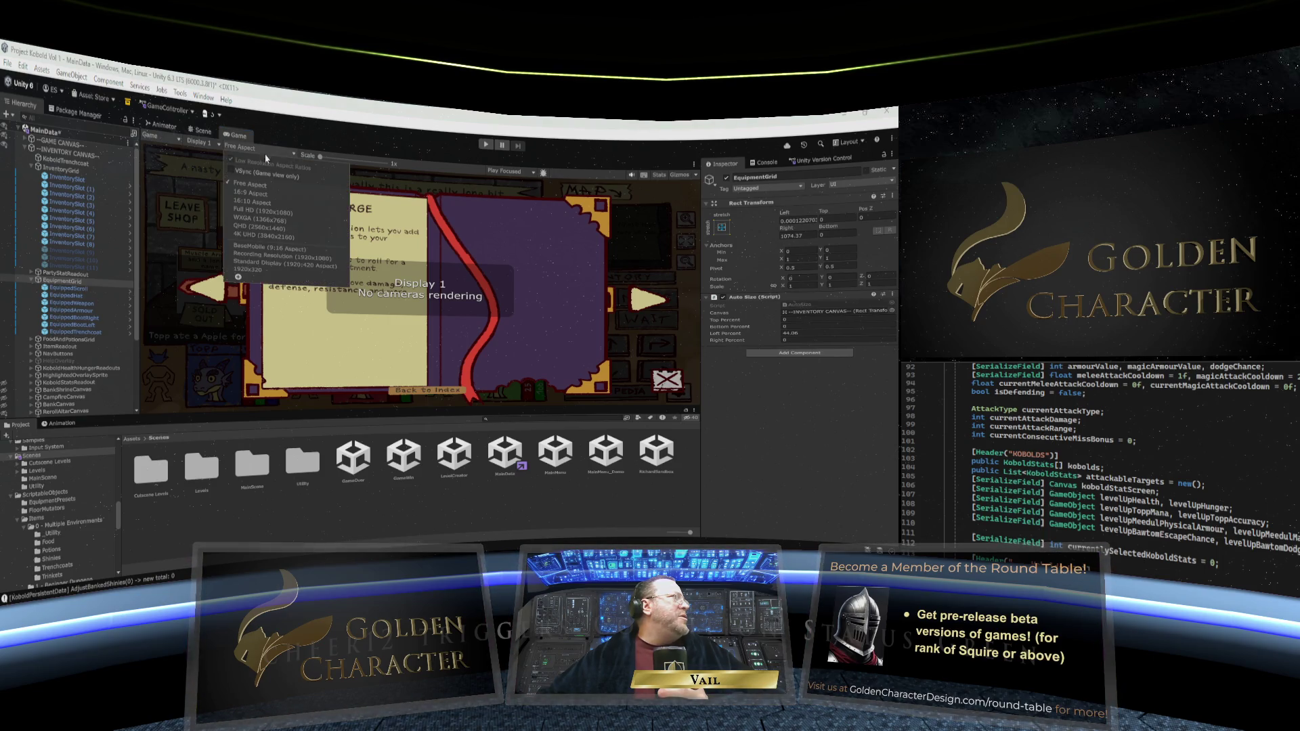
click(257, 191)
click(202, 132)
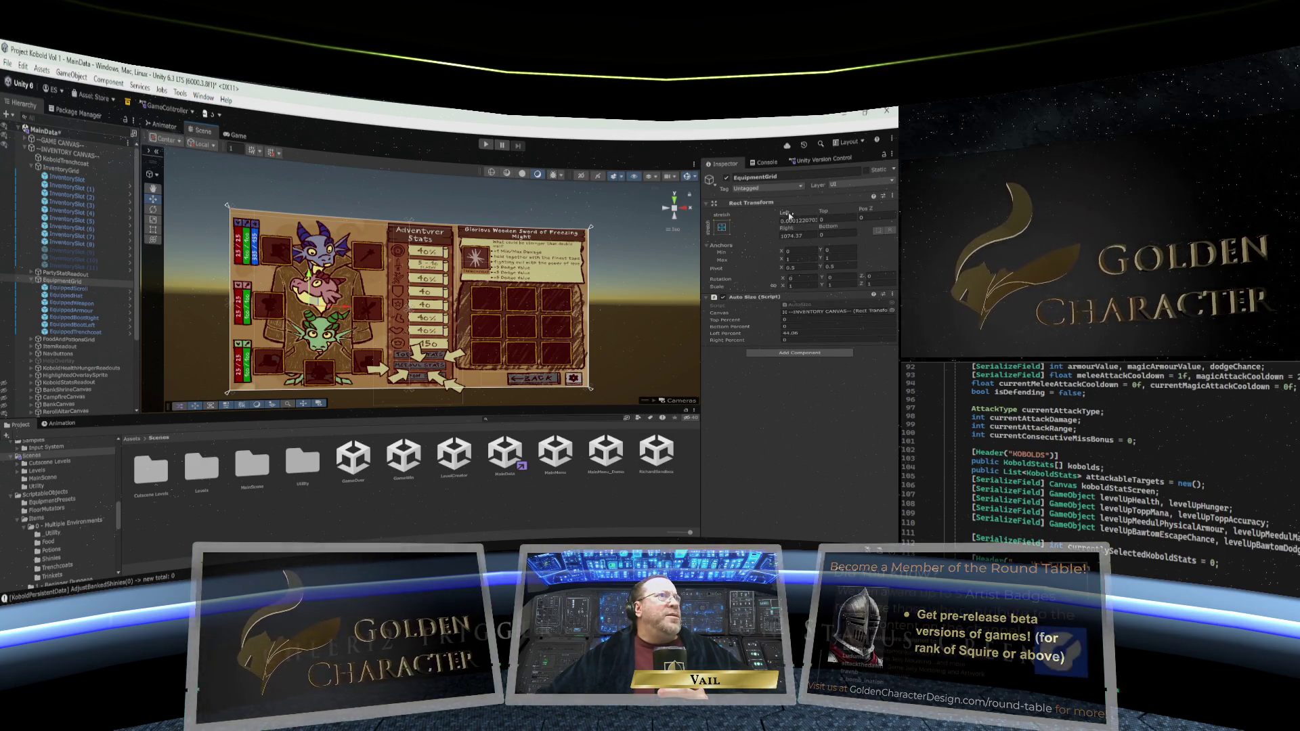
Adjust EquipmentGrid's Right and Left Rect Transform offsets, typing a new Left value
drag(788, 228, 791, 231)
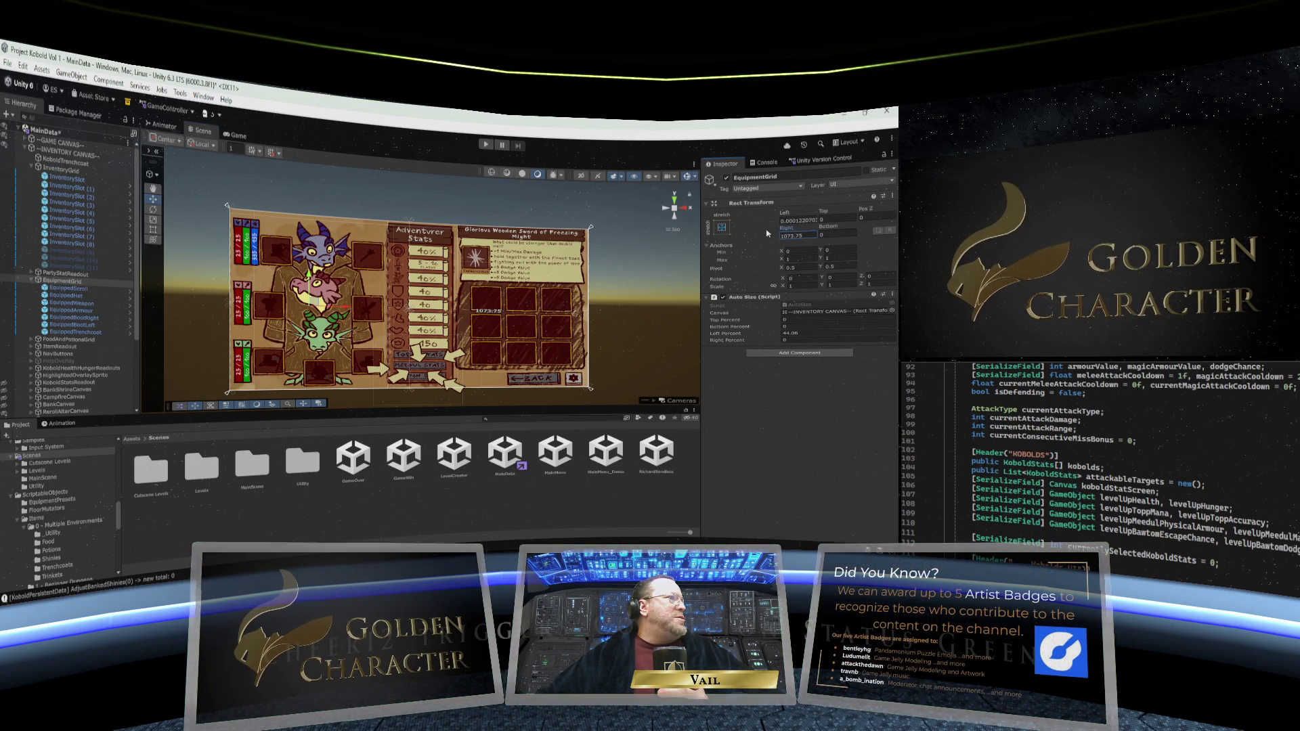
mouse_move(662, 238)
mouse_down()
mouse_move(880, 233)
mouse_move(32, 207)
mouse_up()
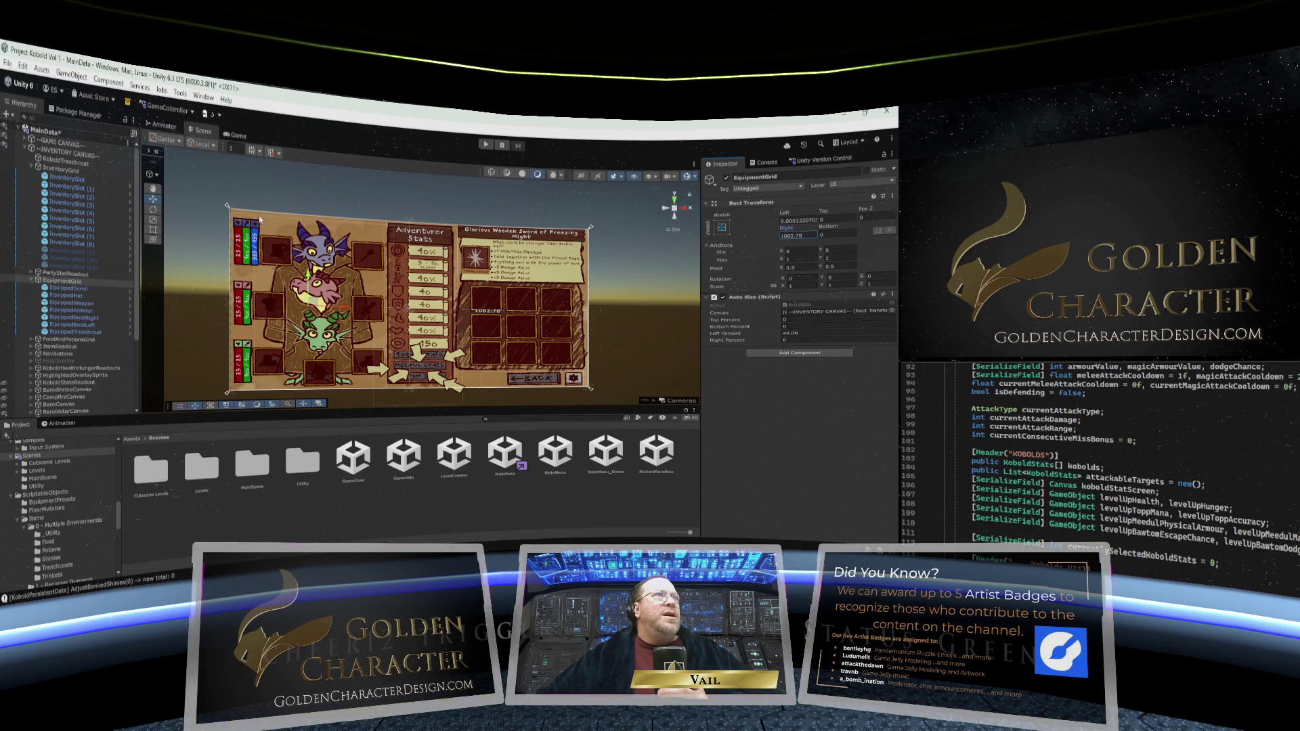
mouse_move(785, 215)
mouse_down()
mouse_move(847, 210)
mouse_move(777, 212)
mouse_up()
text(1)
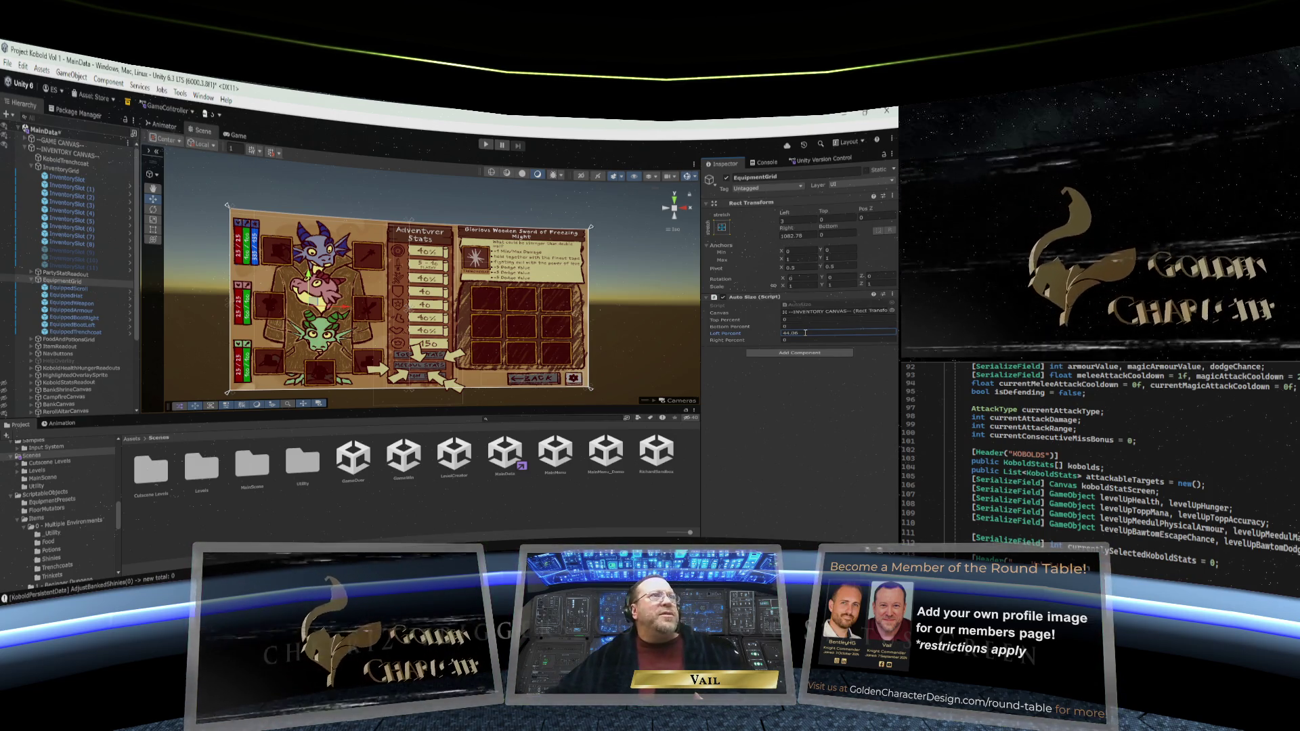
Set EquipmentGrid's Auto Size Left Percent to about 43.5
click(807, 333)
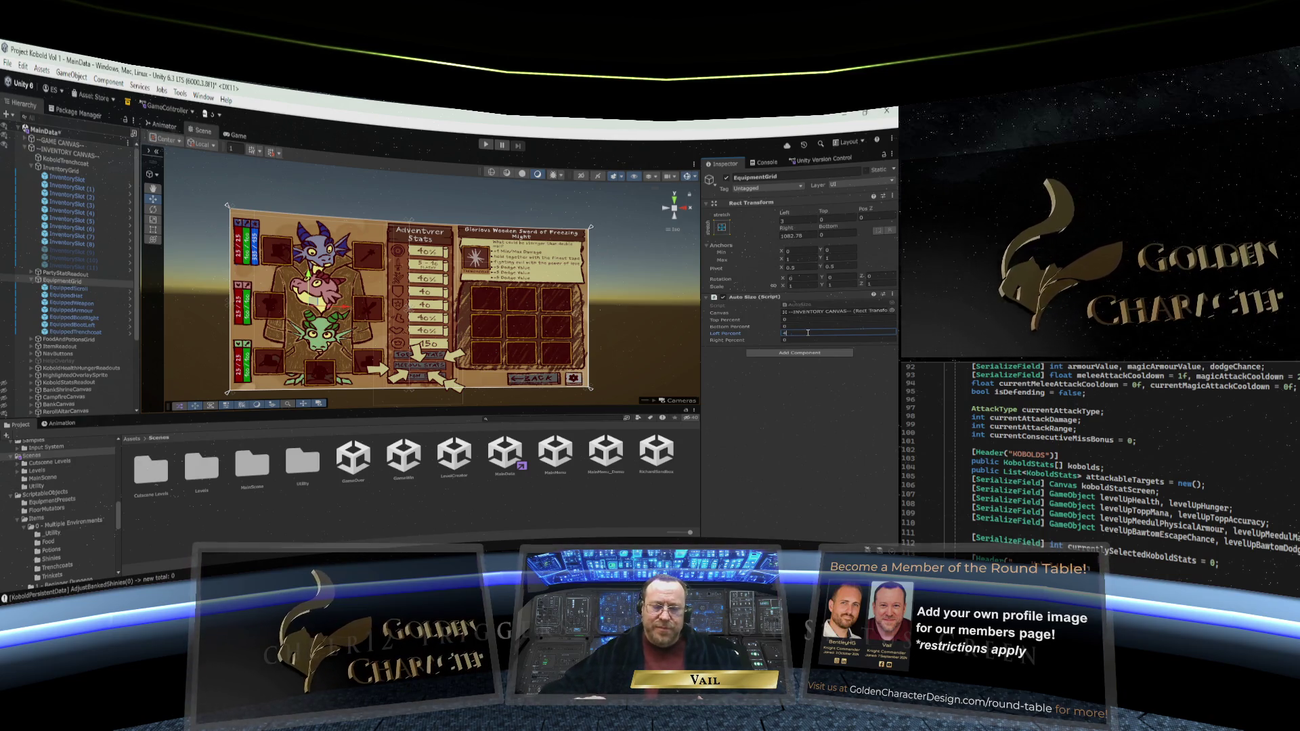
text(3.59)
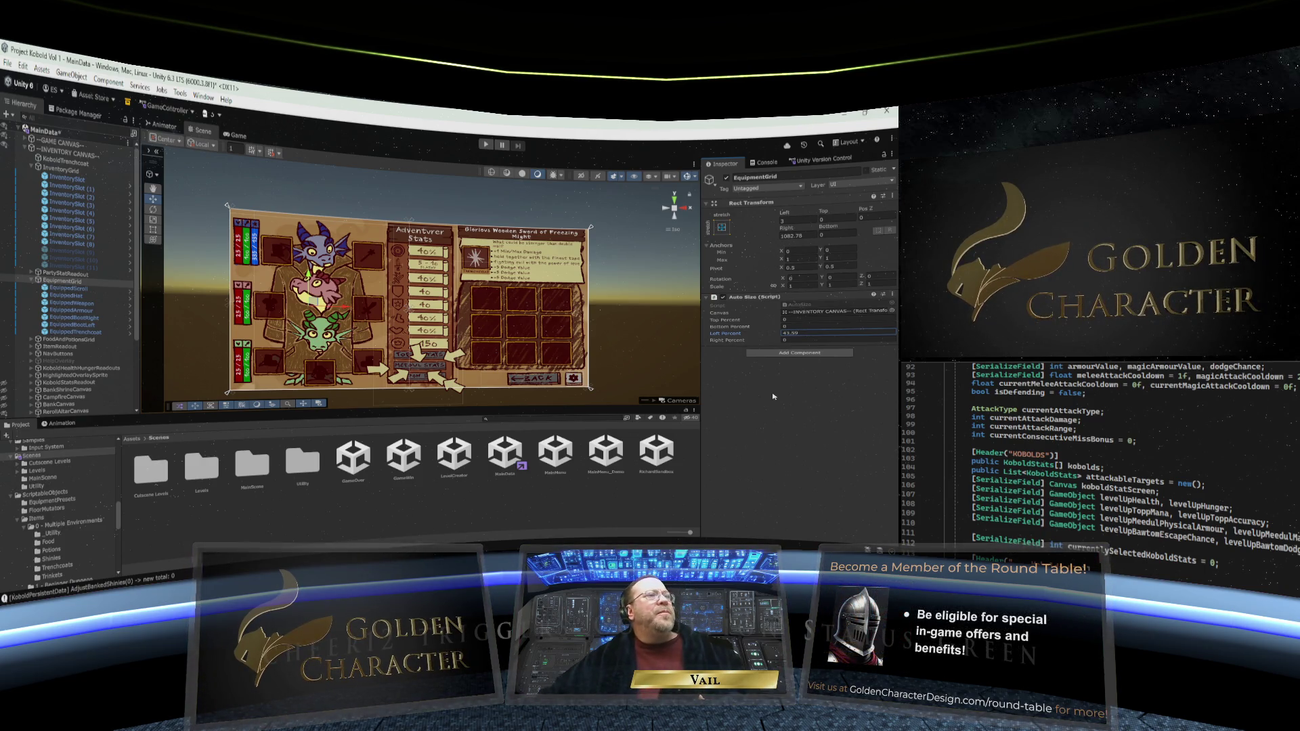
key(Return)
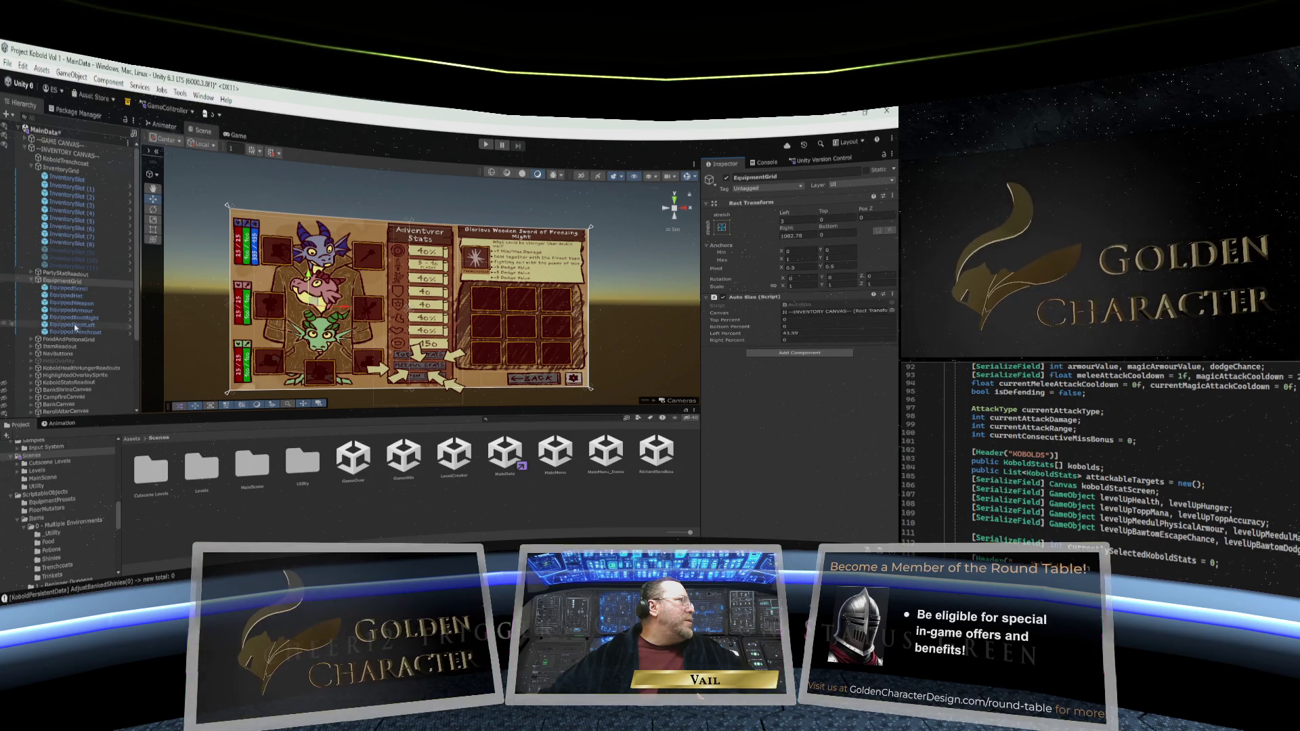
Expand FoodAndPotionsGrid, review Slot_Top, Slot_Middle and Slot_Bottom, then select the grid itself
click(31, 340)
scroll(88, 319, down, 3)
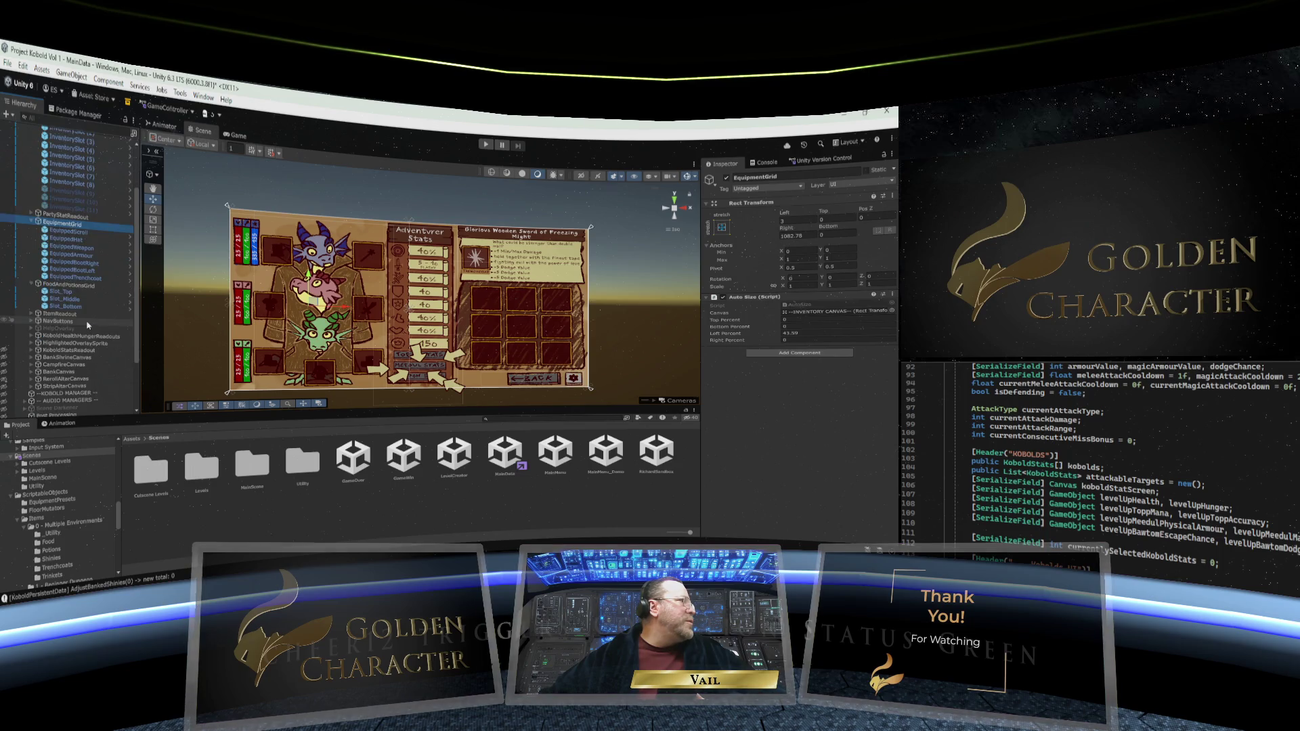
click(80, 293)
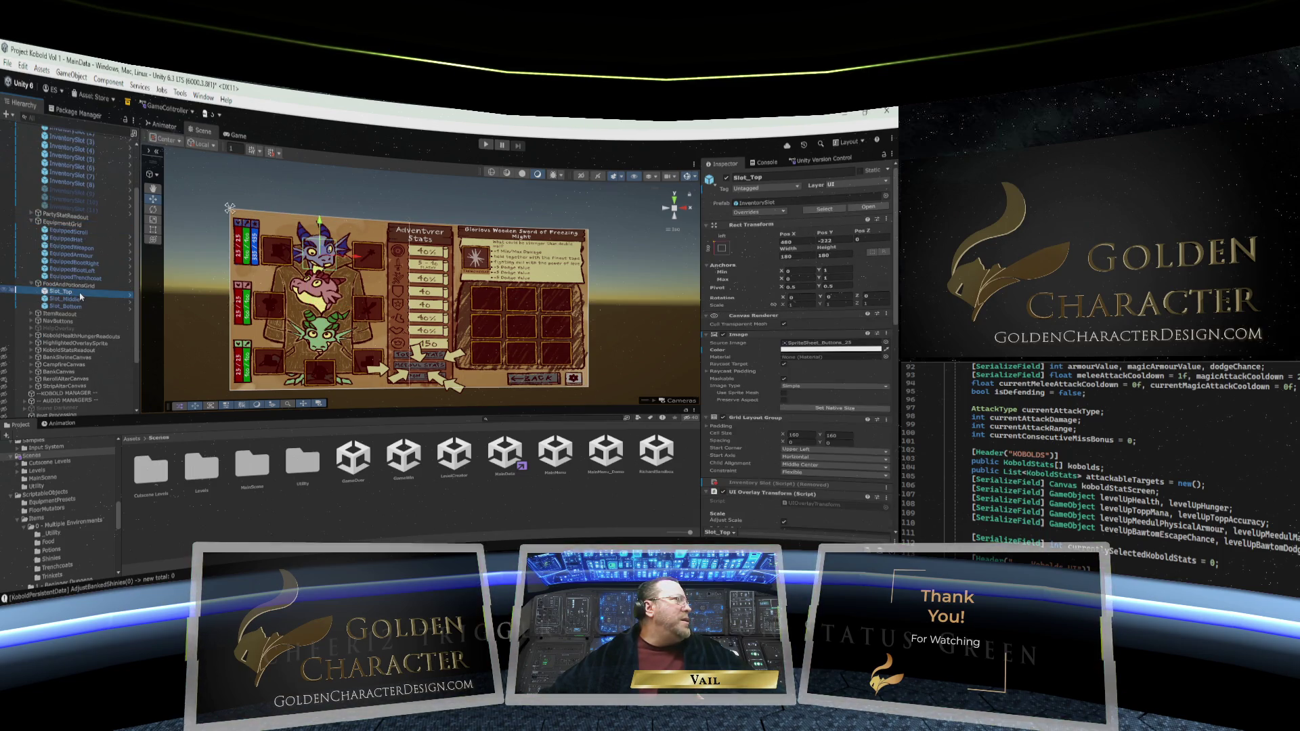
click(78, 299)
click(86, 306)
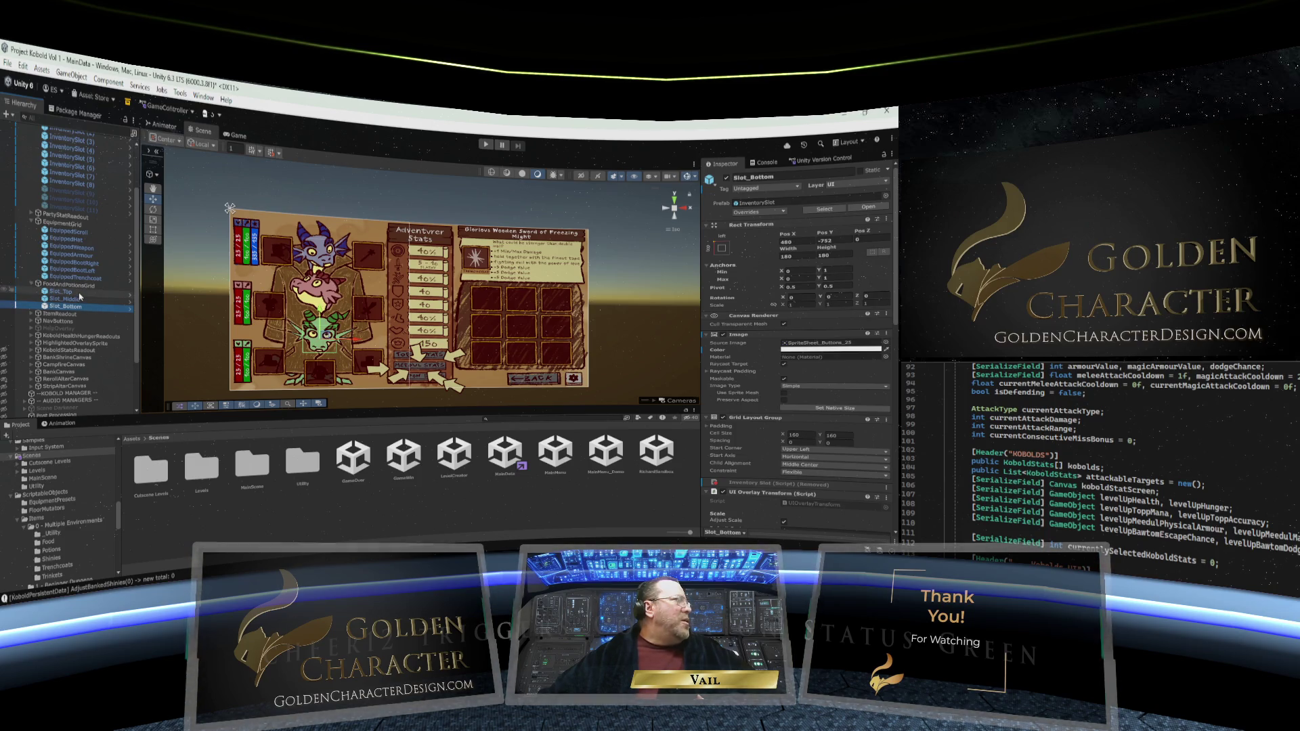
click(83, 286)
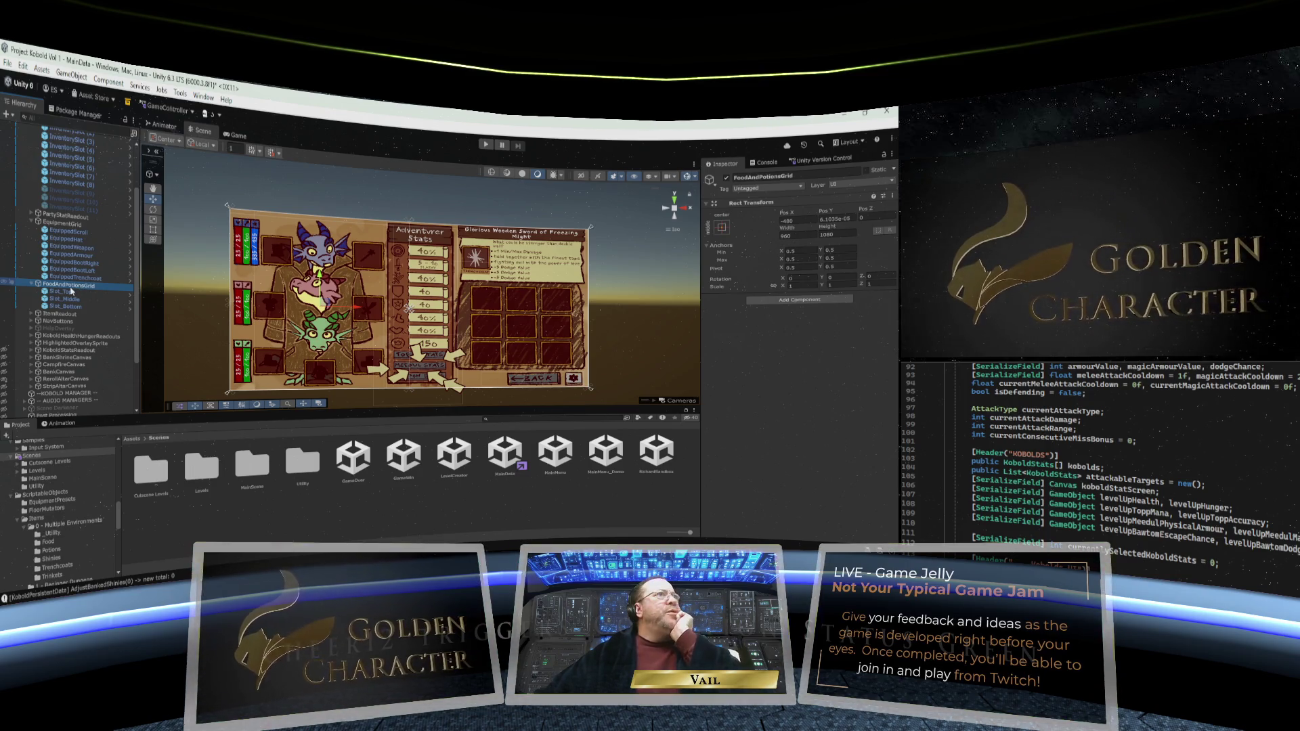
Set the FoodAndPotionsGrid anchor preset to stretch with its parent
click(721, 228)
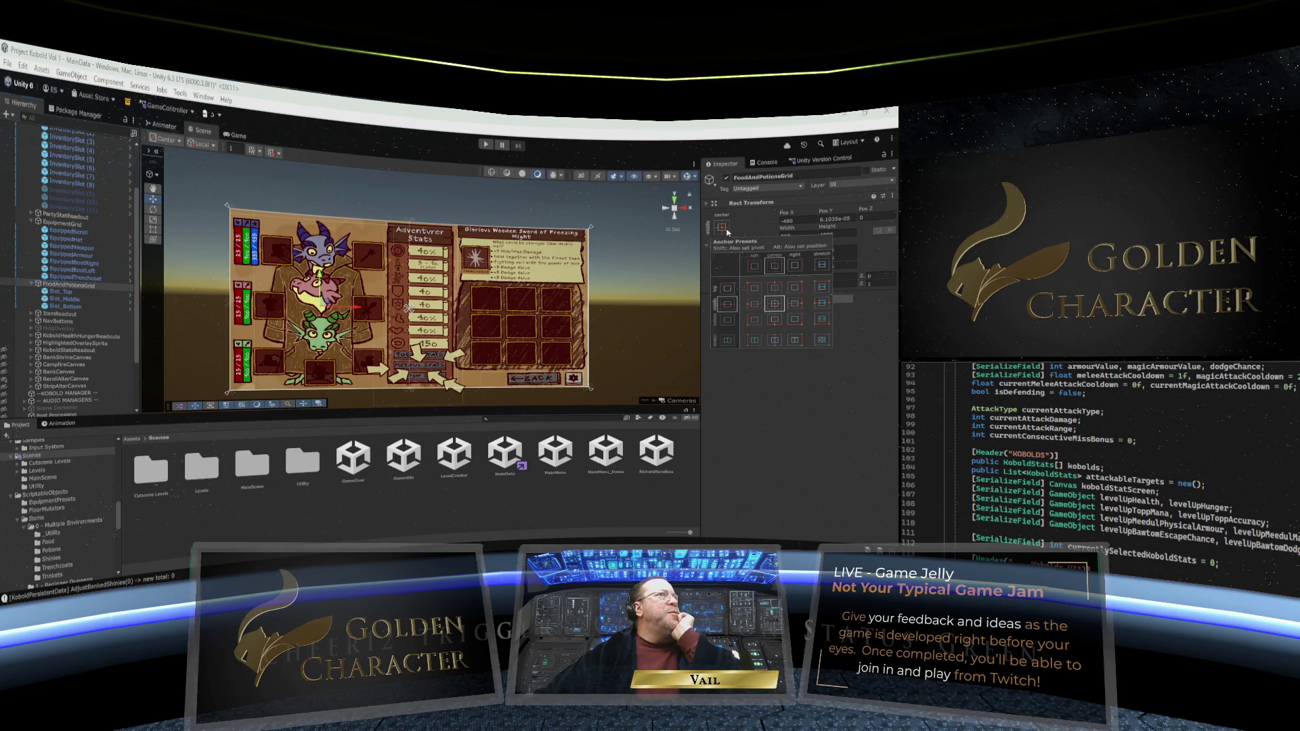
click(822, 340)
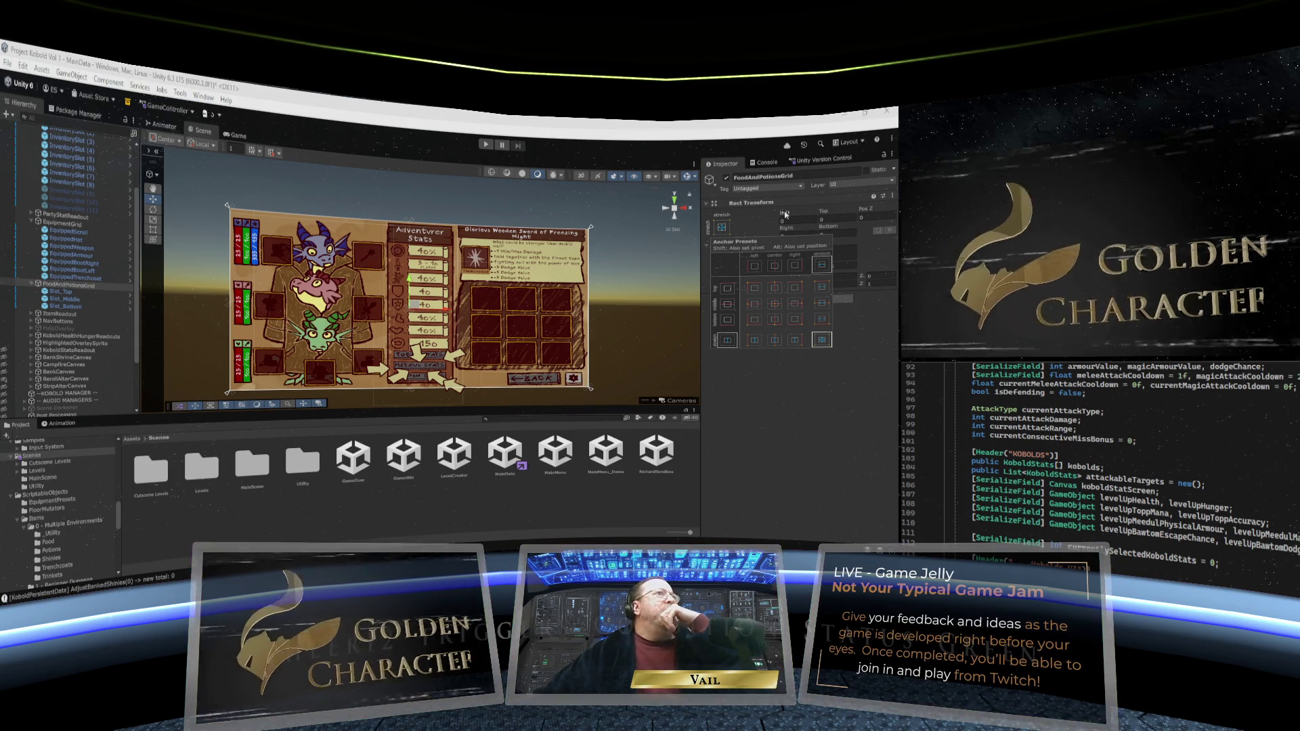
click(328, 210)
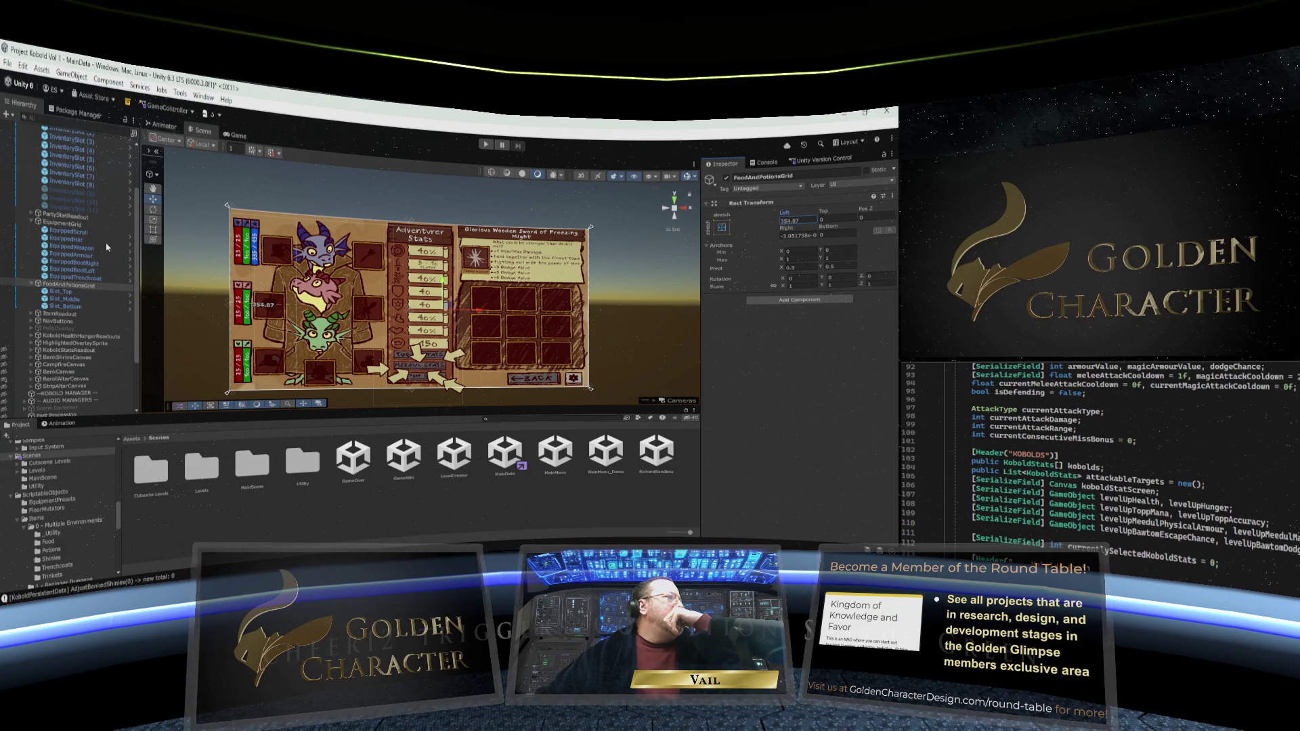
Drag the grid's right edge inward until its Right offset is about 1308
drag(788, 231, 245, 205)
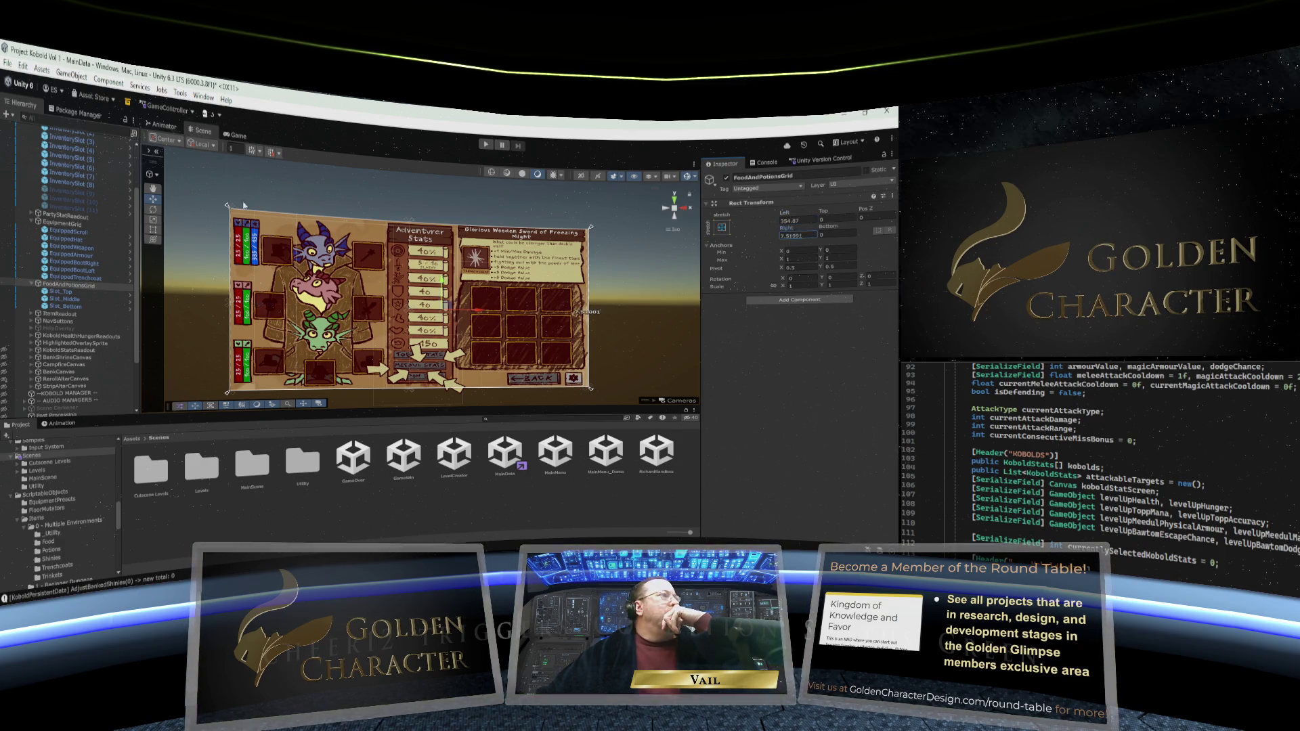
drag(464, 220, 284, 278)
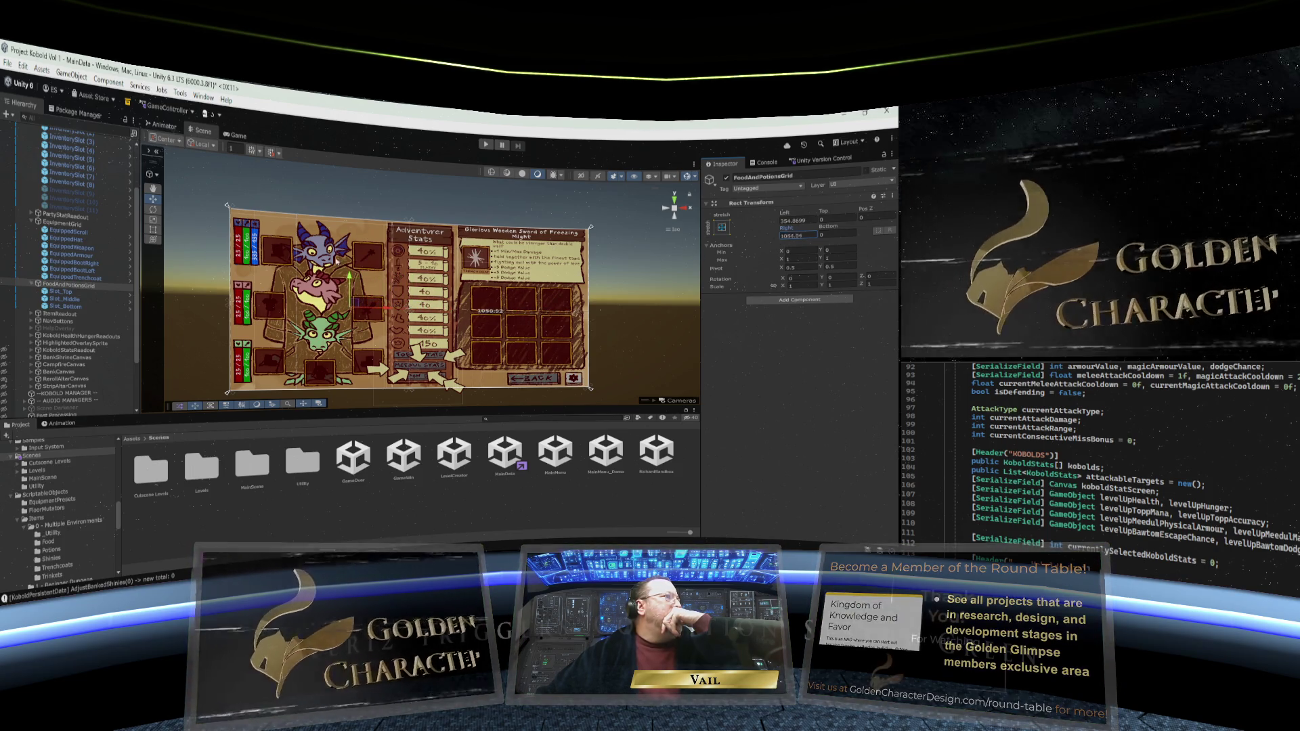
drag(664, 287, 845, 255)
mouse_move(723, 245)
mouse_down()
mouse_move(527, 242)
mouse_move(737, 237)
mouse_up()
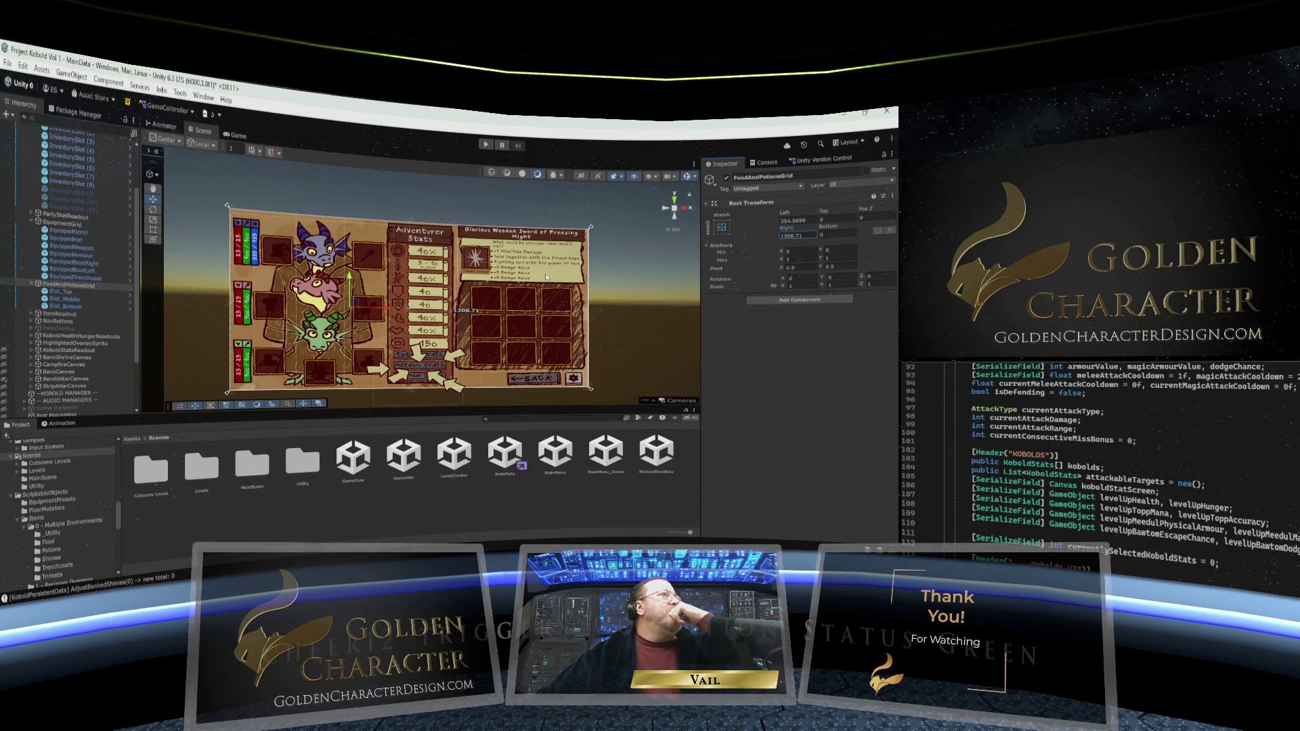
click(57, 292)
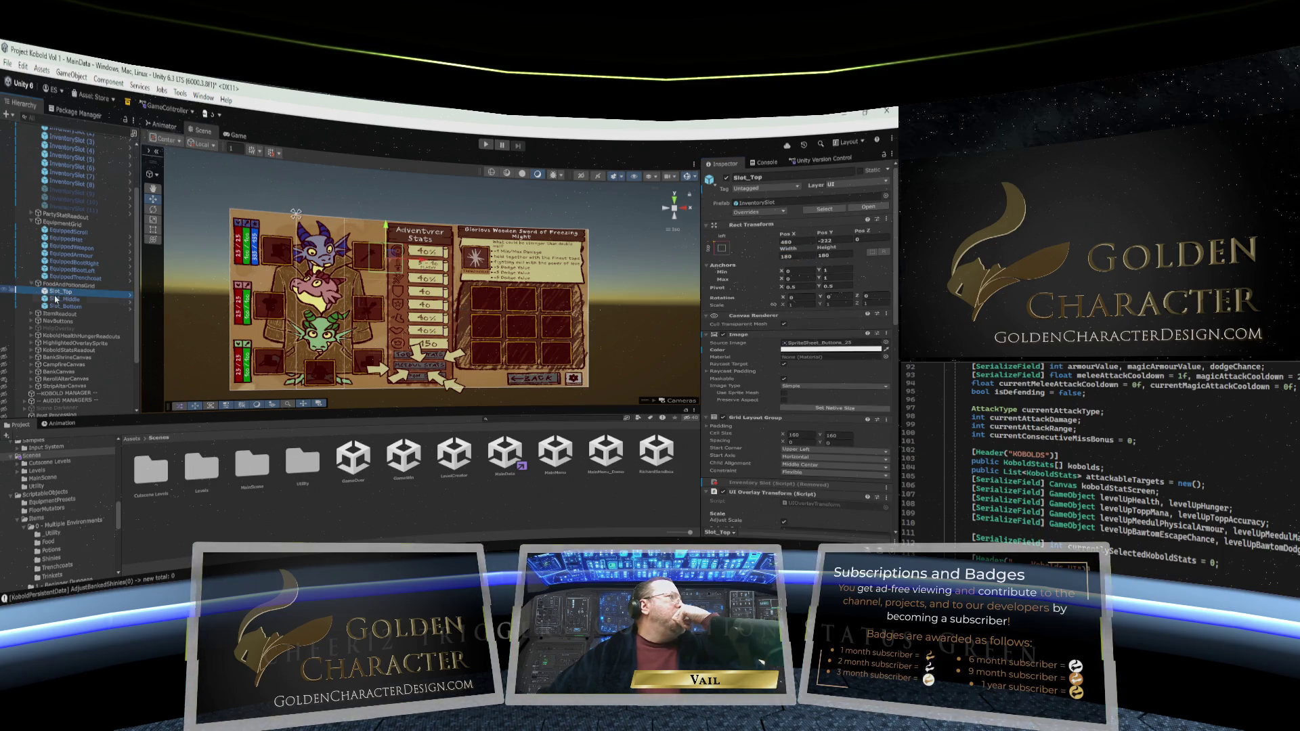
click(60, 300)
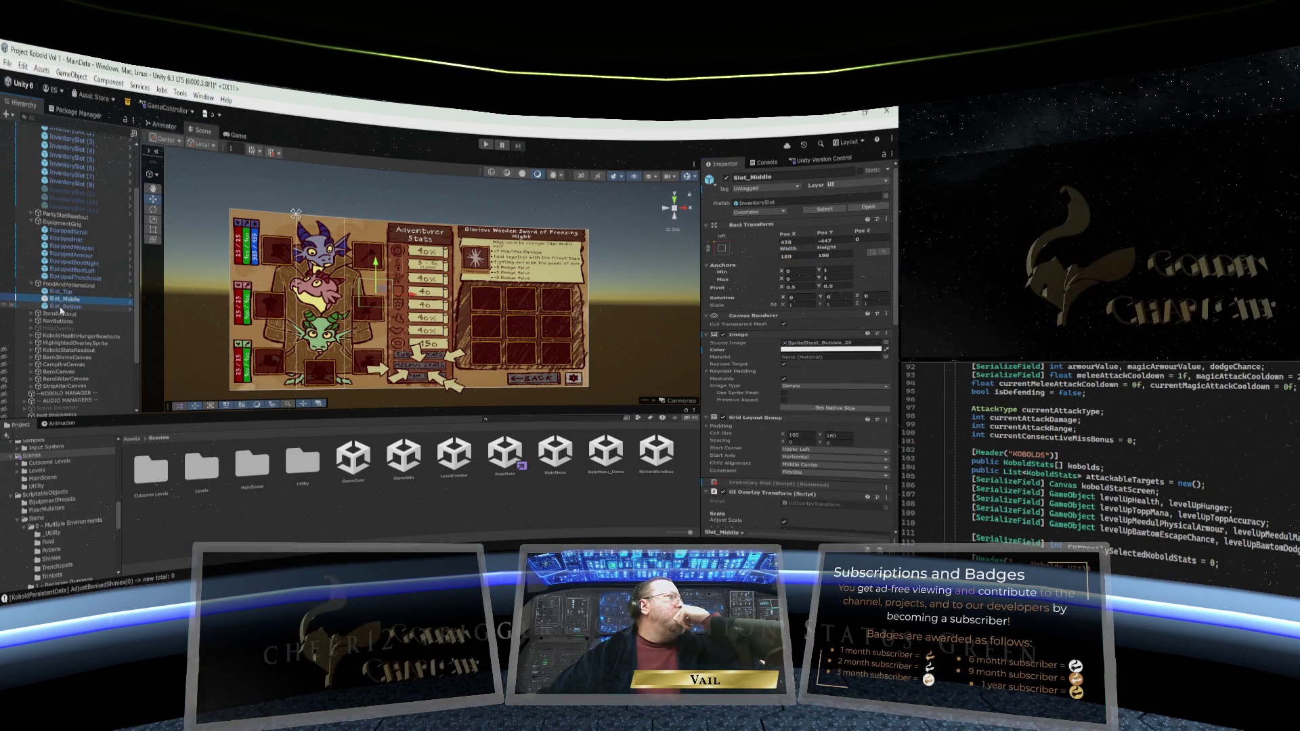
click(60, 308)
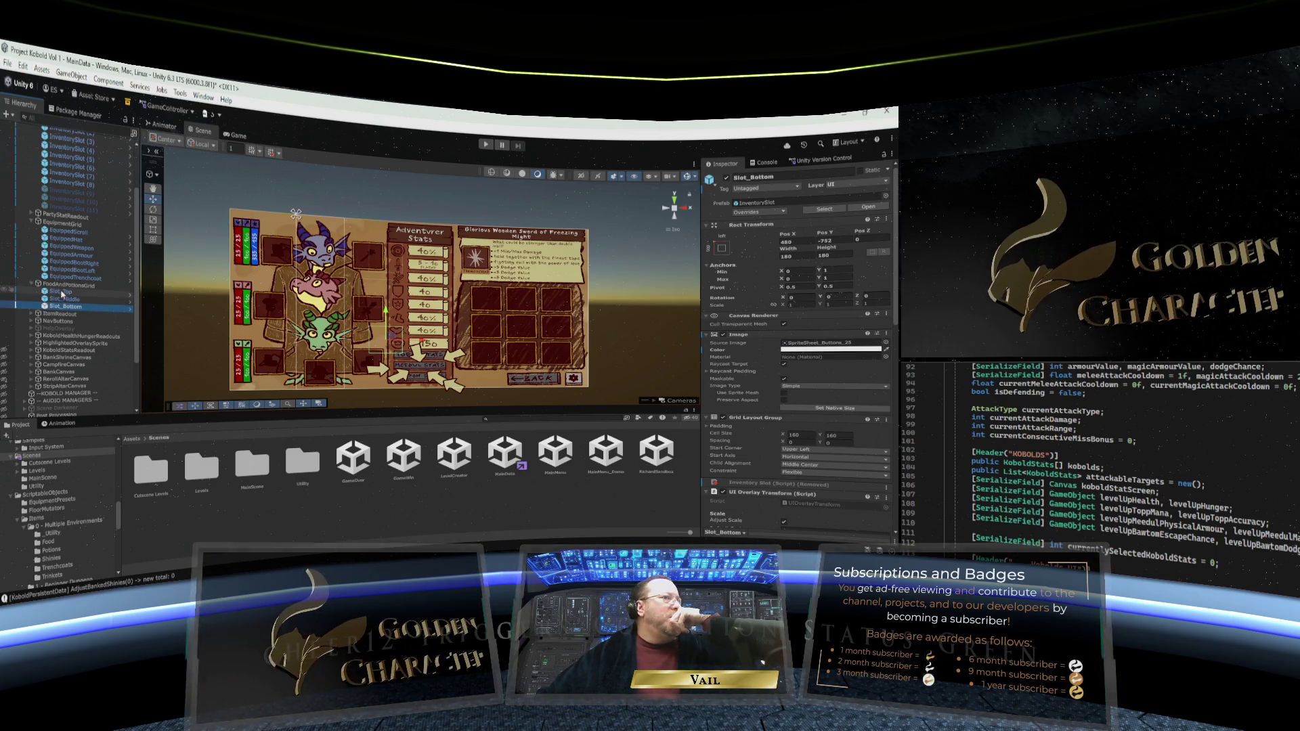
click(61, 287)
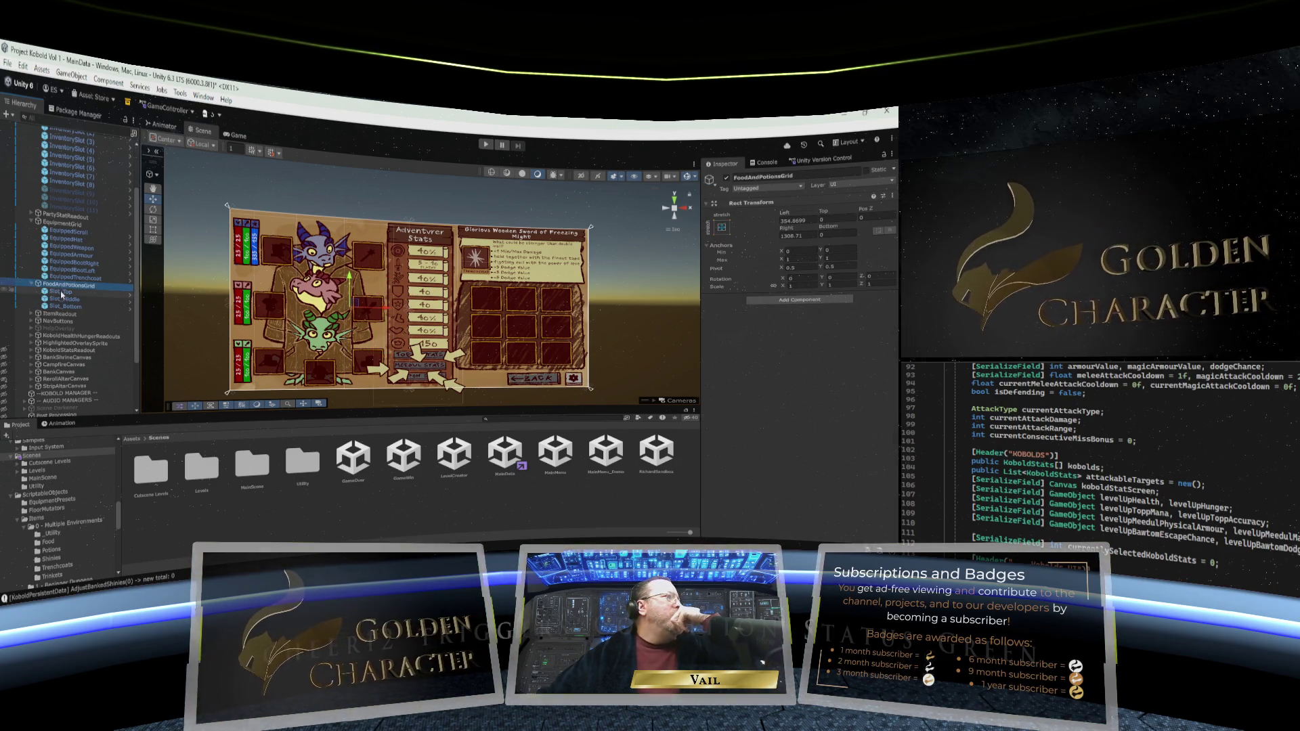
click(61, 293)
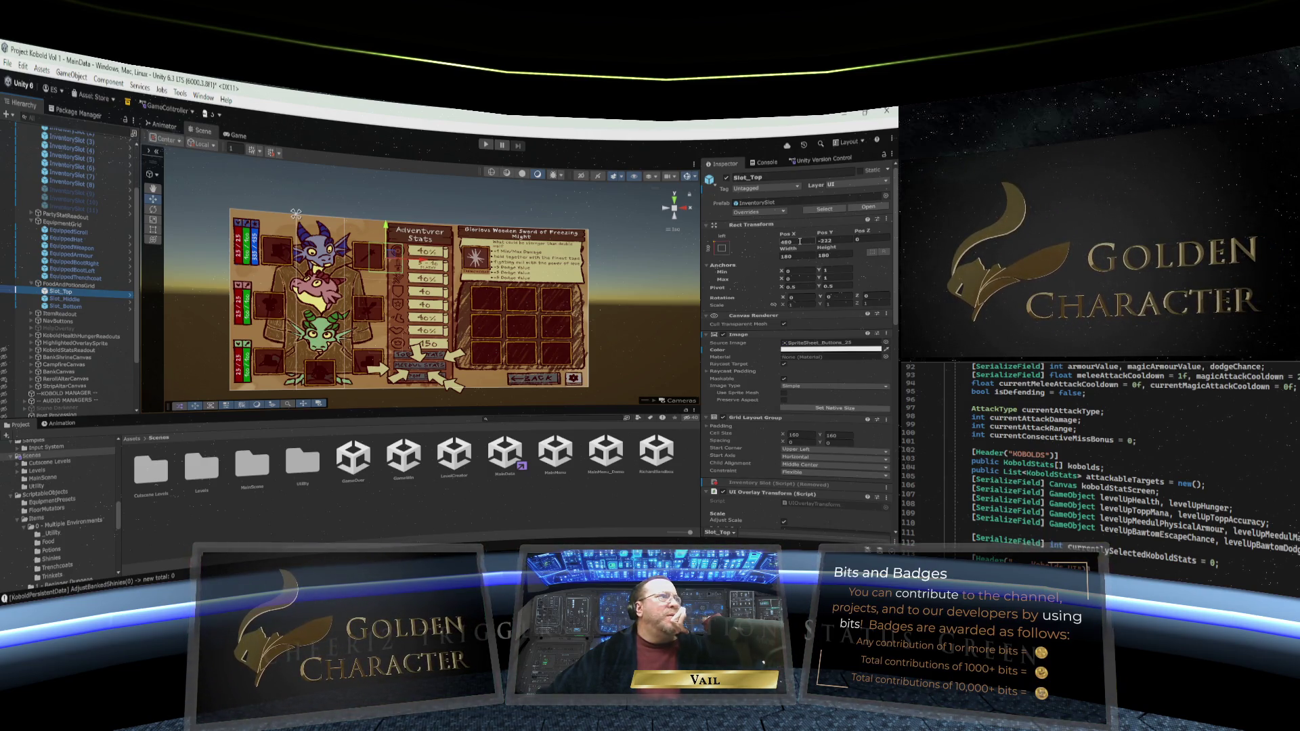
Move Slot_Top horizontally to Pos X 135, first entering 090, then nudging the X-axis gizmo
click(800, 241)
text(0)
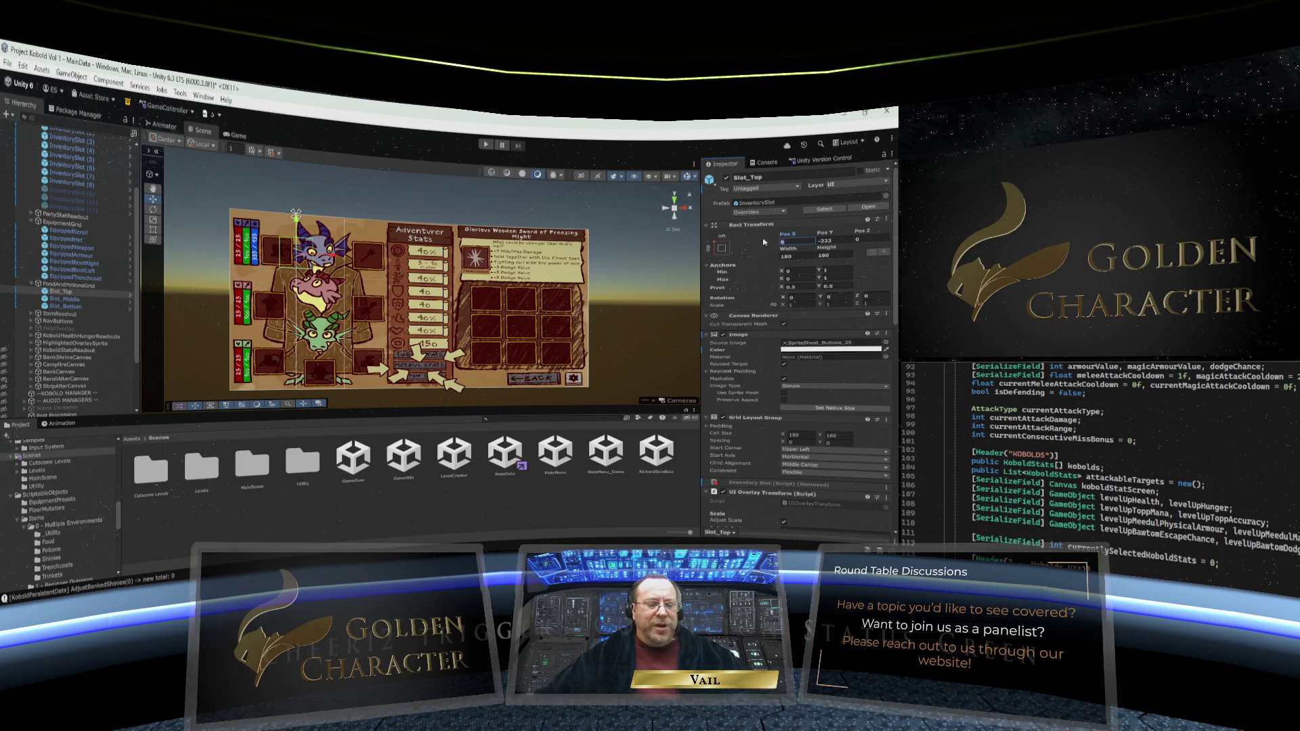
text(90)
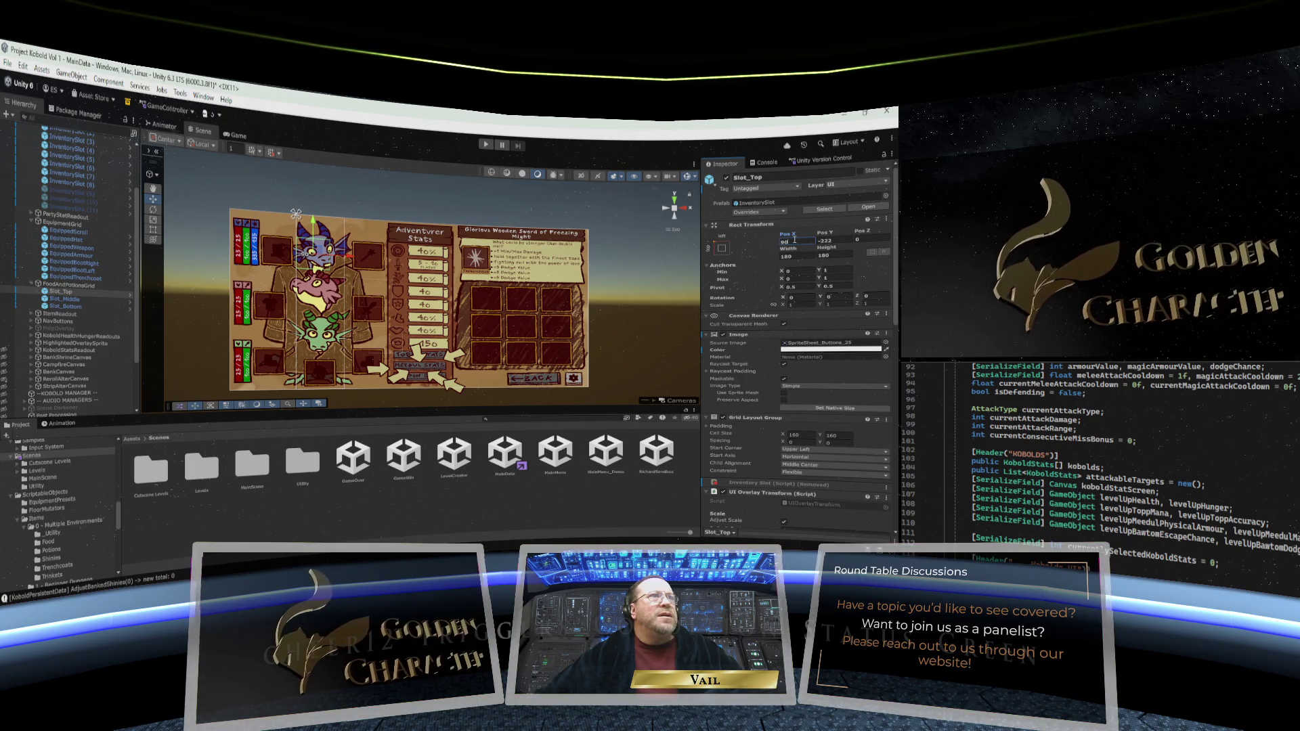
click(68, 285)
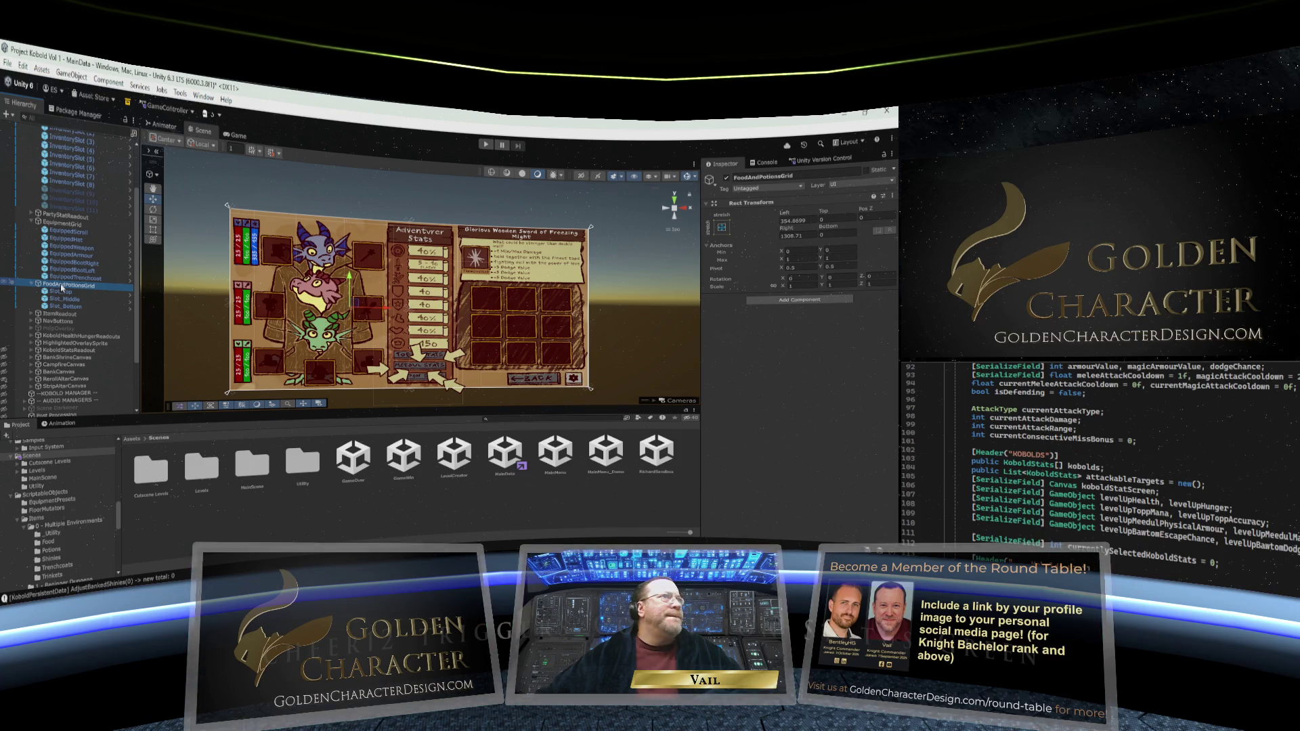
click(61, 292)
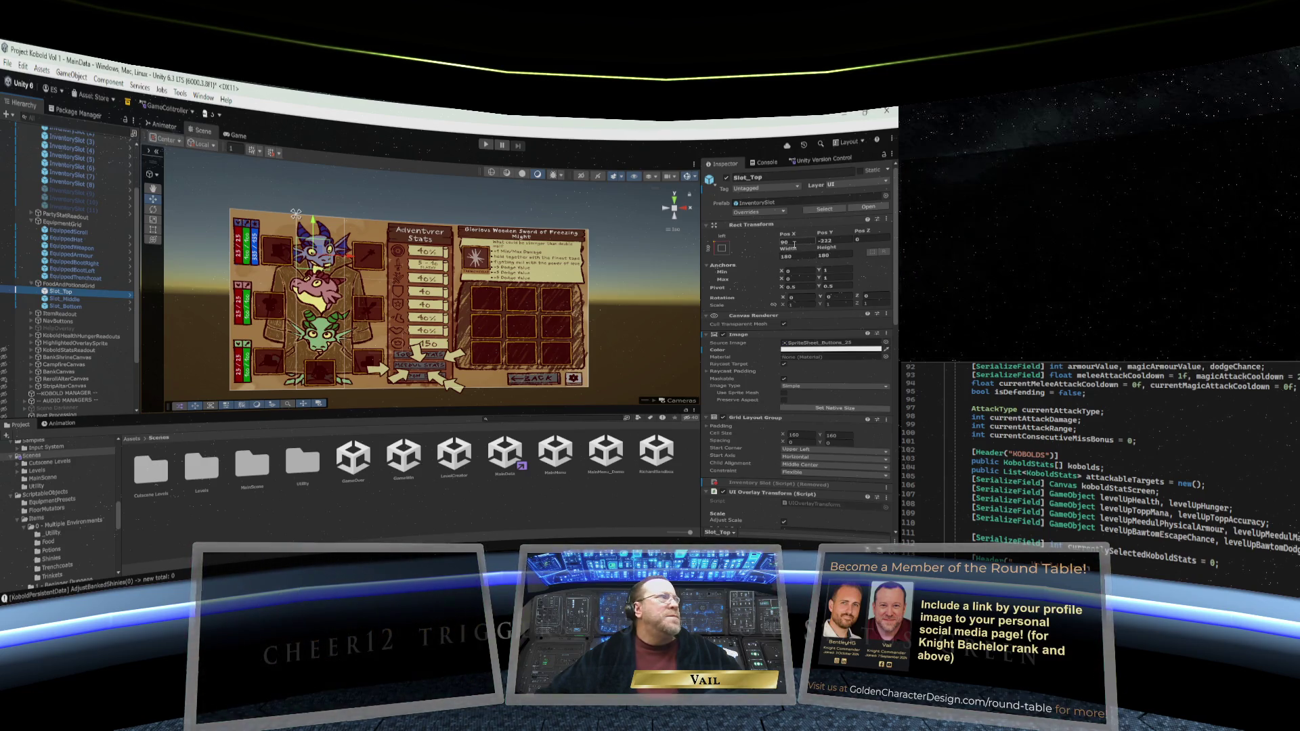
drag(334, 257, 361, 258)
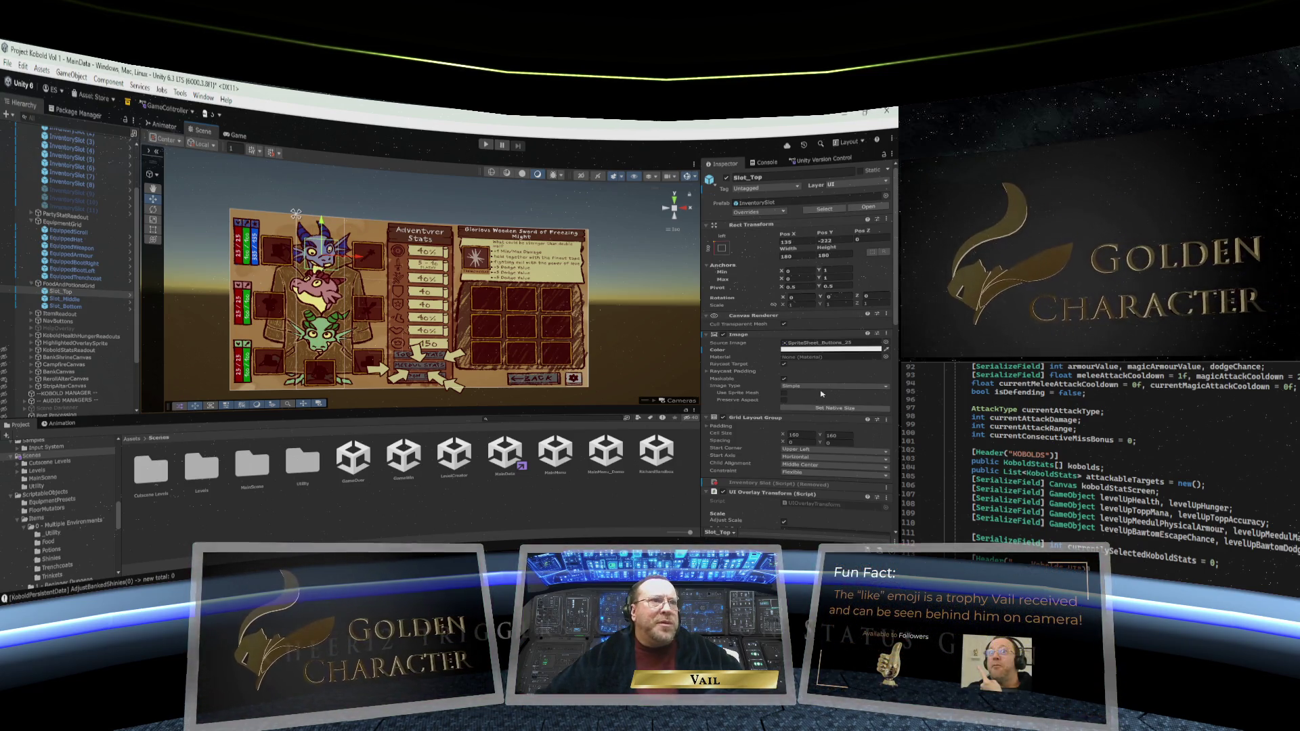
click(813, 451)
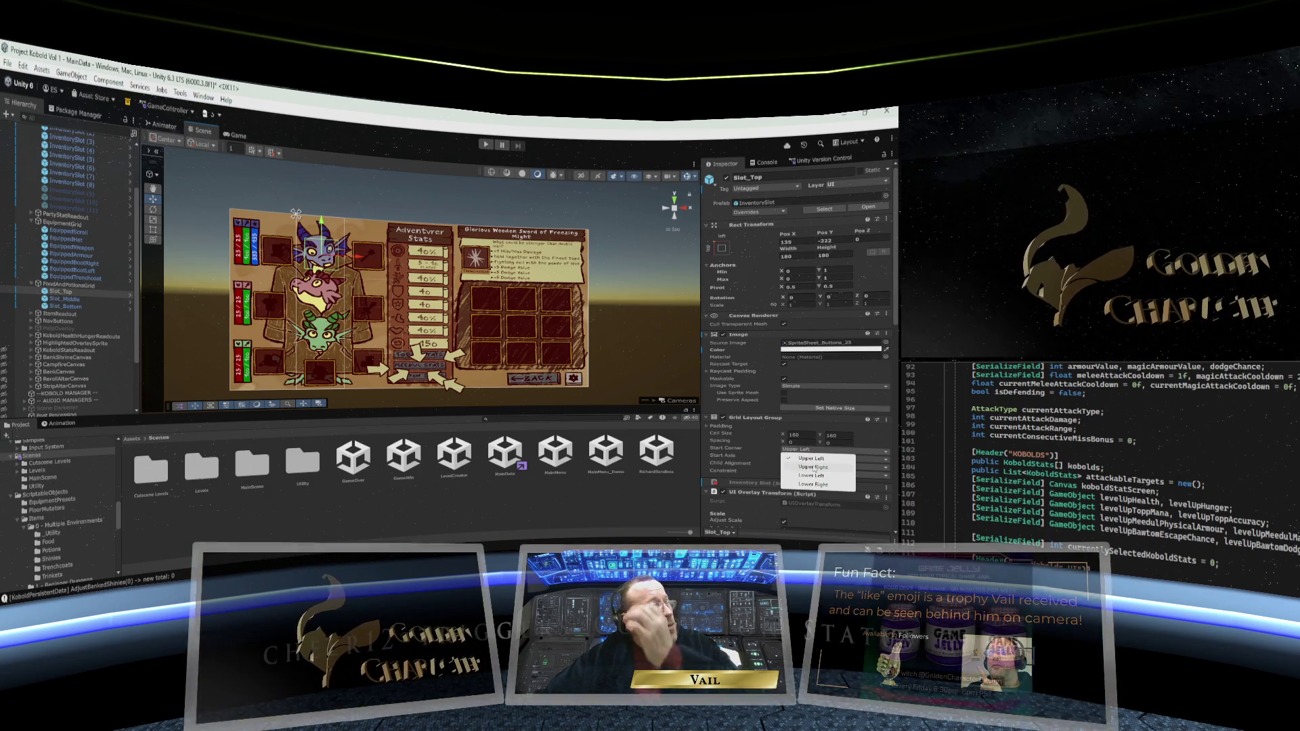
Keep Start Corner at Upper Left and constrain the grid to a Fixed Column Count of 1
click(812, 459)
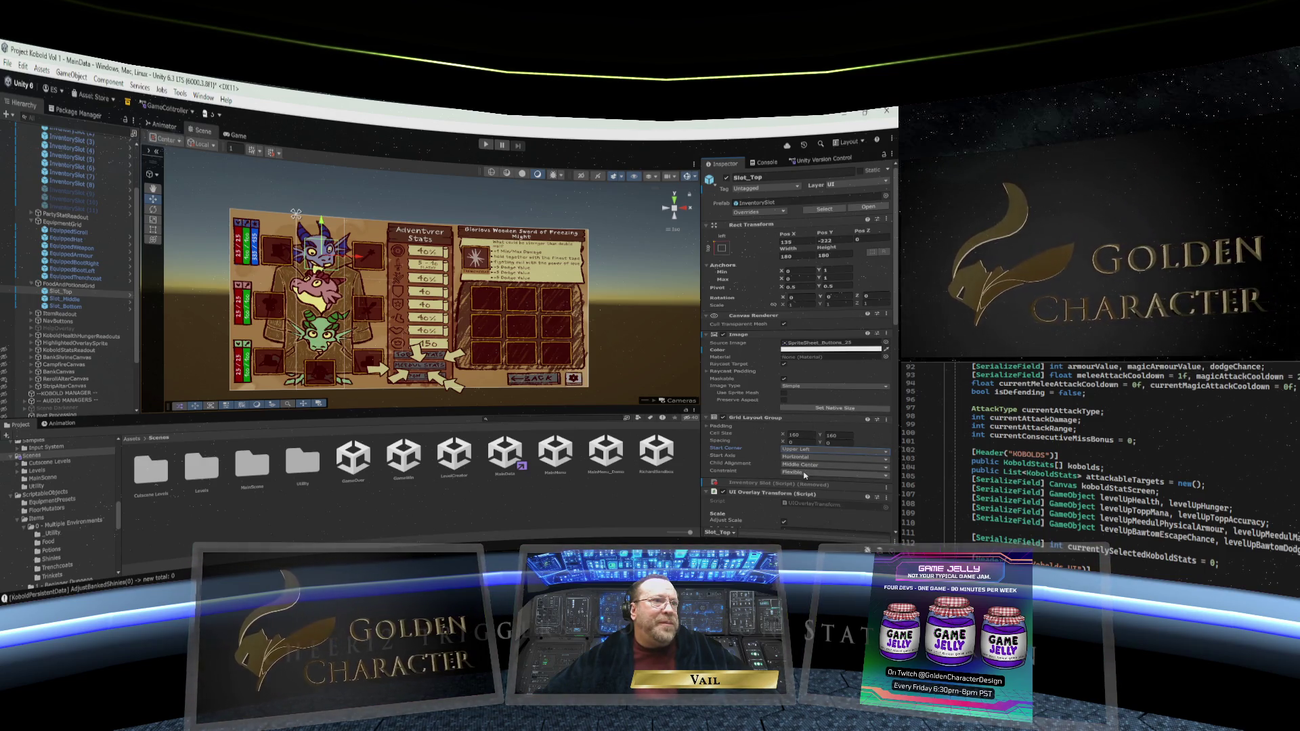
click(805, 472)
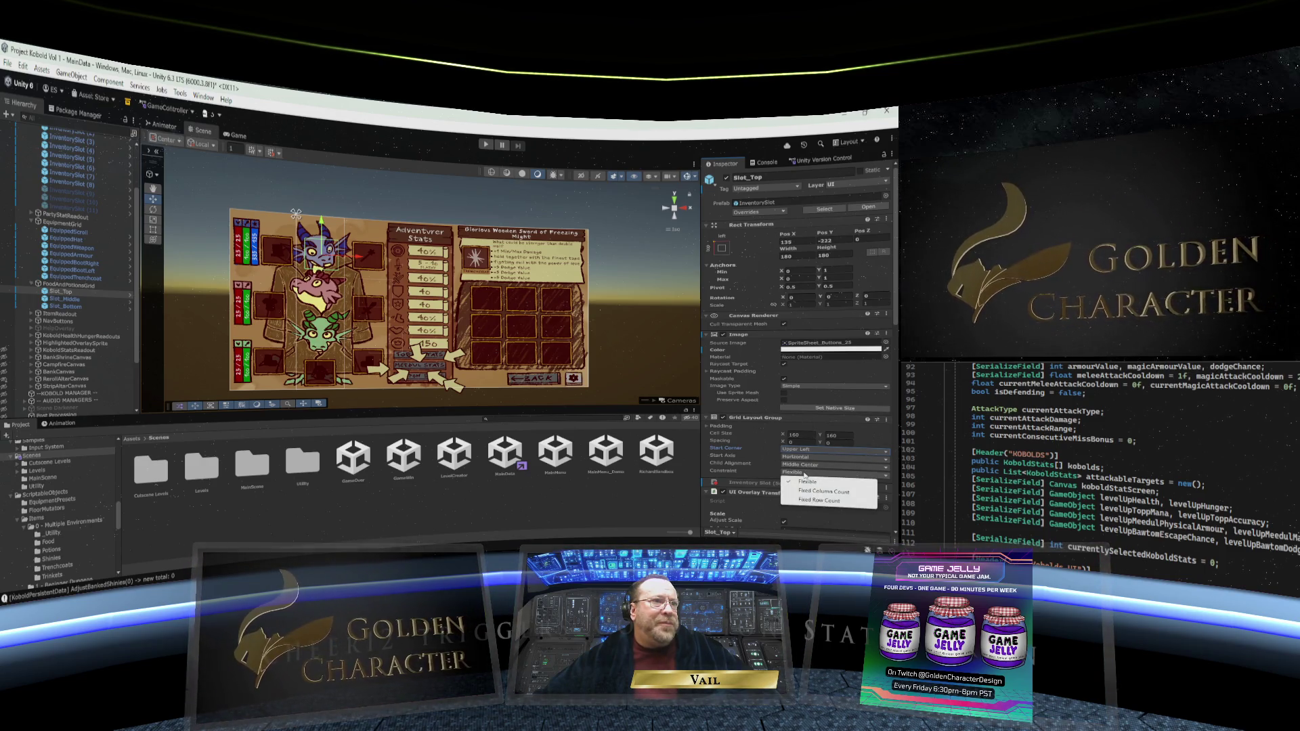
click(809, 494)
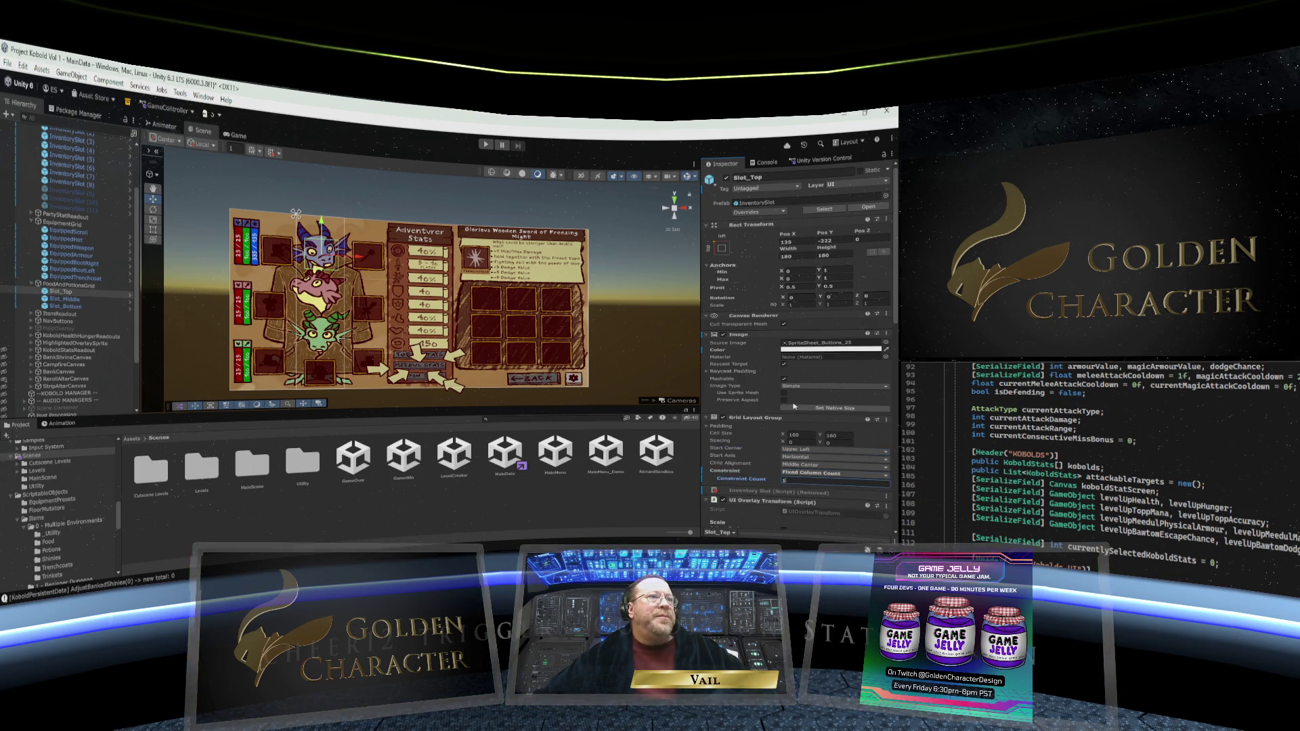
key(Return)
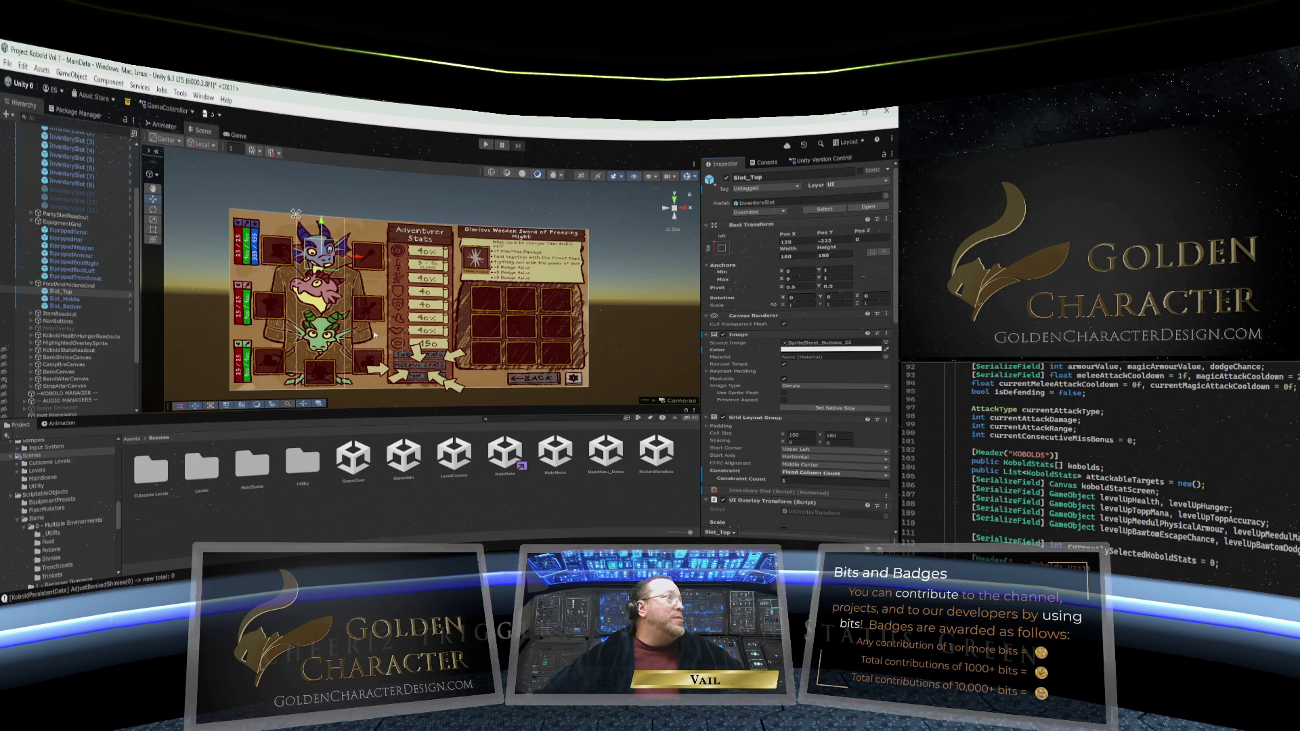
Compare the FoodAndPotionsGrid bounds against the Slot_Top and Slot_Middle positions
click(68, 286)
click(65, 291)
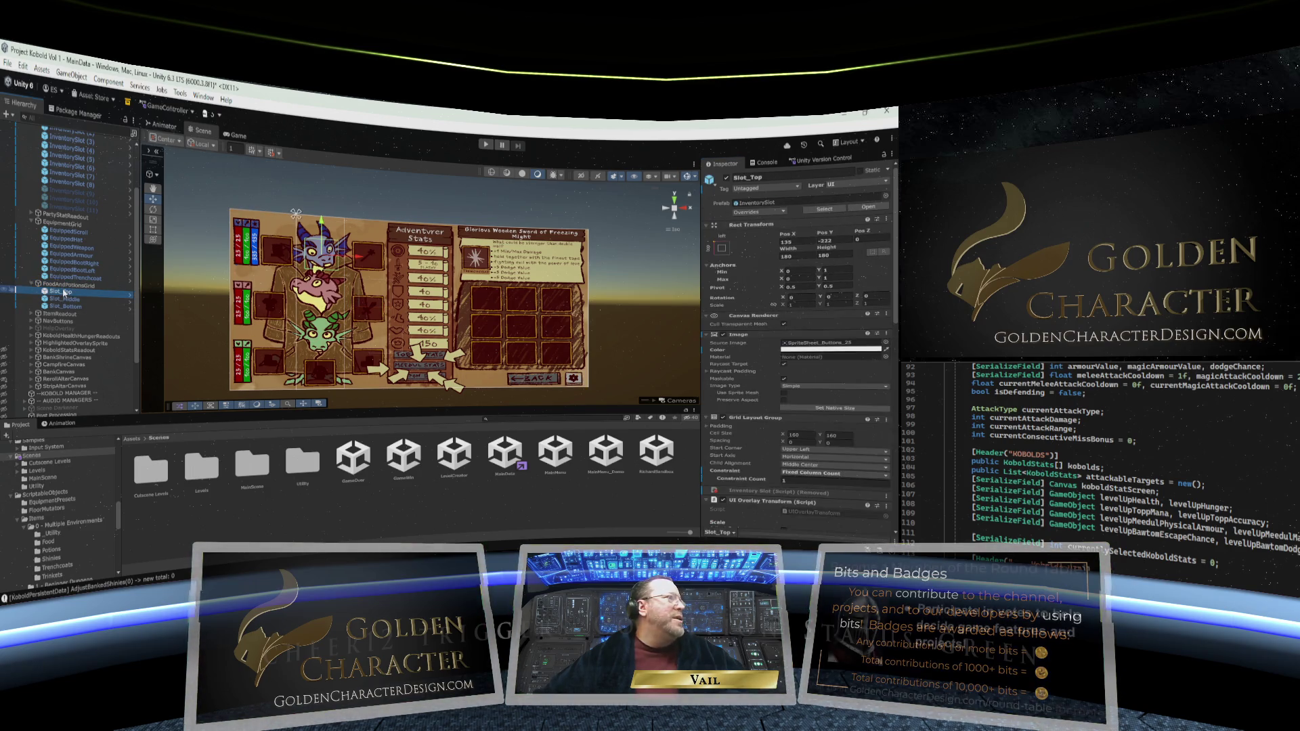
click(64, 298)
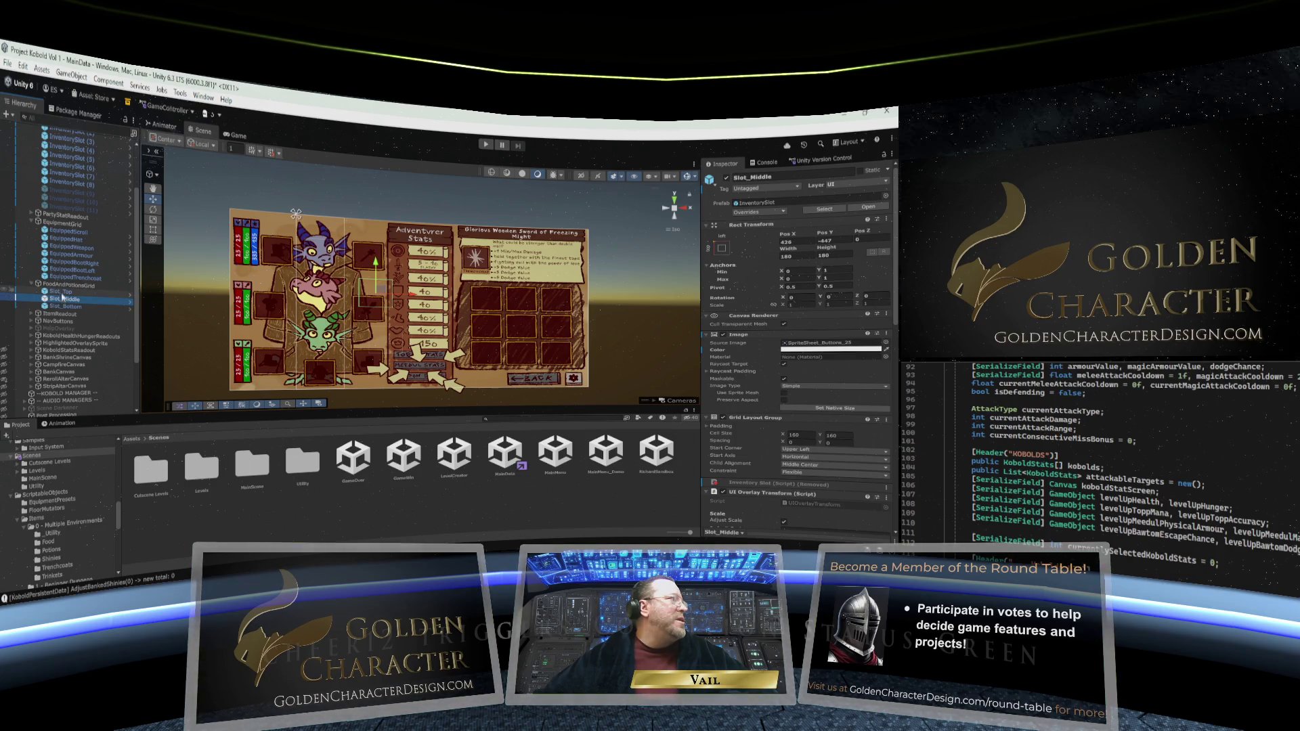
click(63, 286)
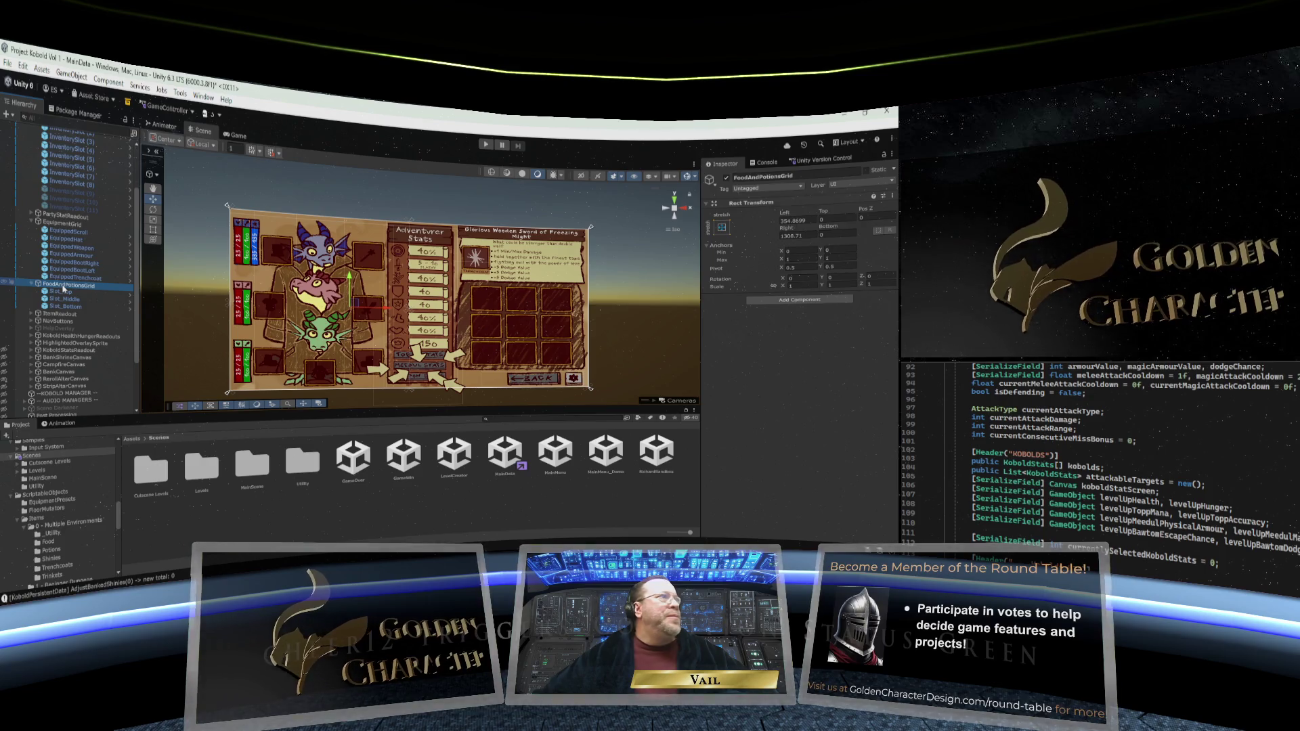
click(64, 293)
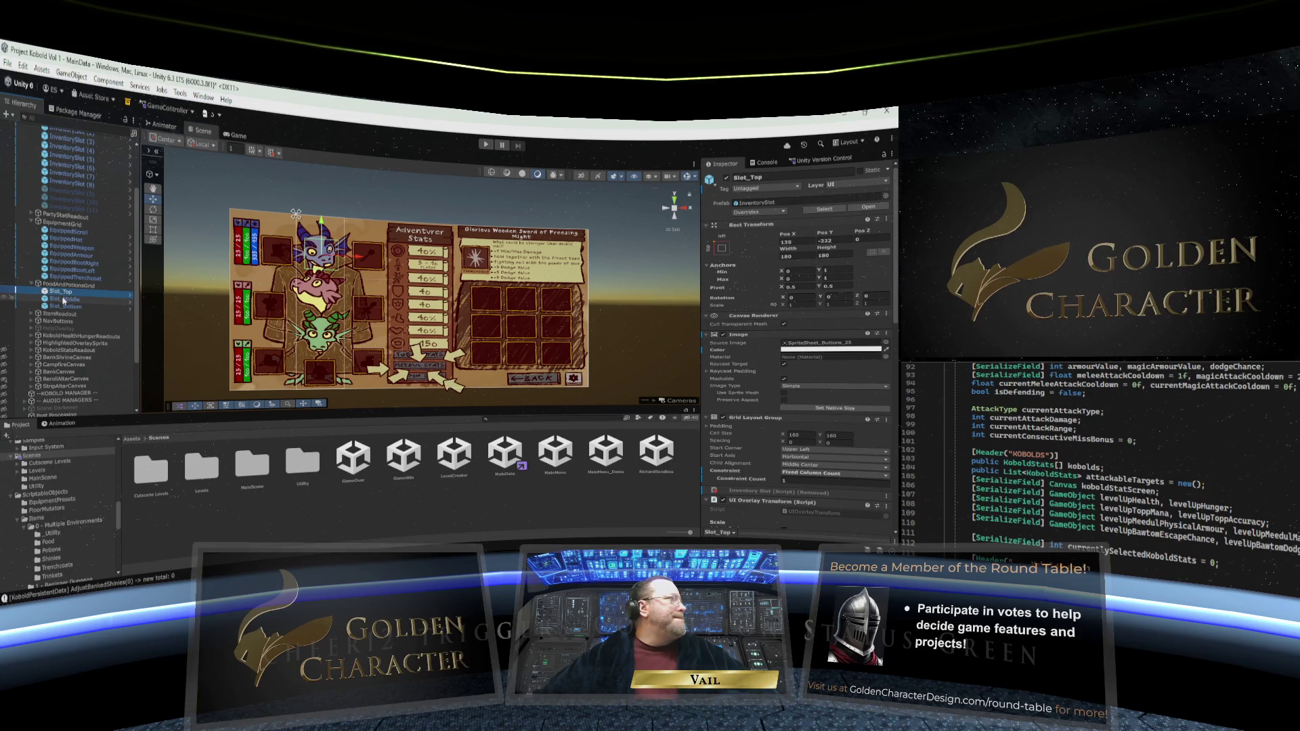
click(63, 300)
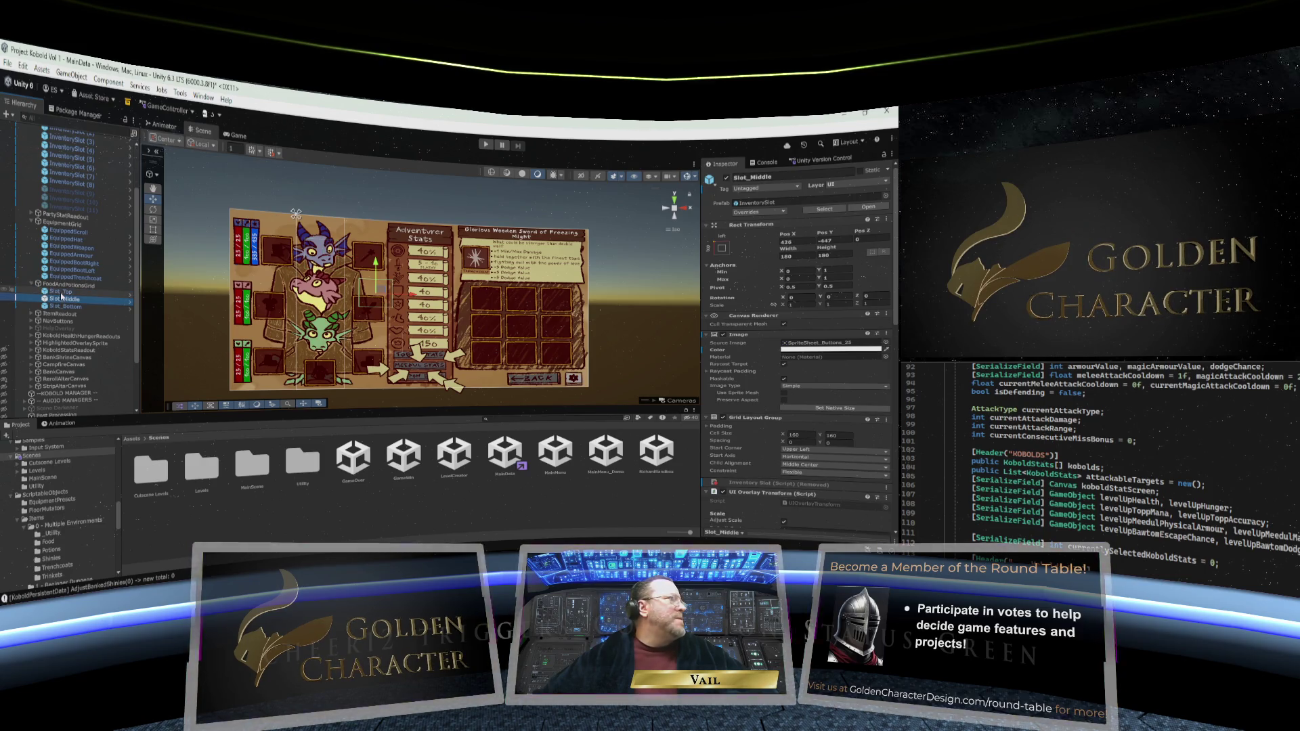
click(62, 293)
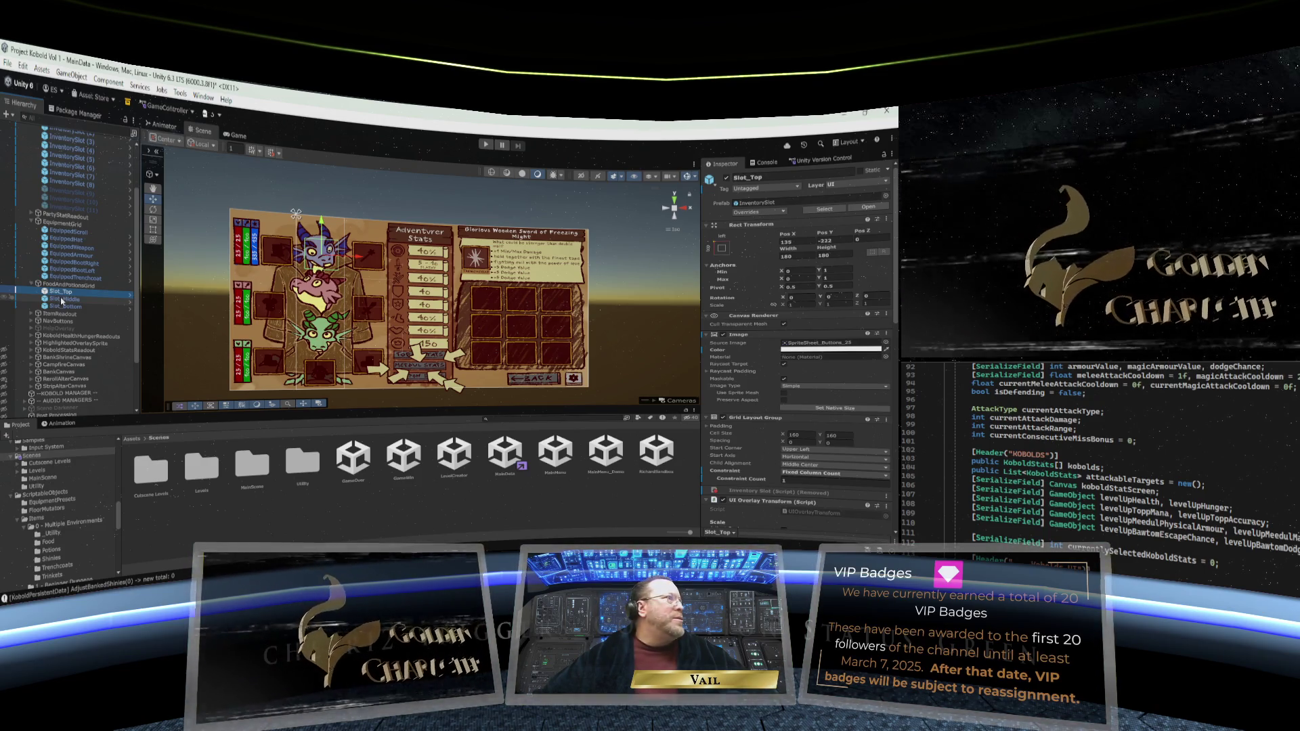
Recheck the grid, Slot_Top, Slot_Middle and Slot_Bottom settings in turn, ending on Slot_Top
click(68, 285)
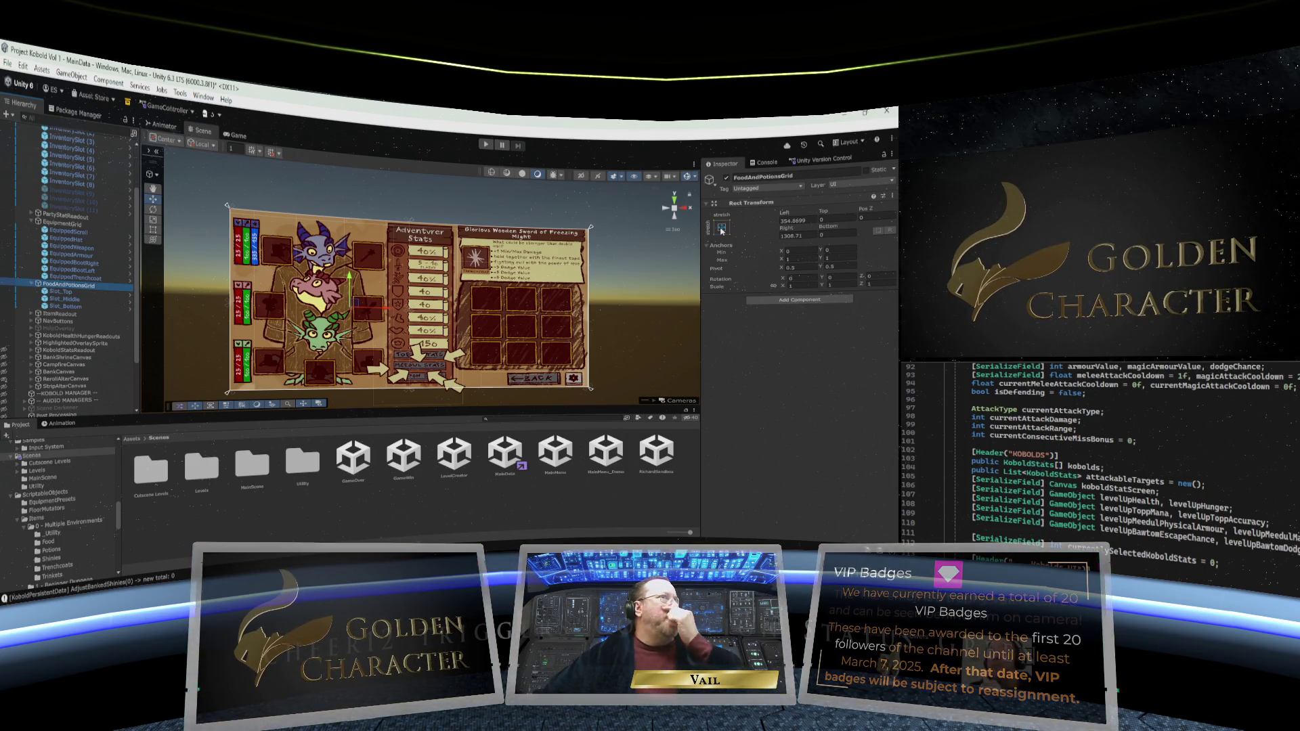
click(68, 292)
click(67, 298)
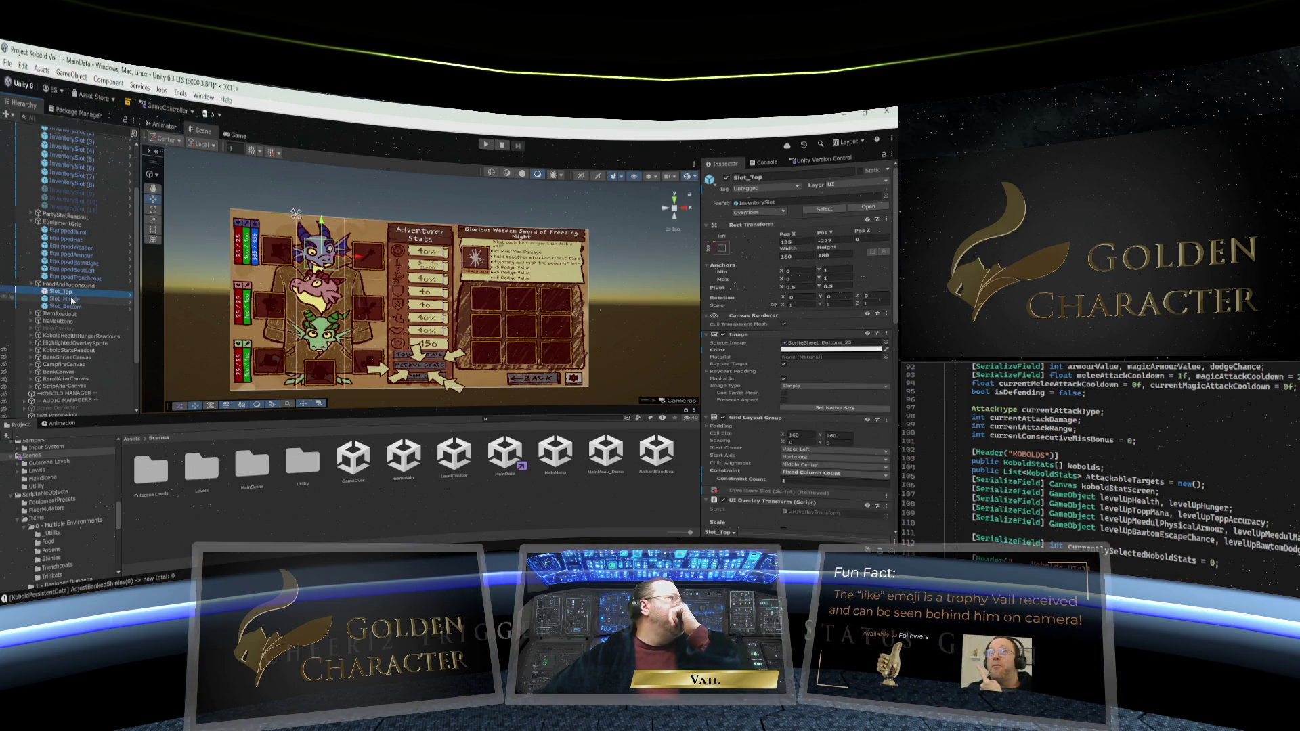
key(Down)
click(68, 292)
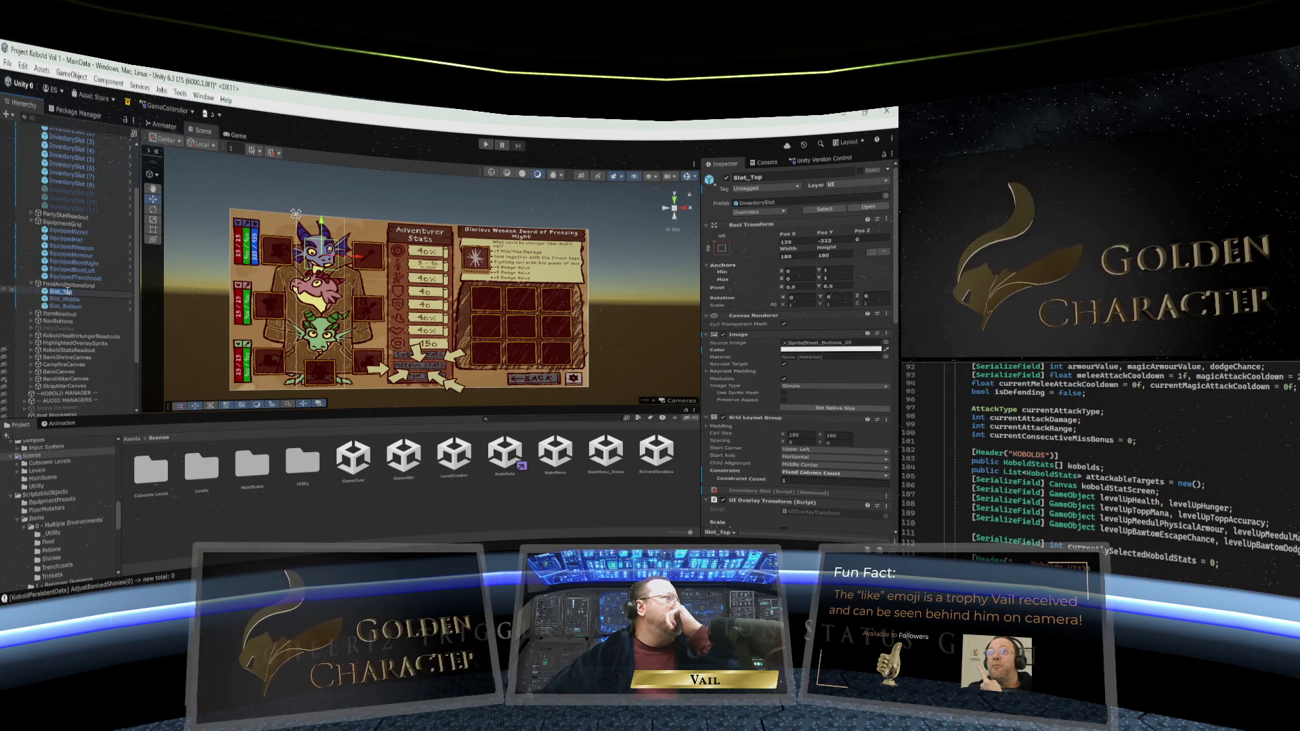
key(Up)
click(65, 292)
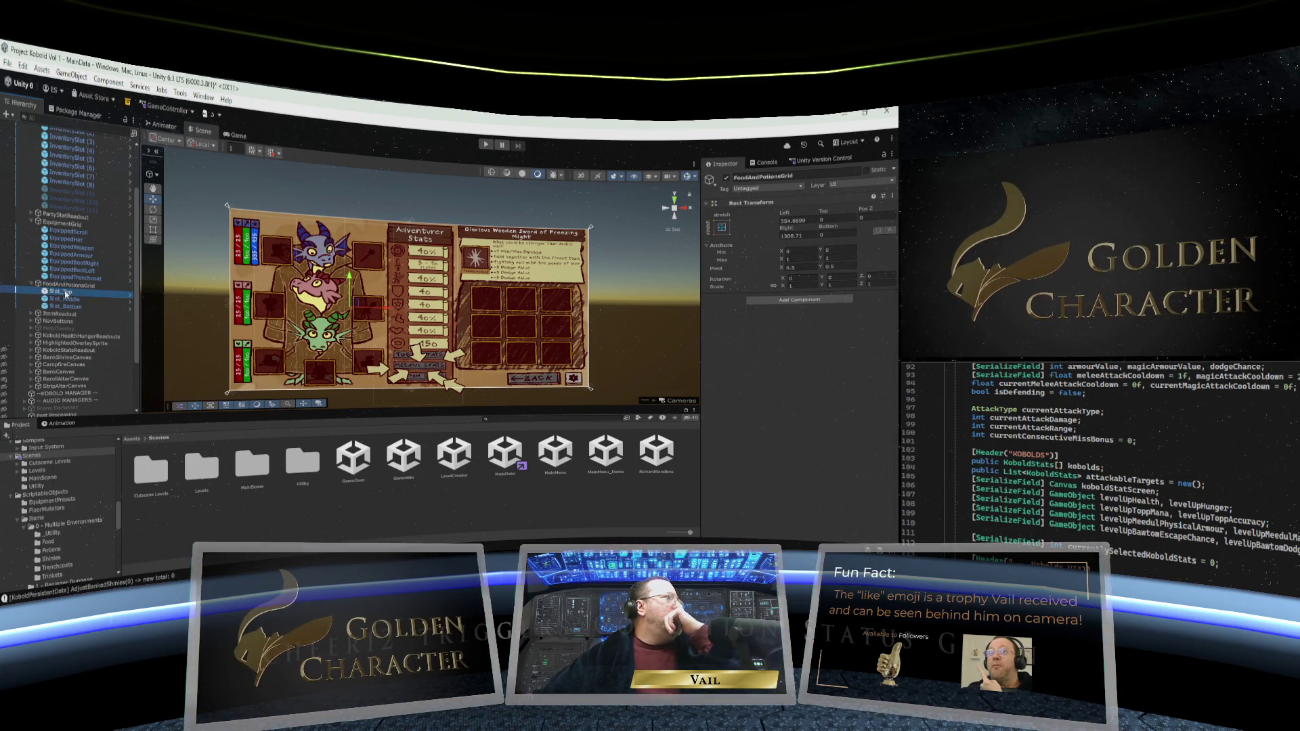
click(65, 299)
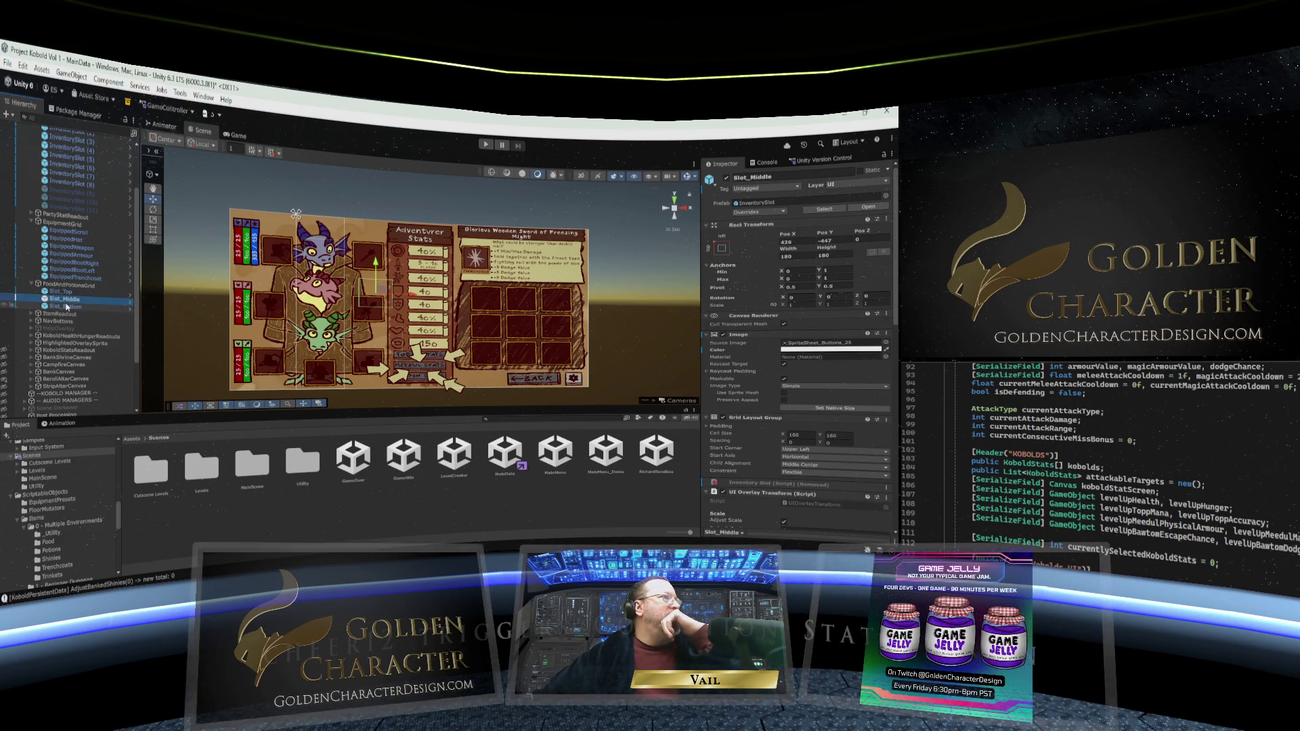
click(65, 306)
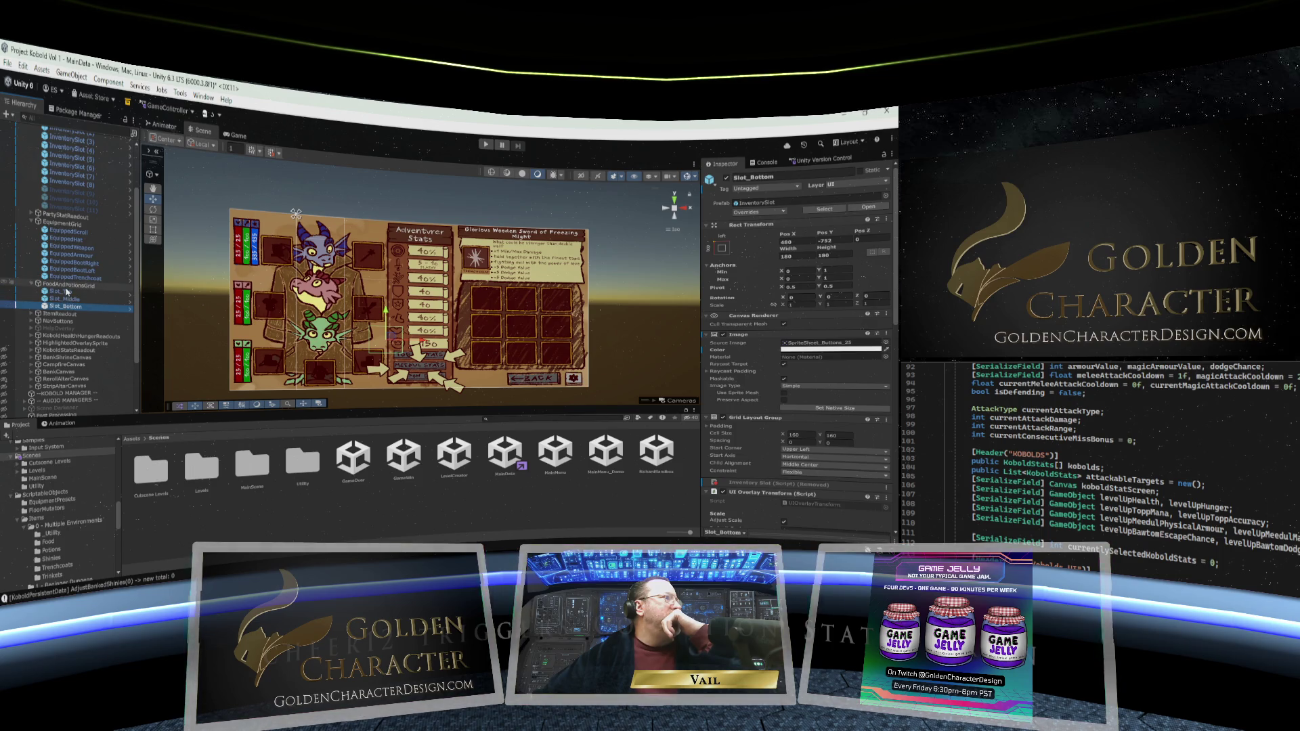
click(67, 286)
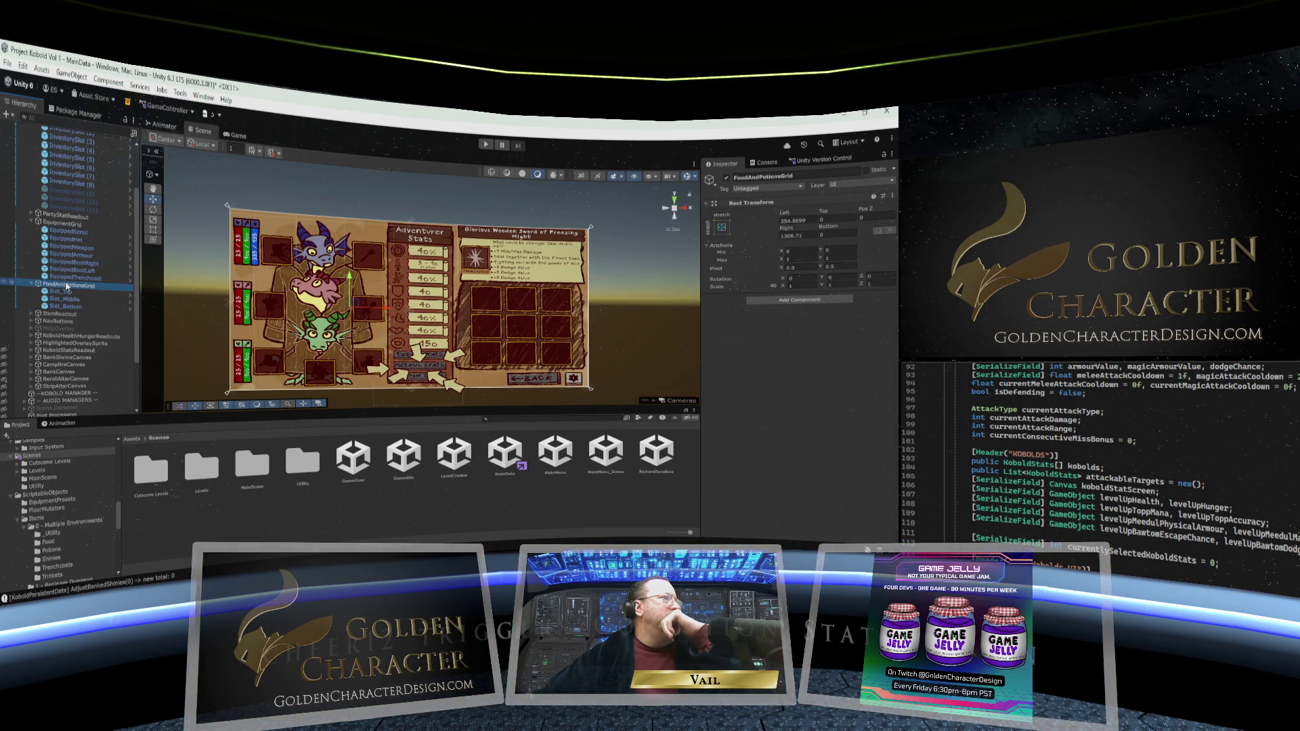
click(66, 293)
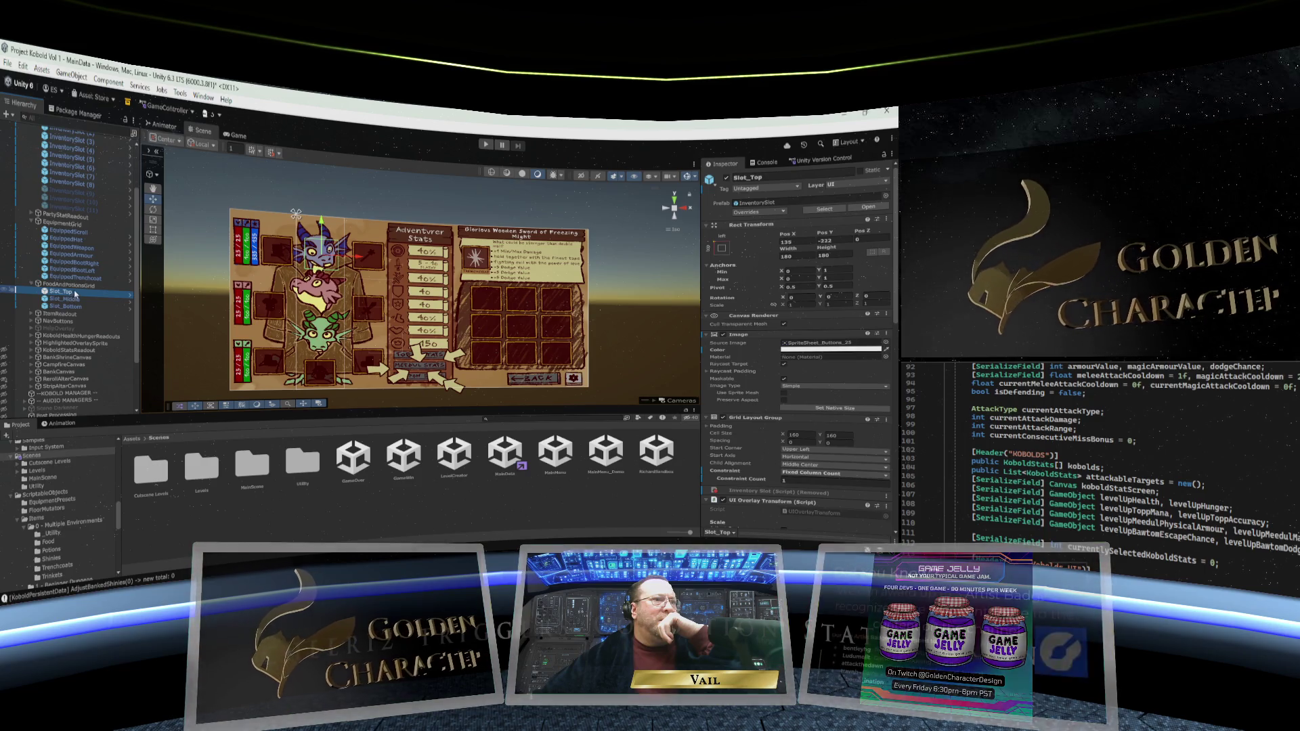
scroll(64, 291, down, 3)
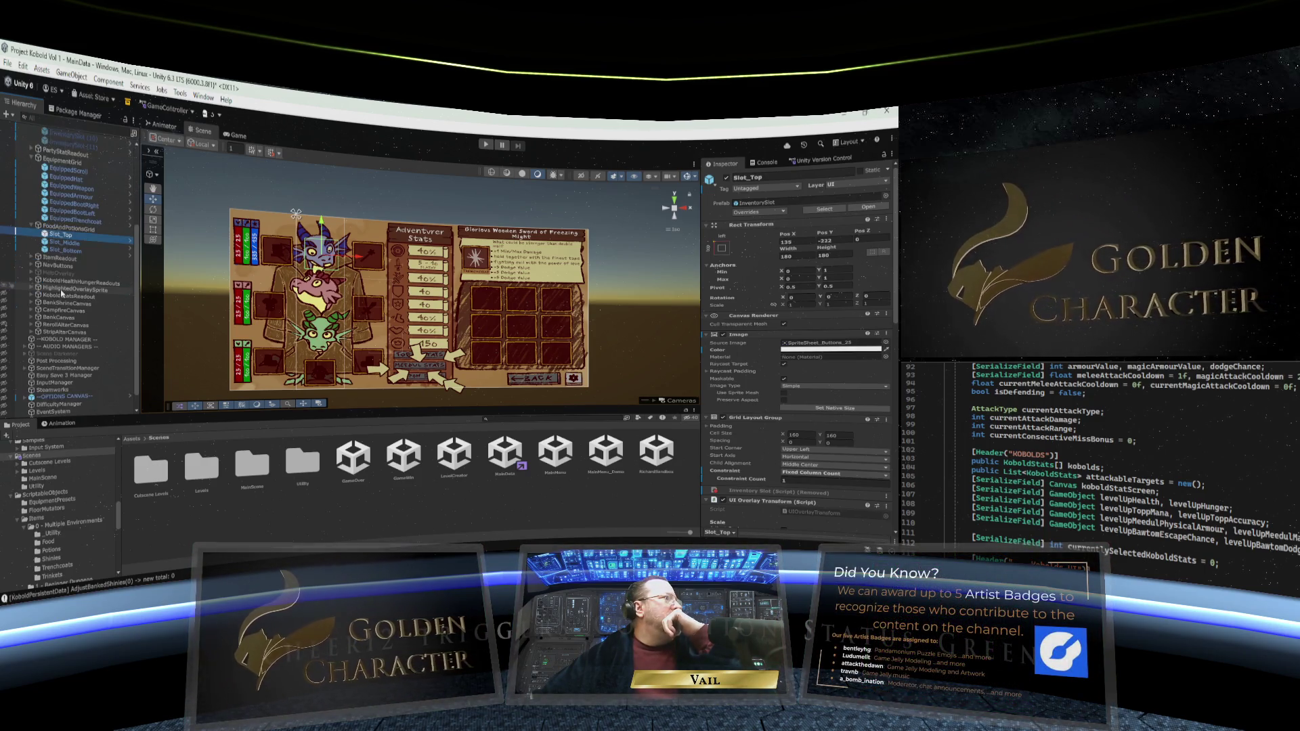
scroll(60, 290, up, 2)
click(67, 280)
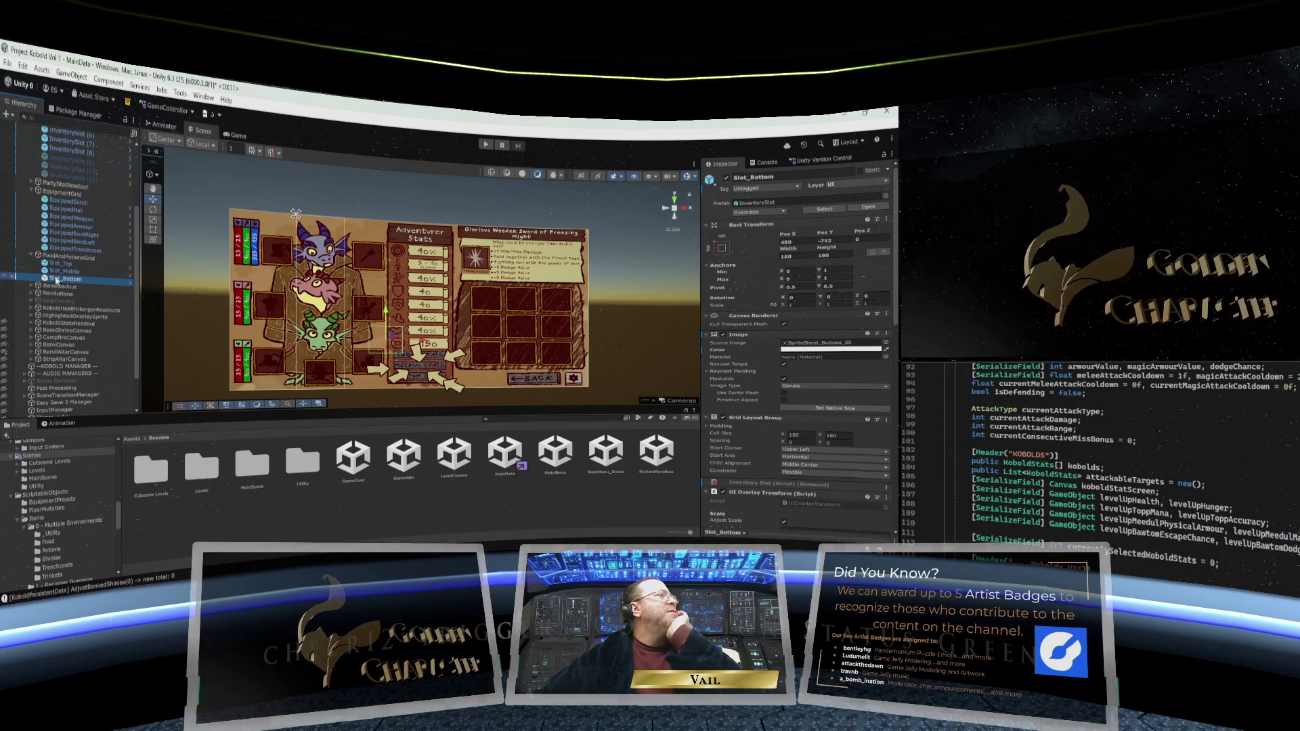
click(65, 259)
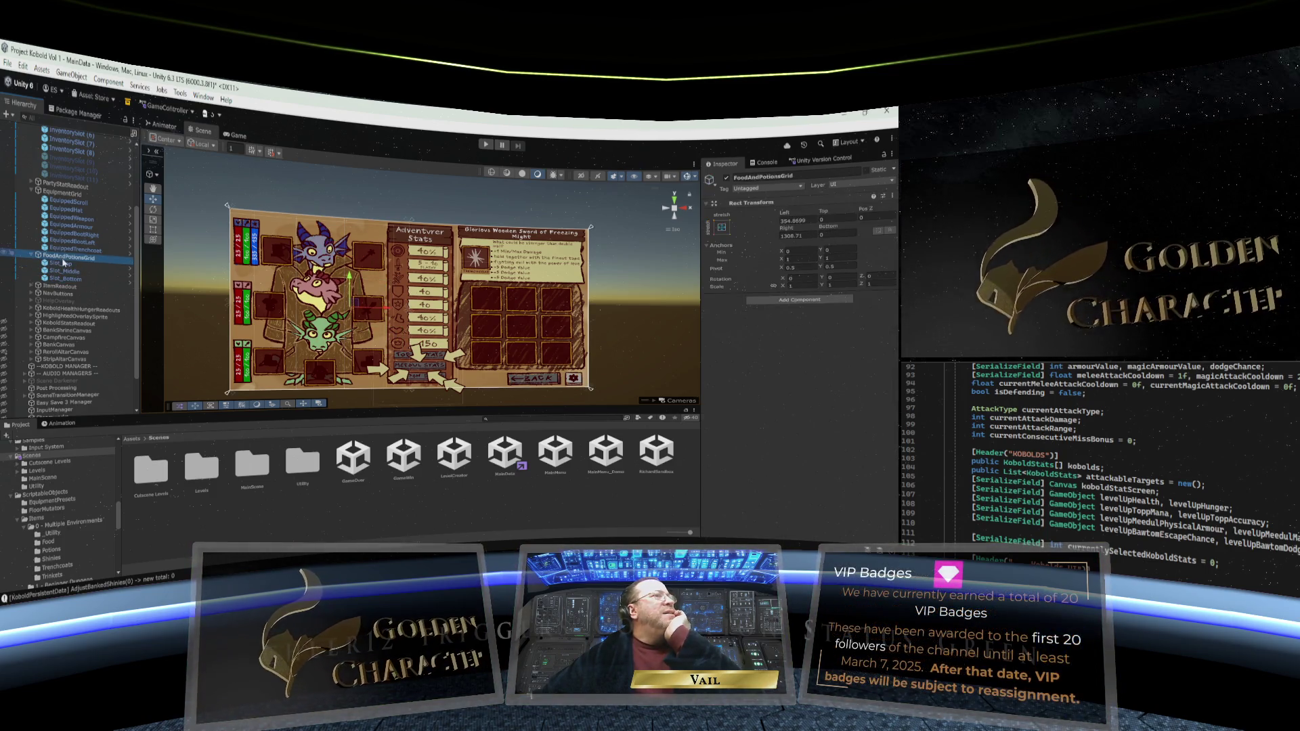
click(63, 264)
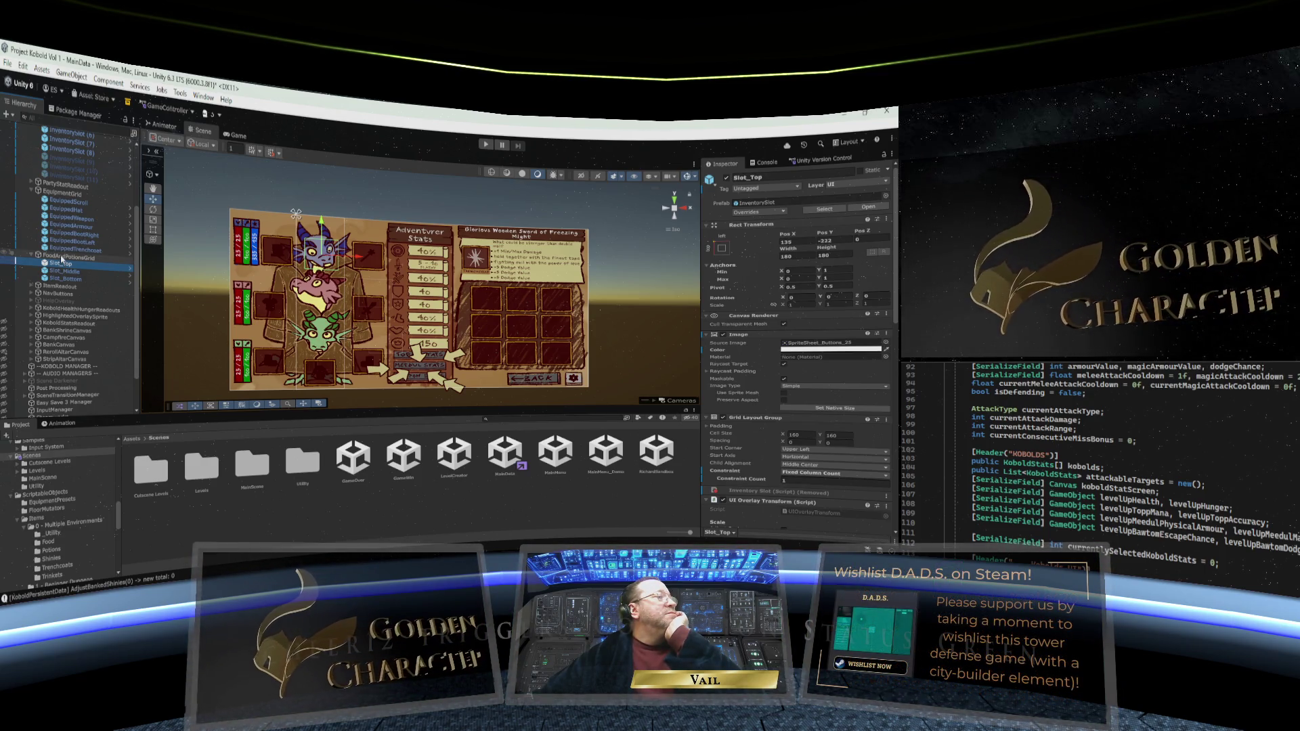
Add a Vertical Layout Group to FoodAndPotionsGrid by searching 'verti' in Add Component
click(59, 254)
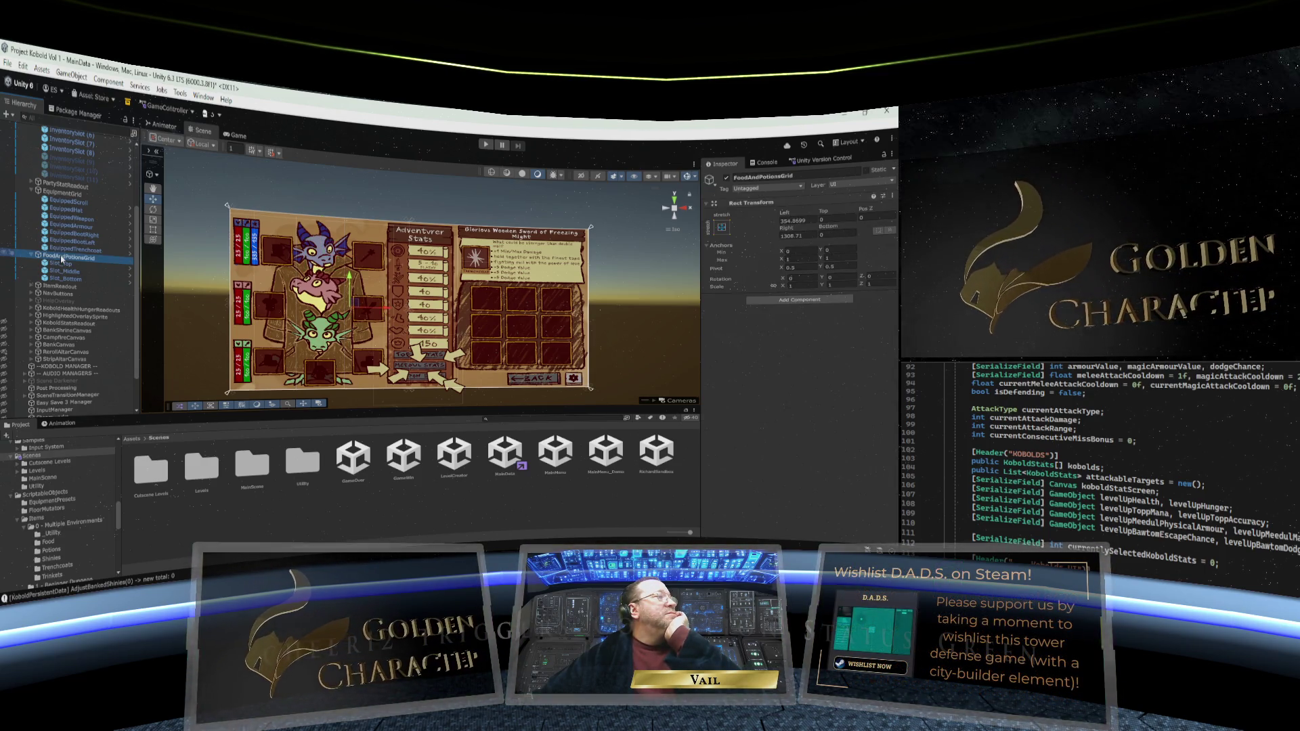
click(800, 299)
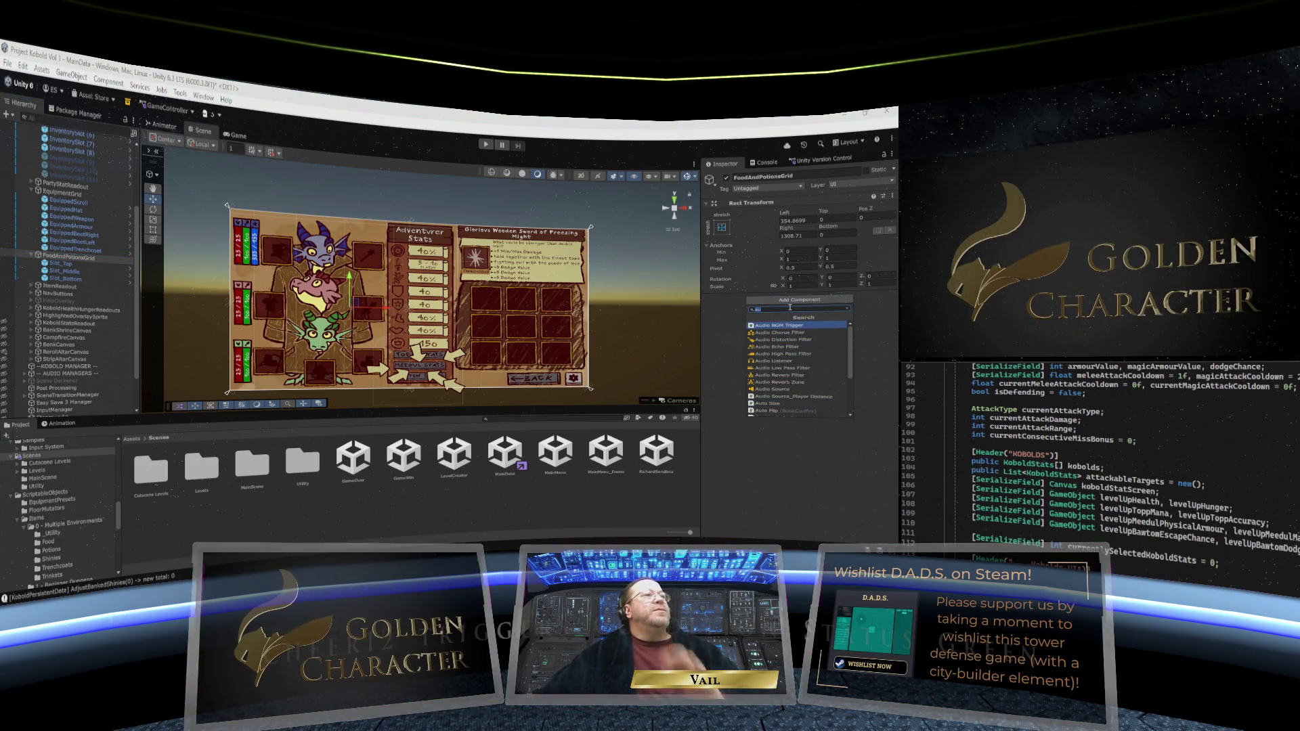
text(verti)
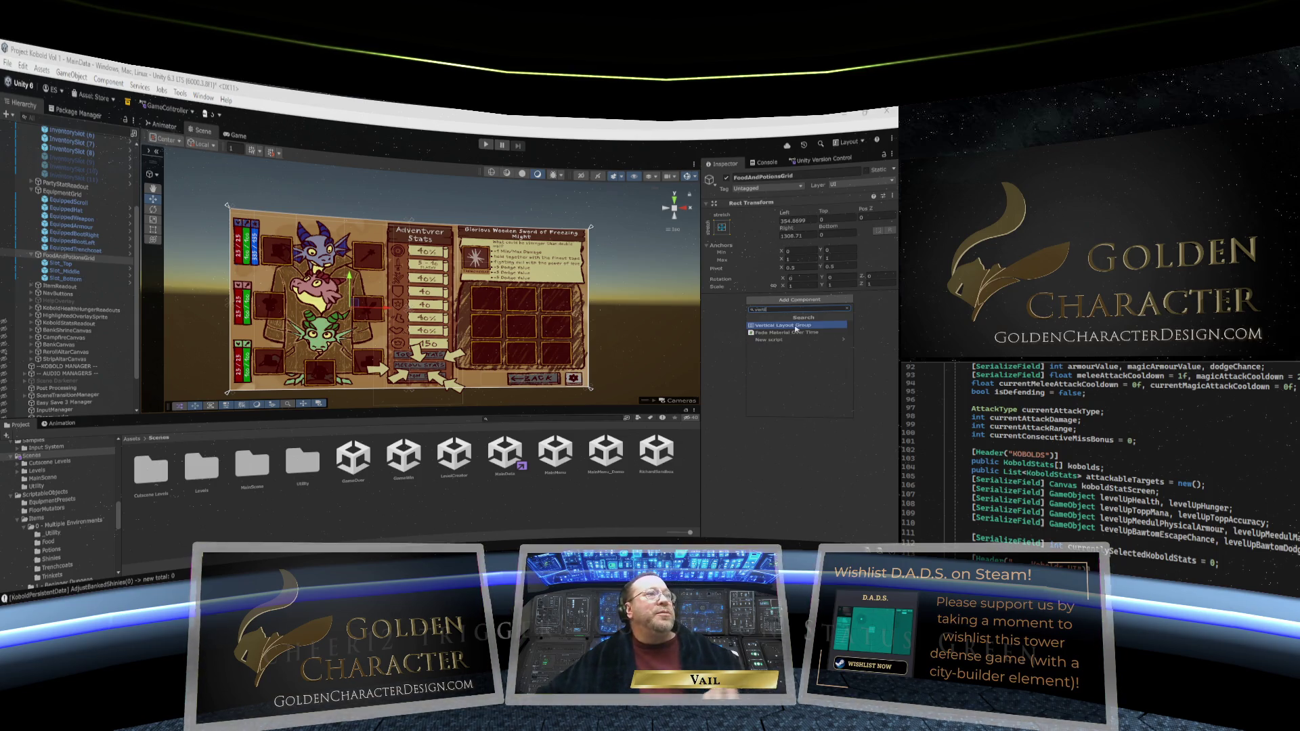
click(797, 326)
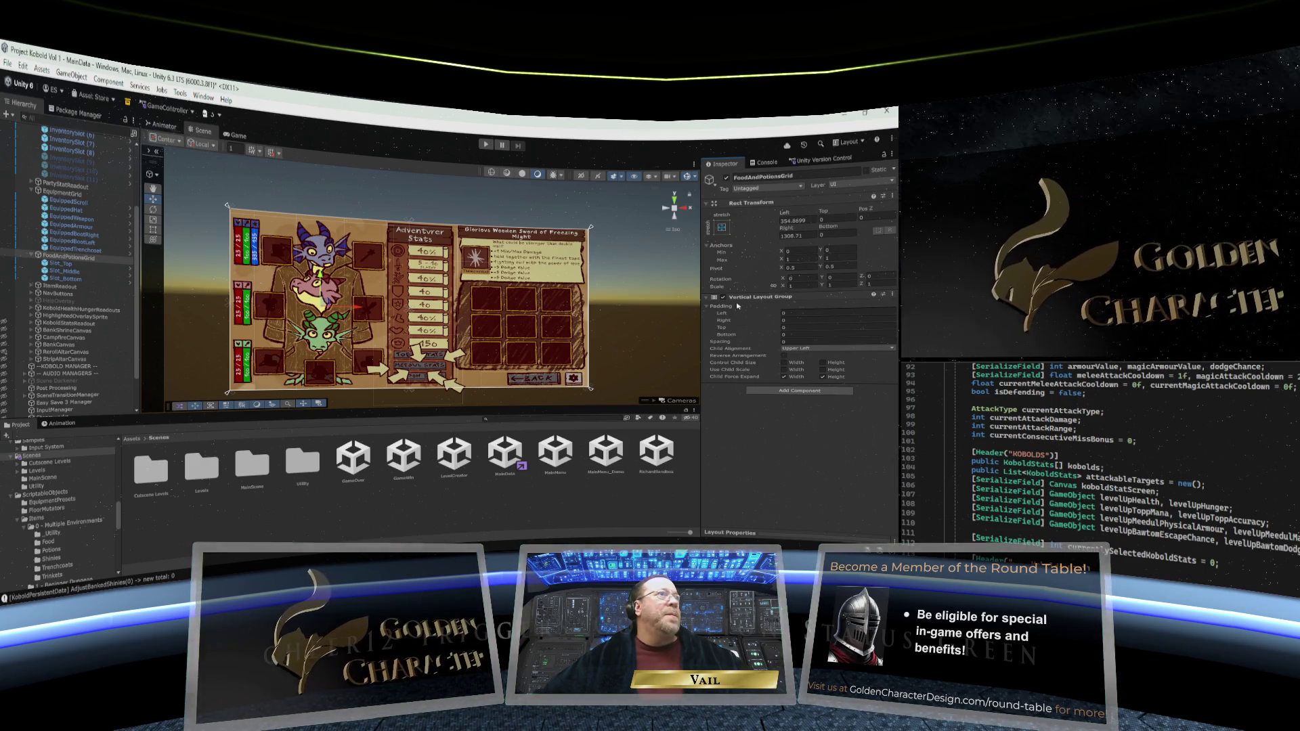
Toggle Slot_Top's Grid Layout Group, compare Slot_Middle and Slot_Bottom, then reselect FoodAndPotionsGrid
click(61, 264)
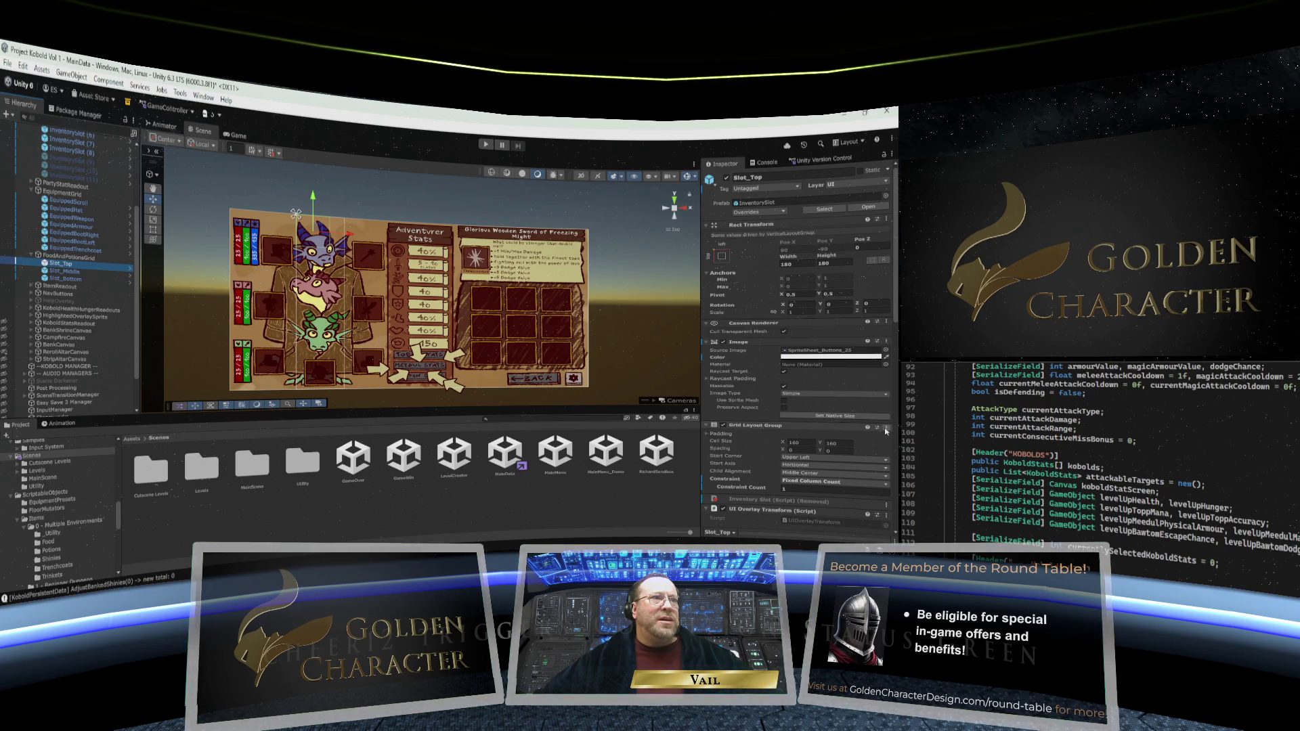
click(724, 426)
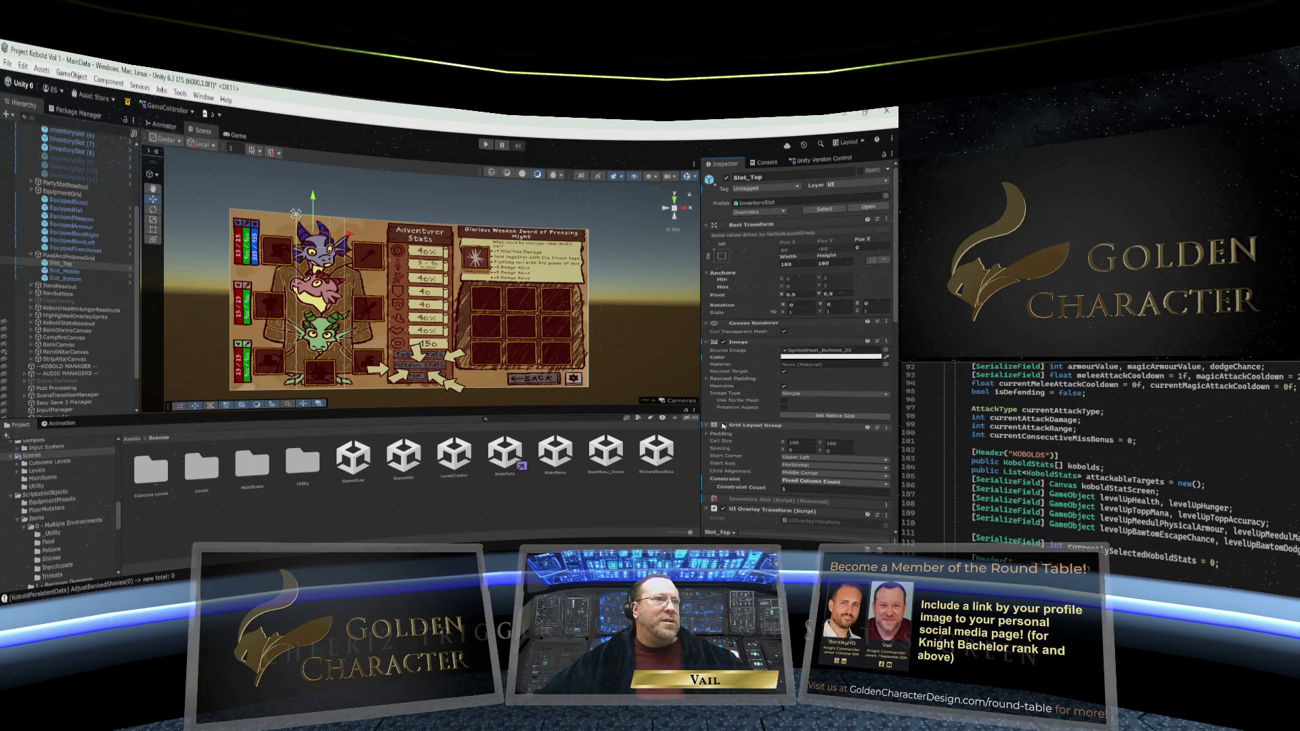
click(64, 271)
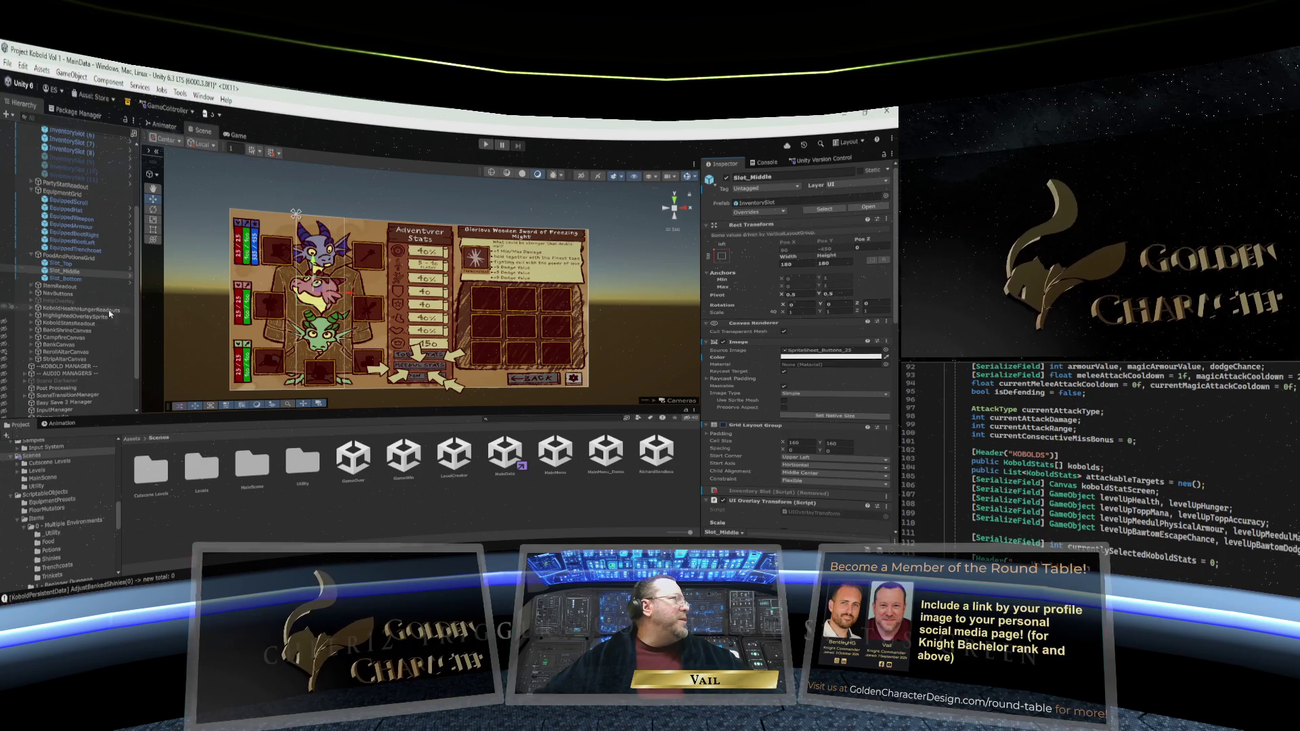
click(65, 278)
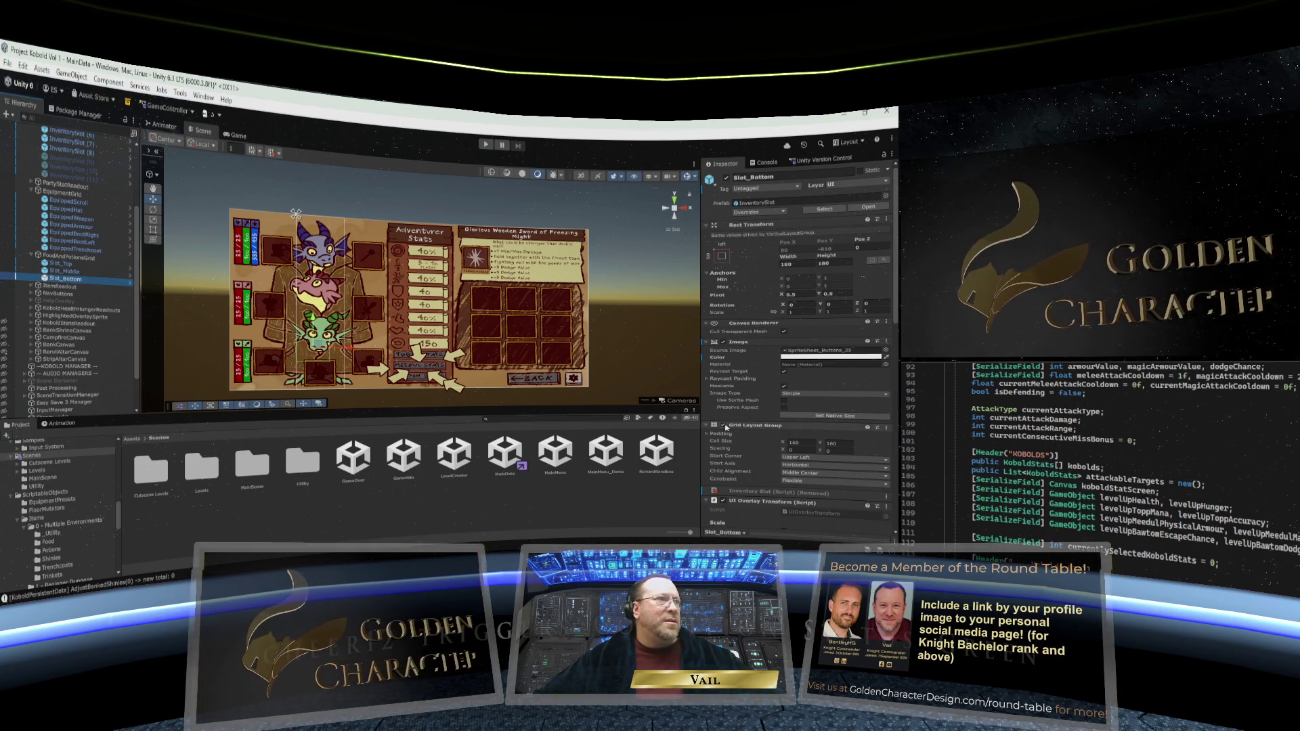
click(61, 263)
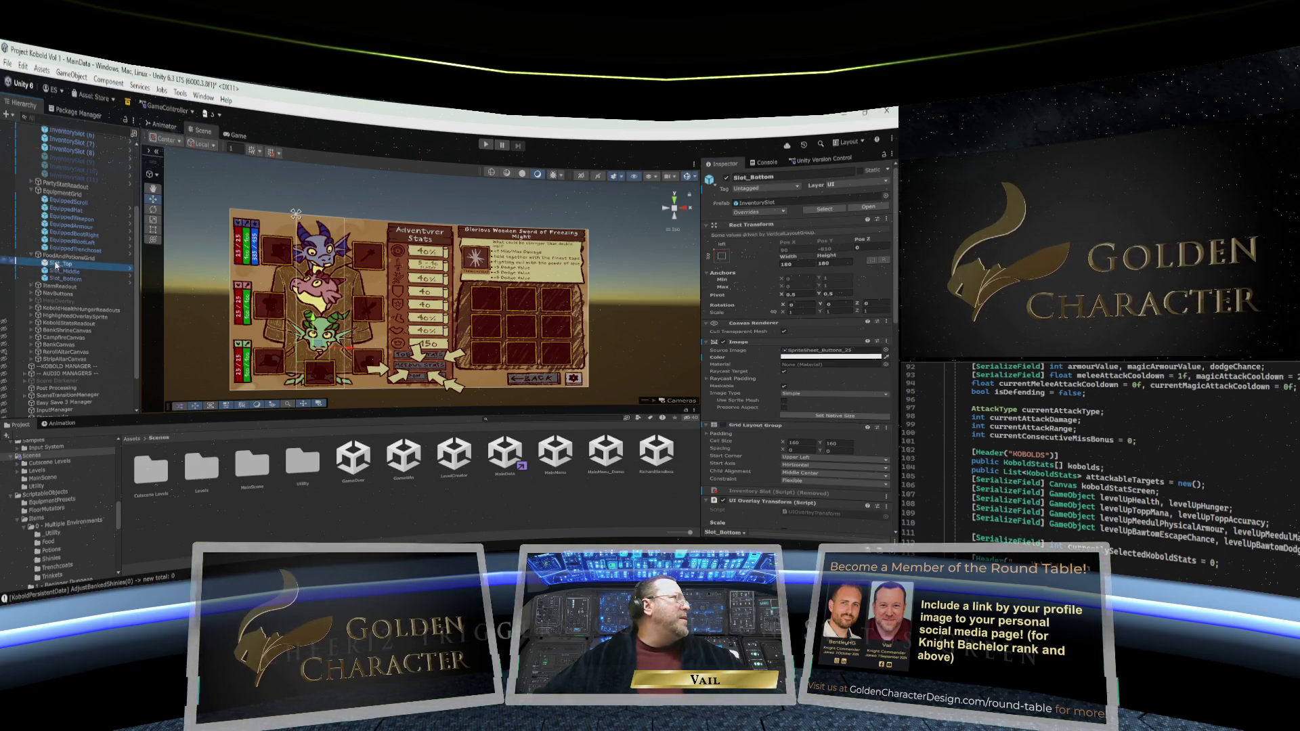
click(64, 272)
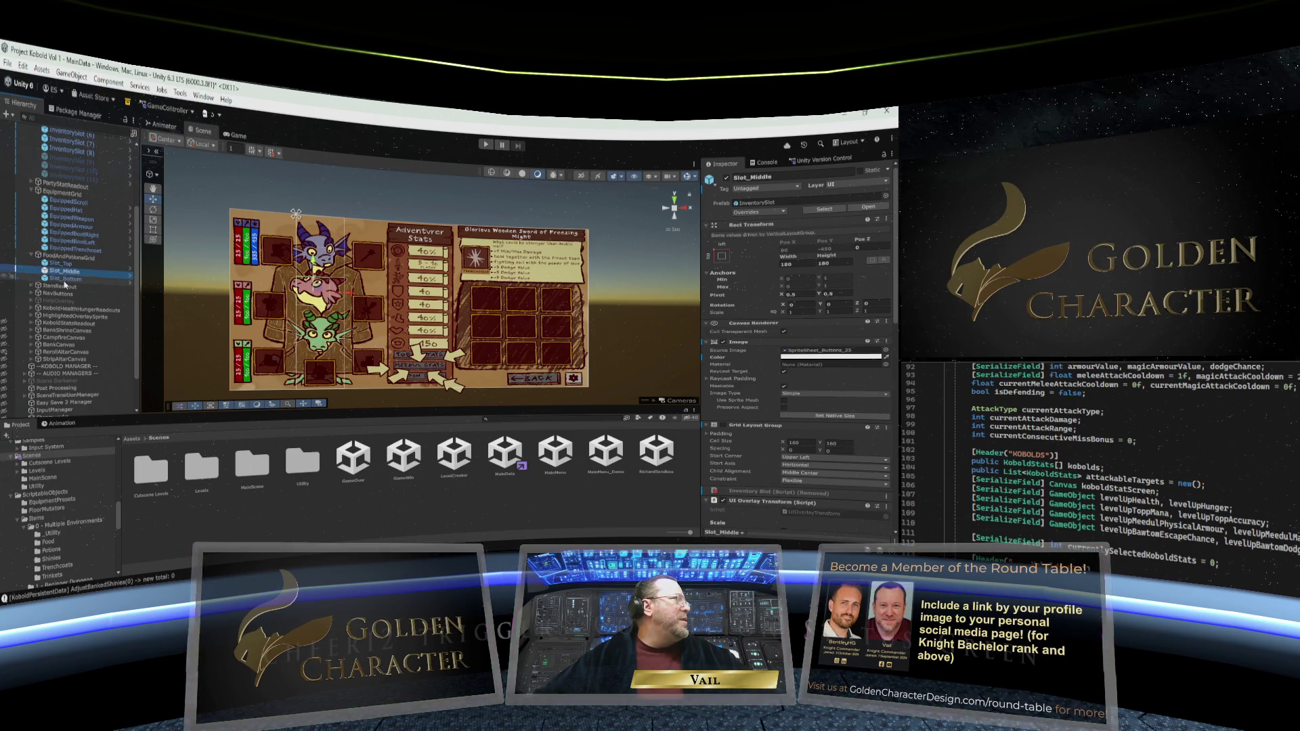
click(65, 279)
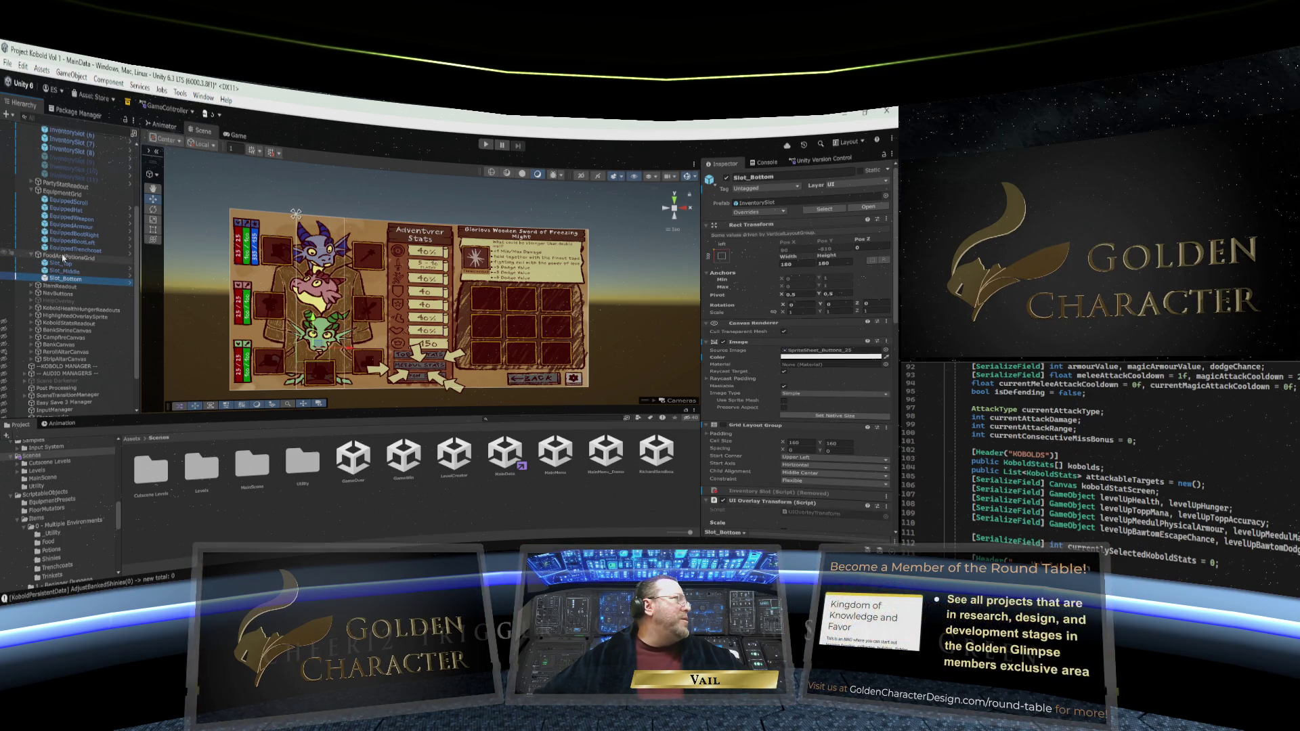
click(62, 258)
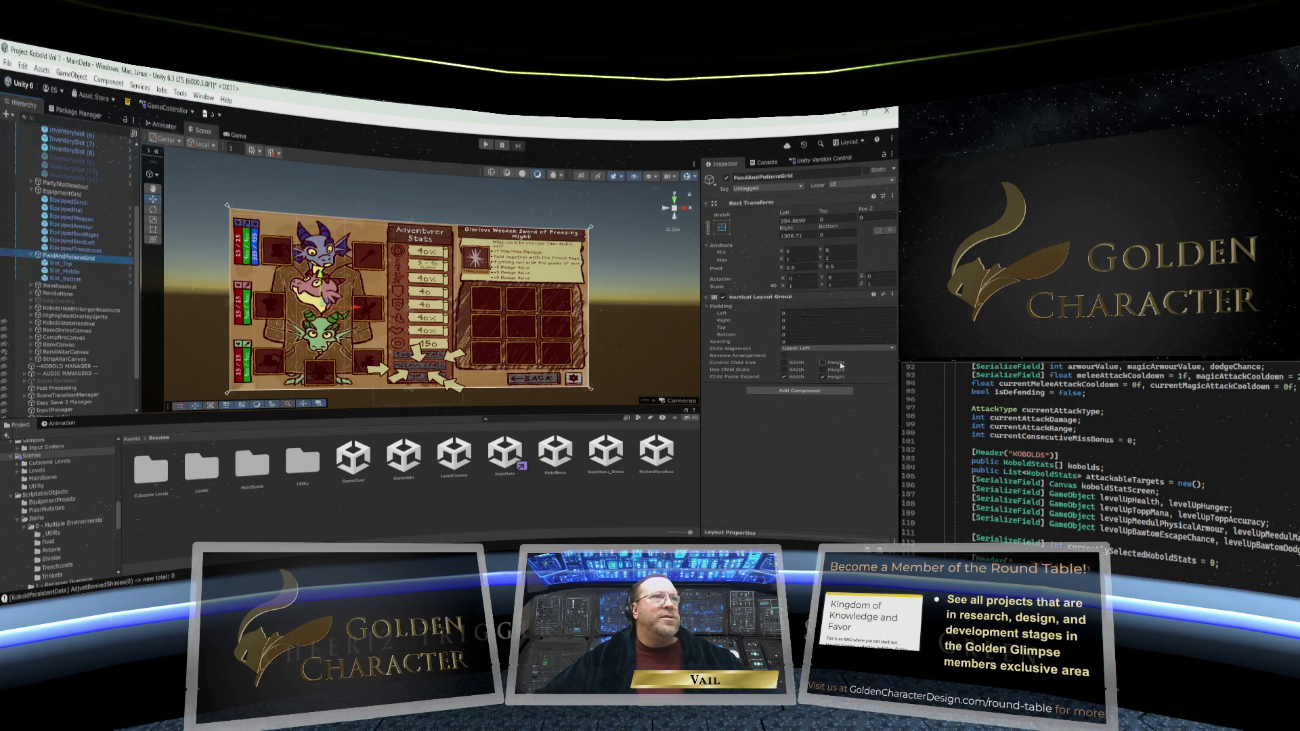
Set the Vertical Layout Group's left padding to 40 and check the three slot rows
click(791, 312)
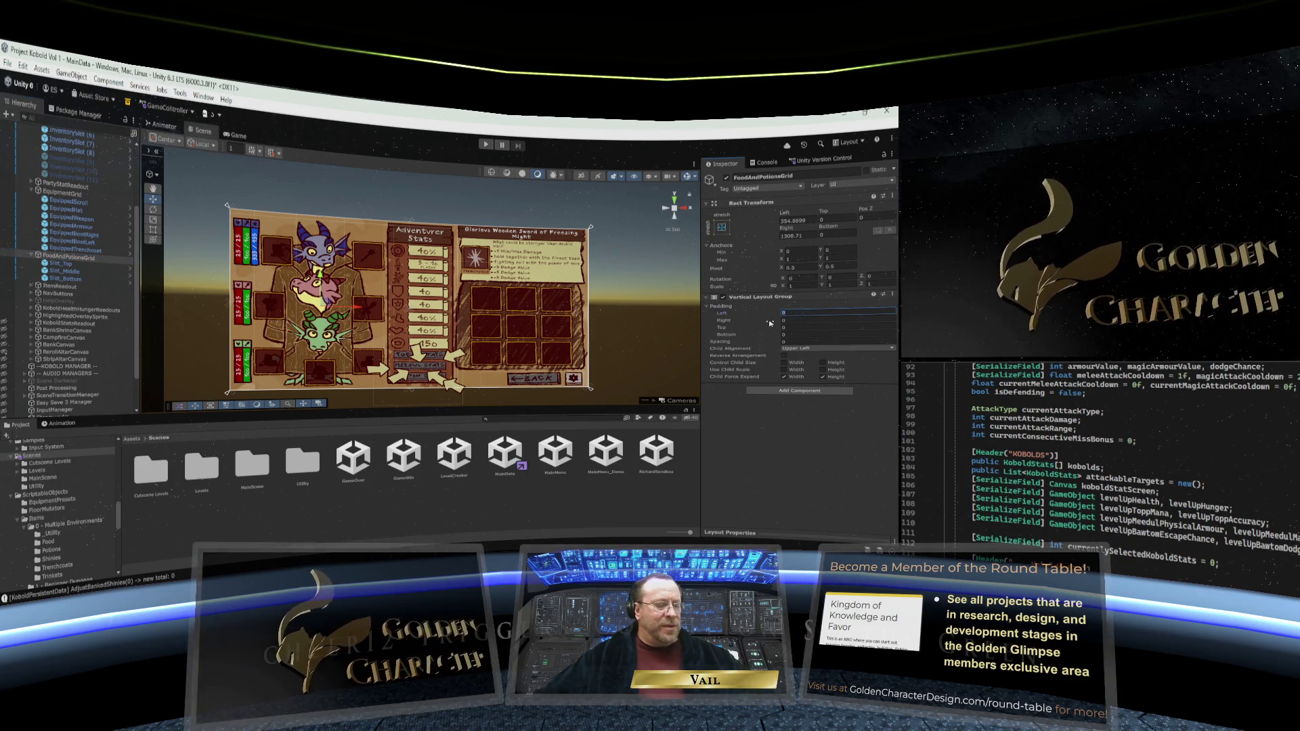
text(40)
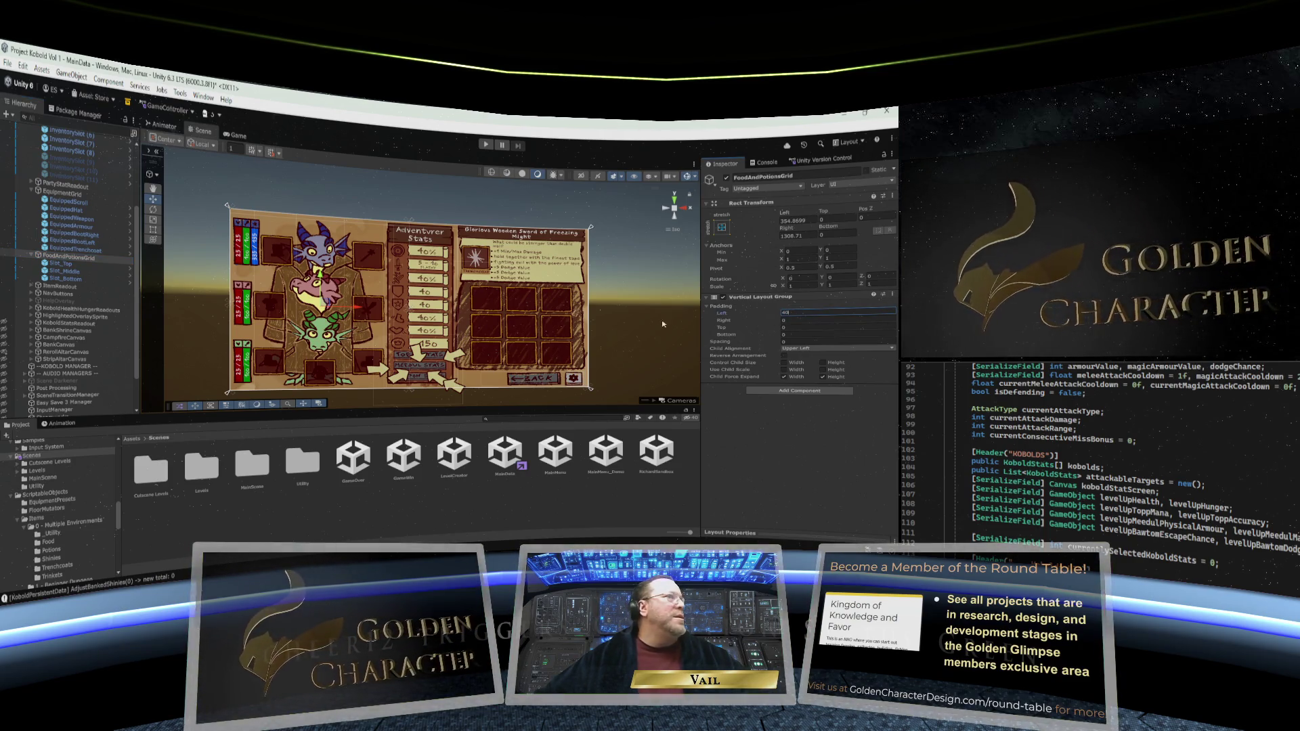
click(59, 265)
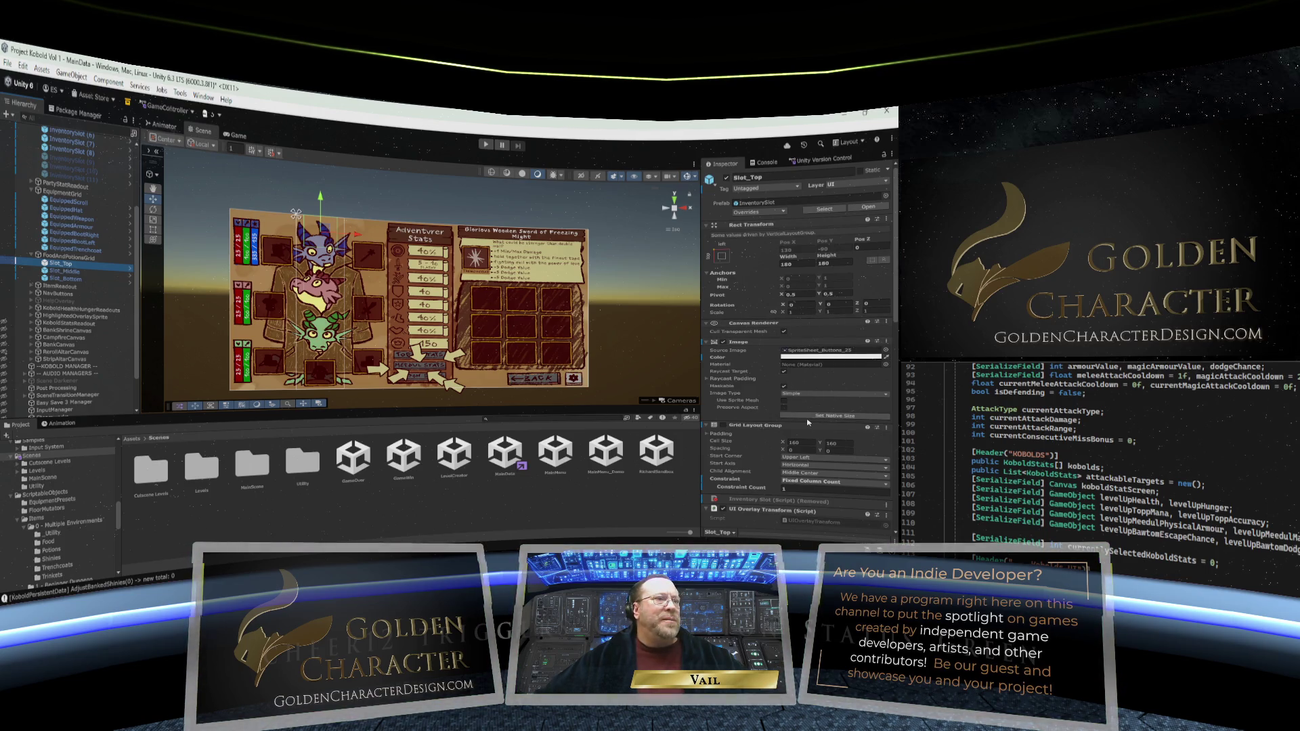
click(65, 271)
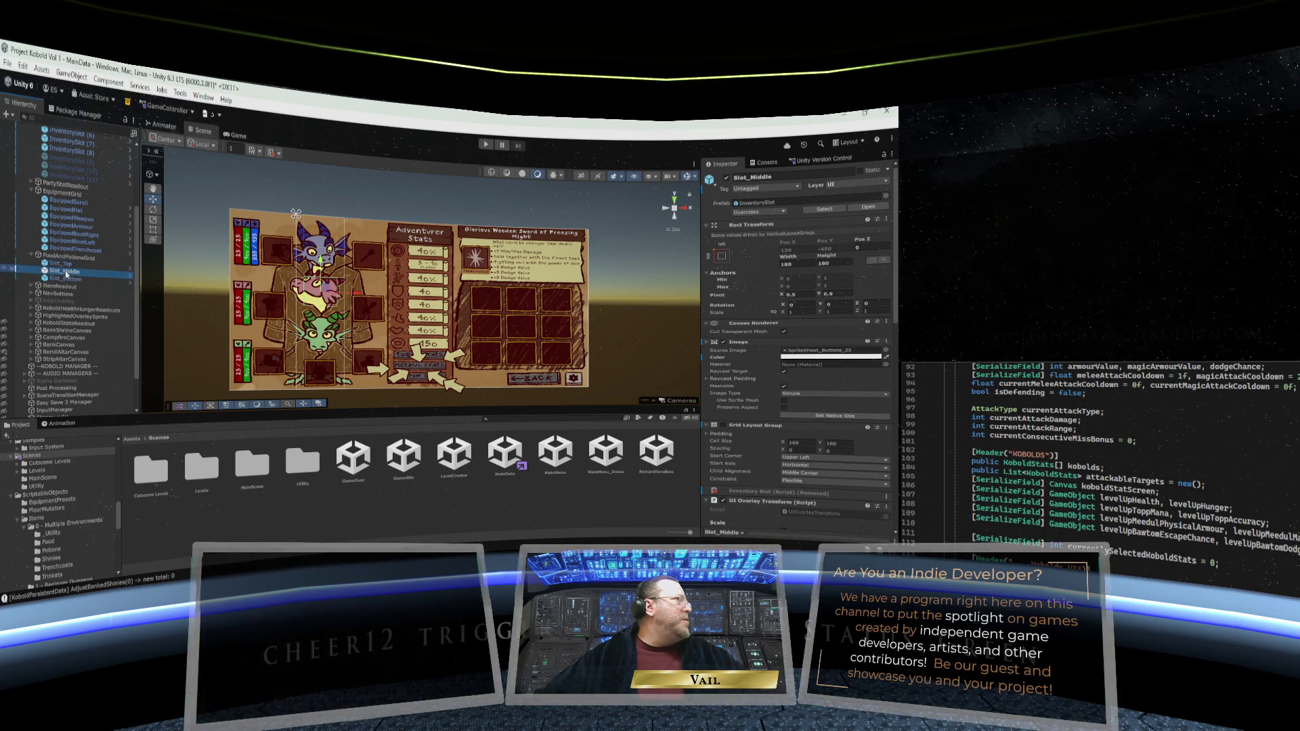
click(65, 279)
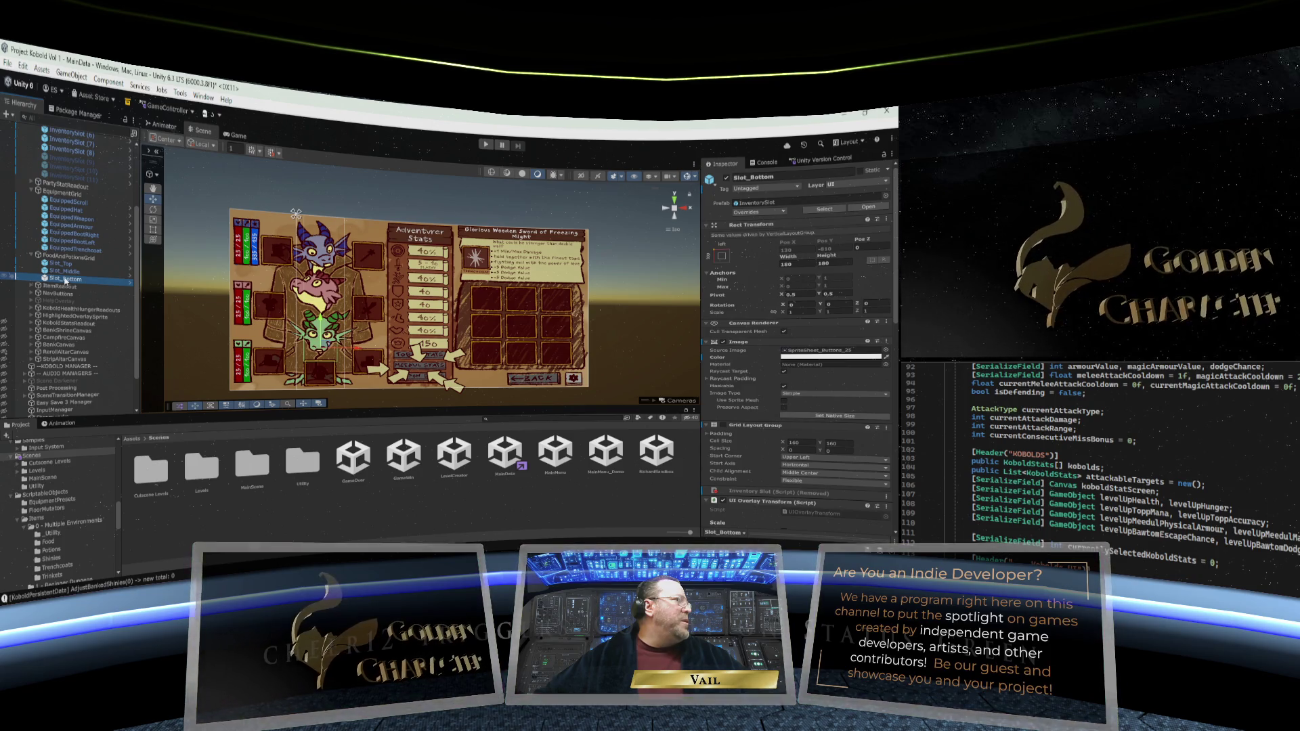
Compare slot constraints, Slot_Top Fixed Column Count versus Slot_Bottom Flexible, then reselect the grid
click(65, 264)
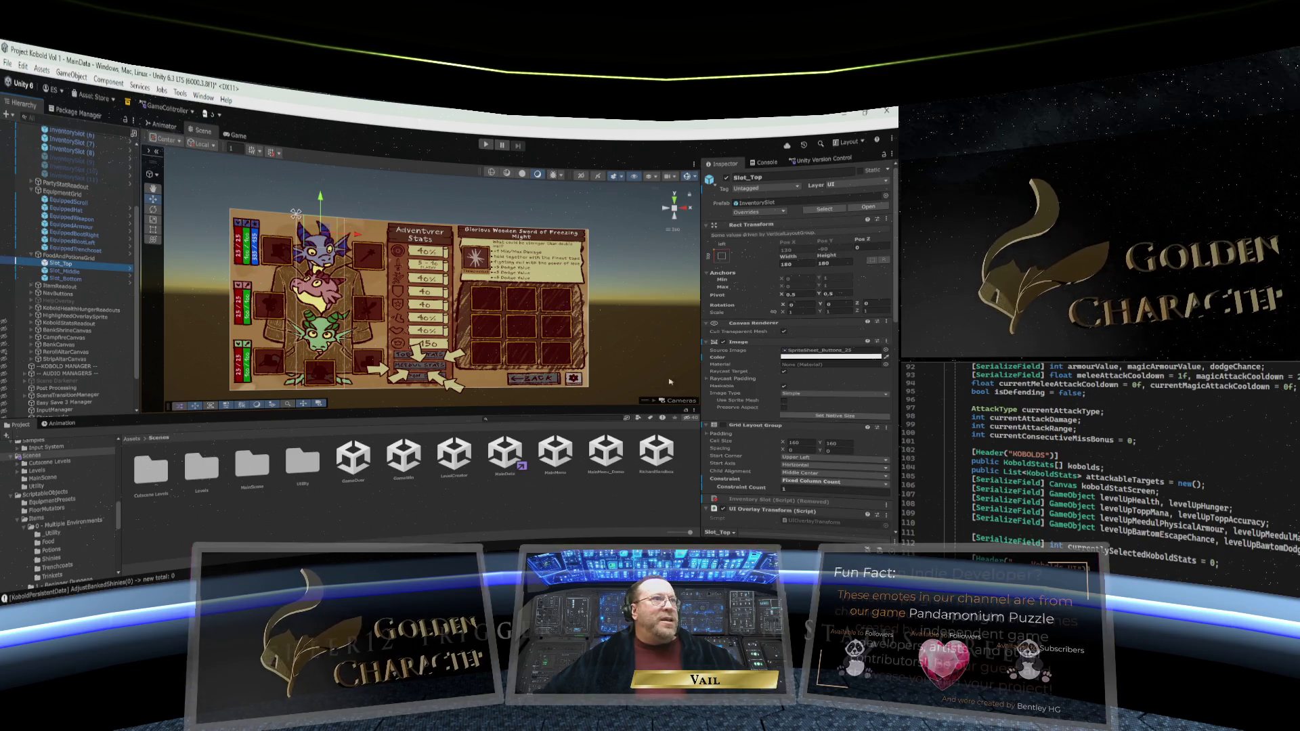
click(72, 273)
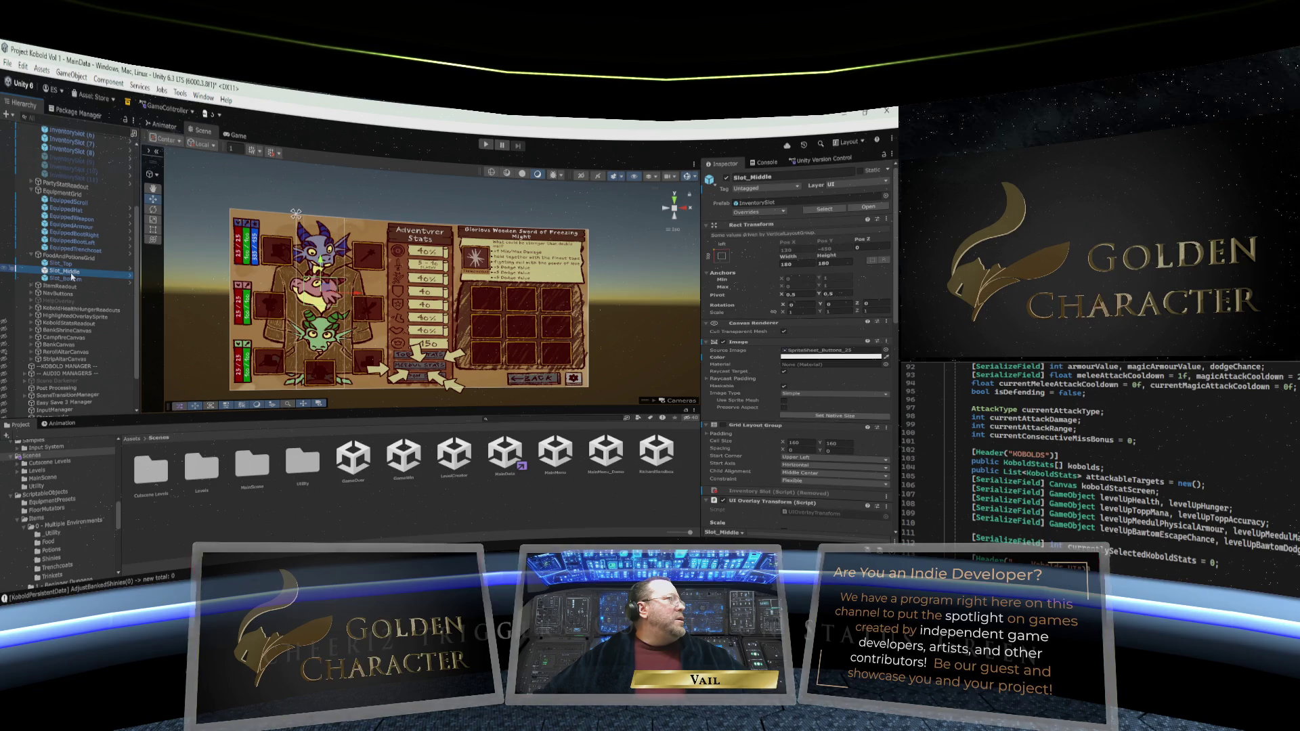
click(68, 266)
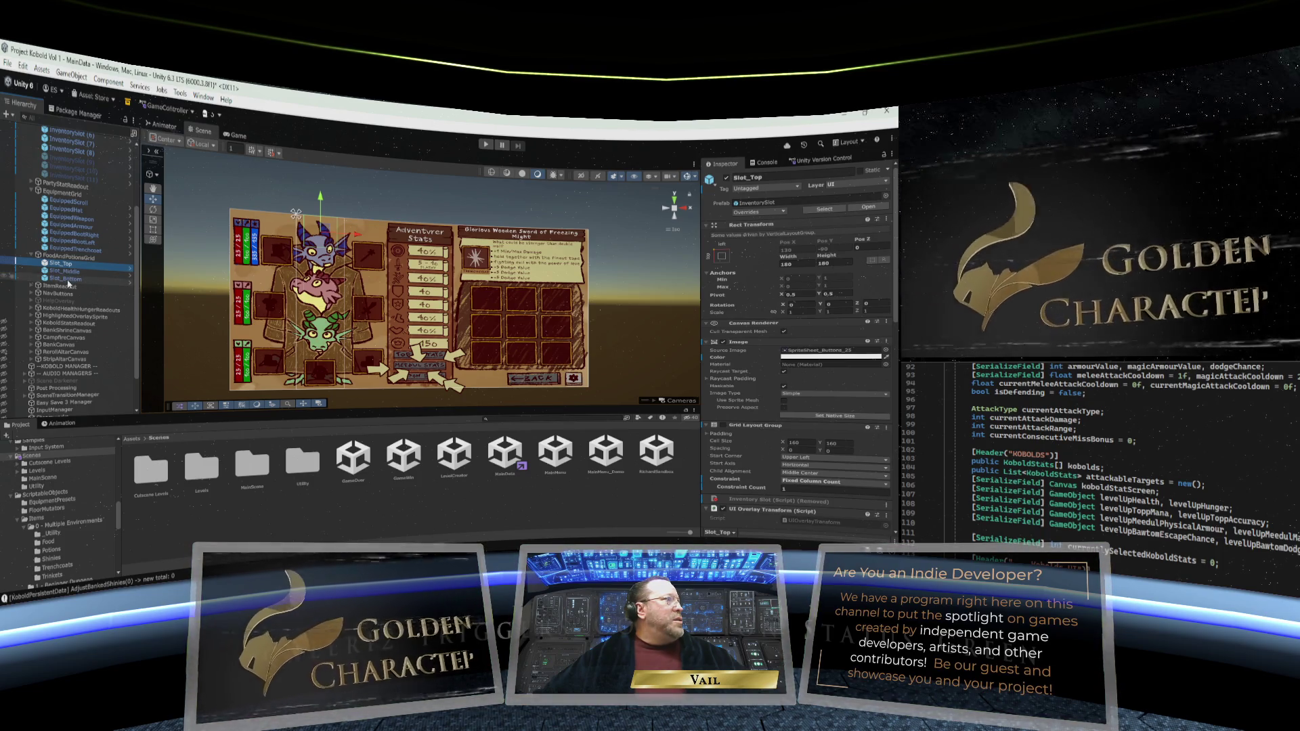
click(68, 279)
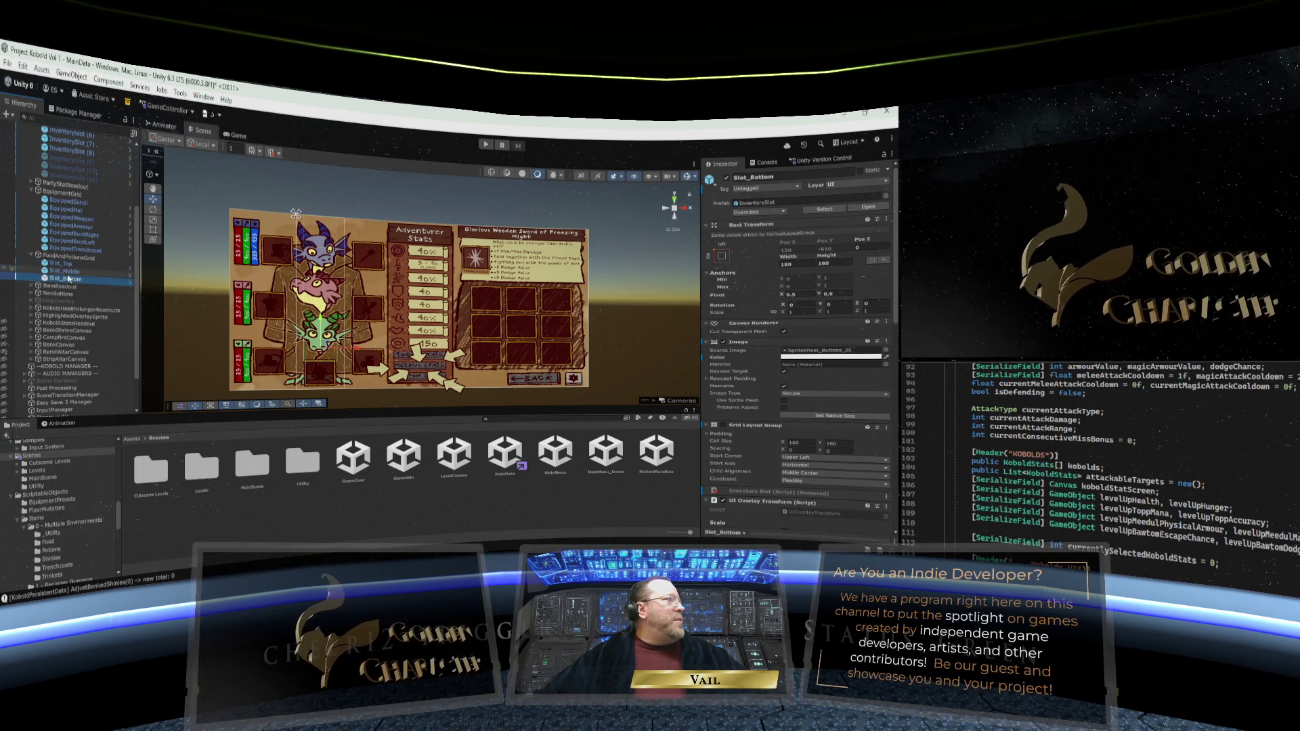
click(68, 257)
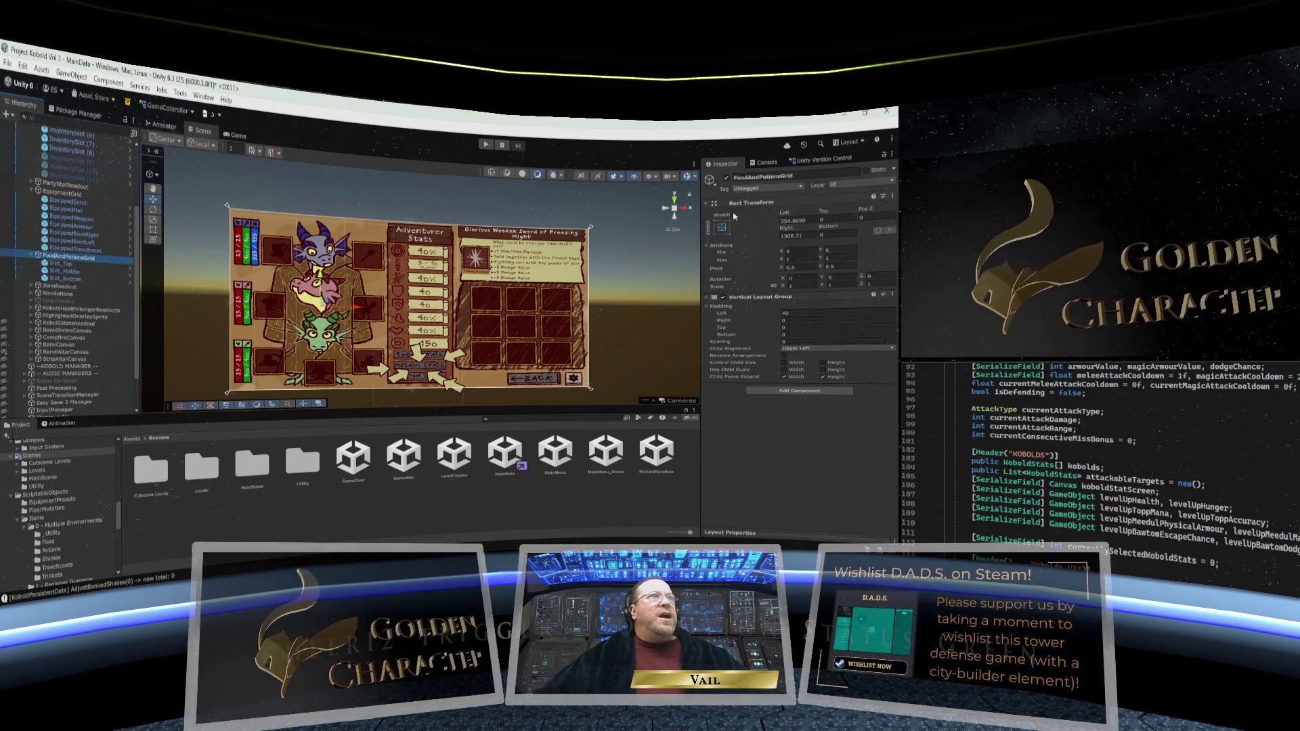
Drag the grid's top and bottom edges to about Top 98.48 and Bottom 191.6
drag(822, 212, 667, 255)
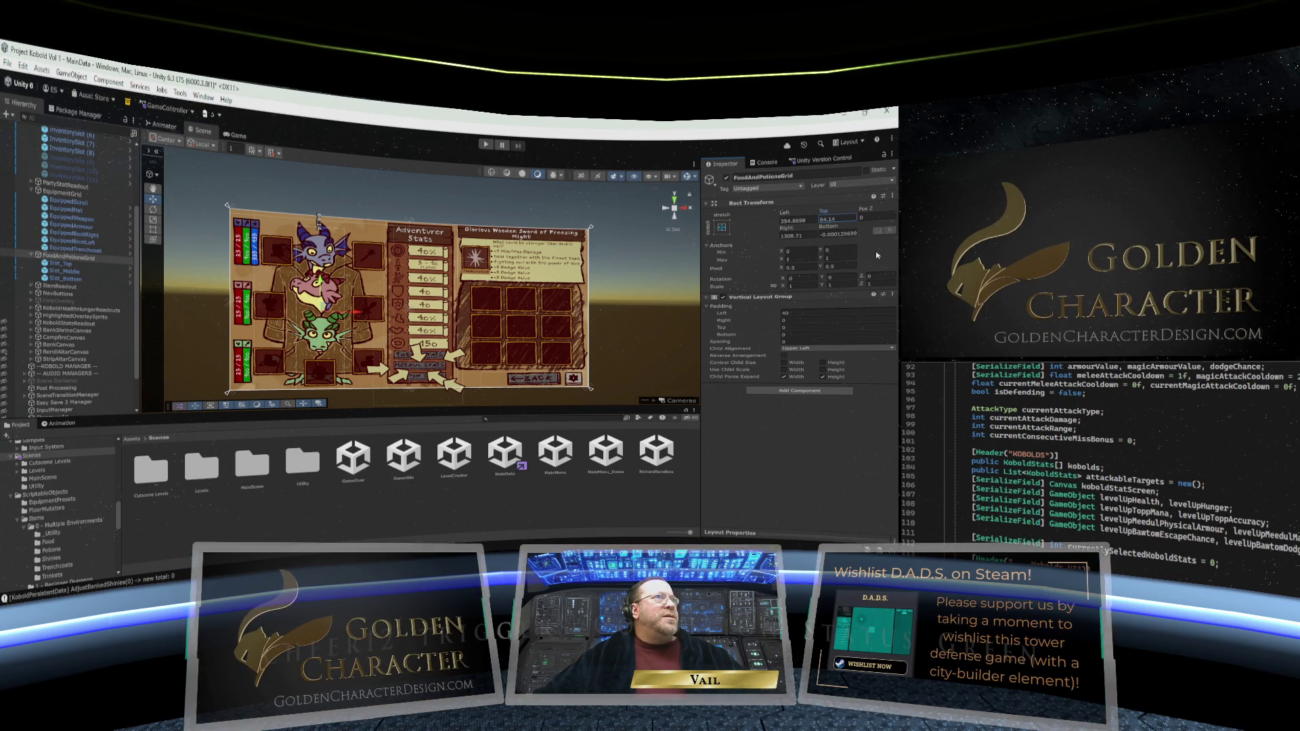
drag(829, 230, 881, 223)
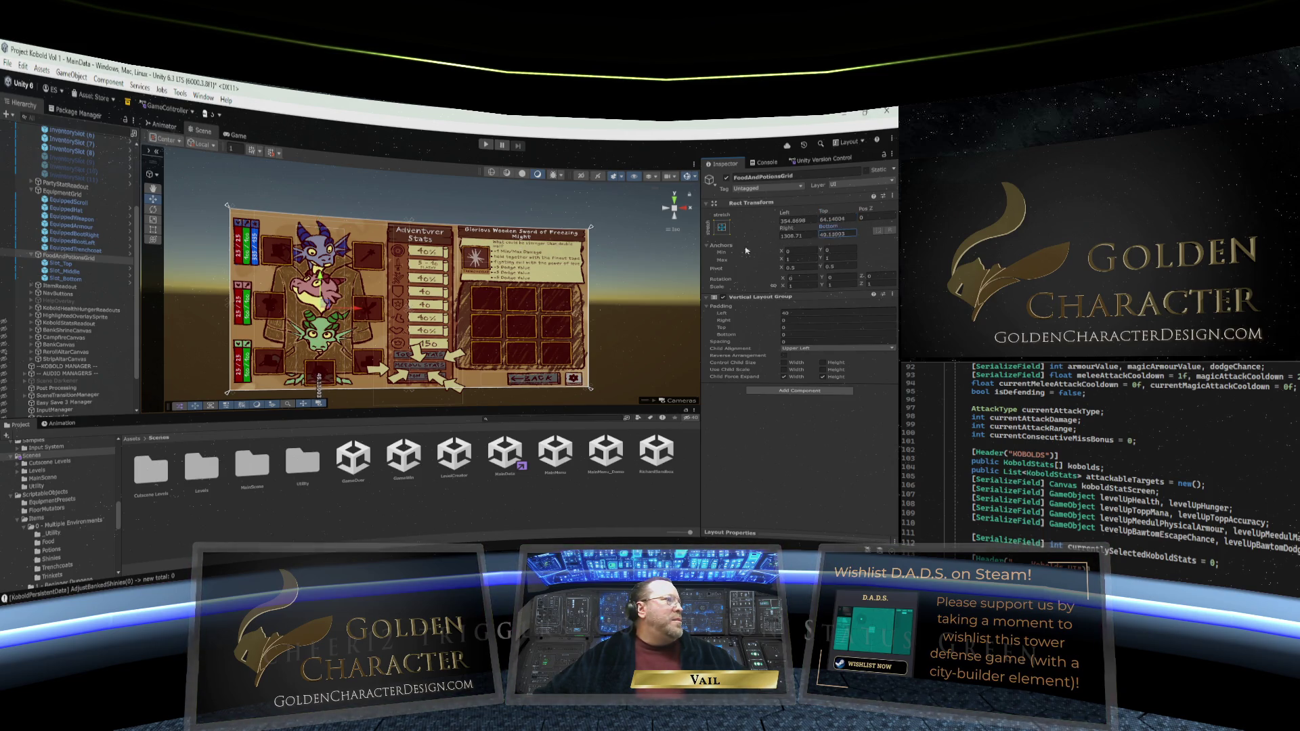
drag(37, 222, 63, 229)
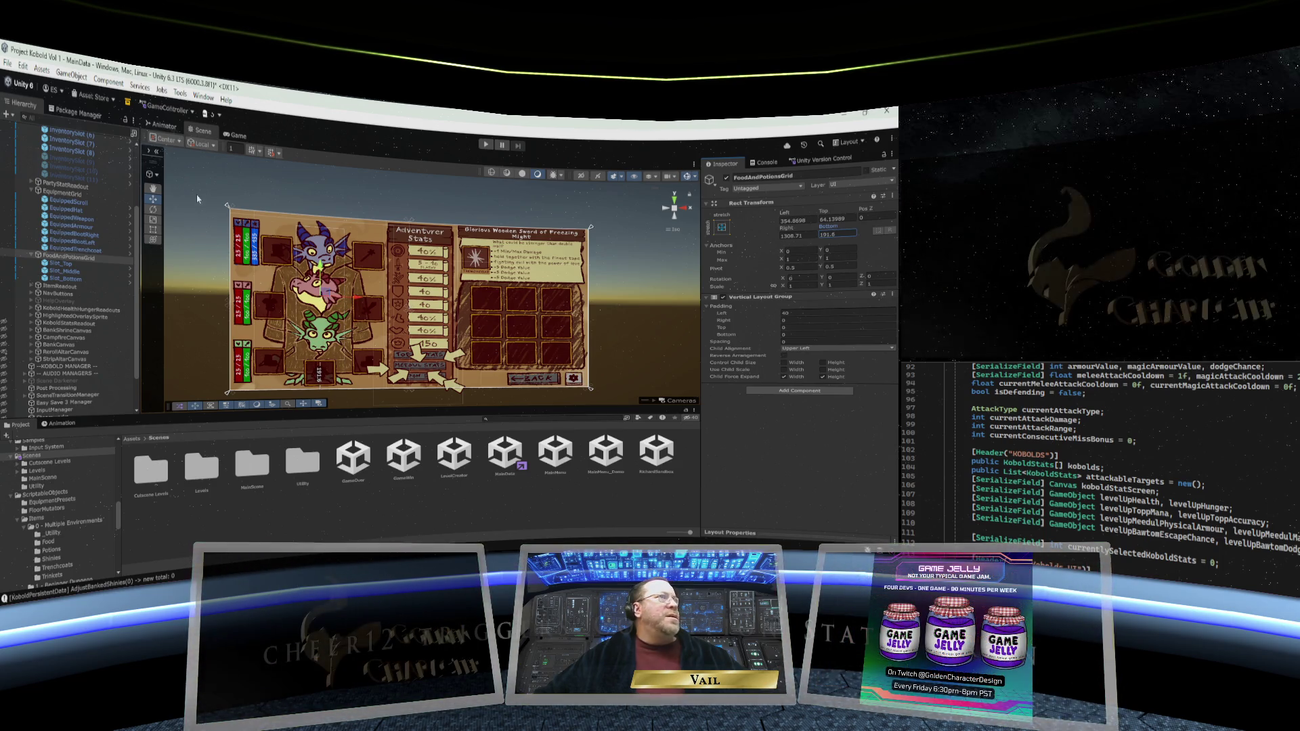
drag(823, 210, 735, 216)
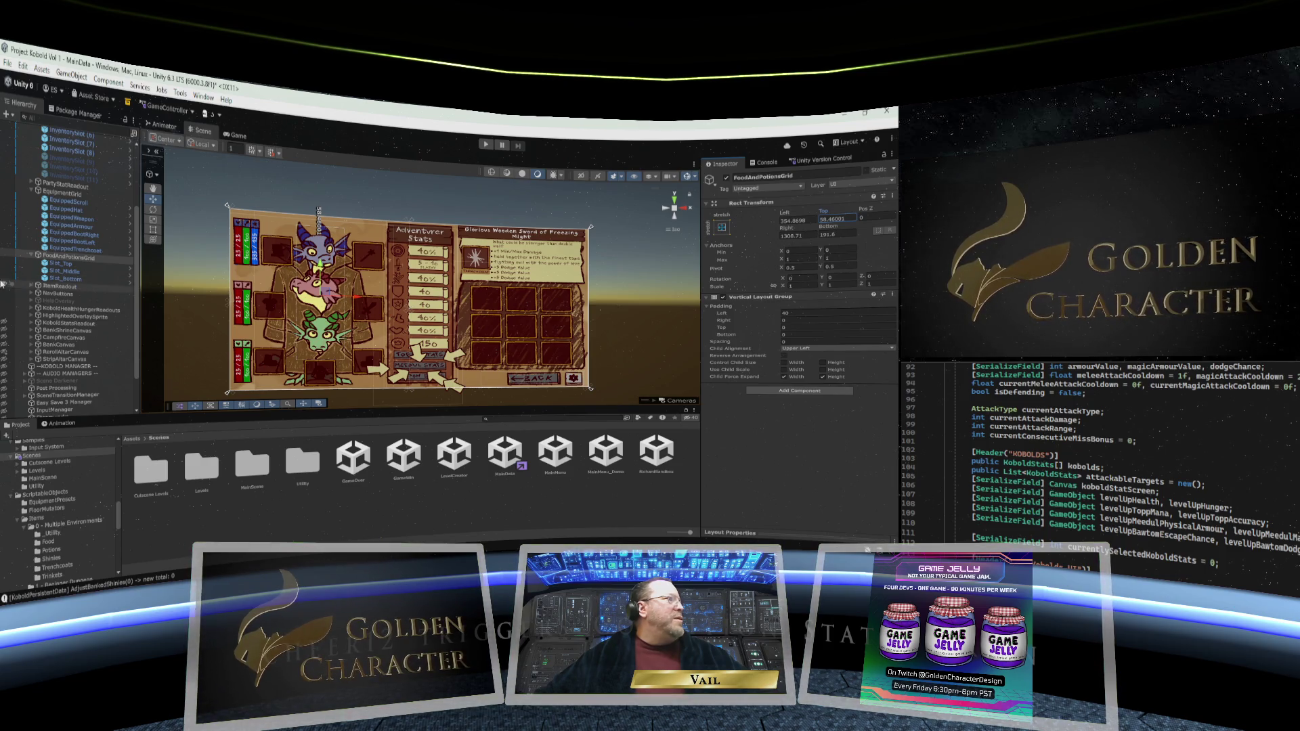
Inspect Slot_Top, Slot_Middle and Slot_Bottom one after another
click(64, 264)
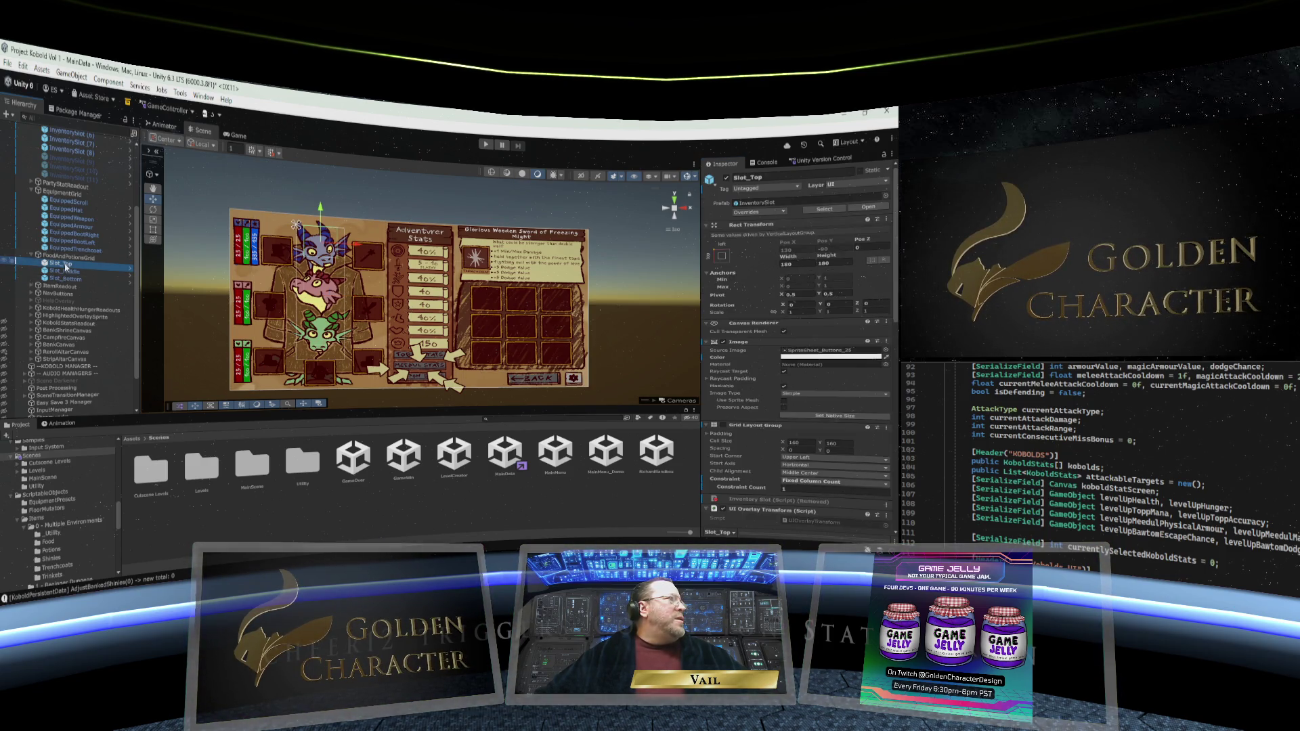
click(65, 271)
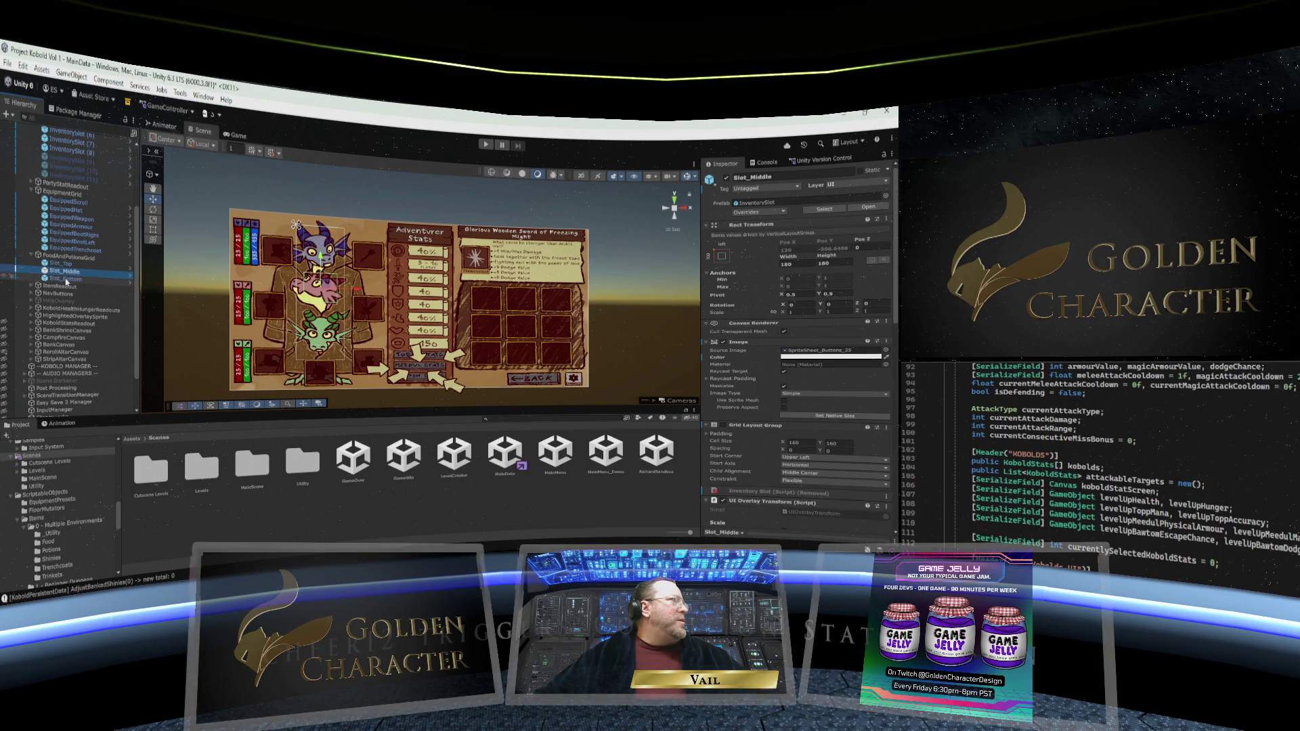
click(66, 281)
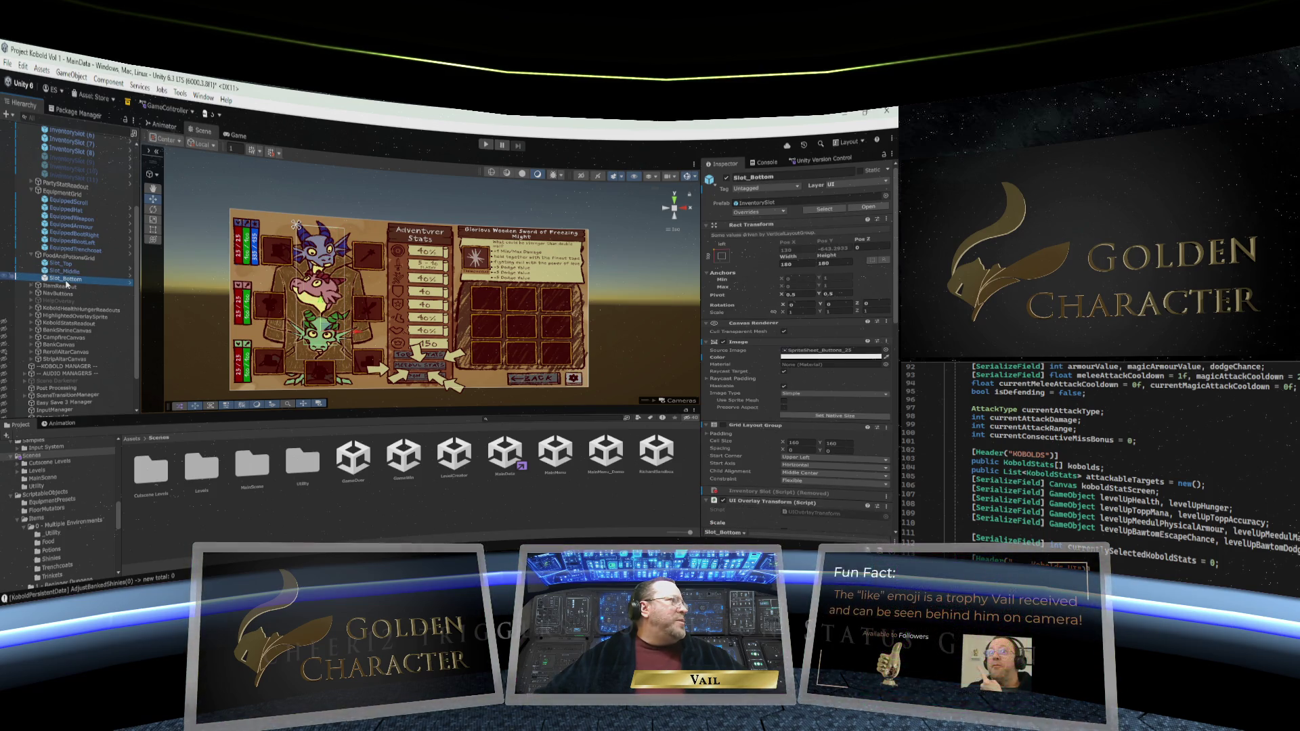
Select the grid's top padding field, then check the three slots' current positions
click(65, 264)
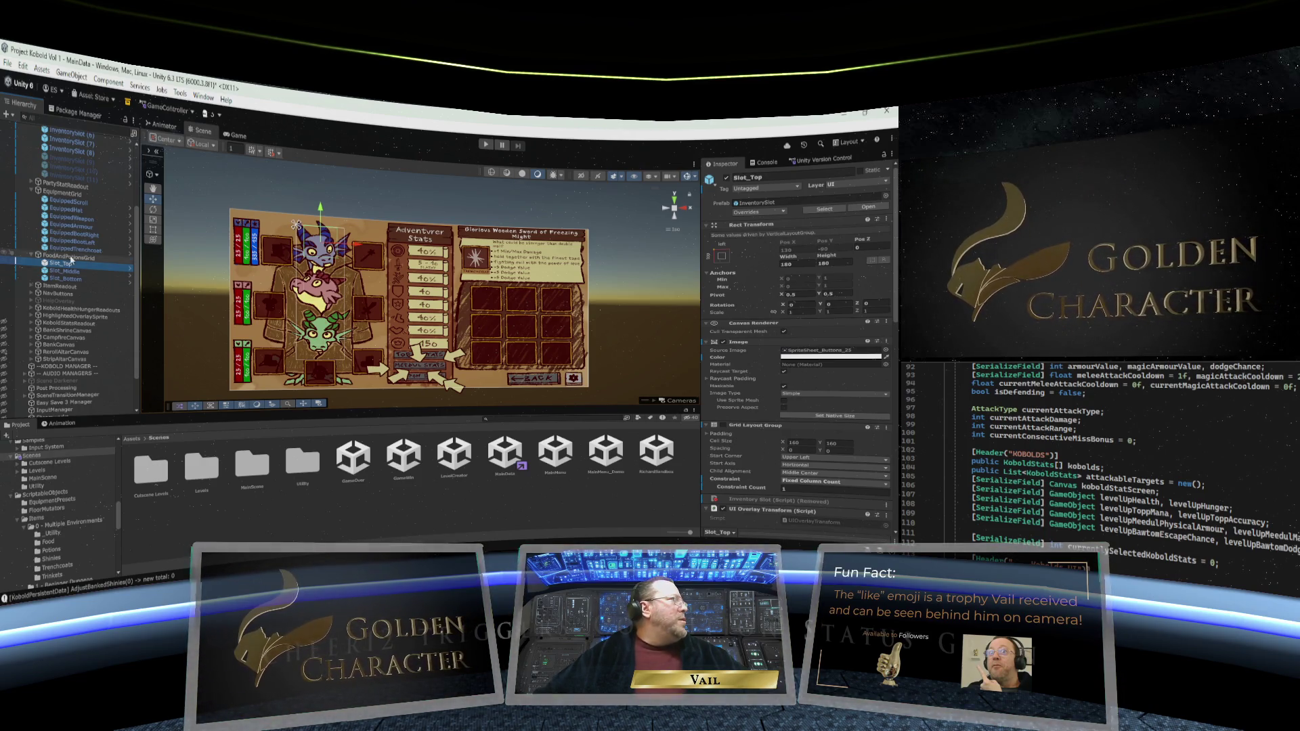
key(Up)
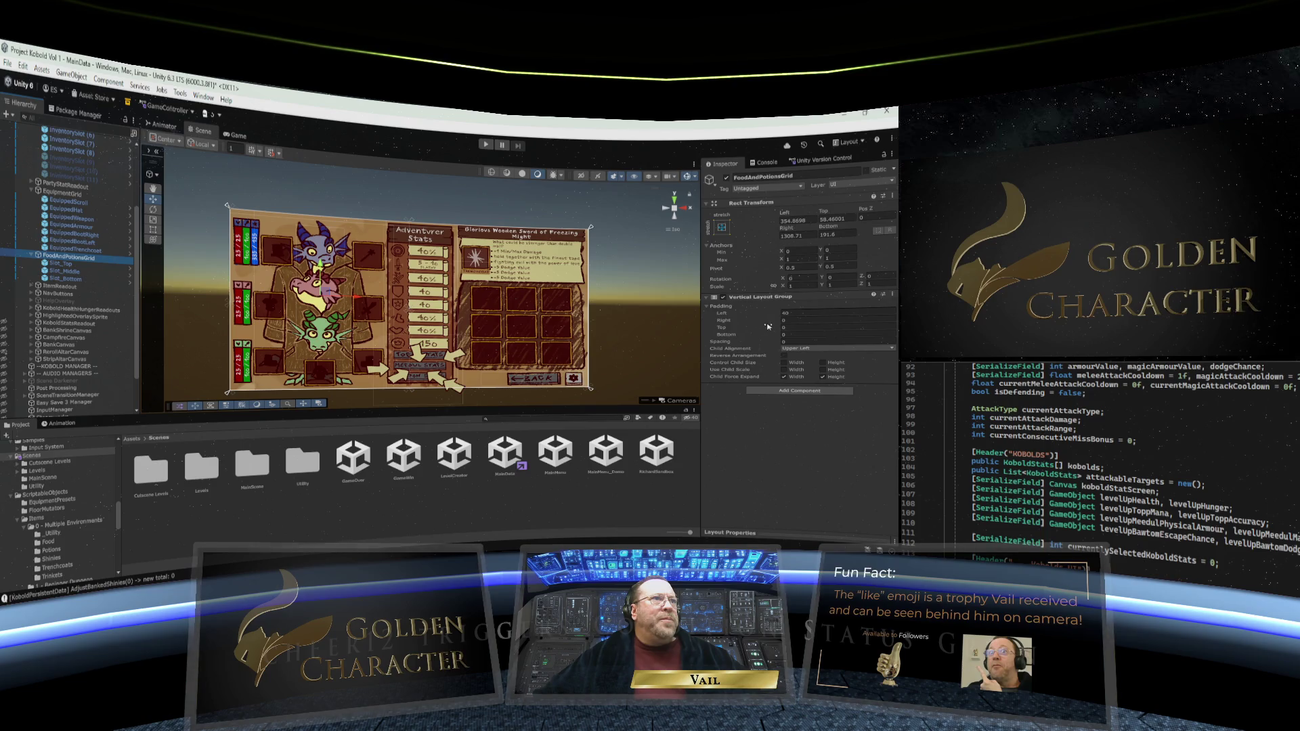
click(792, 327)
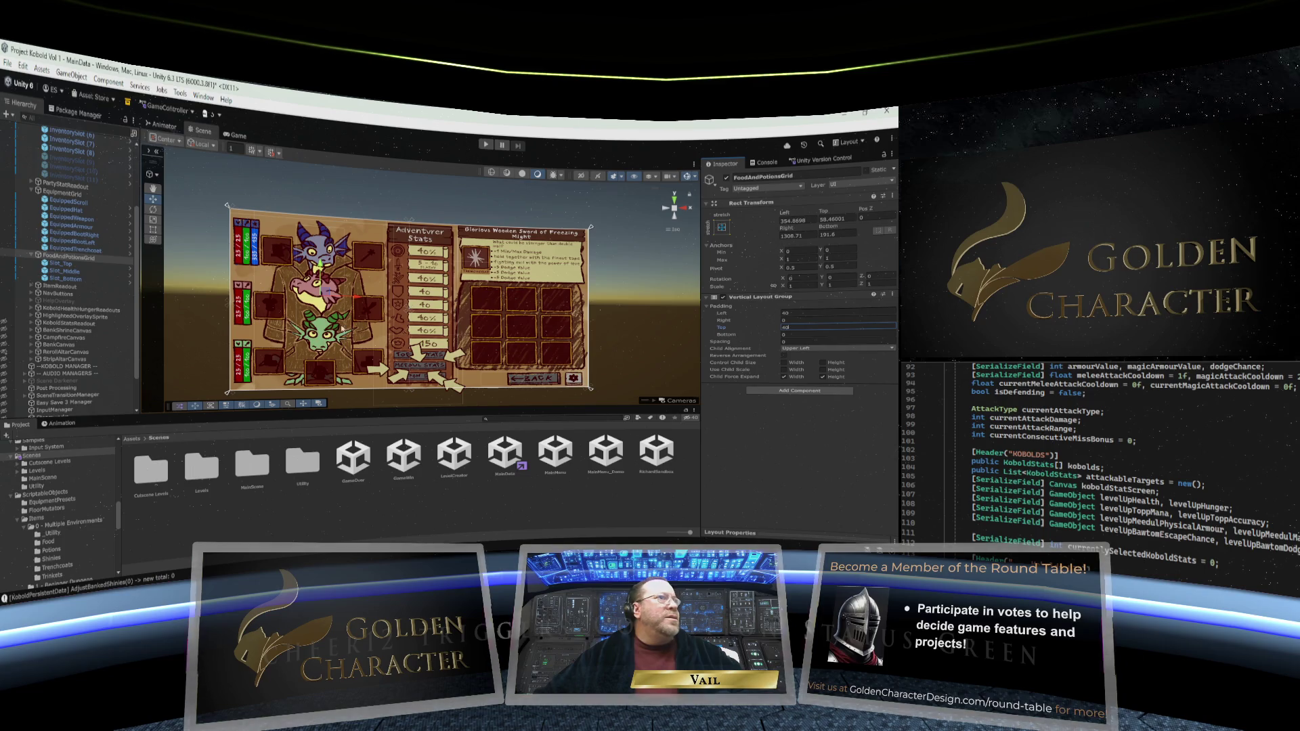
click(61, 264)
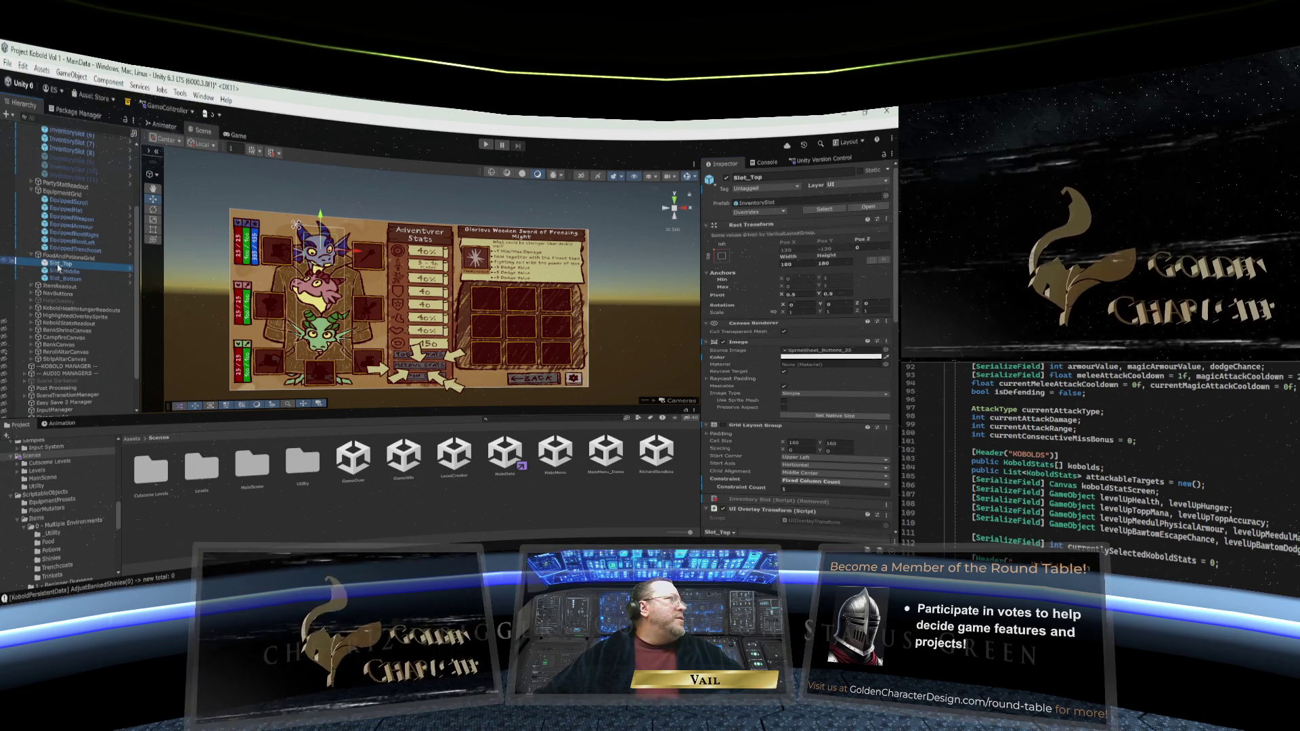
click(60, 272)
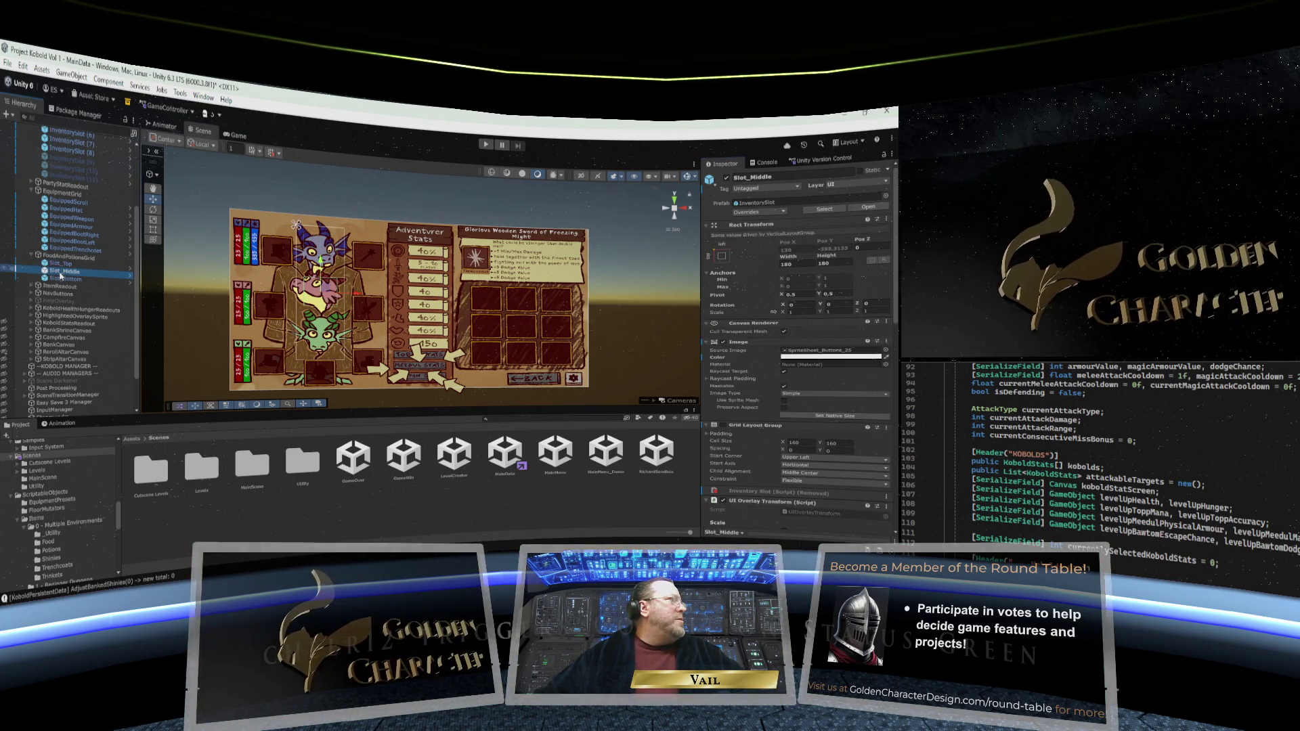
click(61, 279)
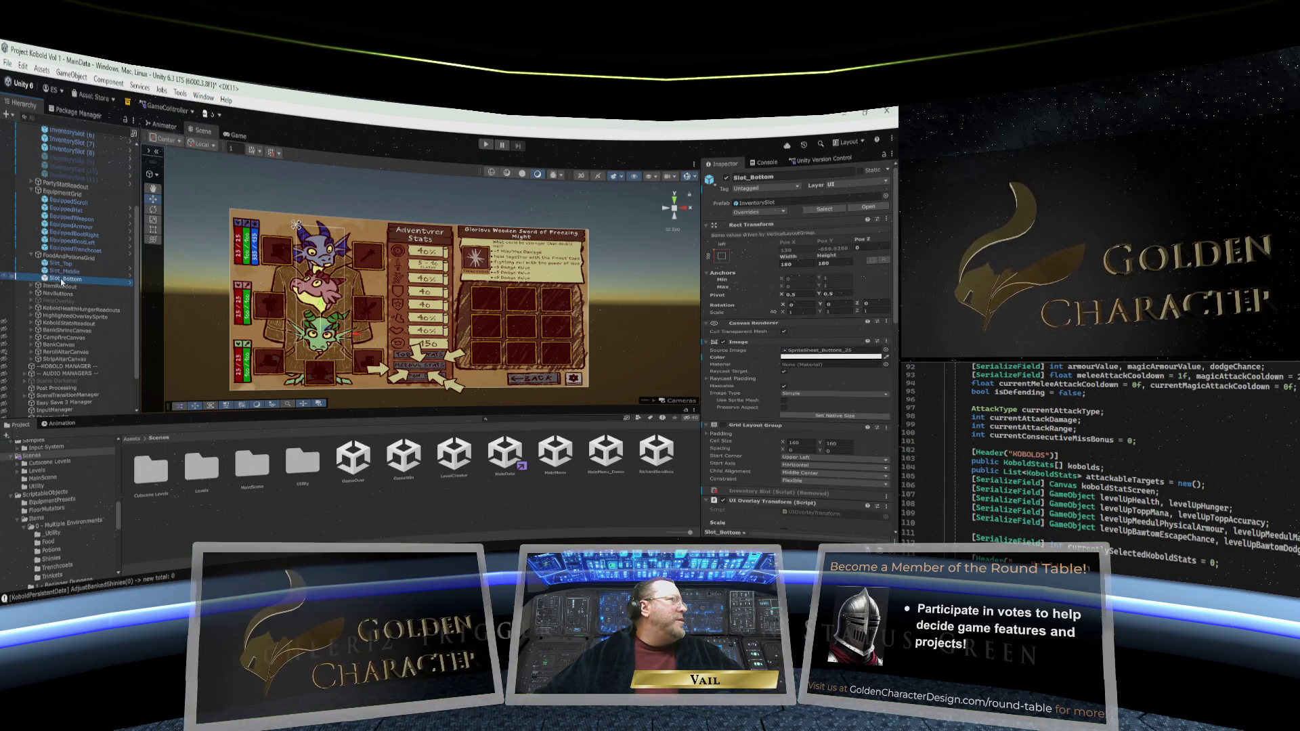
click(61, 264)
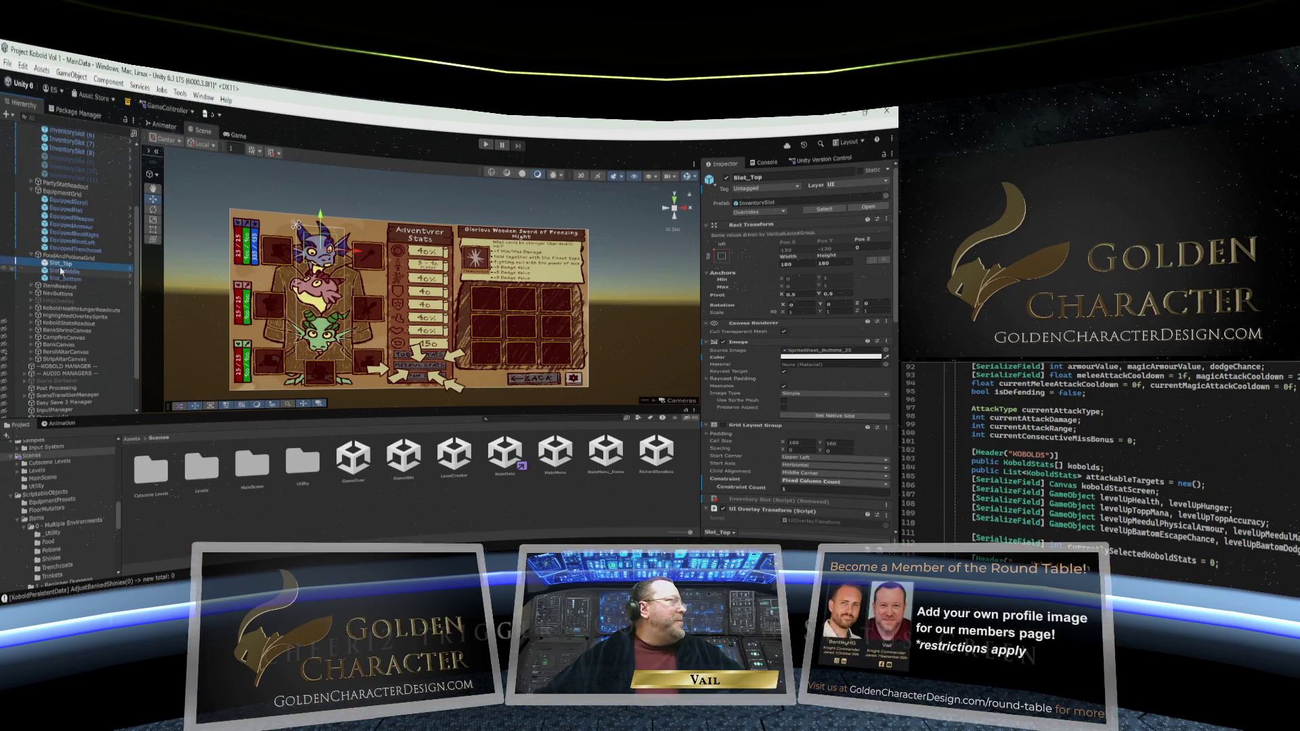
Set the Vertical Layout Group's top padding to 50 and recheck all three slots
click(68, 258)
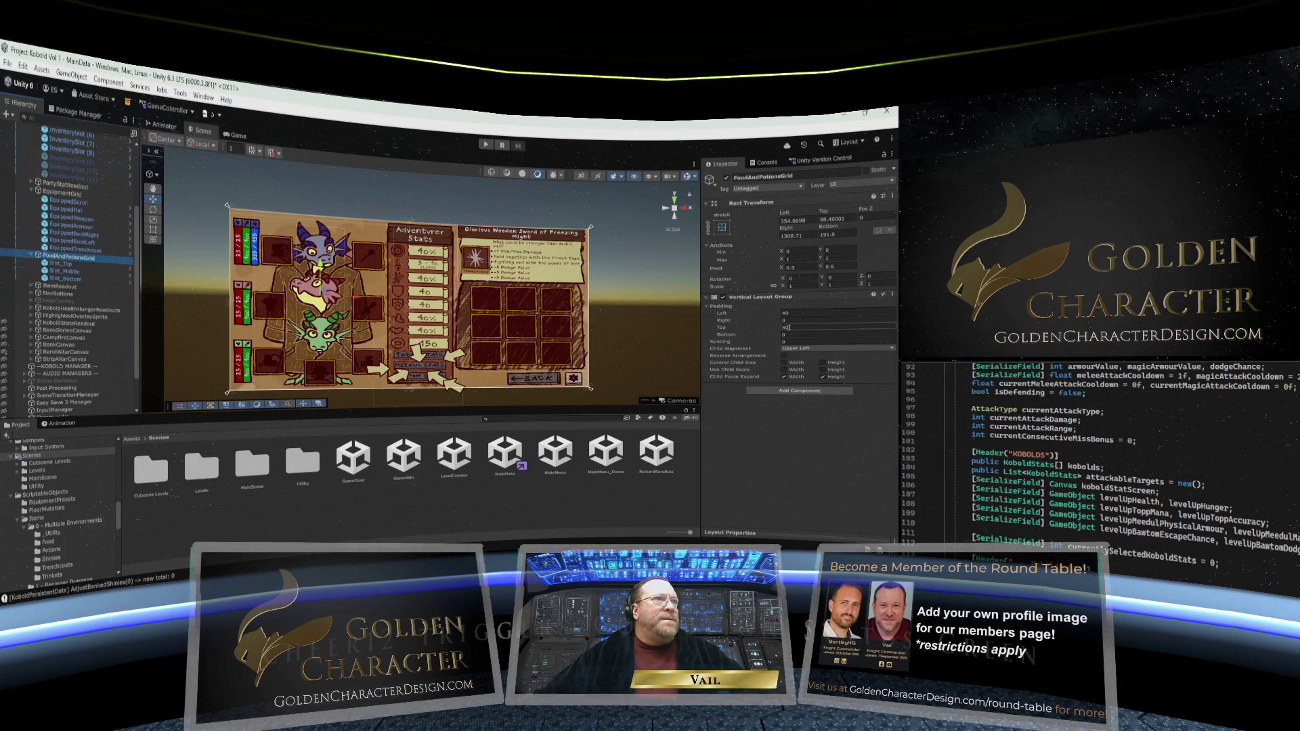
click(789, 327)
text(0)
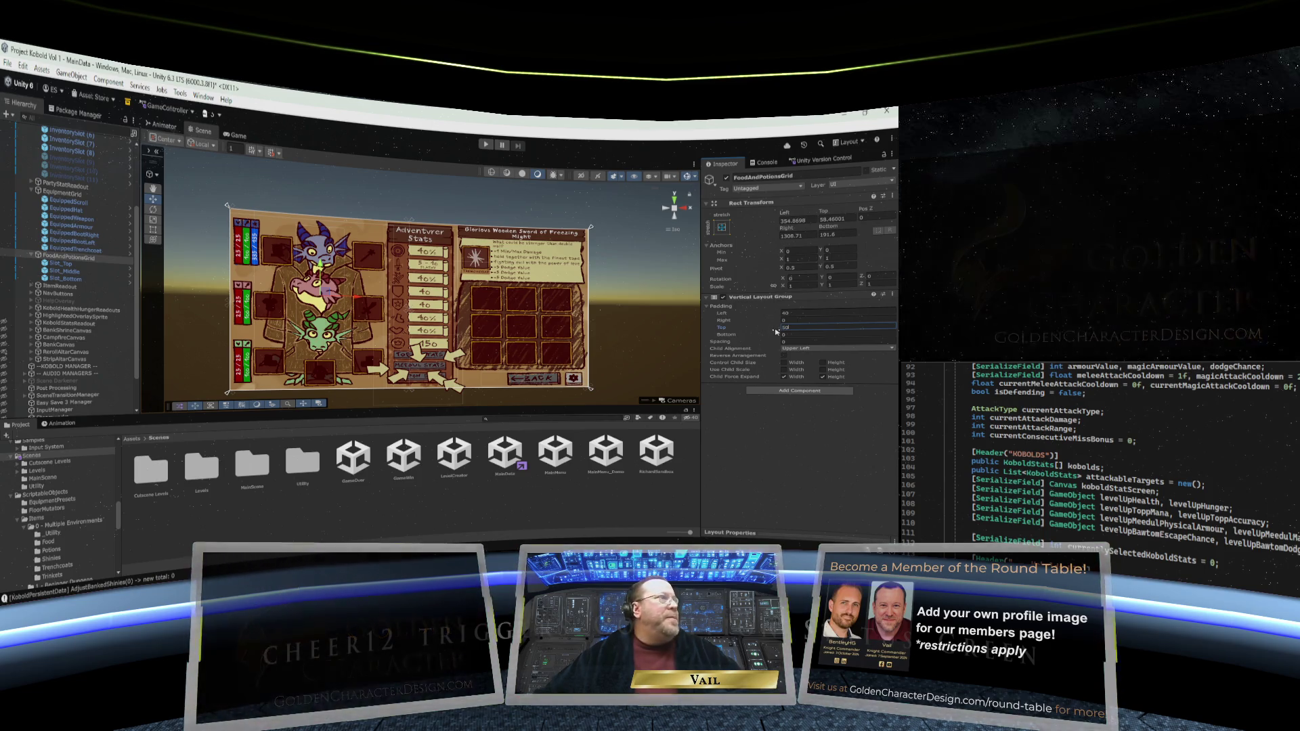
click(70, 266)
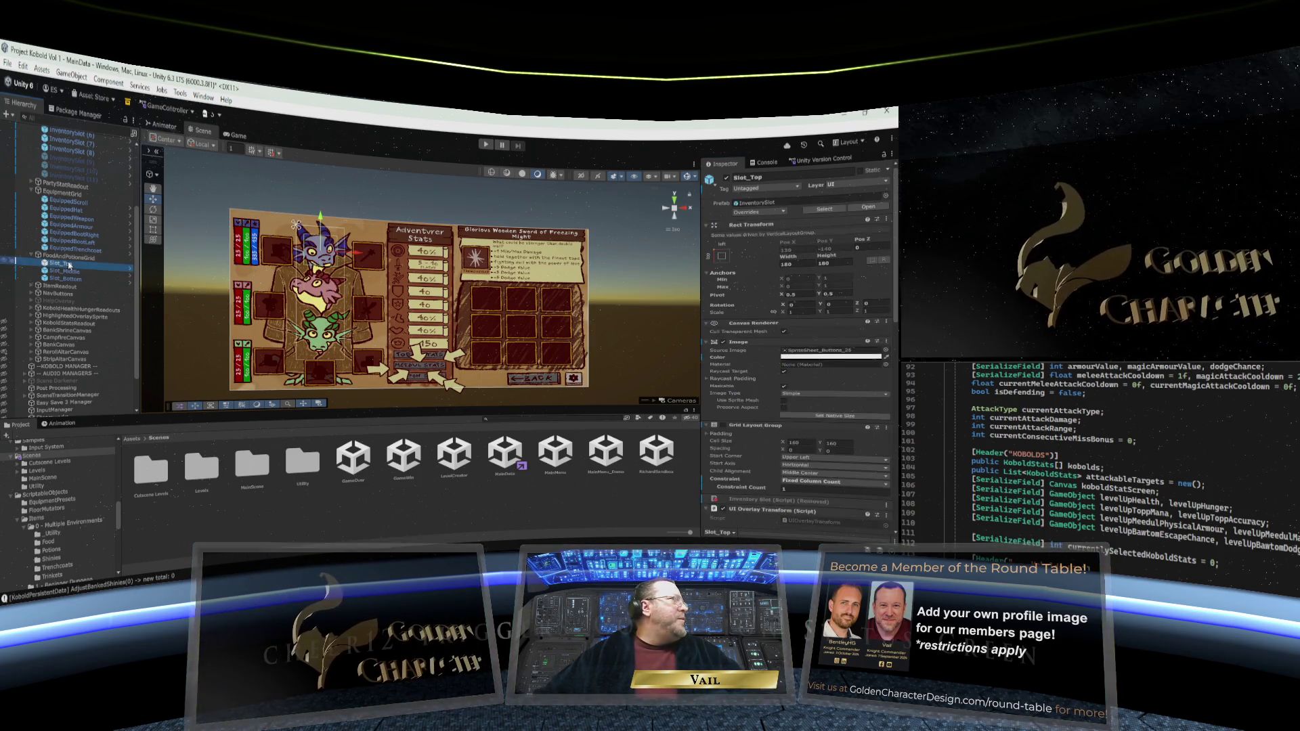
click(65, 271)
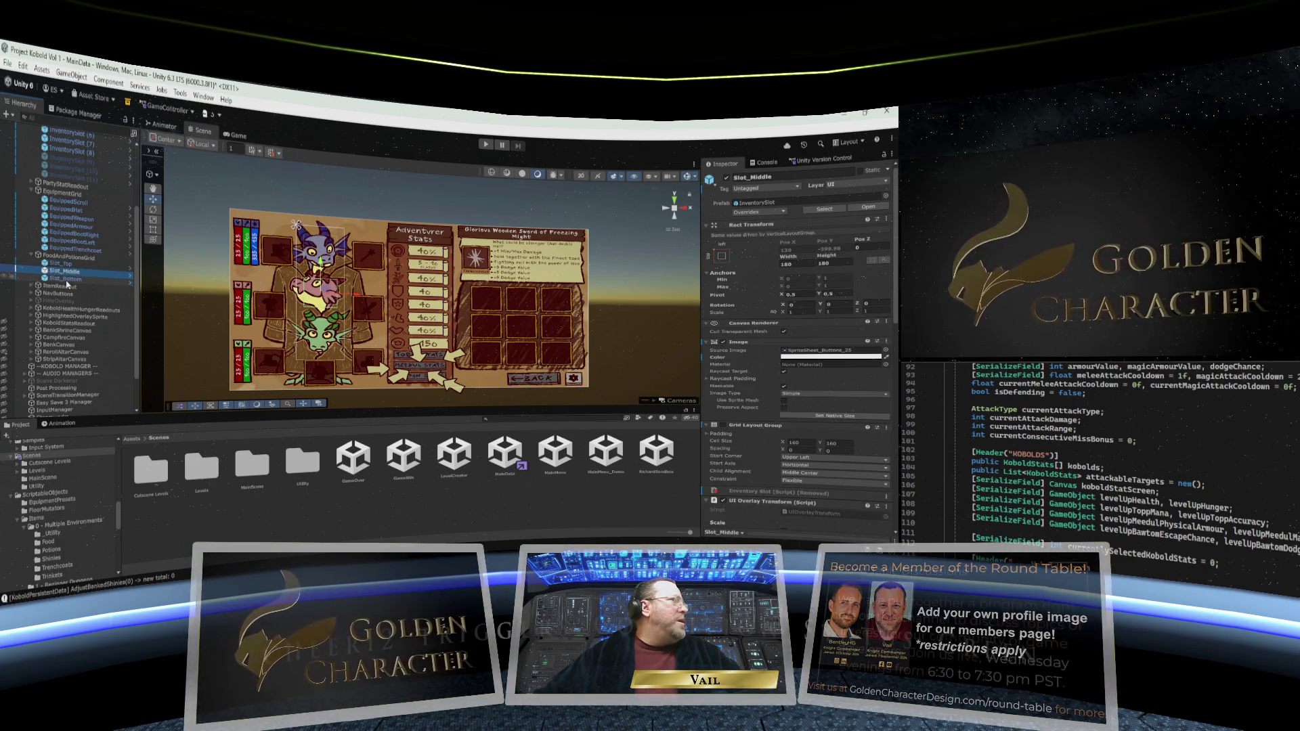
click(67, 279)
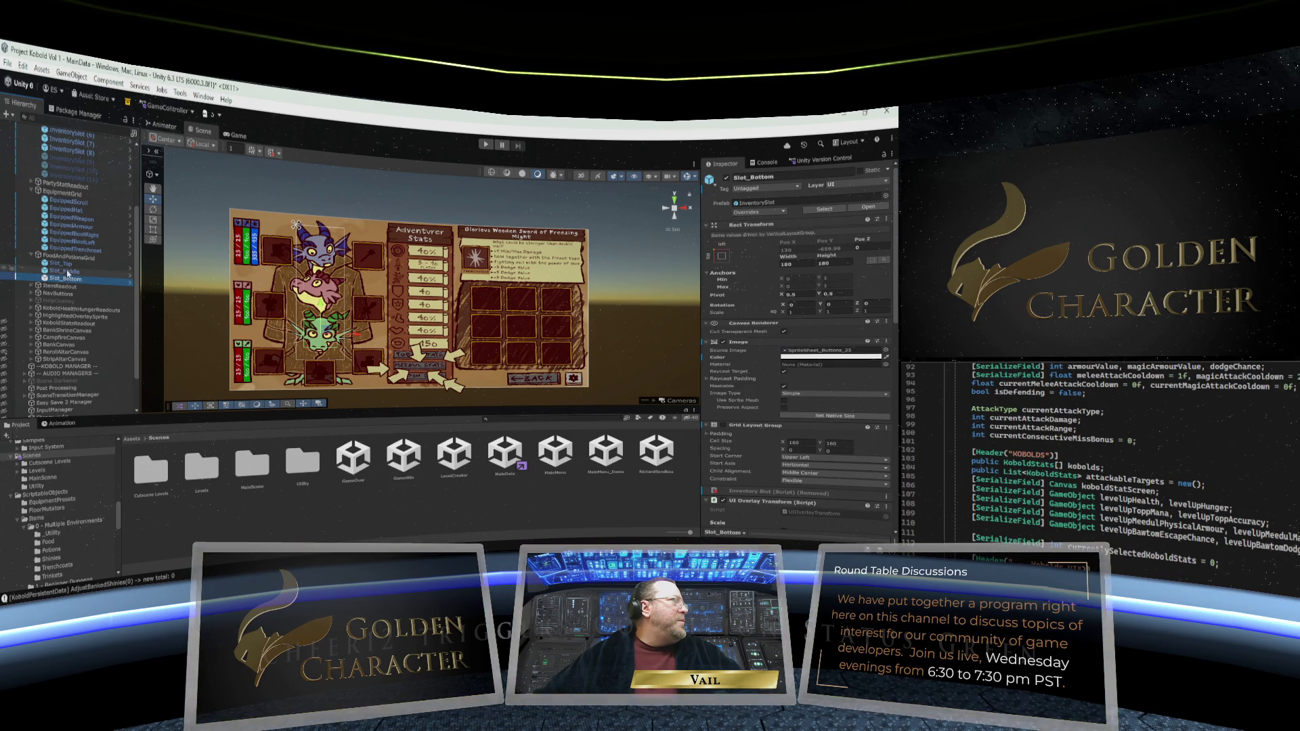
click(66, 264)
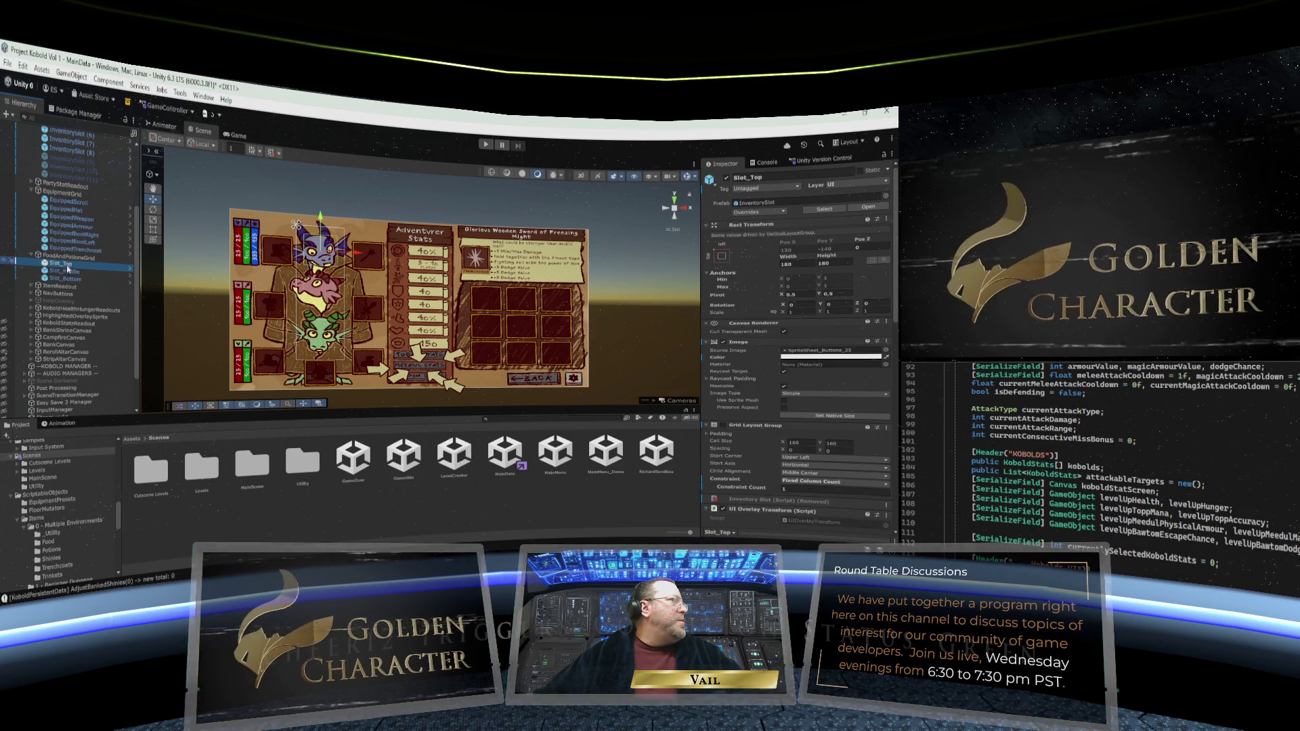
click(66, 271)
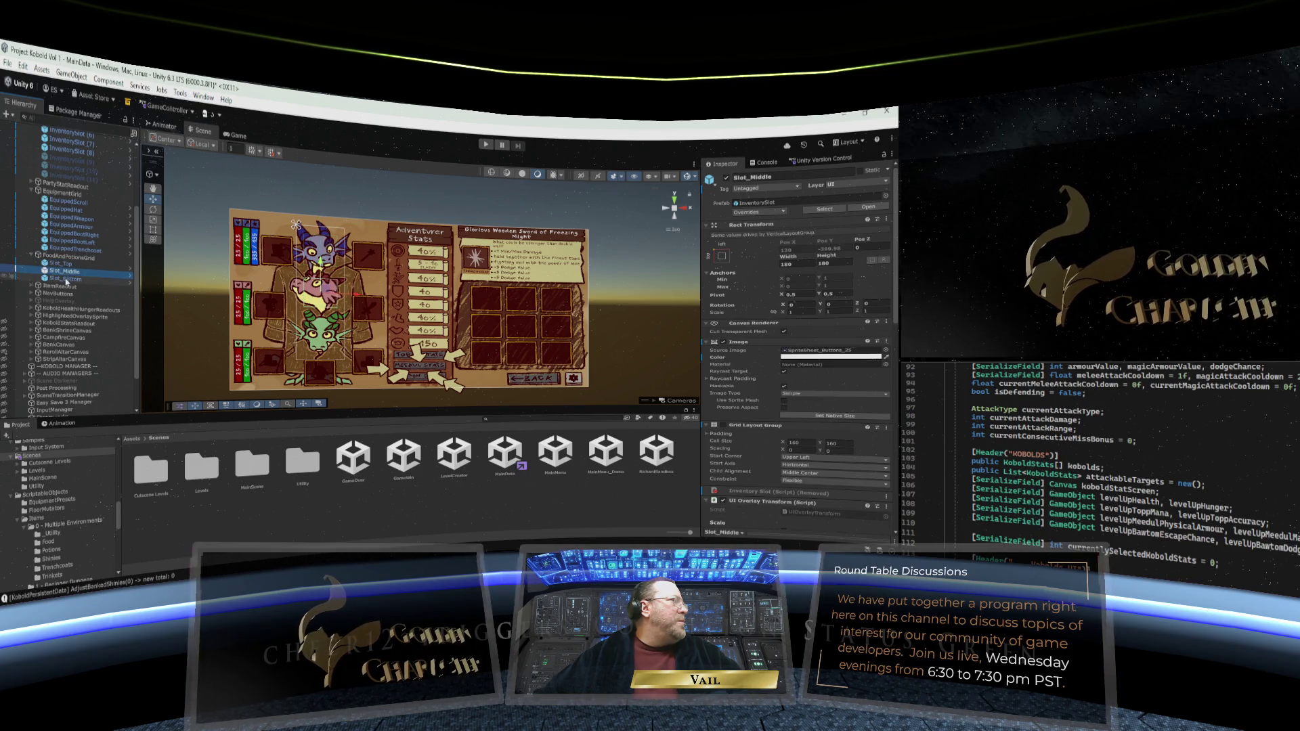
click(66, 278)
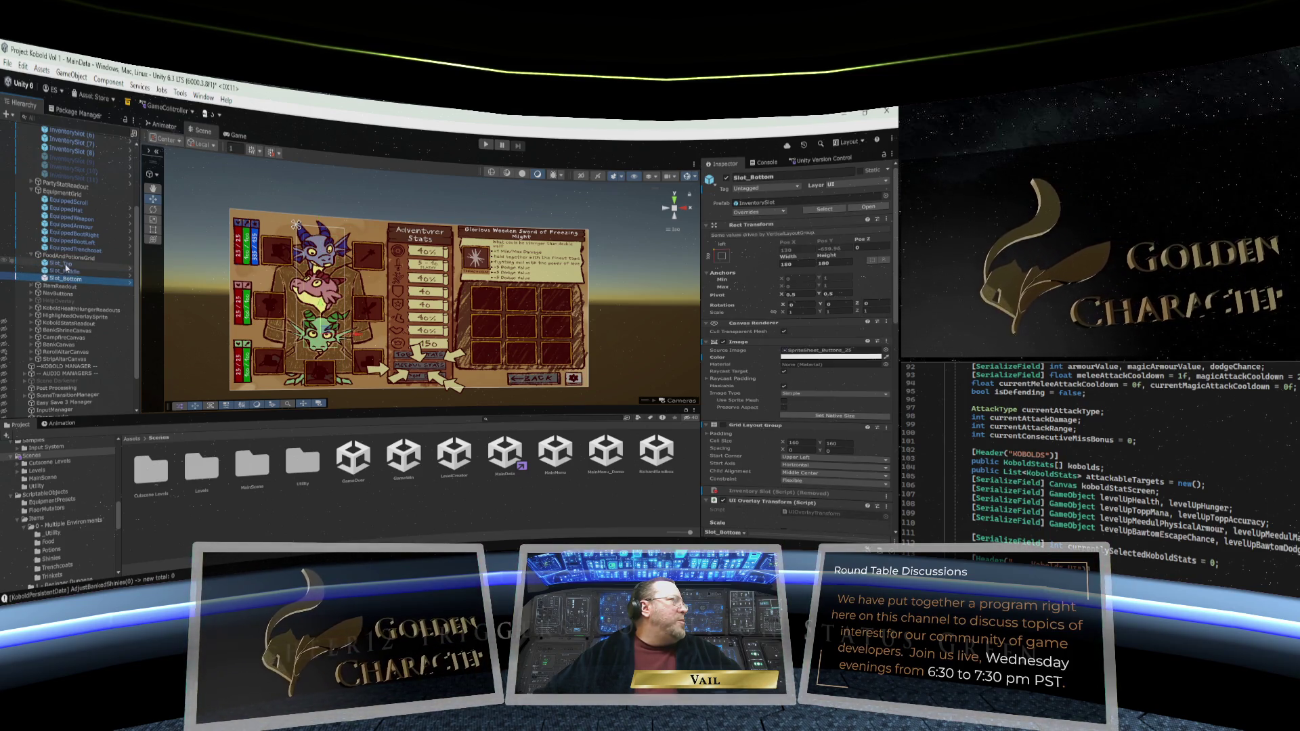
click(66, 259)
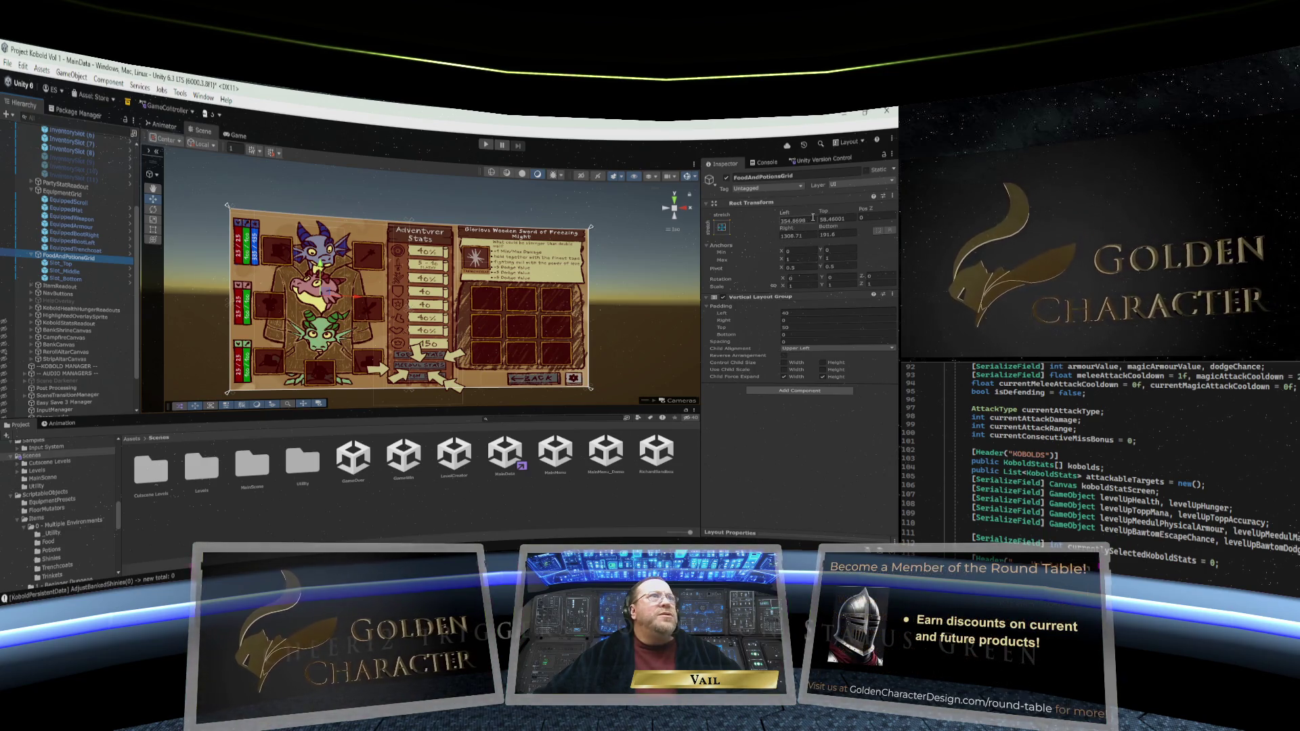
Change the grid's Rect Transform Top to 75.2 and check Slot_Top, Slot_Middle and Slot_Bottom
click(825, 214)
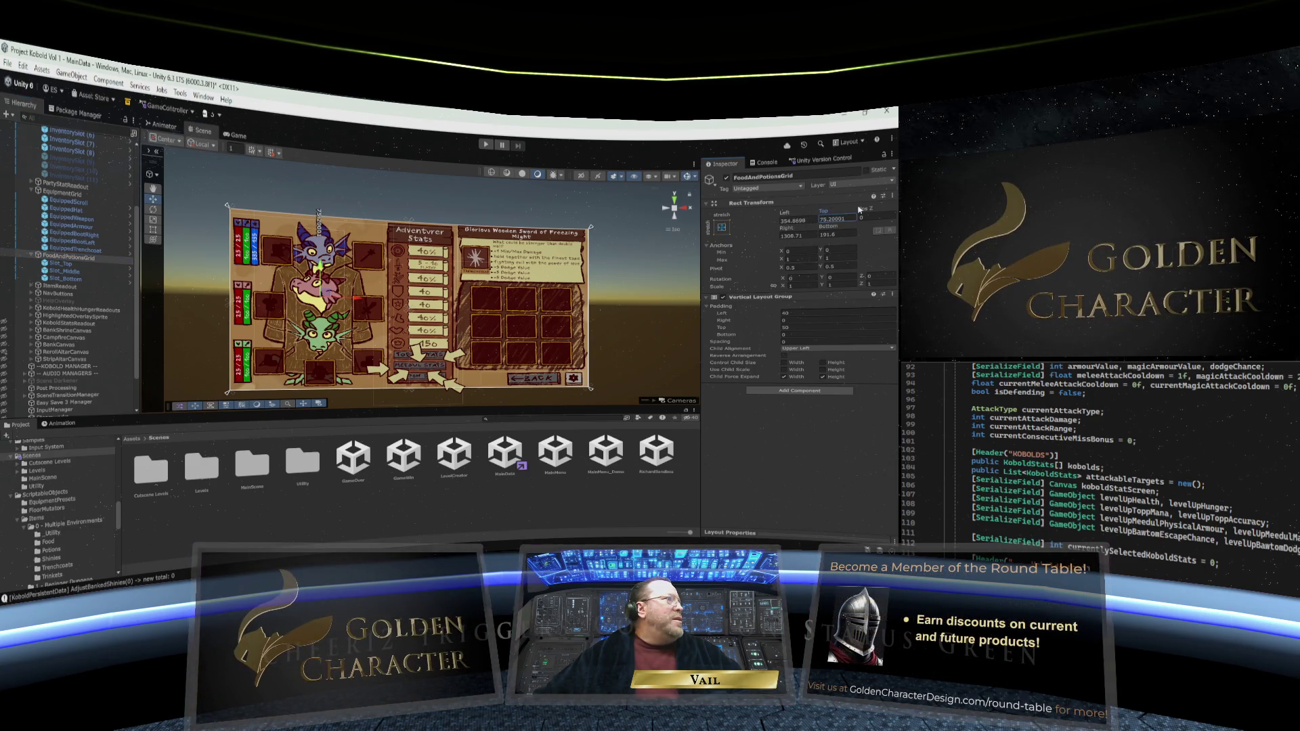
click(62, 264)
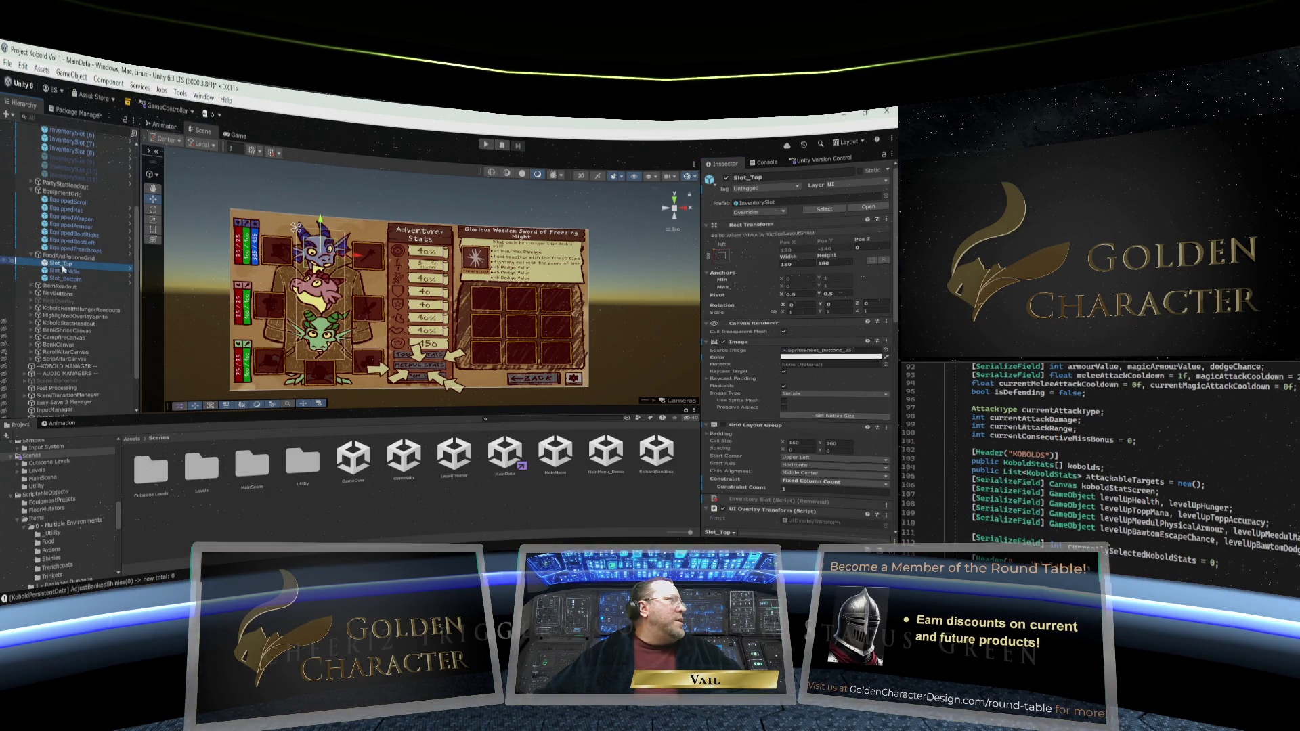
click(67, 272)
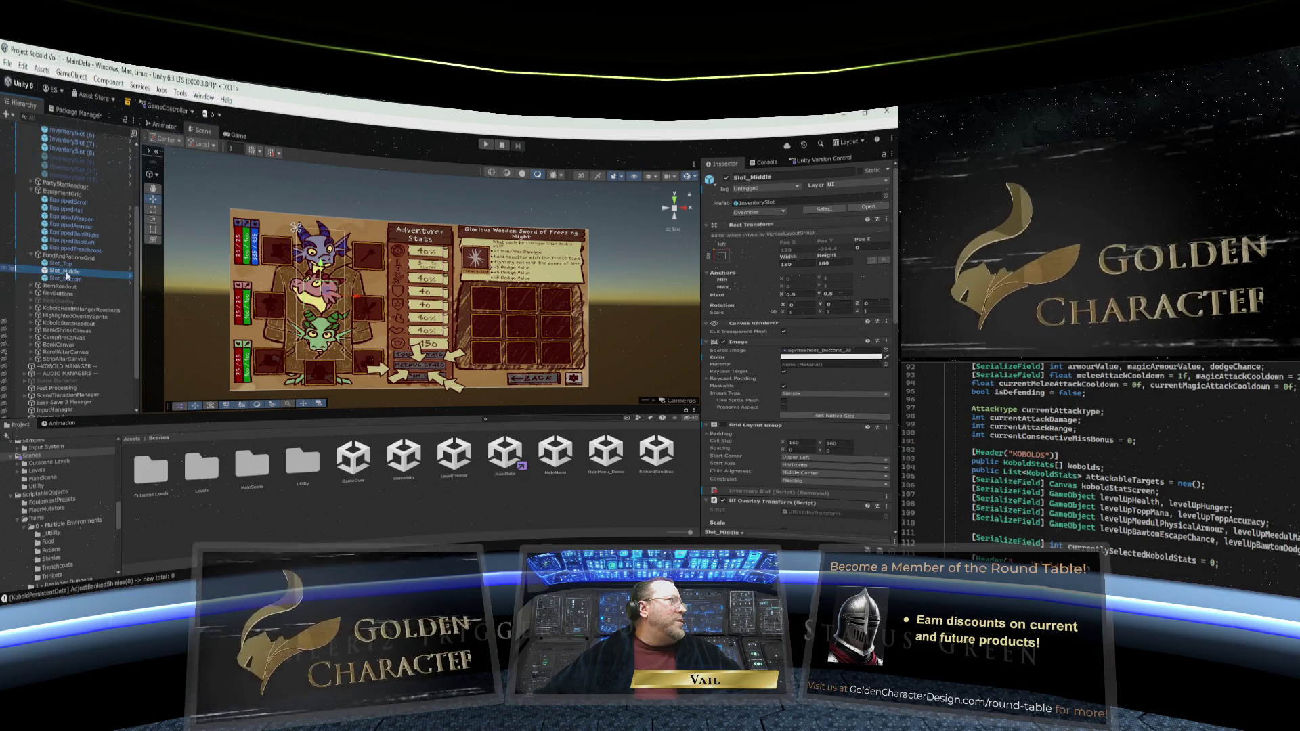
click(68, 281)
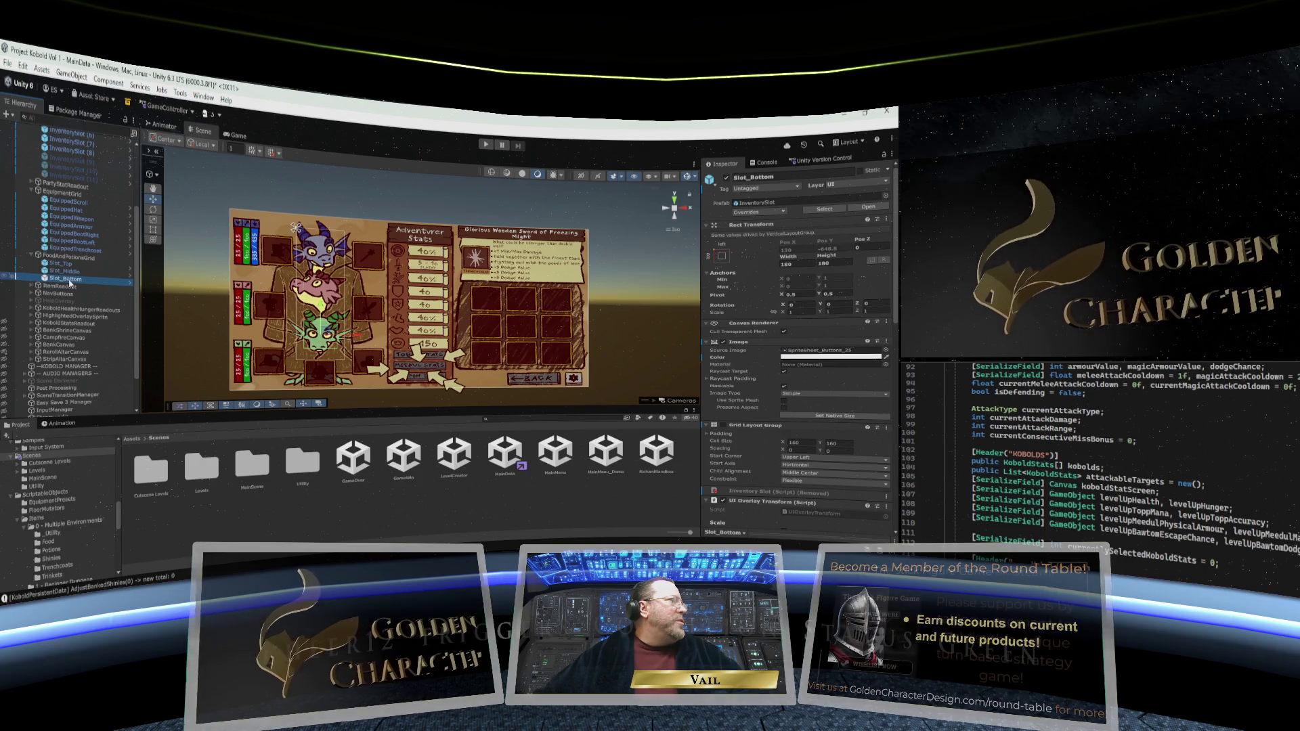
key(Up)
key(Up)
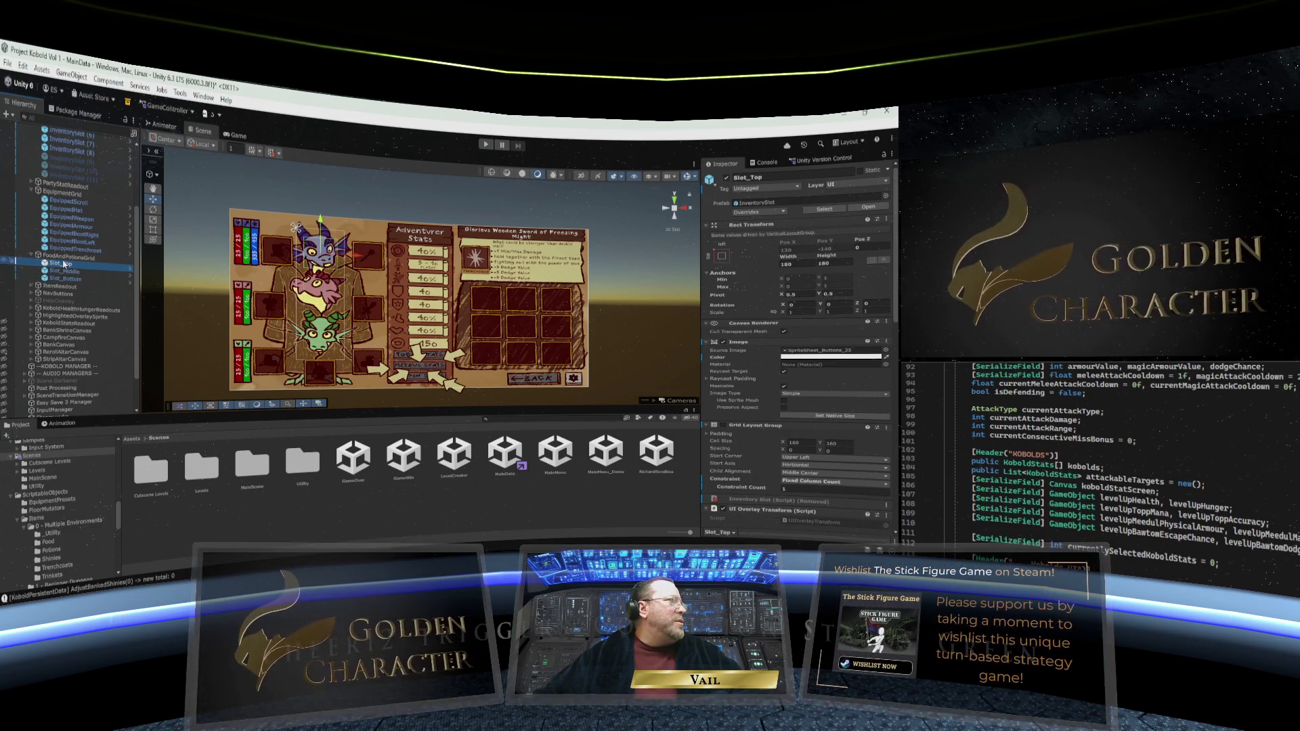
key(Down)
key(Down)
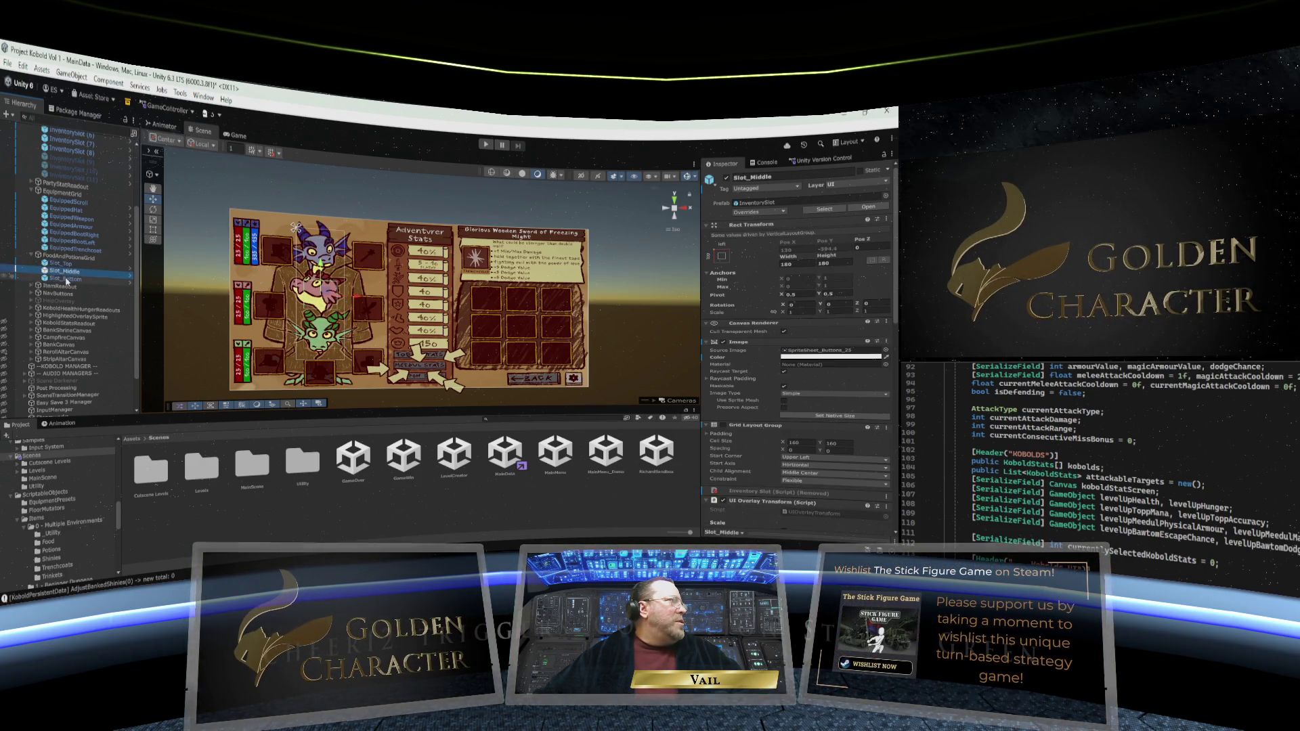
click(68, 258)
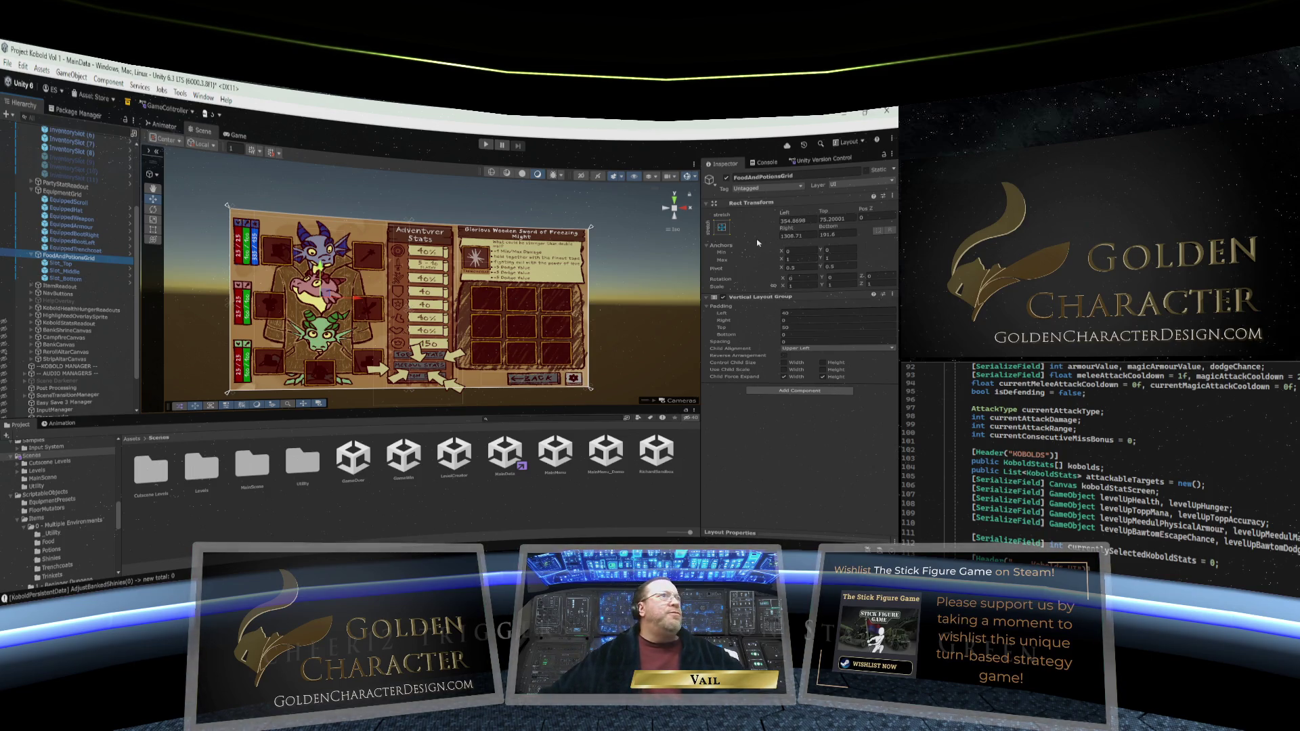
Add an Auto Size script to FoodAndPotionsGrid and set its Canvas to --INVENTORY CANVAS--
click(778, 392)
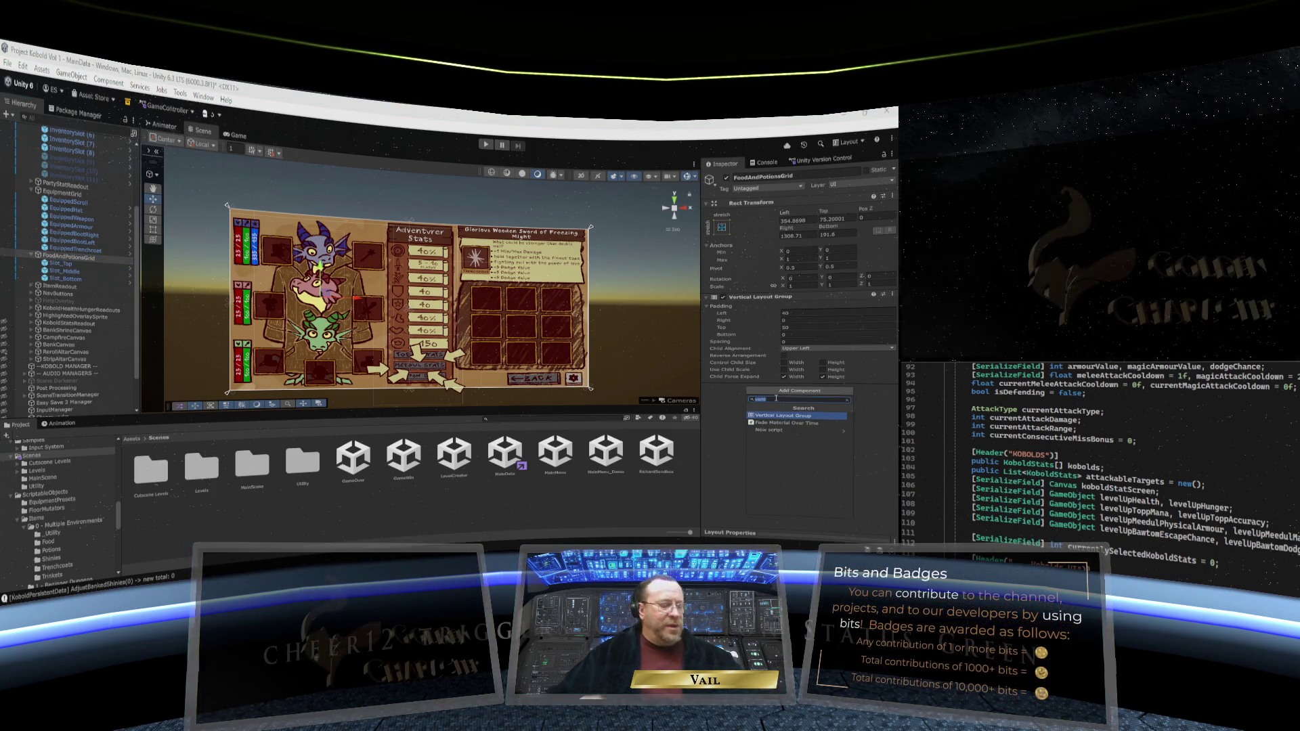
text(auto)
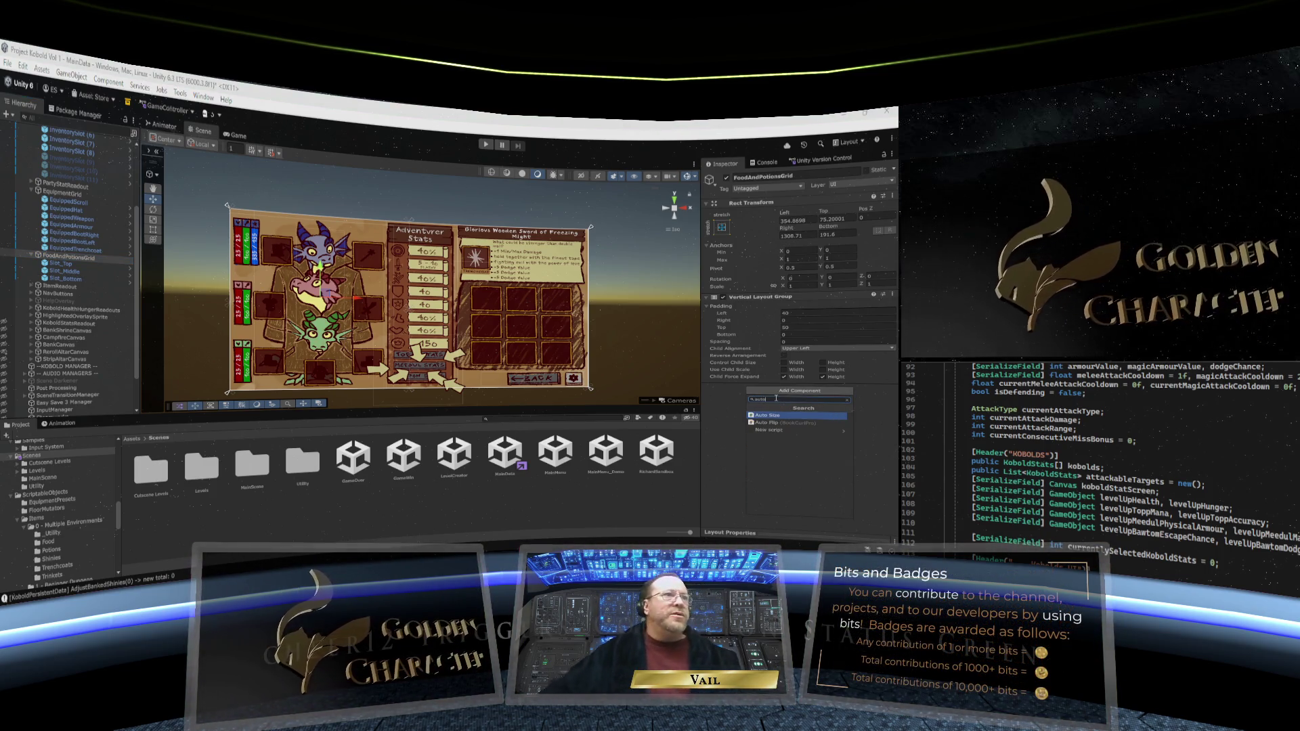
key(Return)
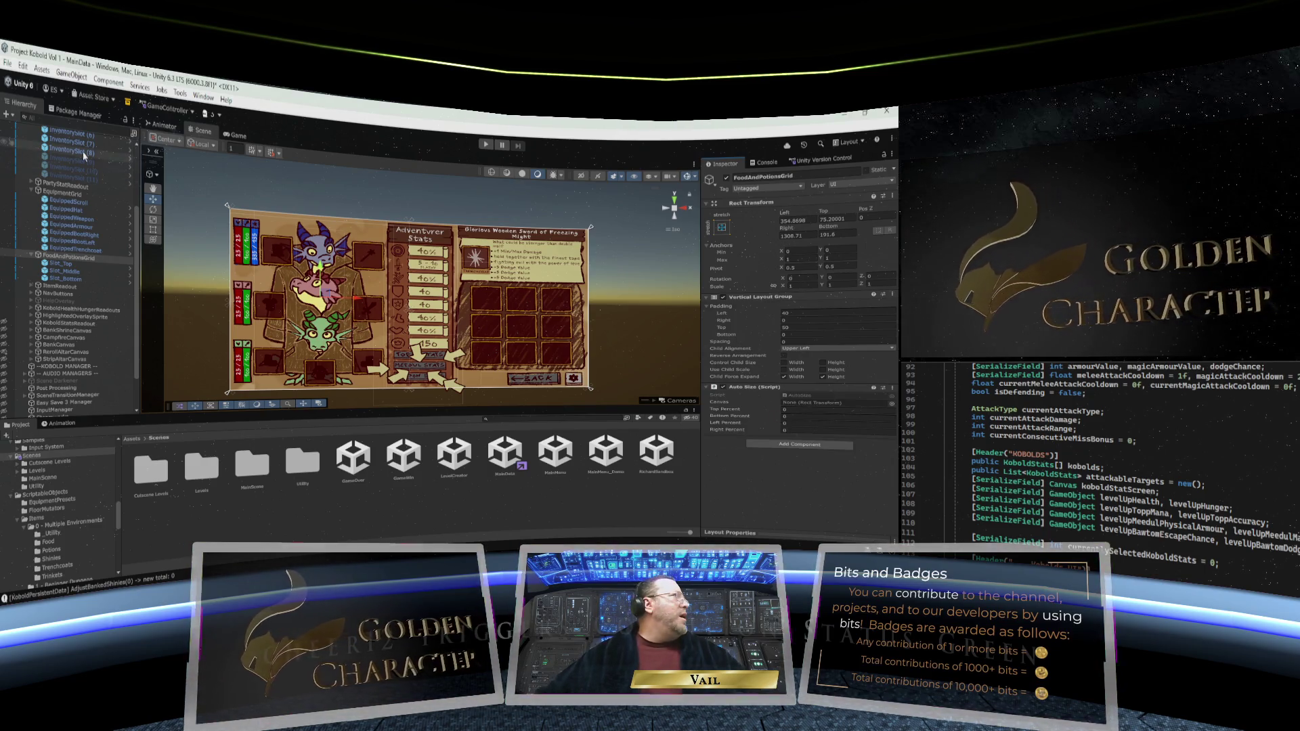
scroll(137, 189, up, 4)
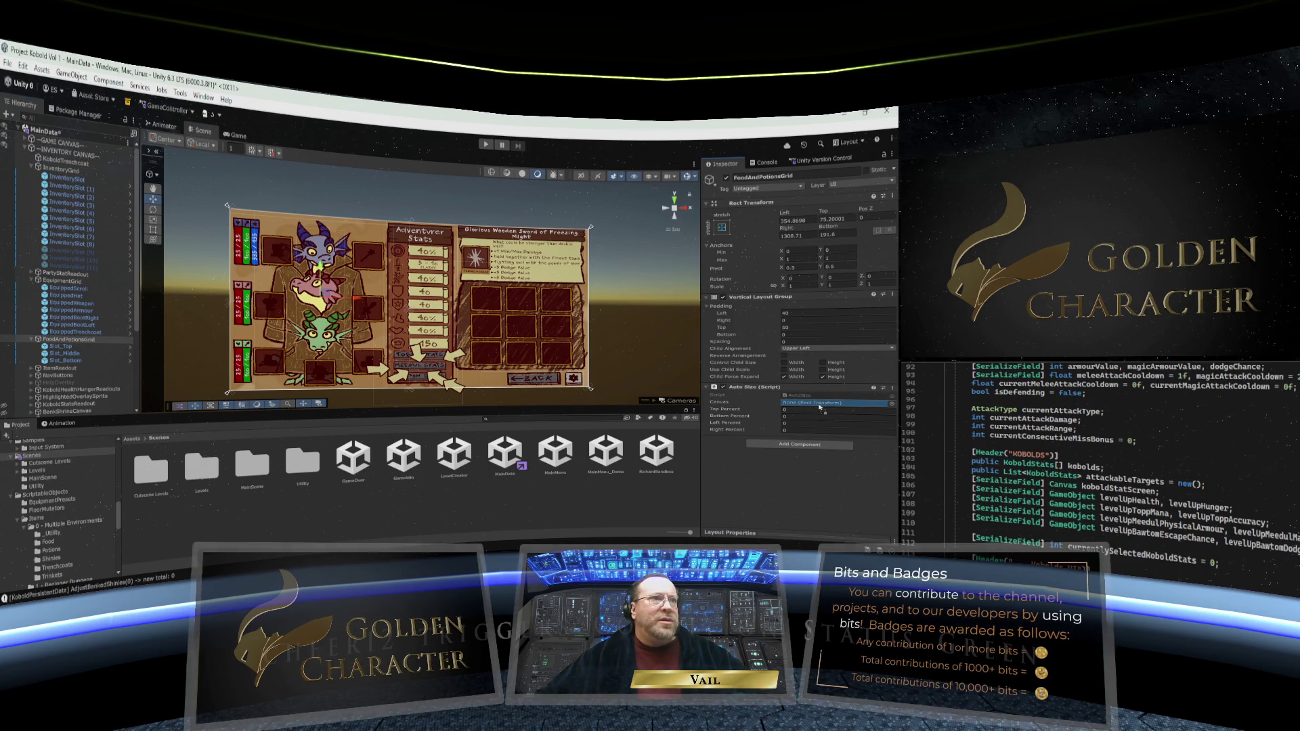
drag(64, 150, 819, 403)
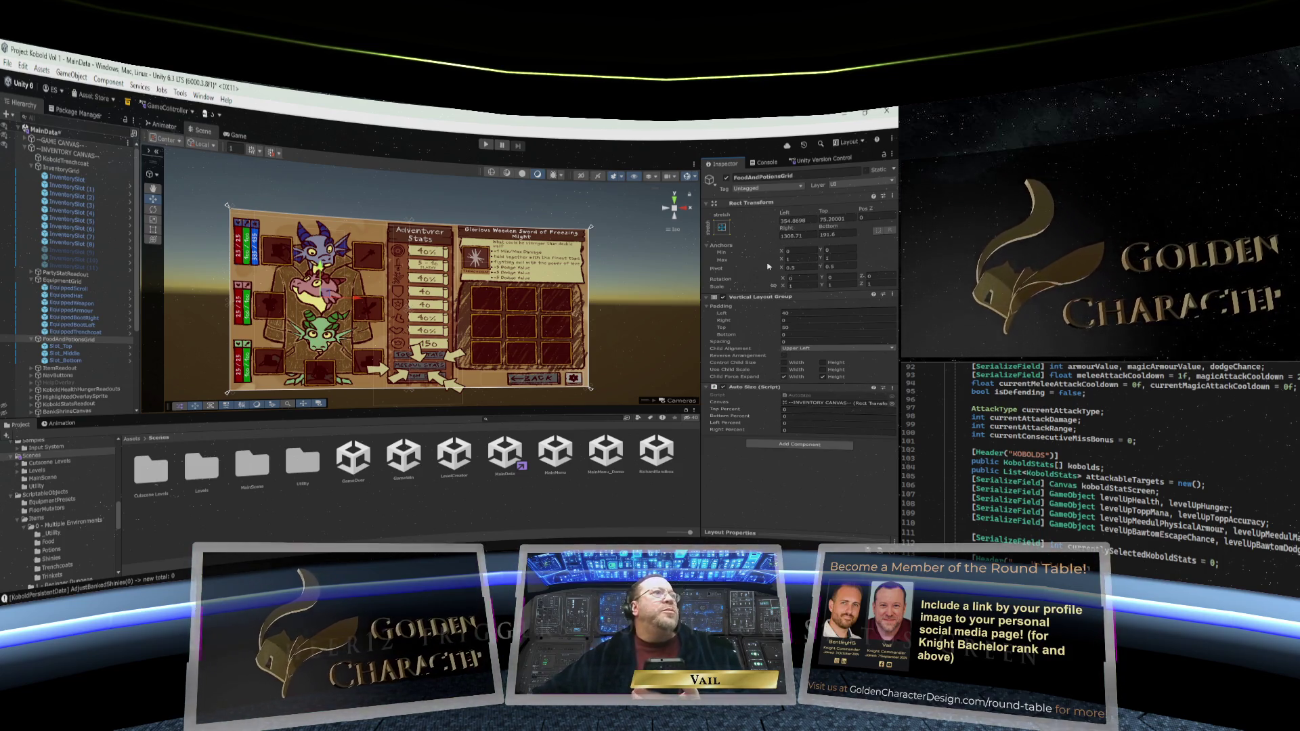
Set the grid's Auto Size Left Percent to 31.82 and Top Percent to 82.22
click(799, 429)
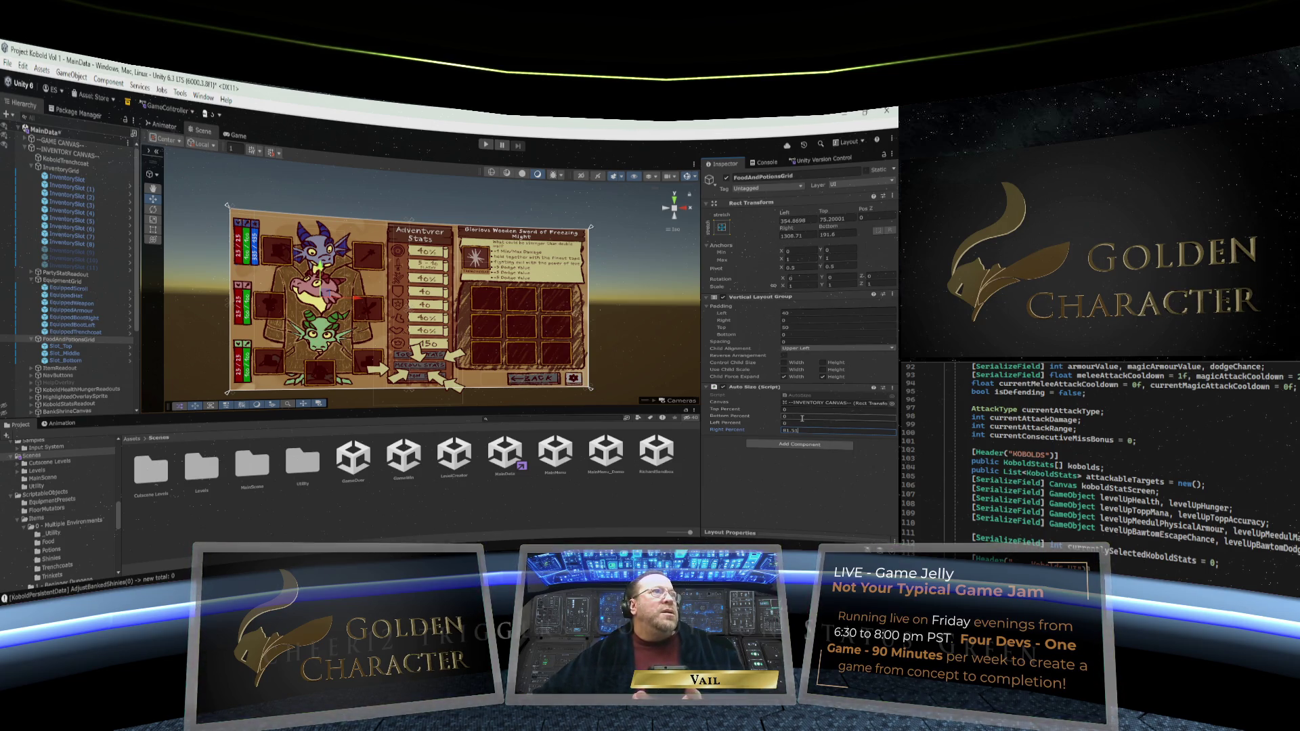
click(803, 422)
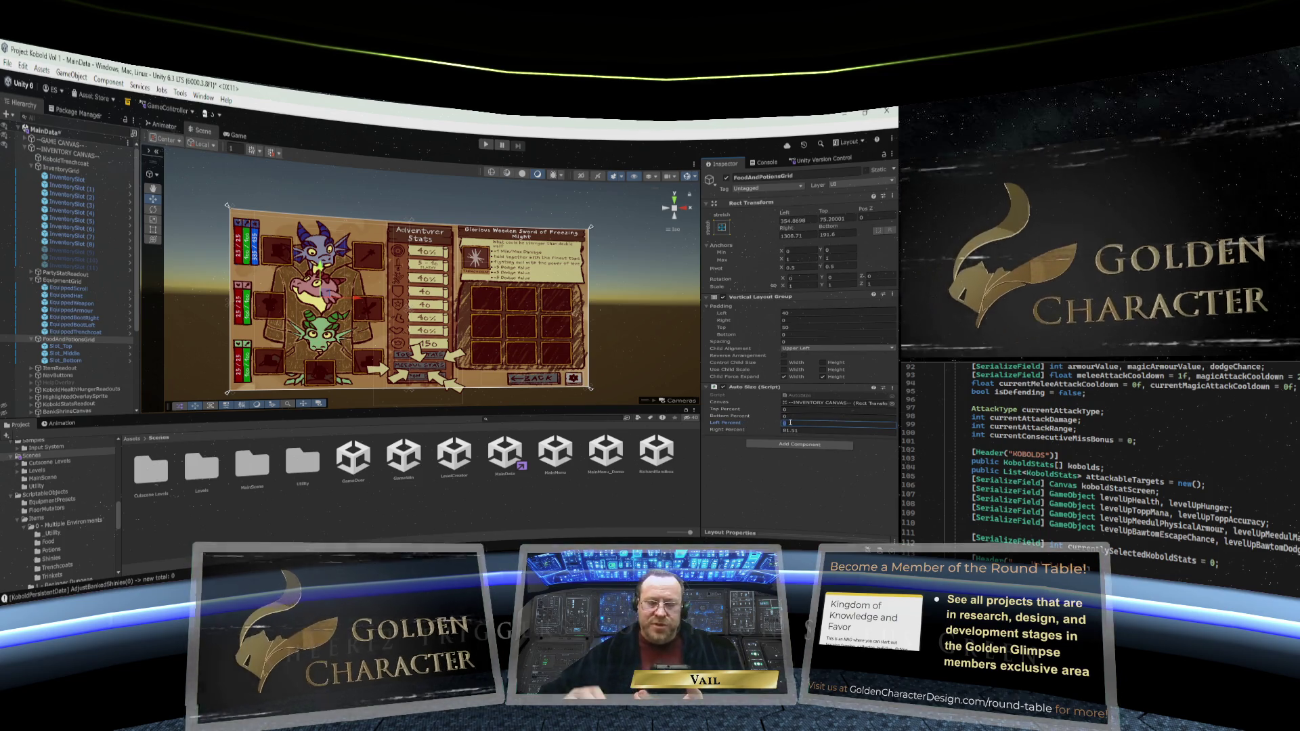
text(31.82)
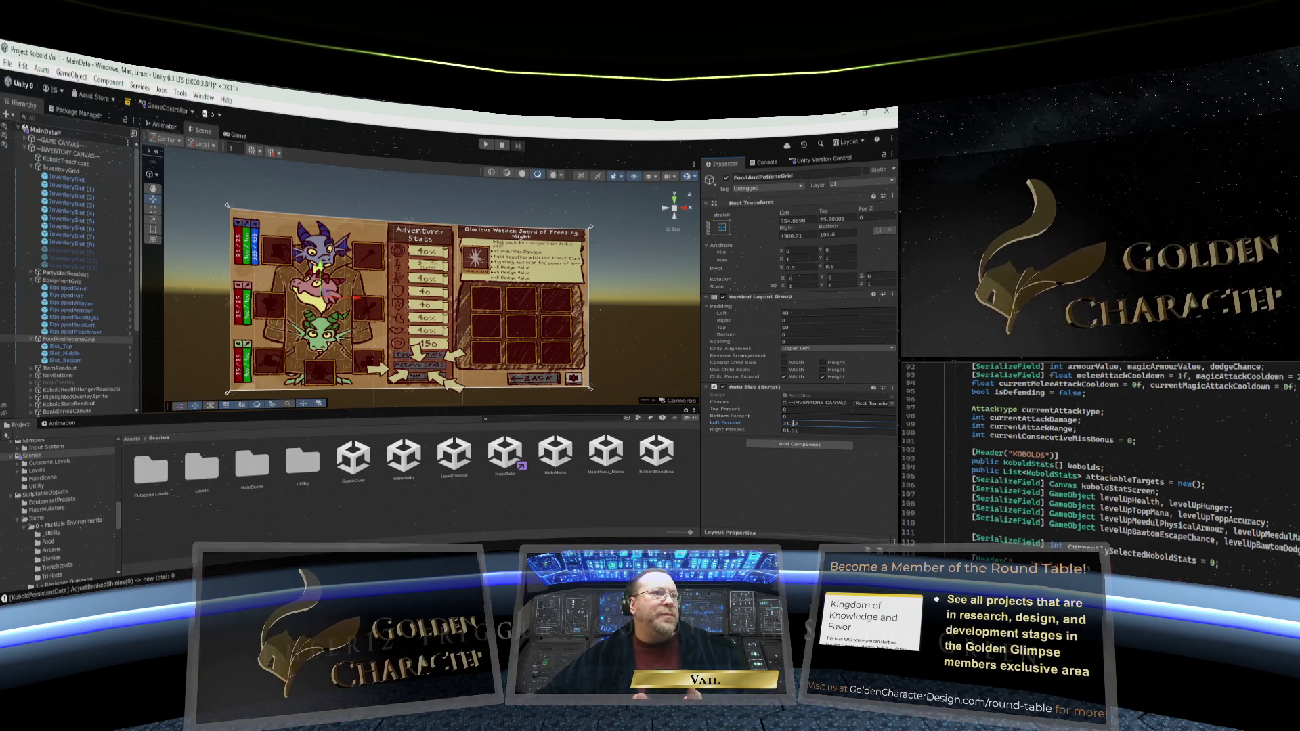
click(792, 416)
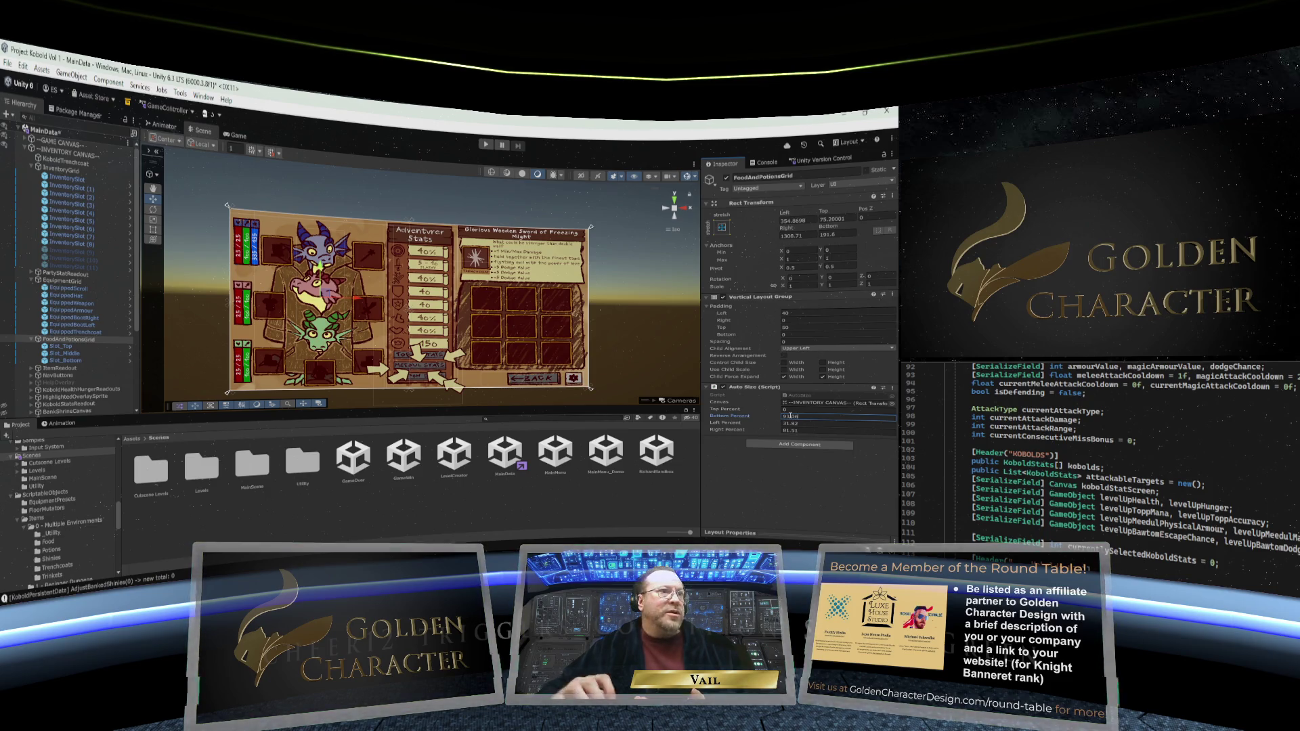
click(798, 410)
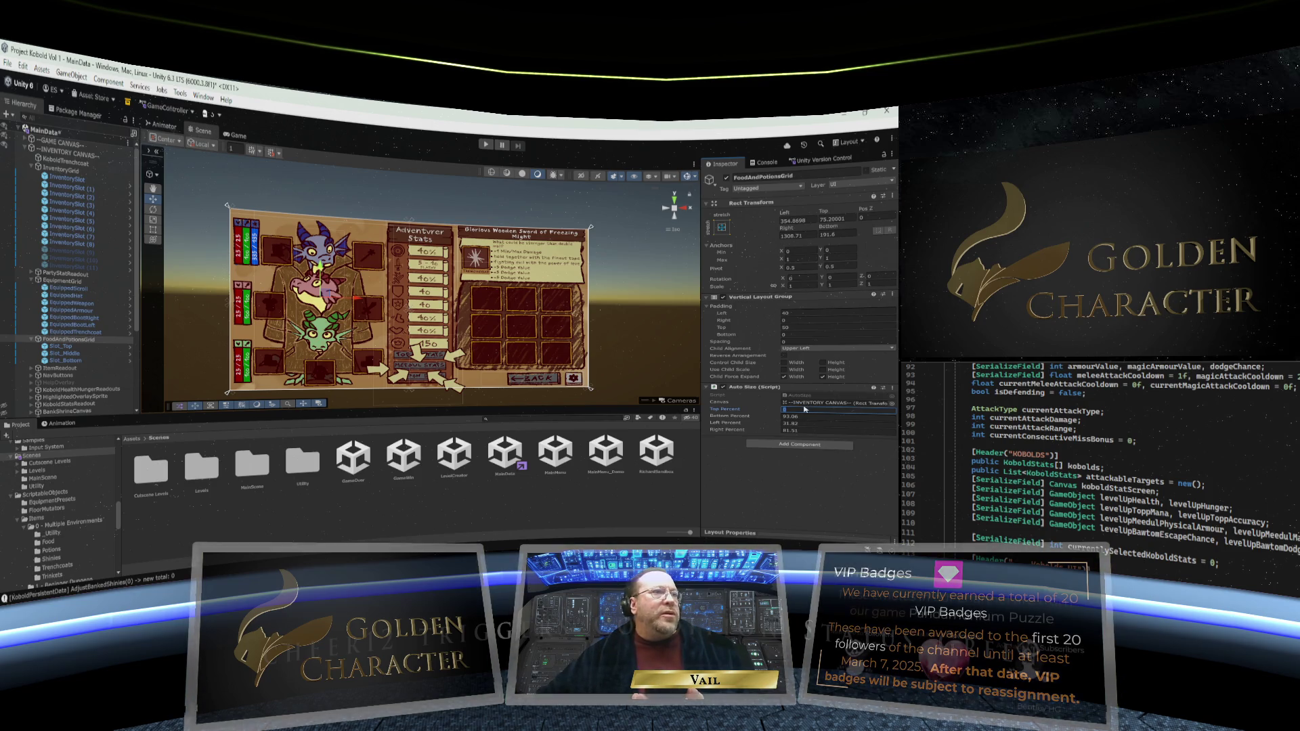
text(92.)
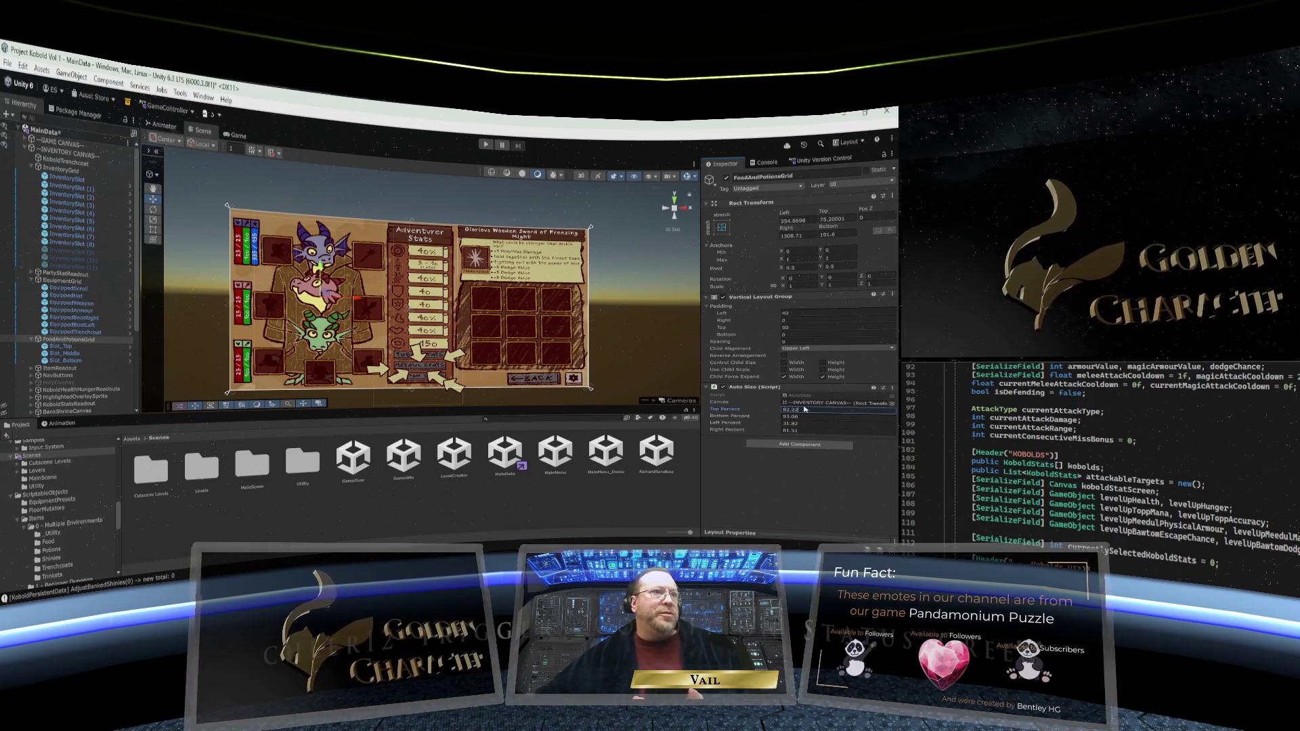
text(22)
key(Return)
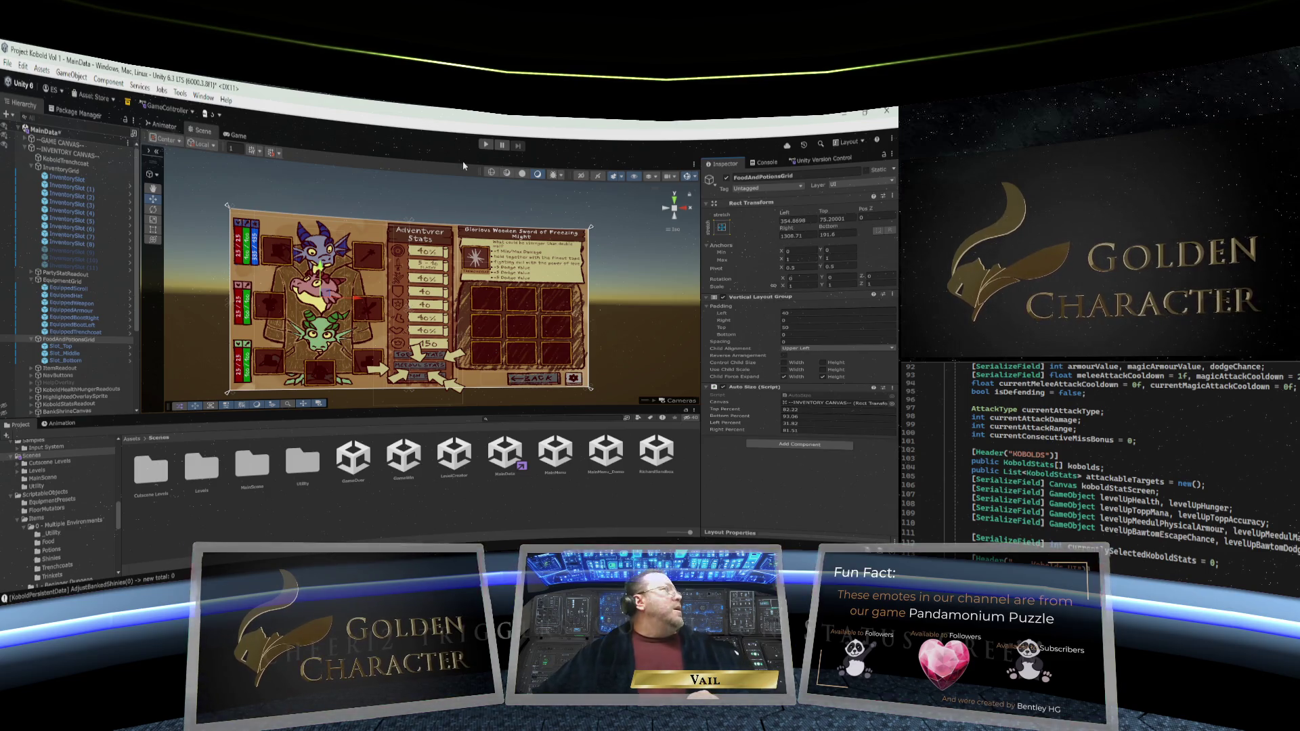
Save the MainData scene with Ctrl+S
click(8, 63)
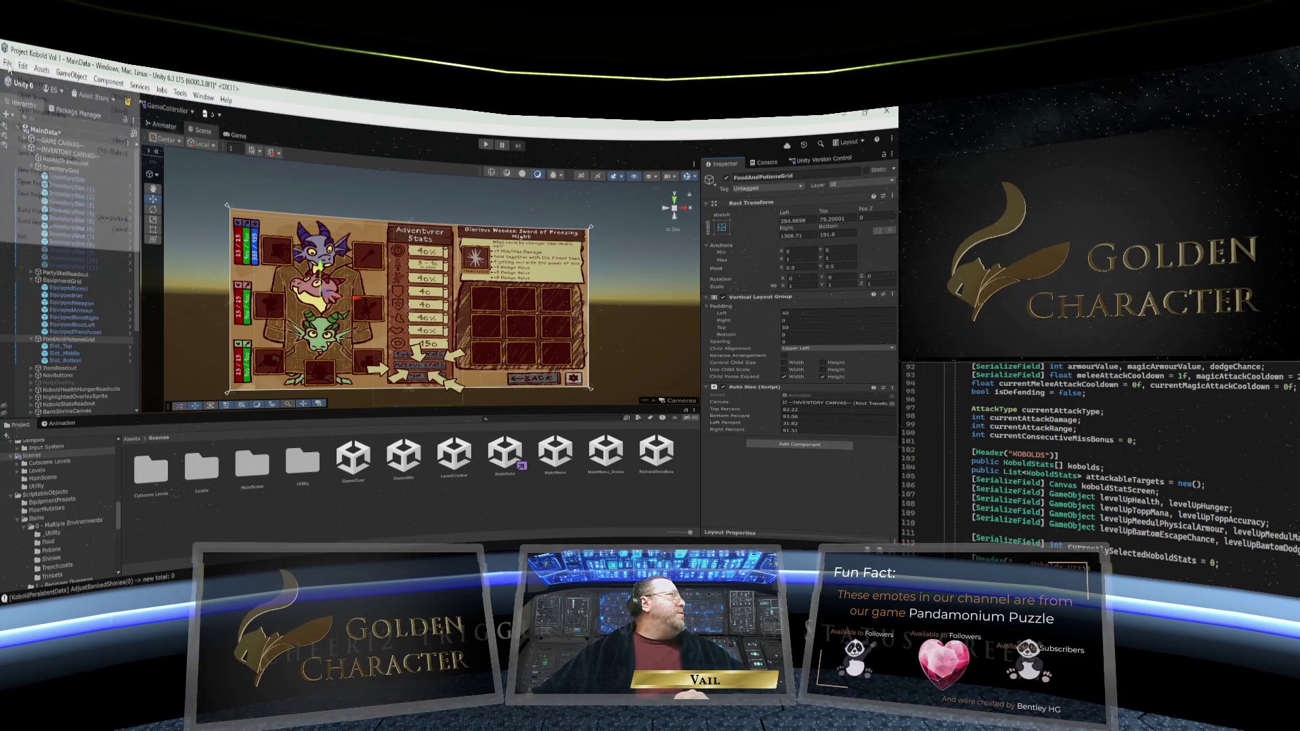
key(Escape)
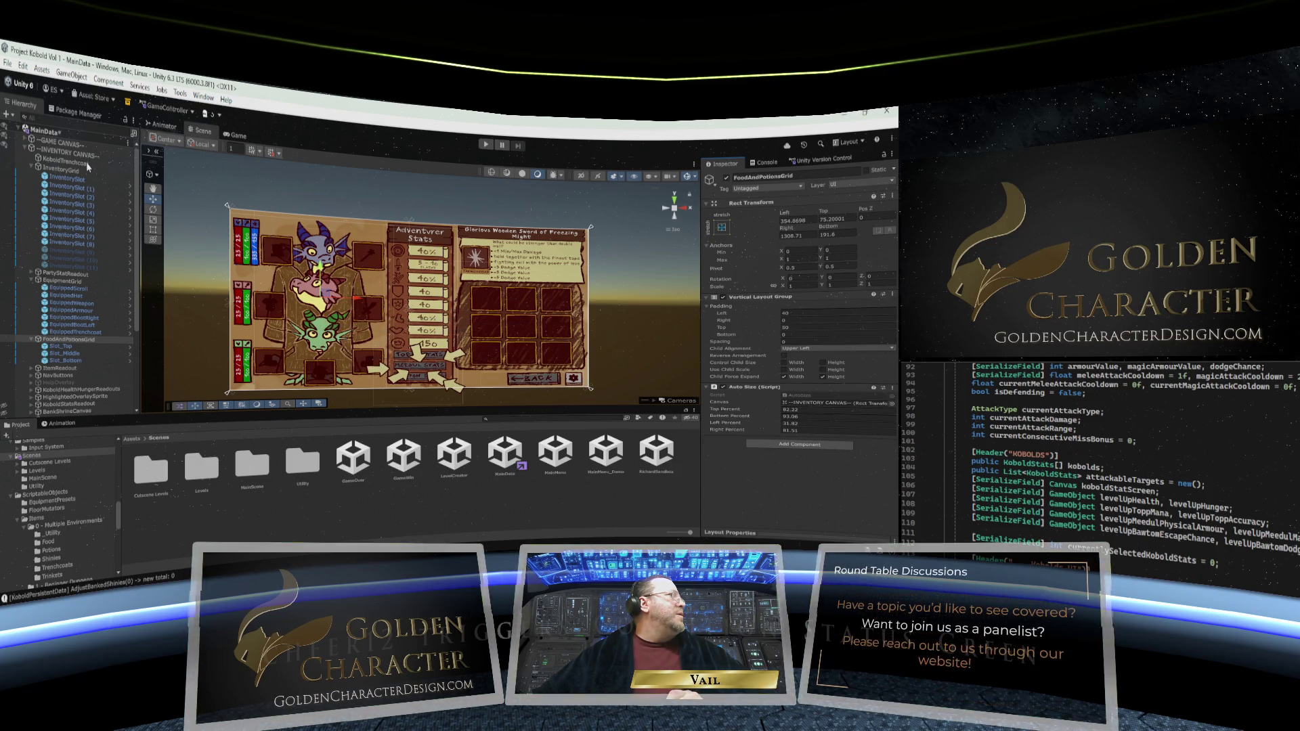
key(ctrl+s)
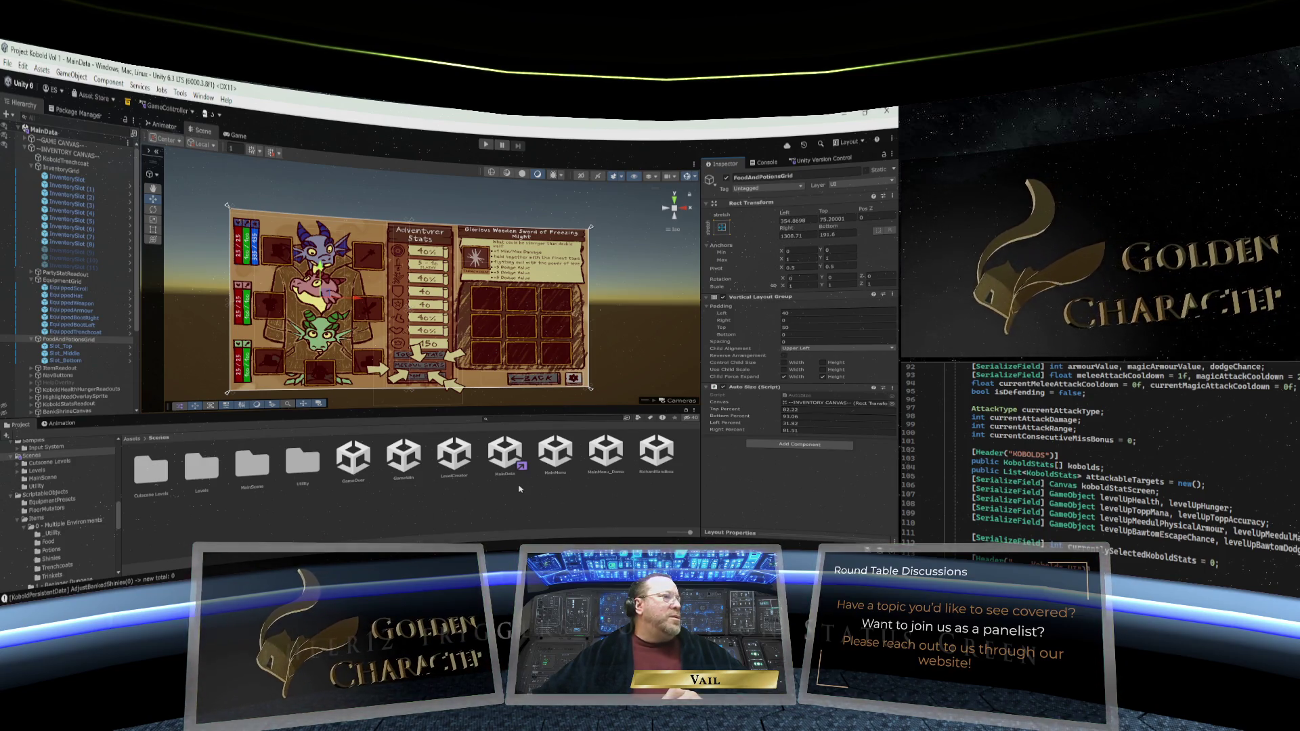
Open the MainMenu scene and preview it in the Game view at Free Aspect
double_click(555, 452)
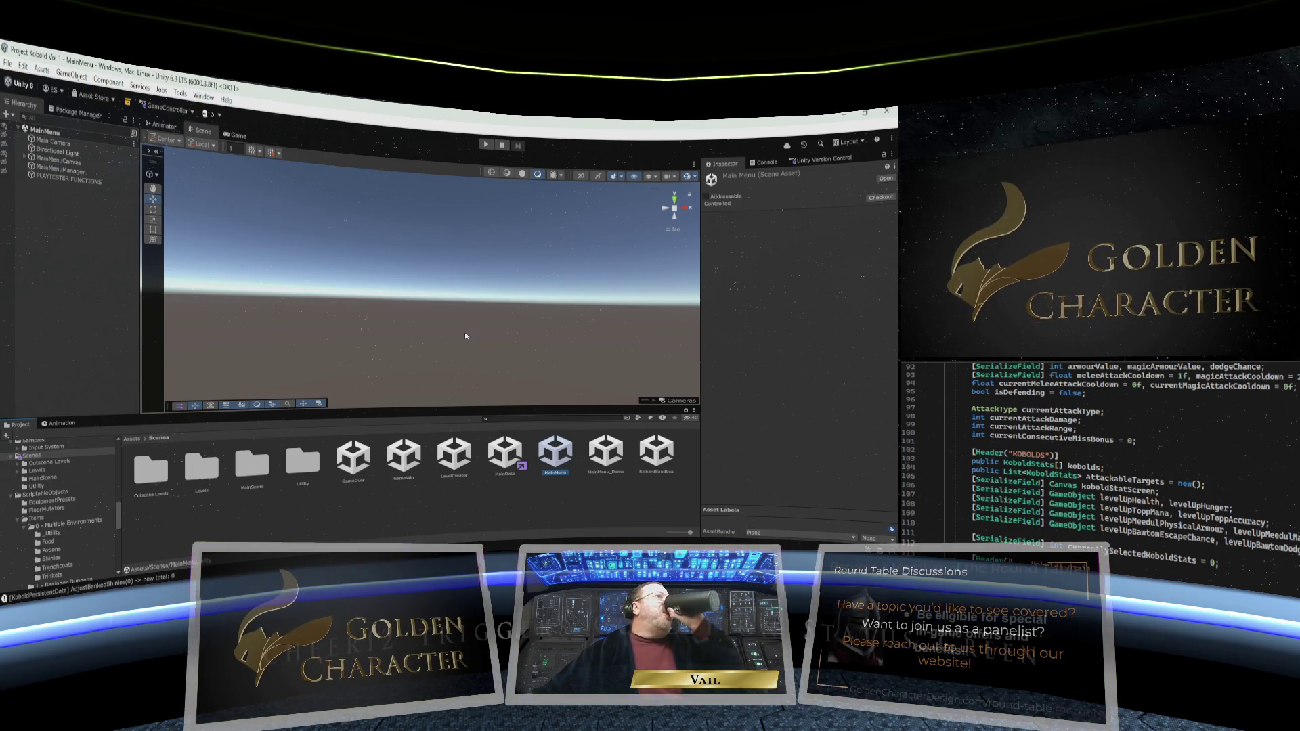
click(241, 138)
click(276, 155)
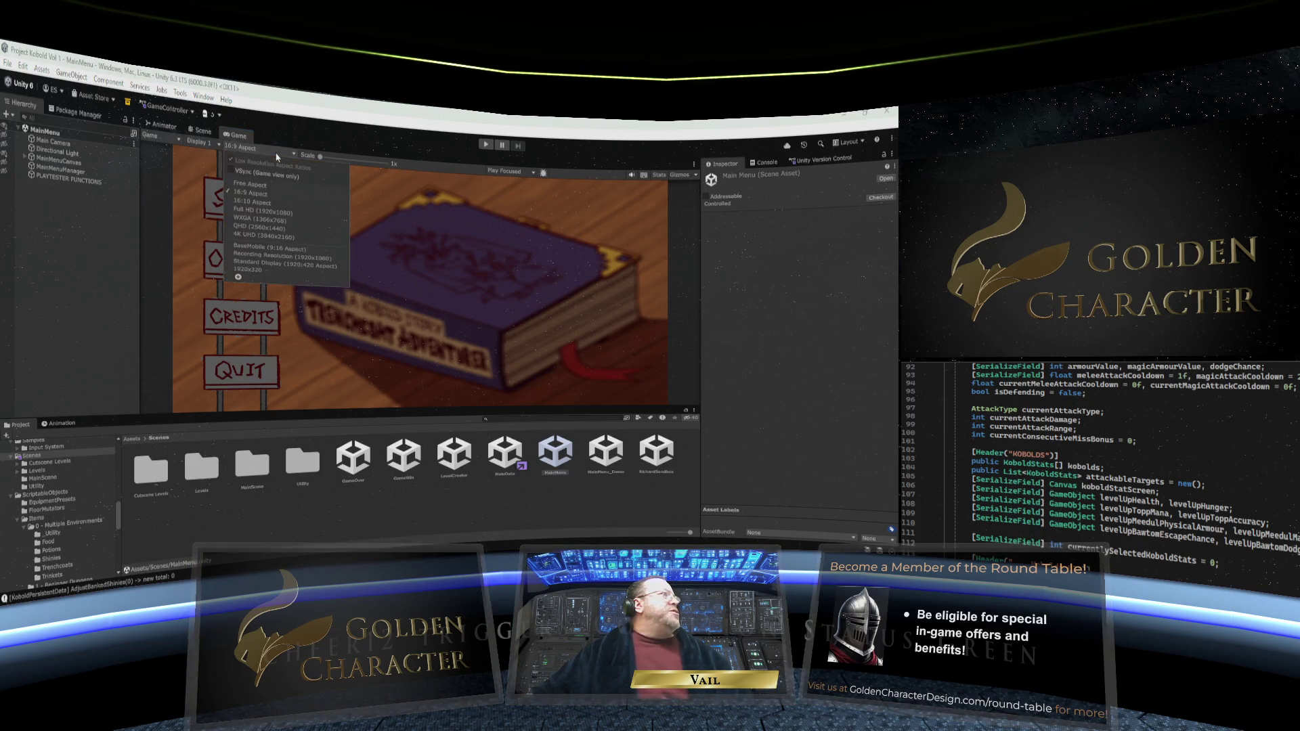
click(271, 184)
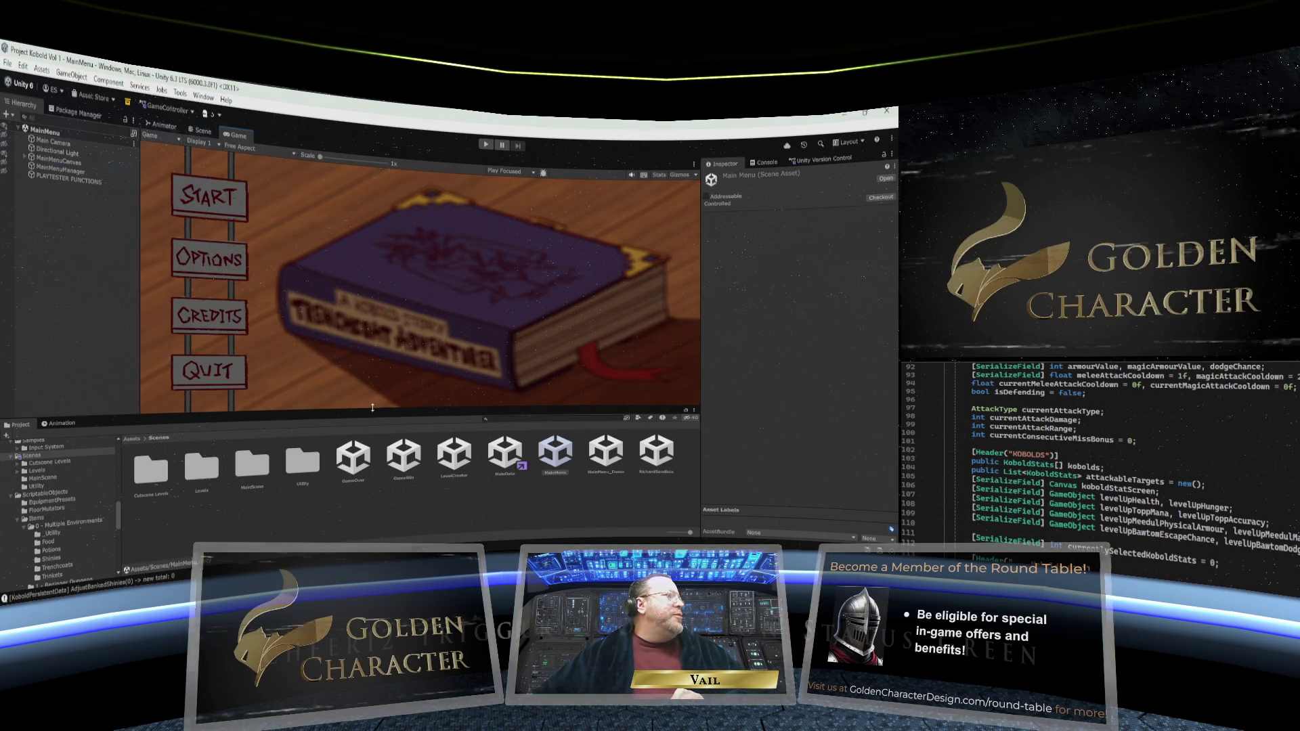
drag(352, 416, 352, 403)
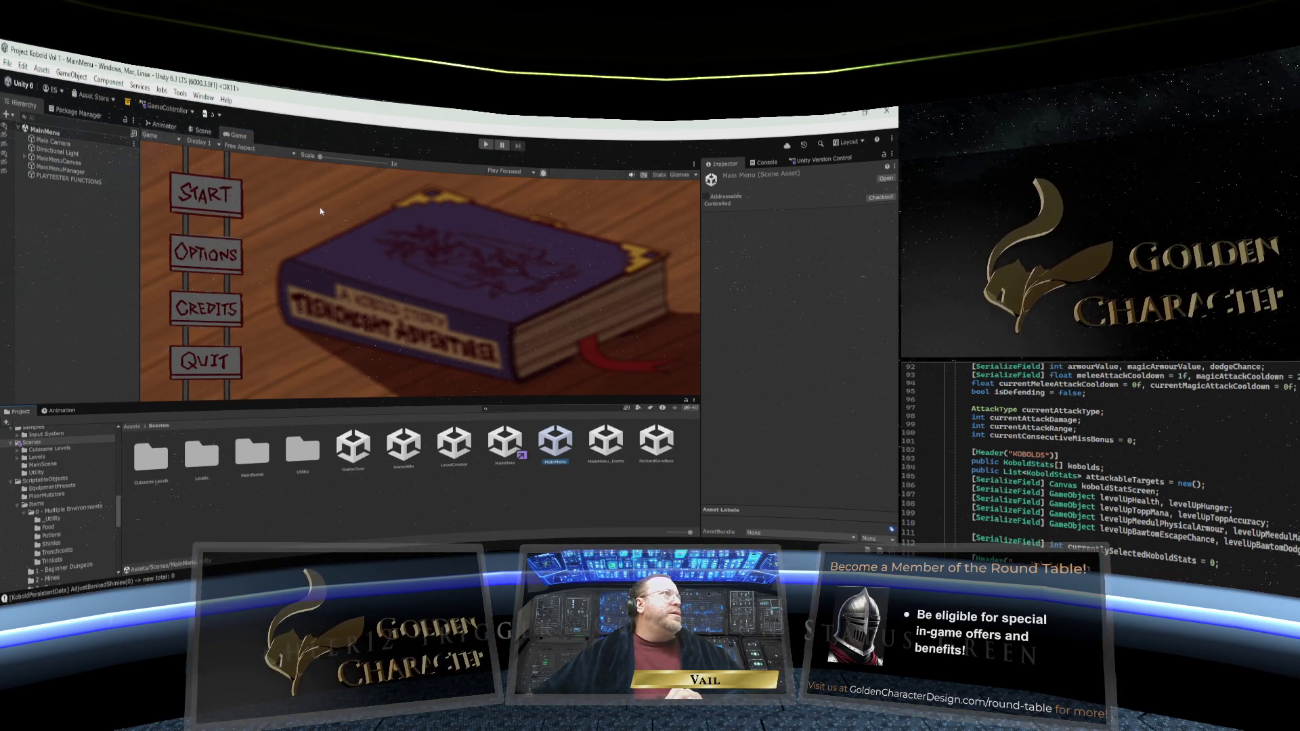
Play the game, press START, and begin a Standard Quest in a save slot
click(483, 145)
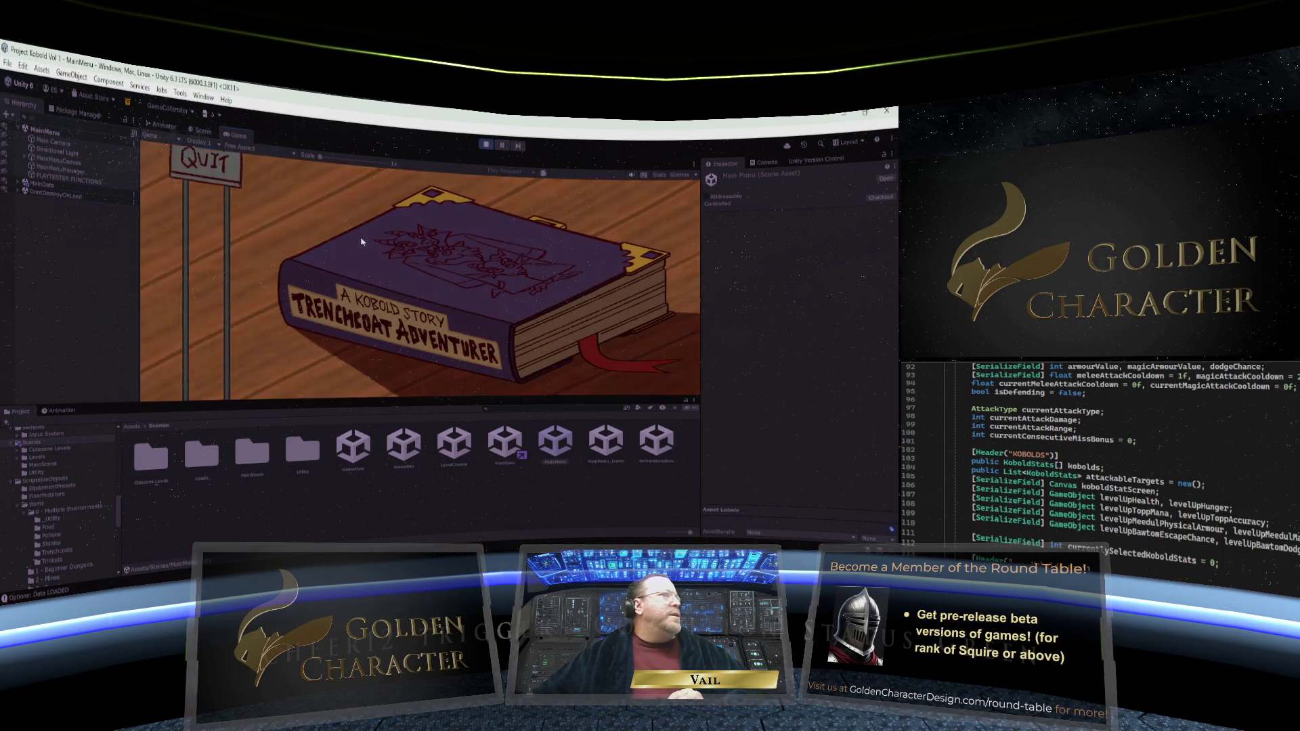
click(222, 207)
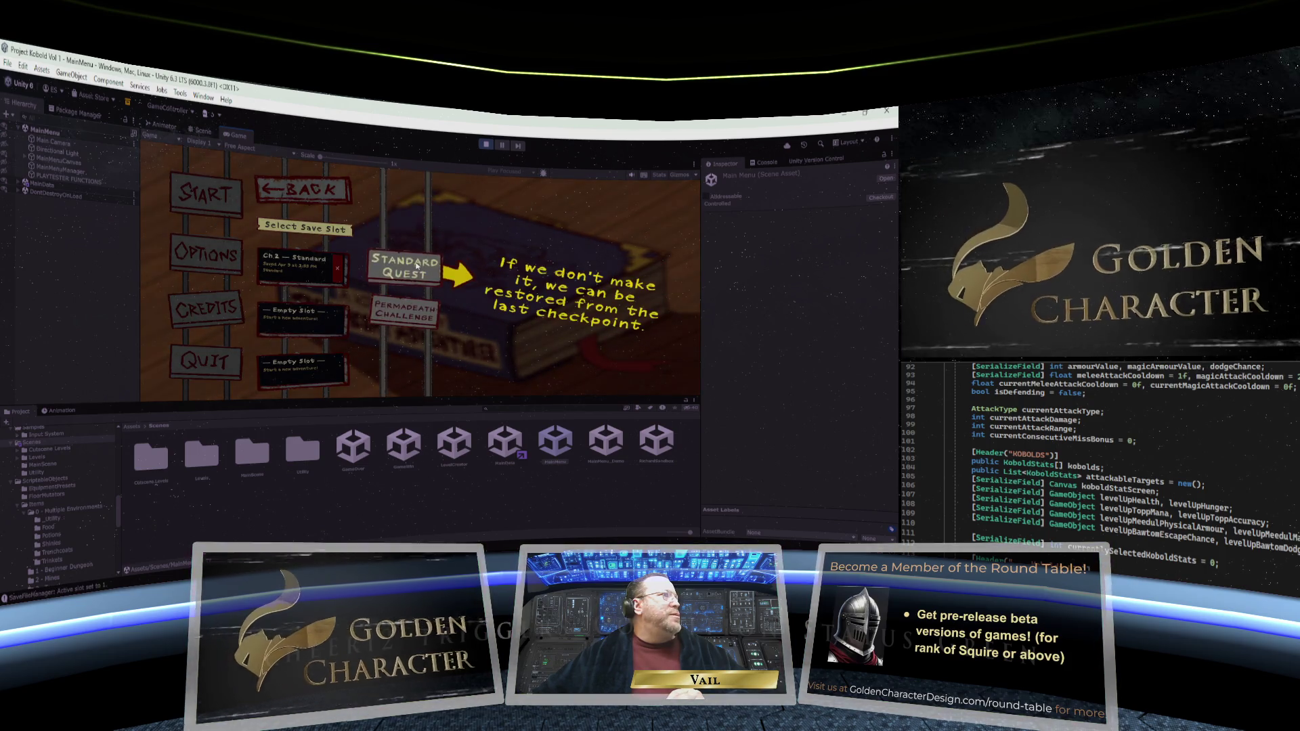
click(413, 266)
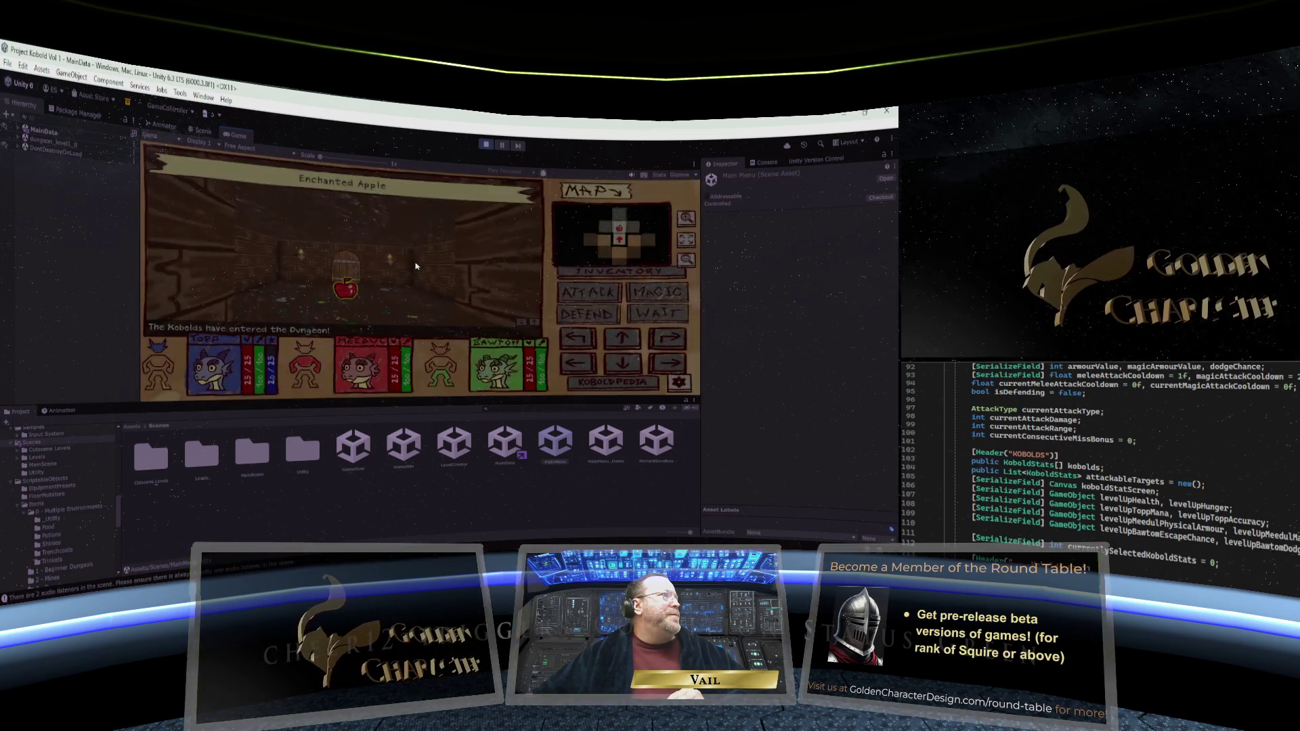
Open the kobolds' inventory and drag the apple from the bag onto the kobolds
click(620, 271)
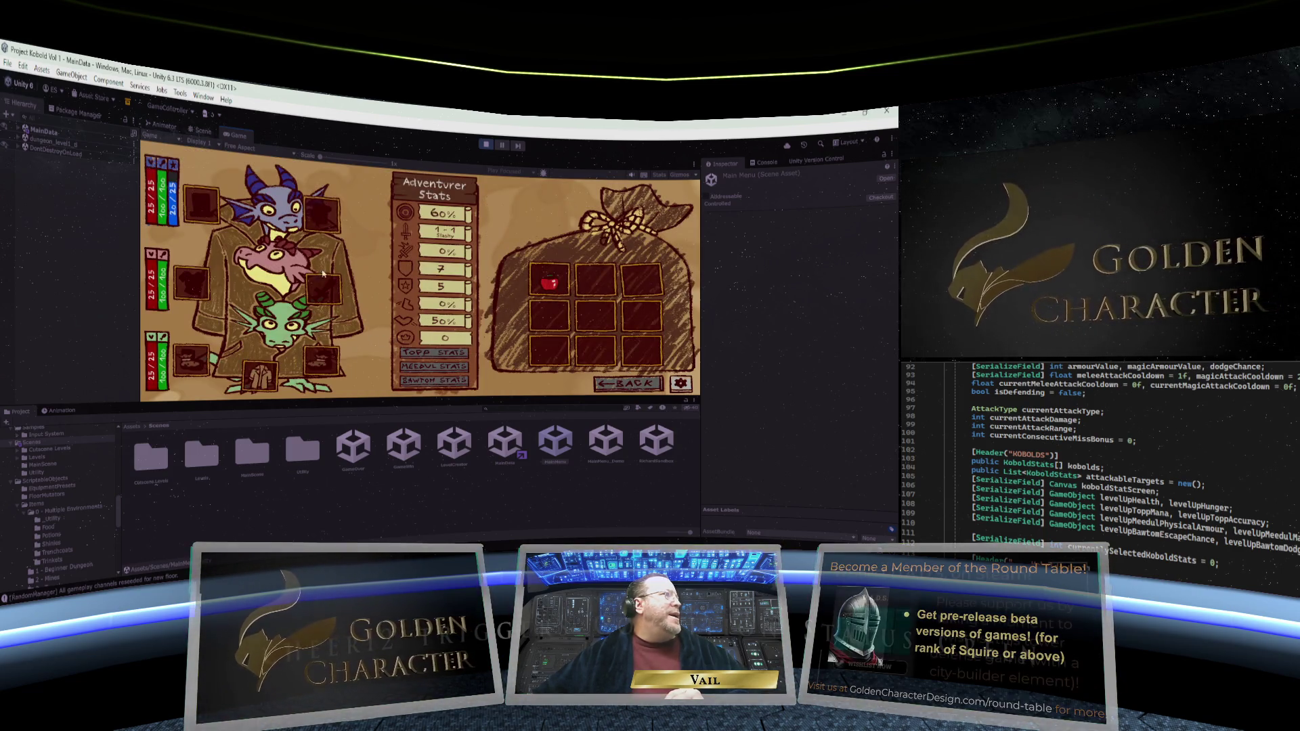
mouse_move(259, 372)
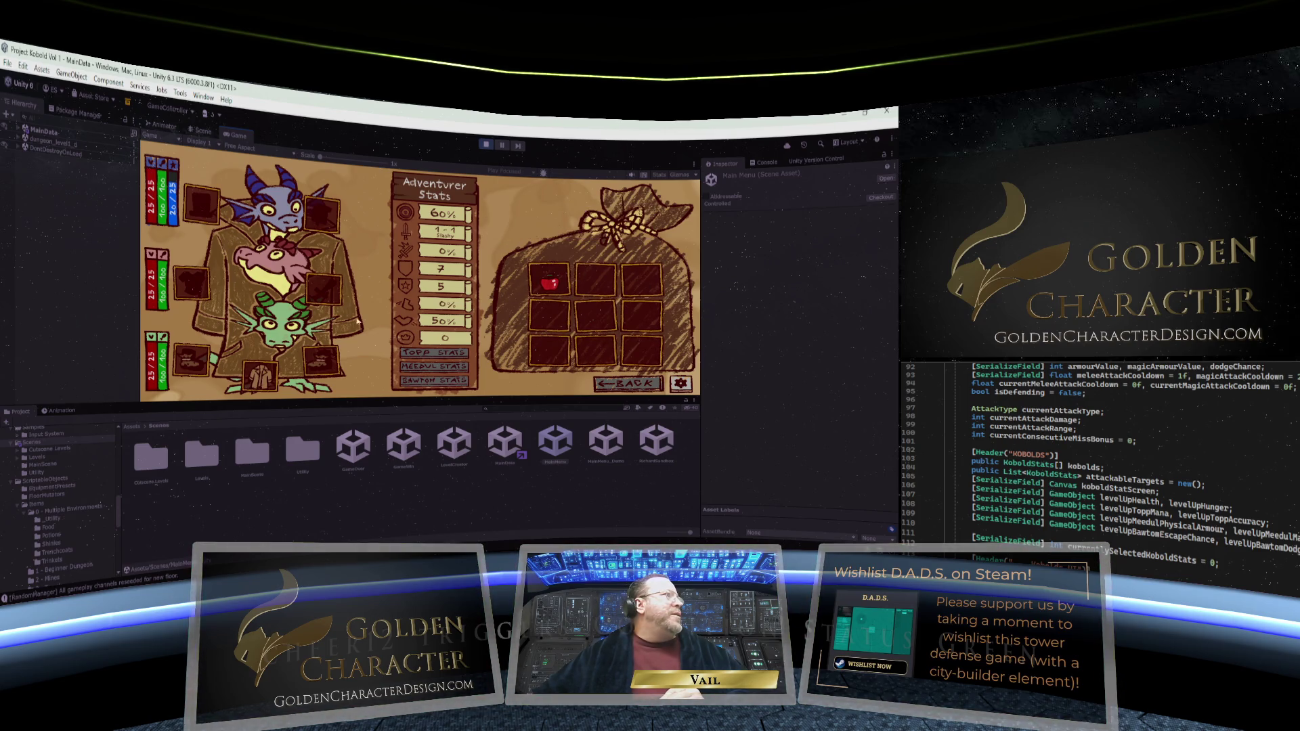
mouse_move(552, 284)
mouse_move(552, 284)
mouse_down()
mouse_move(312, 215)
mouse_move(251, 214)
mouse_move(267, 269)
mouse_move(254, 288)
mouse_move(257, 359)
mouse_up()
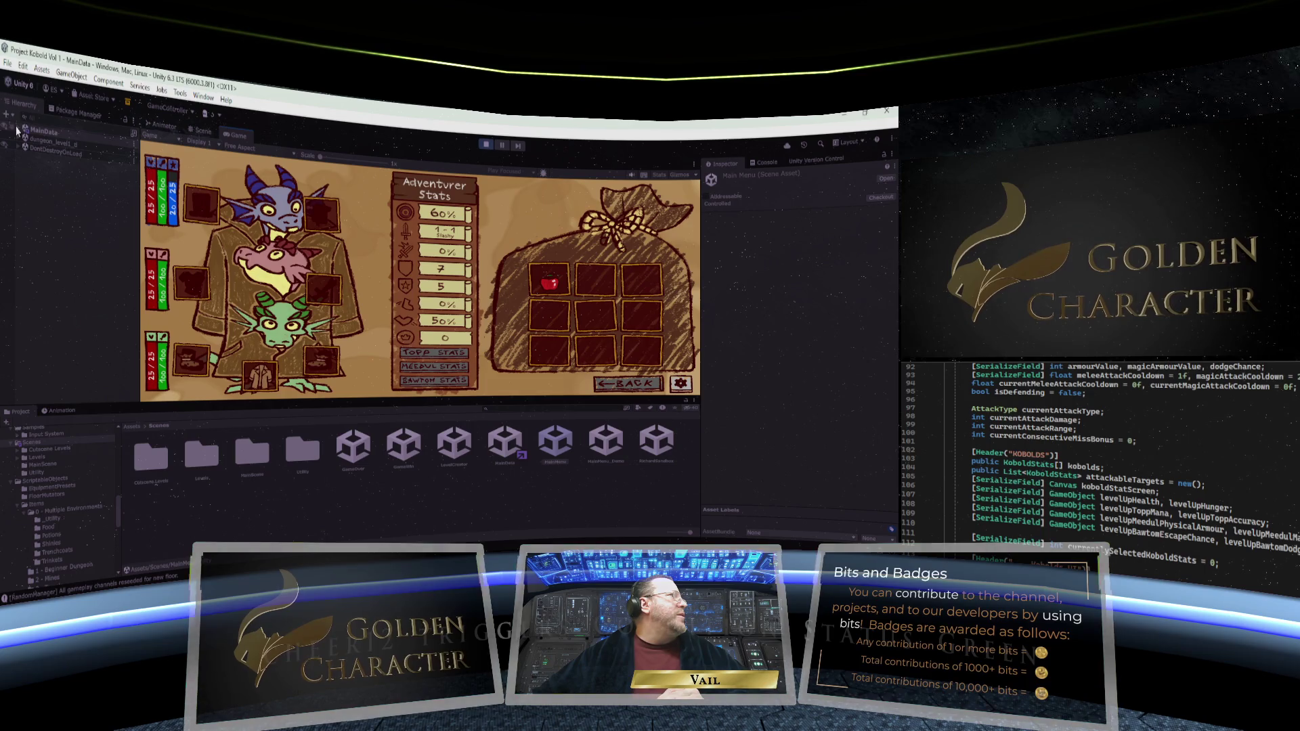
In the Scene view, expand MainData > INVENTORY CANVAS > FoodAndPotionsGrid and select the grid
click(198, 132)
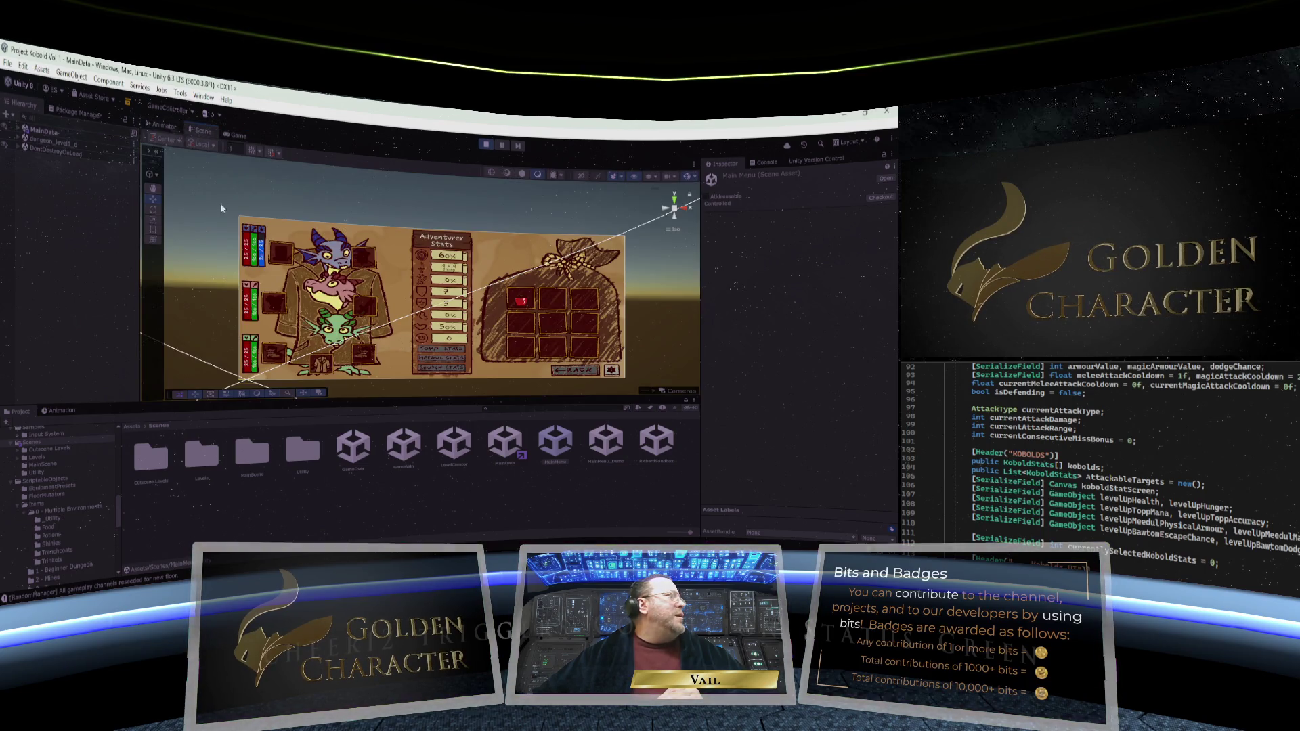
click(17, 128)
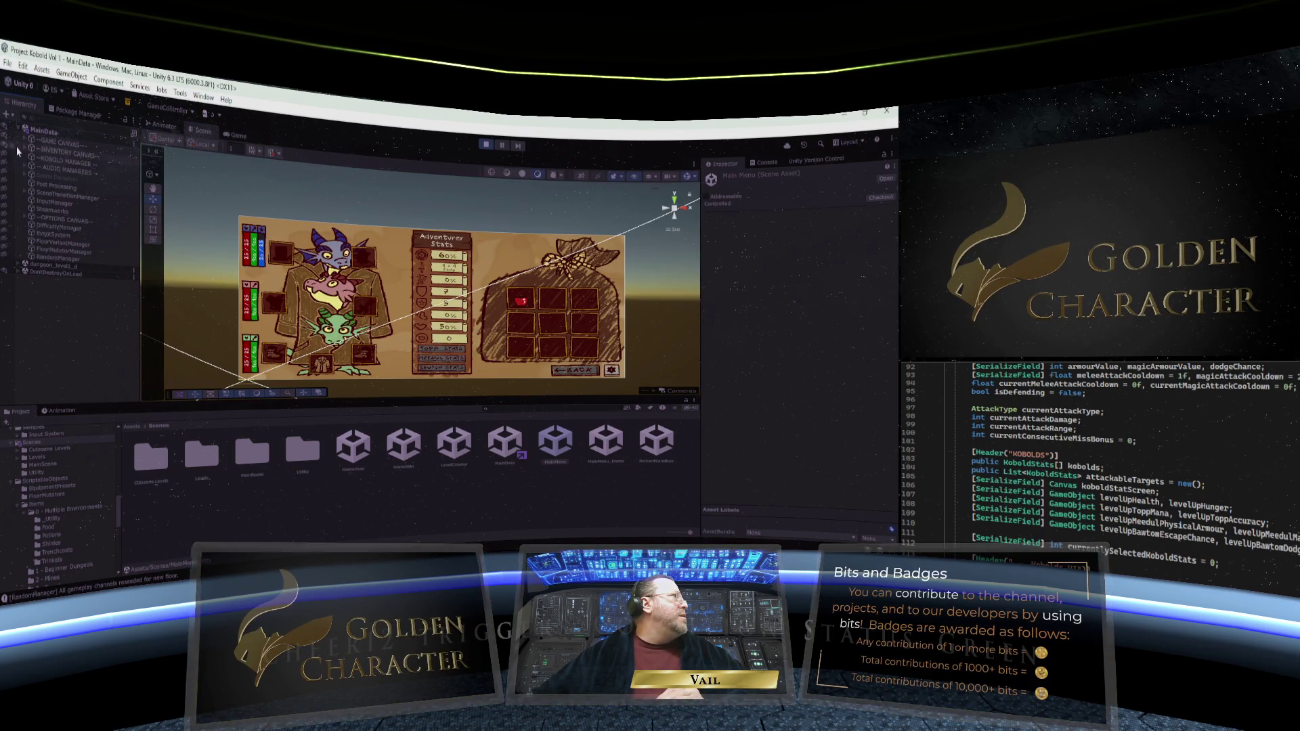
click(24, 148)
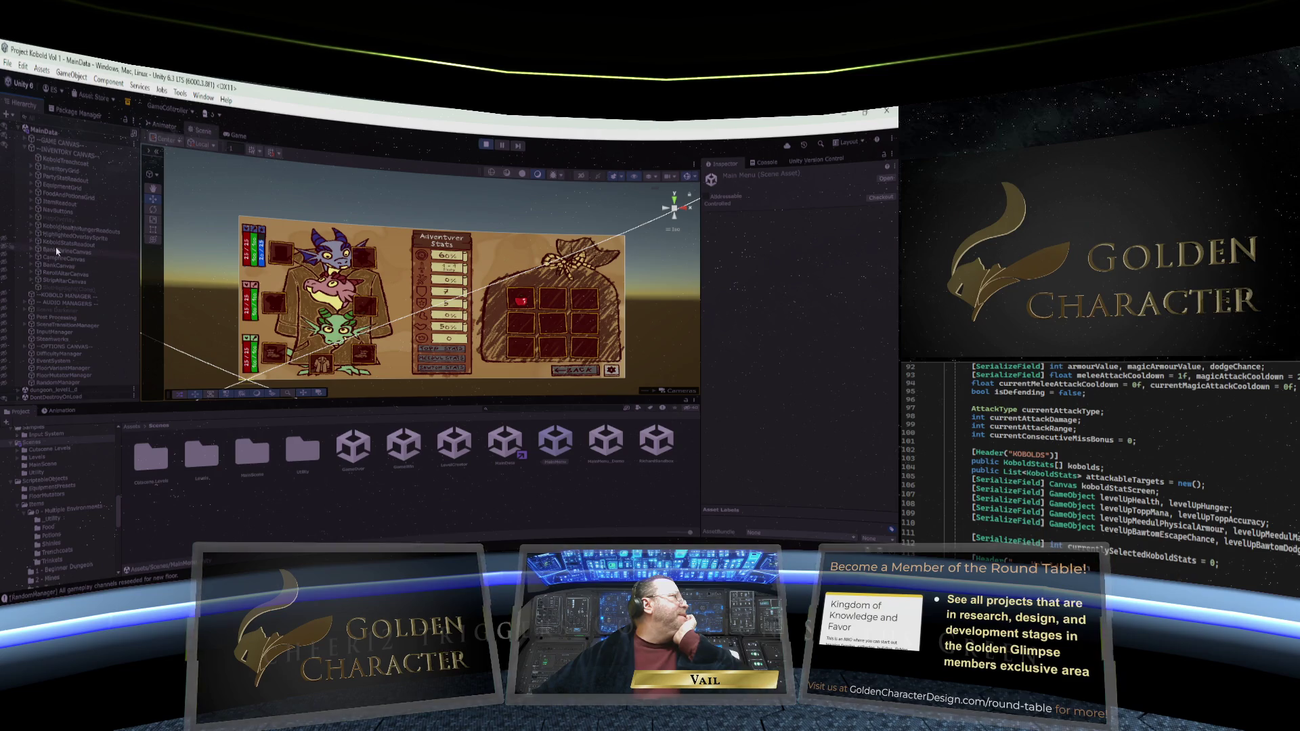
click(35, 195)
click(71, 197)
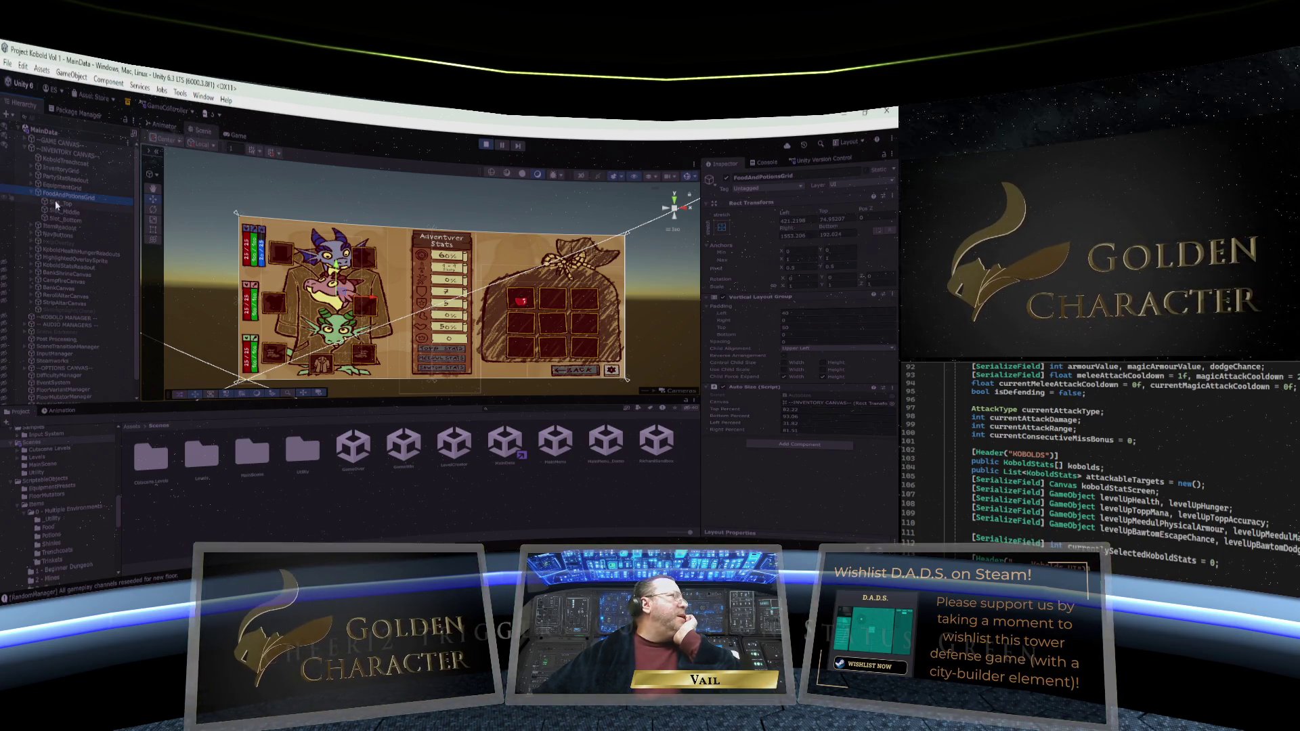
Inspect the Slot_Top, Slot_Middle and Slot_Bottom food slots, then select EquipmentGrid
click(57, 204)
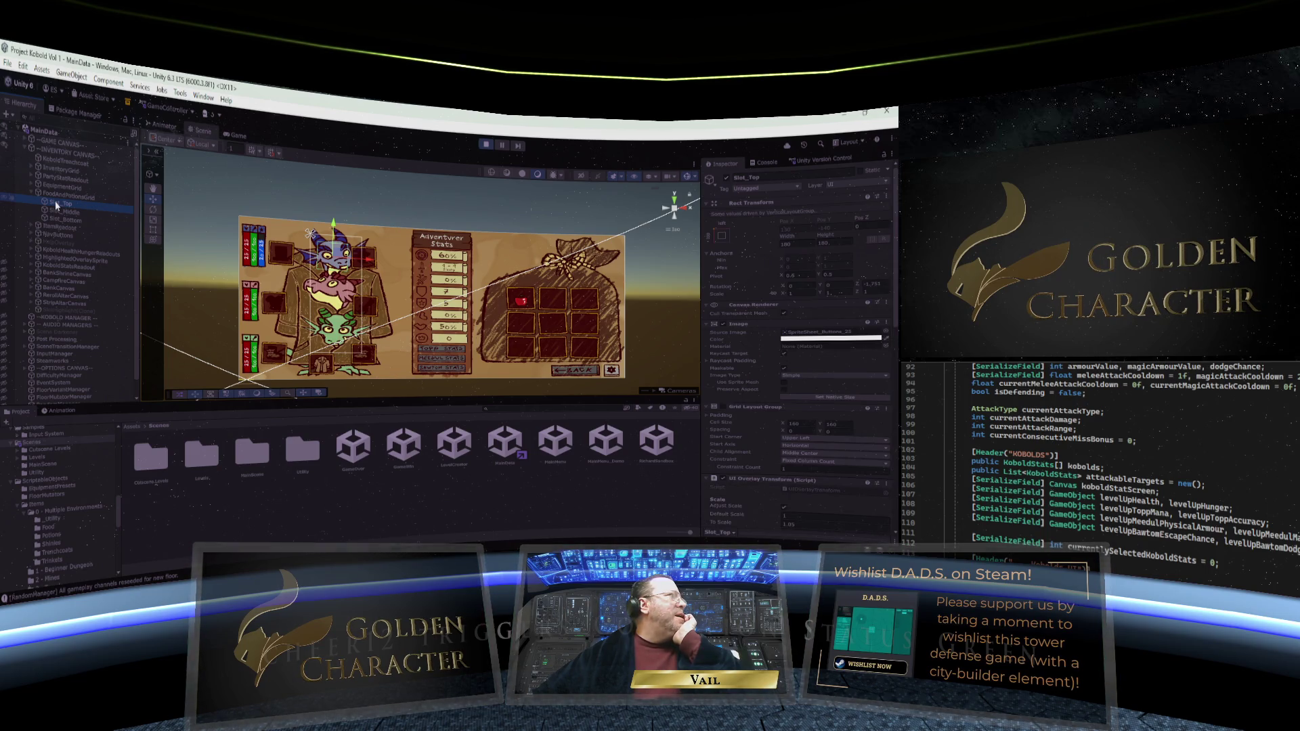
click(57, 212)
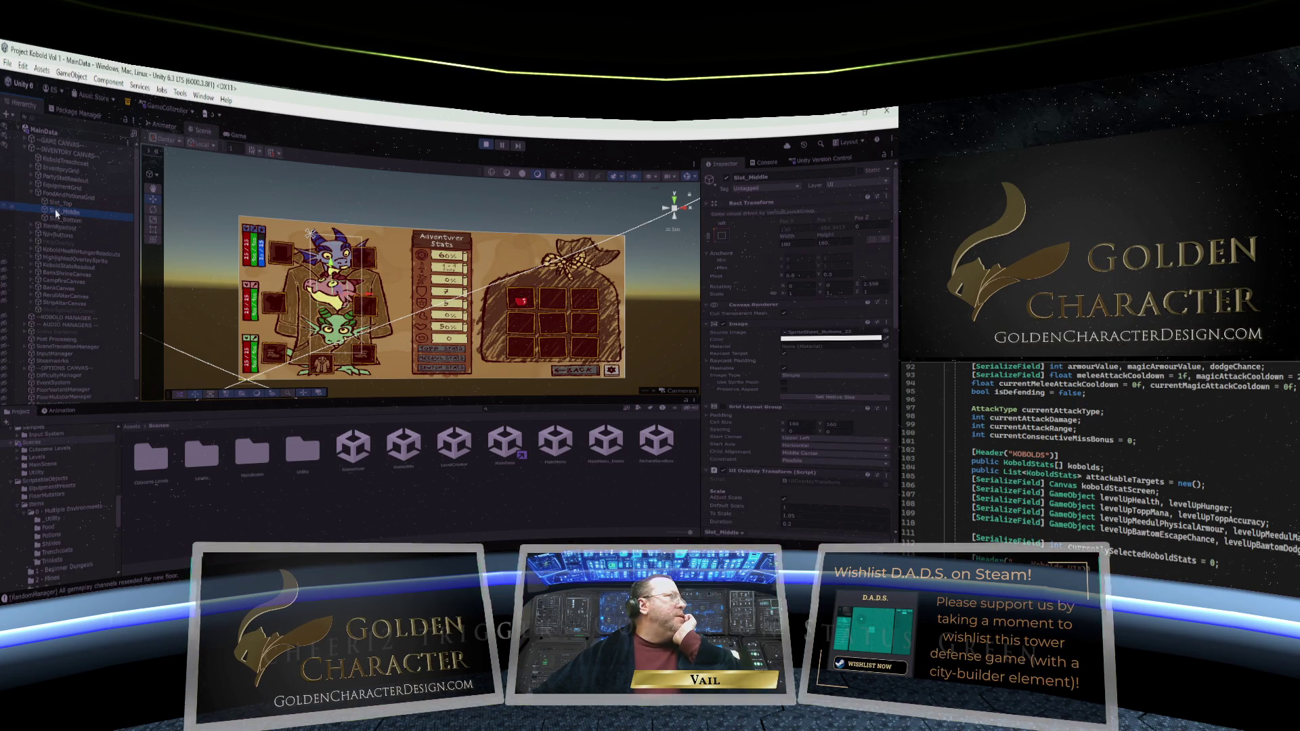
click(60, 220)
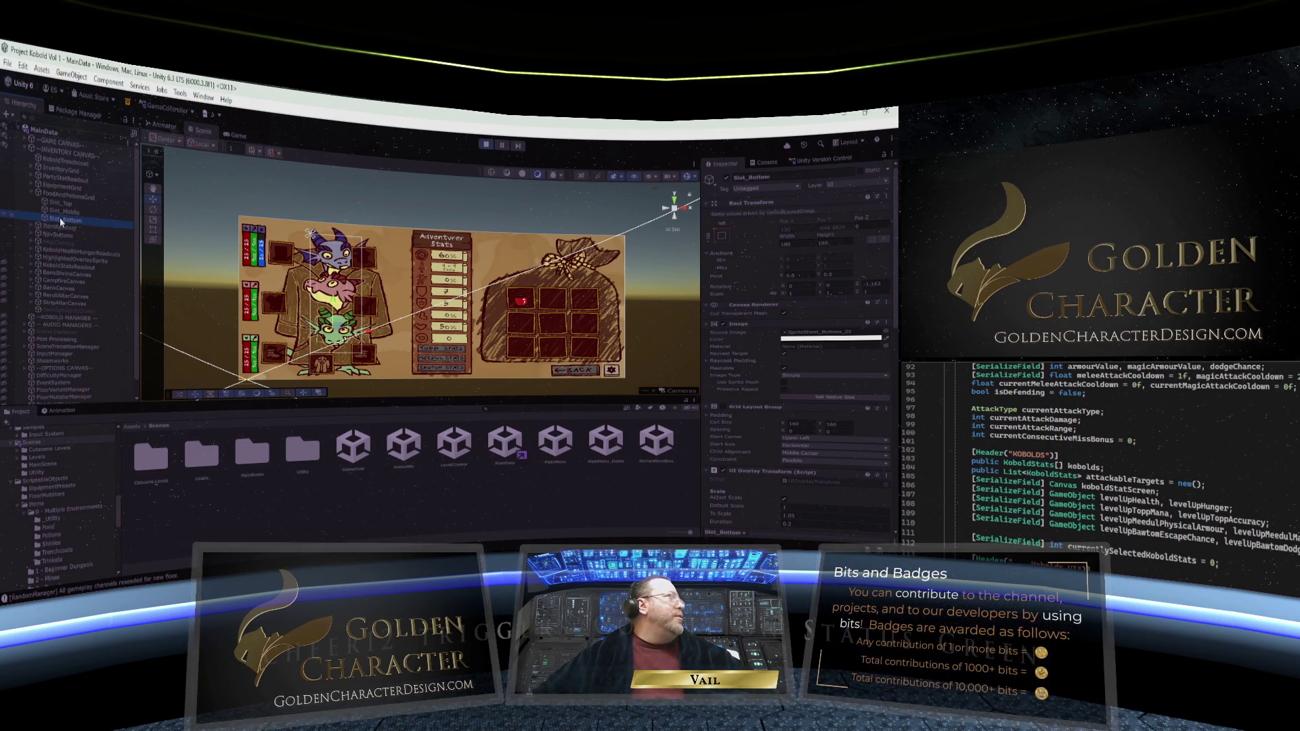
click(60, 206)
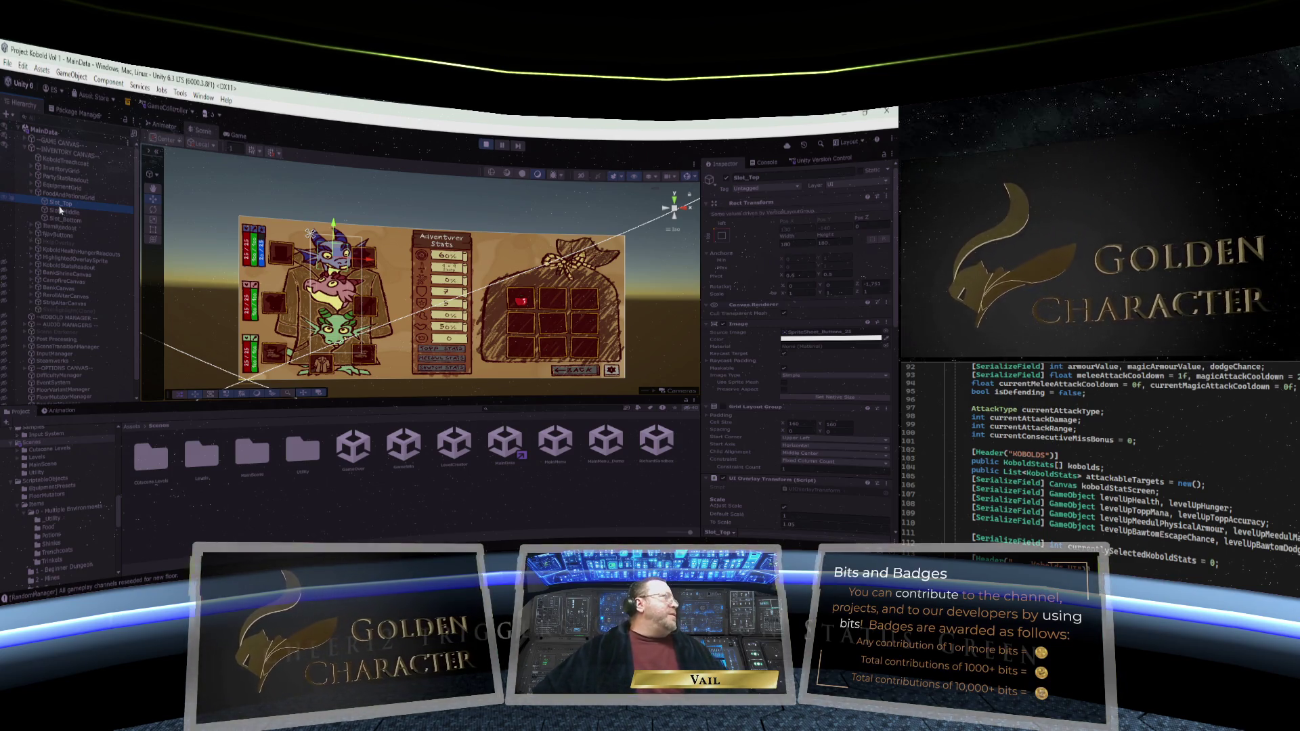
click(62, 188)
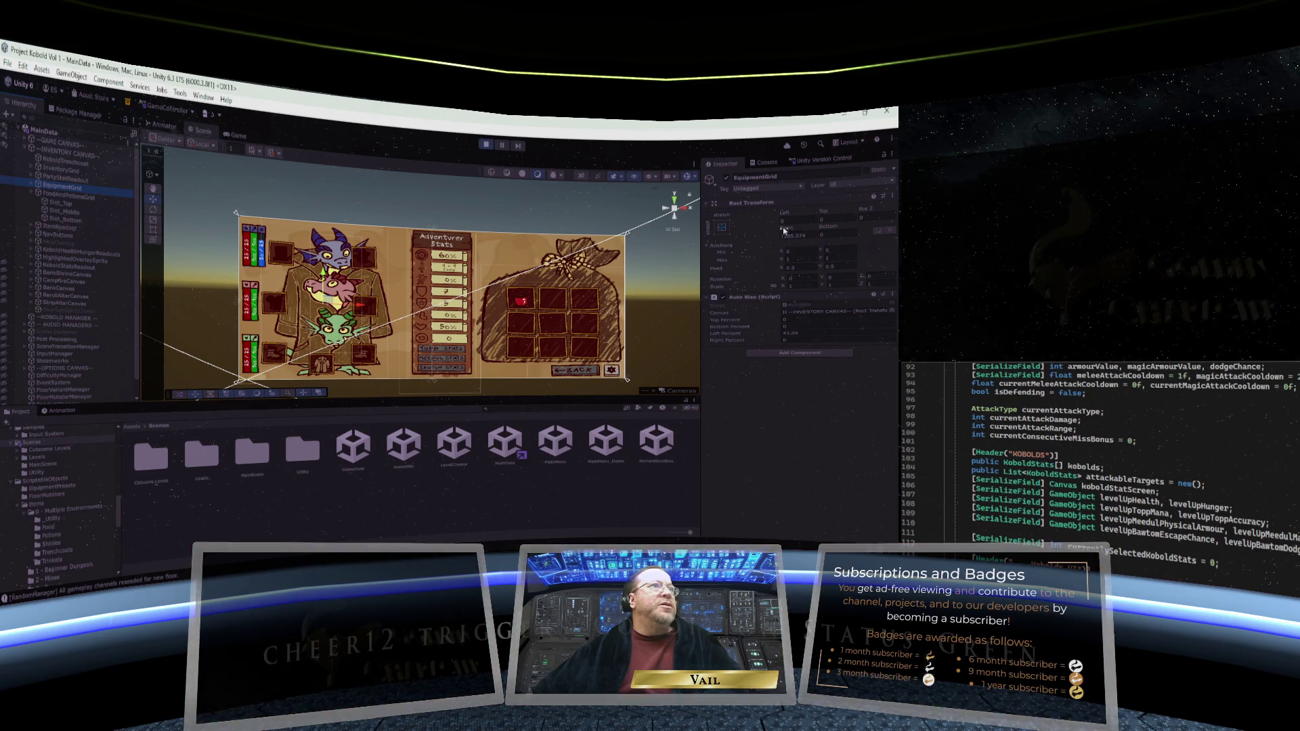
Drag the equipment grid's right edge to 1001.7 and check the layout in the Game view
mouse_move(783, 231)
mouse_down()
mouse_move(181, 199)
mouse_move(796, 244)
mouse_up()
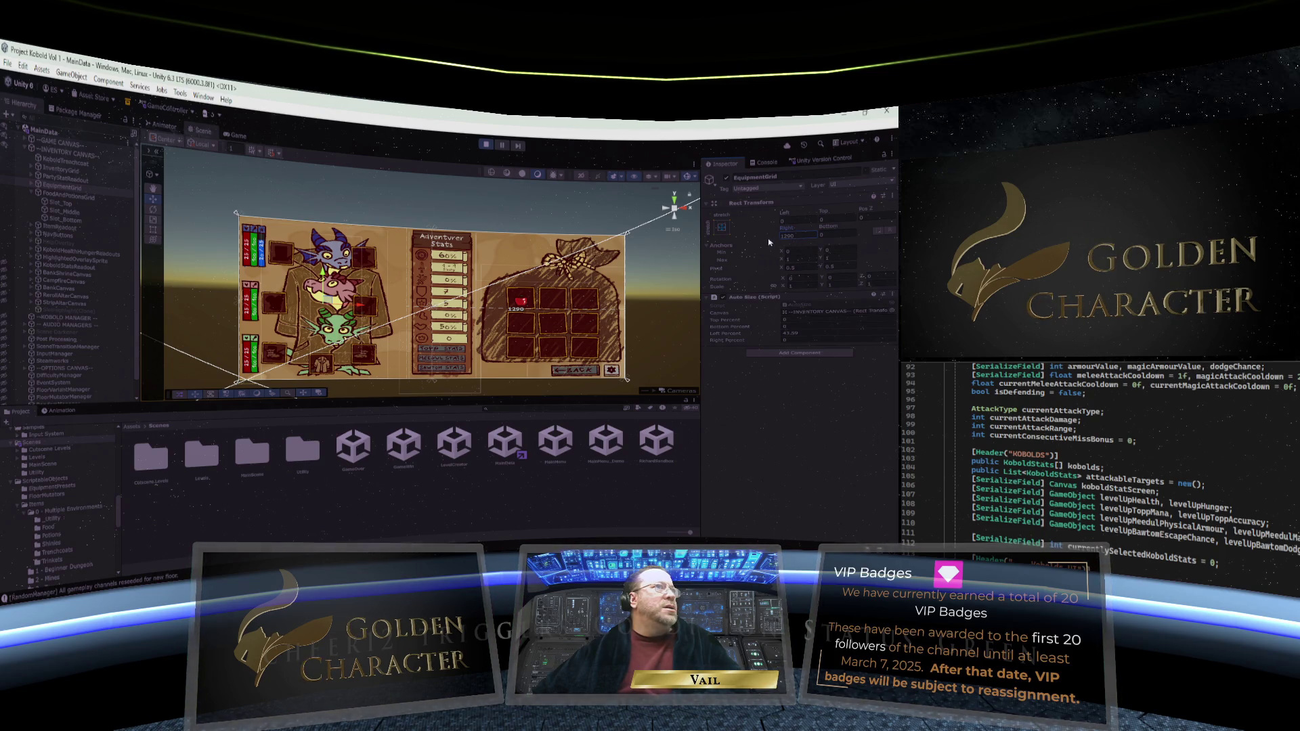
click(236, 135)
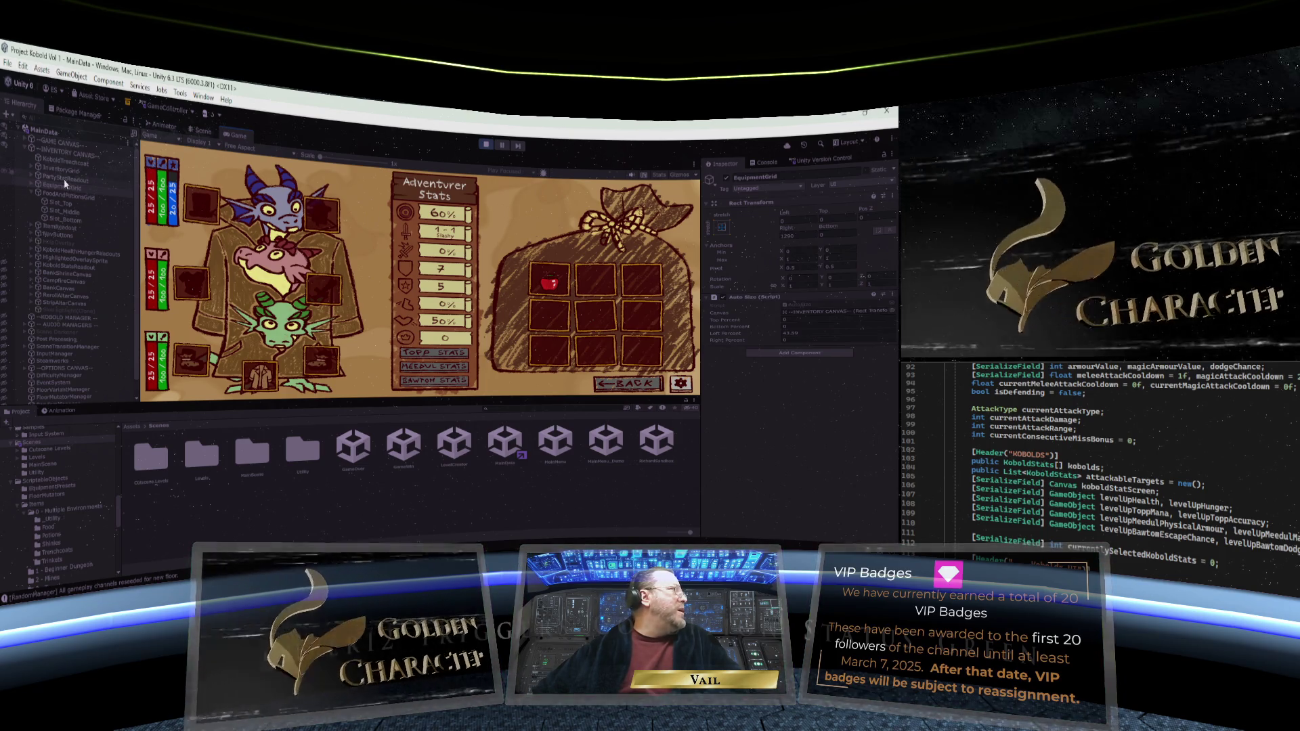
click(63, 170)
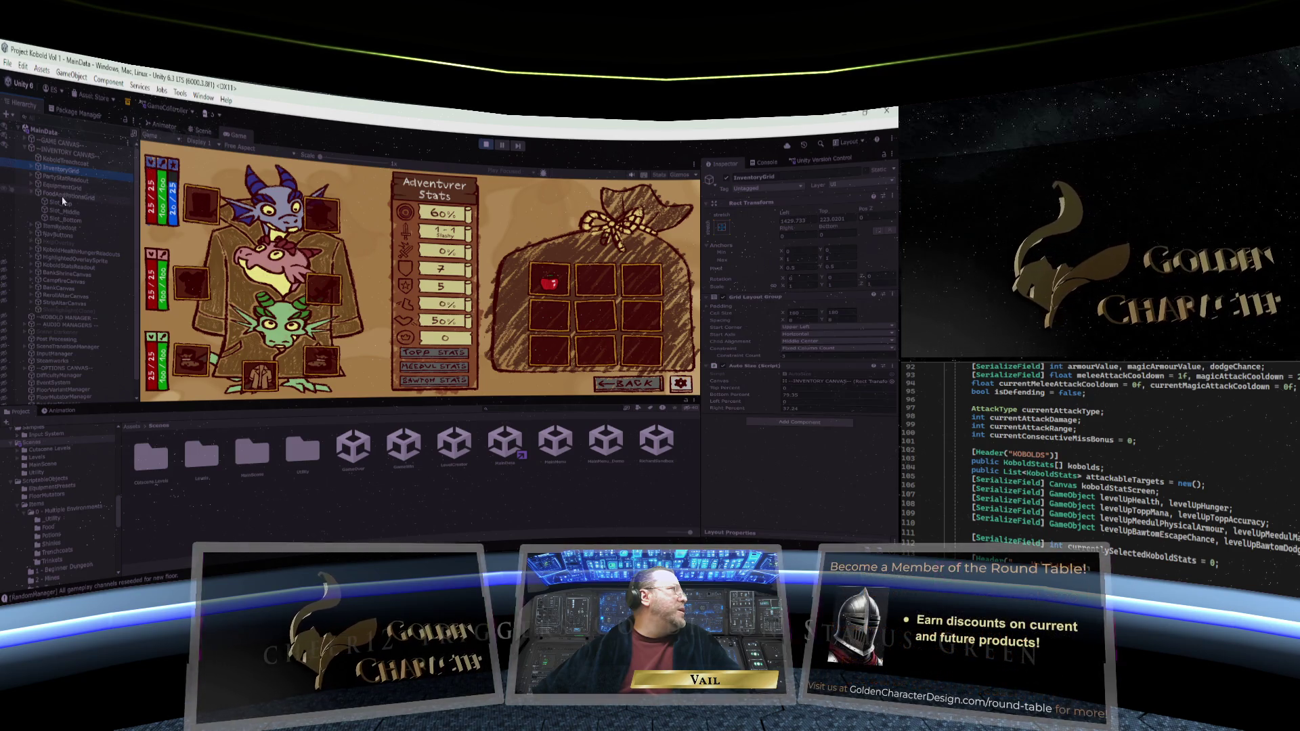
click(62, 186)
Set EquipmentGrid's Rect Transform Right to 1624, fine-tune it, and expand its slots
click(811, 234)
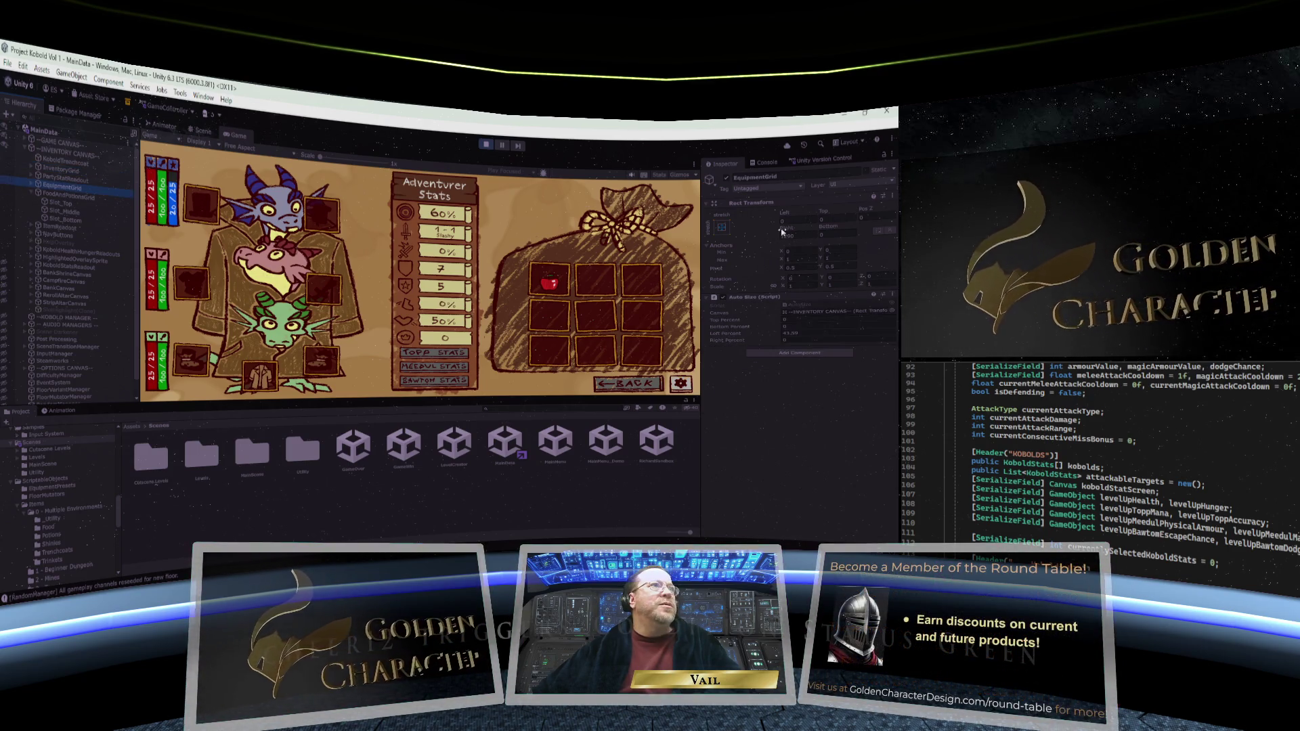
text(1624)
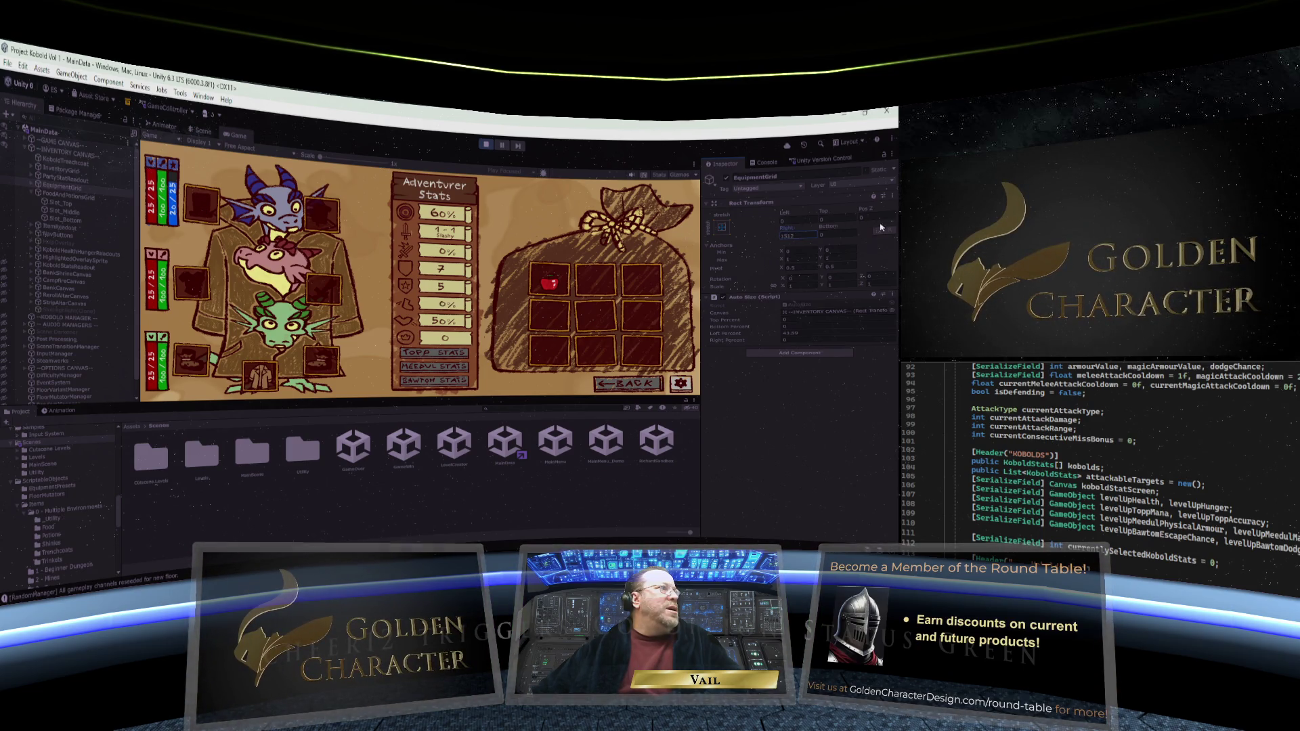
mouse_move(7, 193)
mouse_down()
mouse_move(50, 193)
mouse_move(1, 213)
mouse_up()
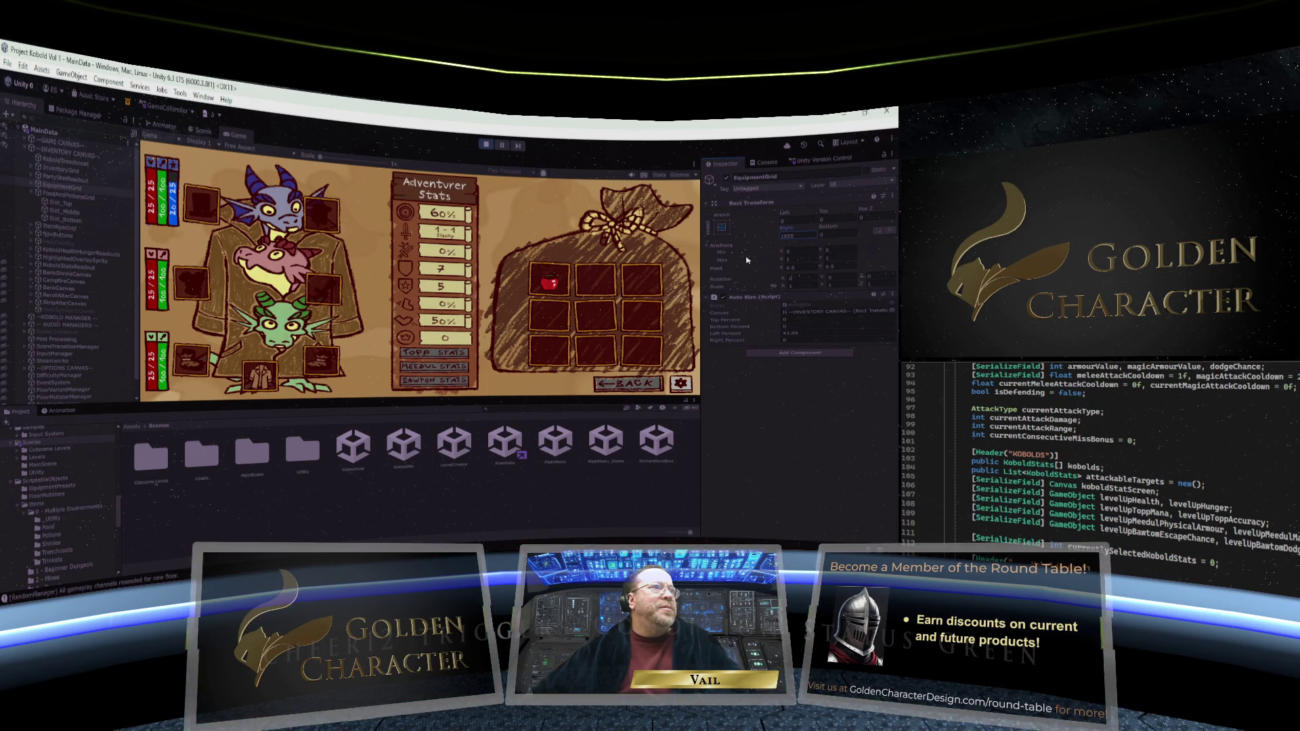
double_click(788, 234)
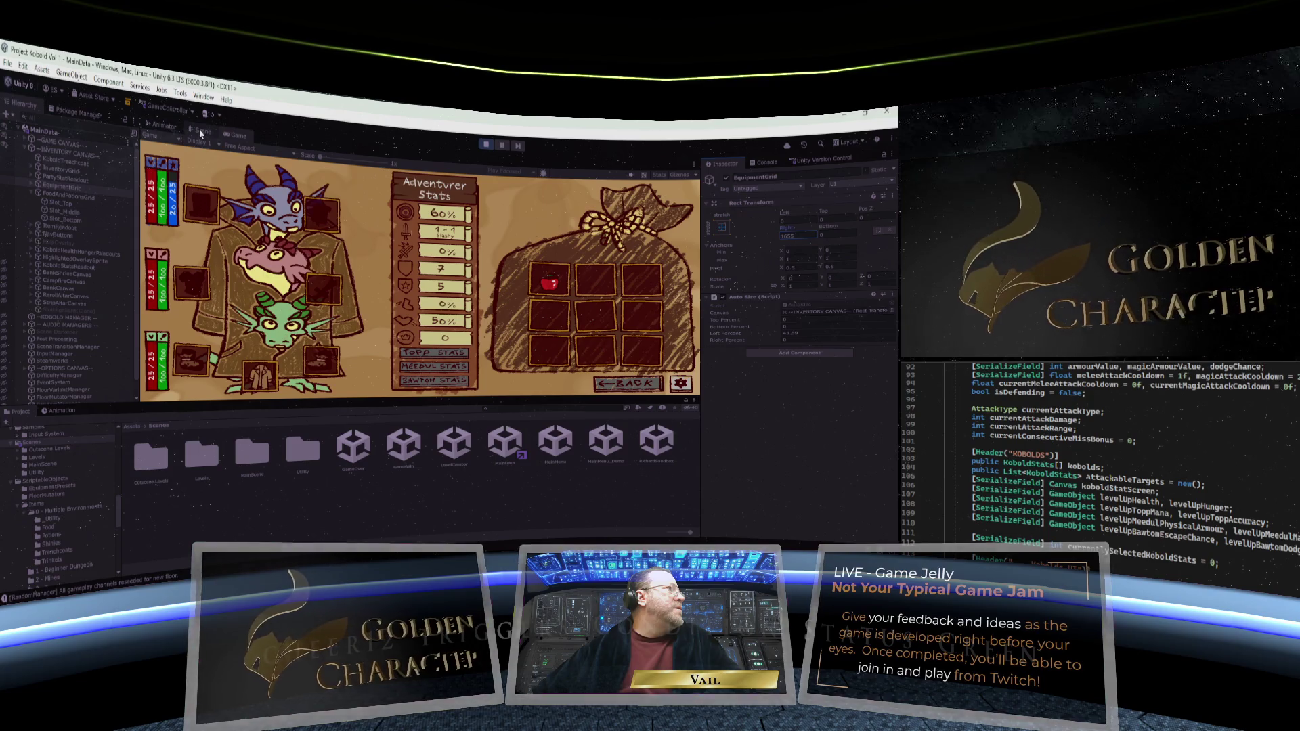
click(31, 186)
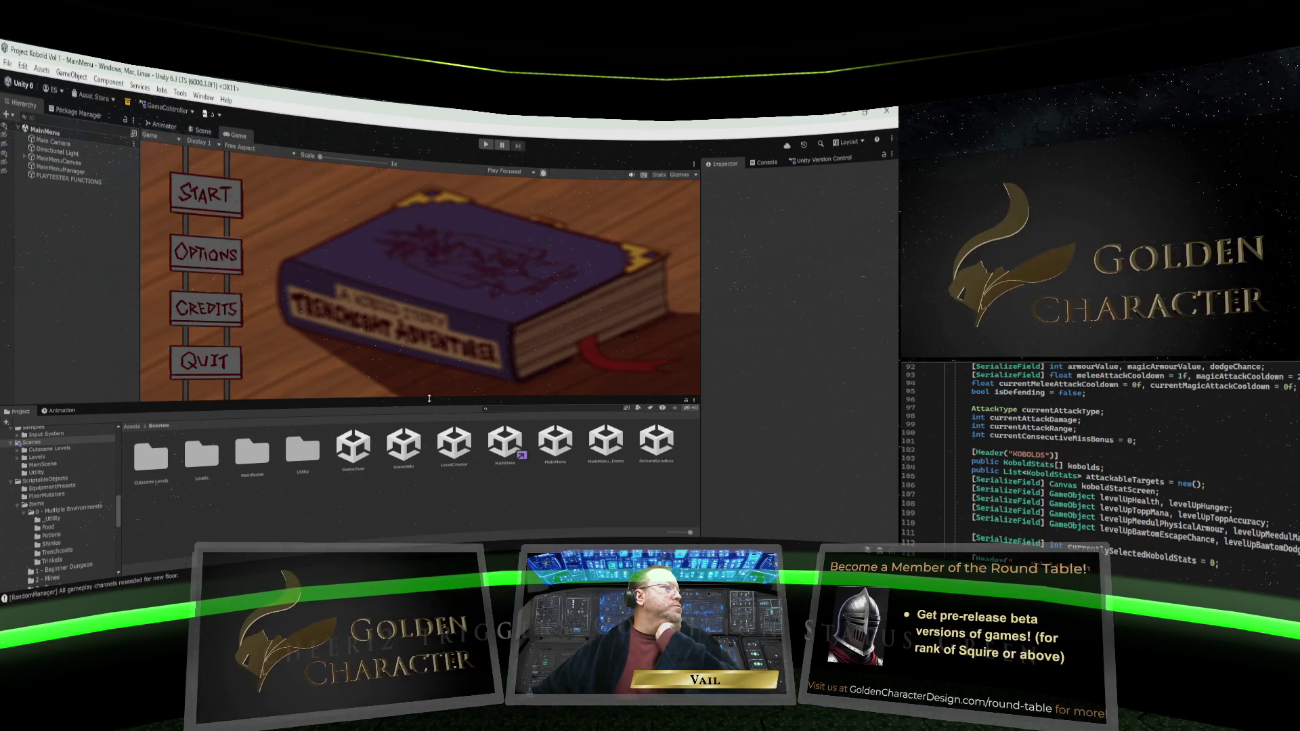
Enlarge the Game view, preview at 16:9 Aspect, then select the MainData scene asset
drag(429, 398, 432, 433)
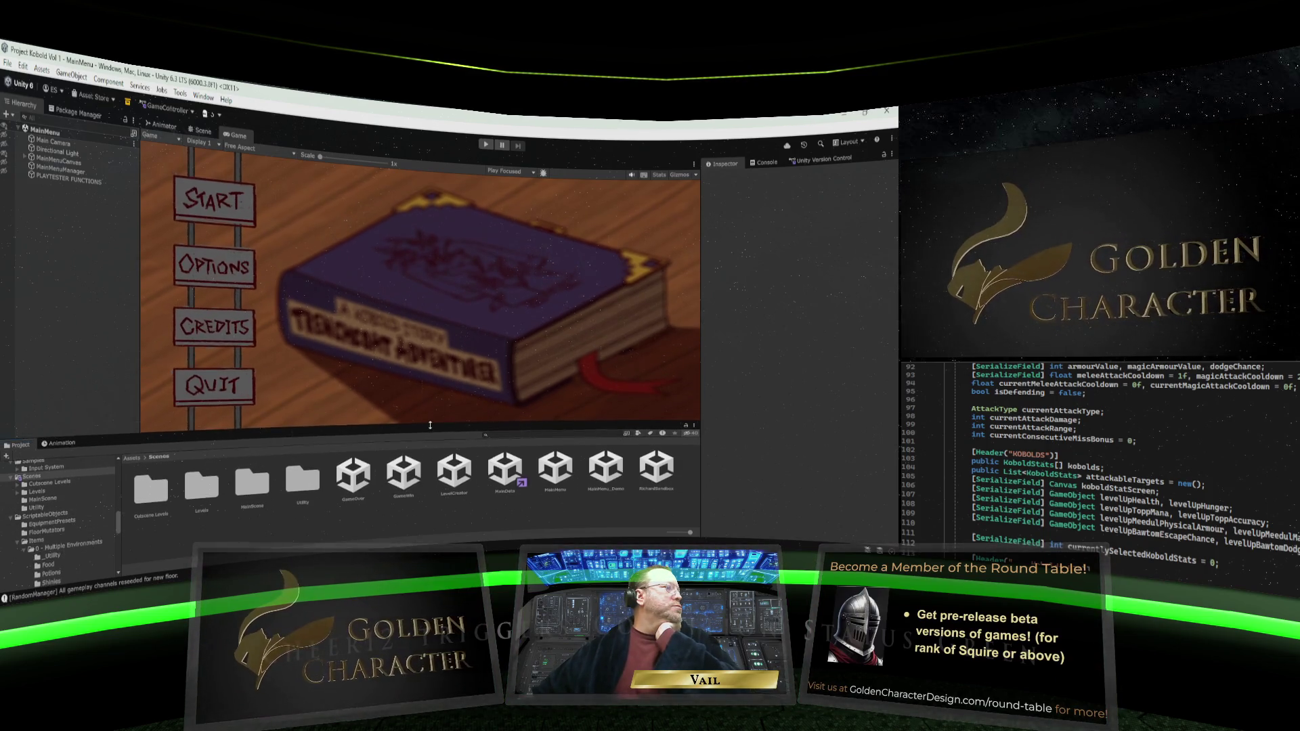
click(250, 149)
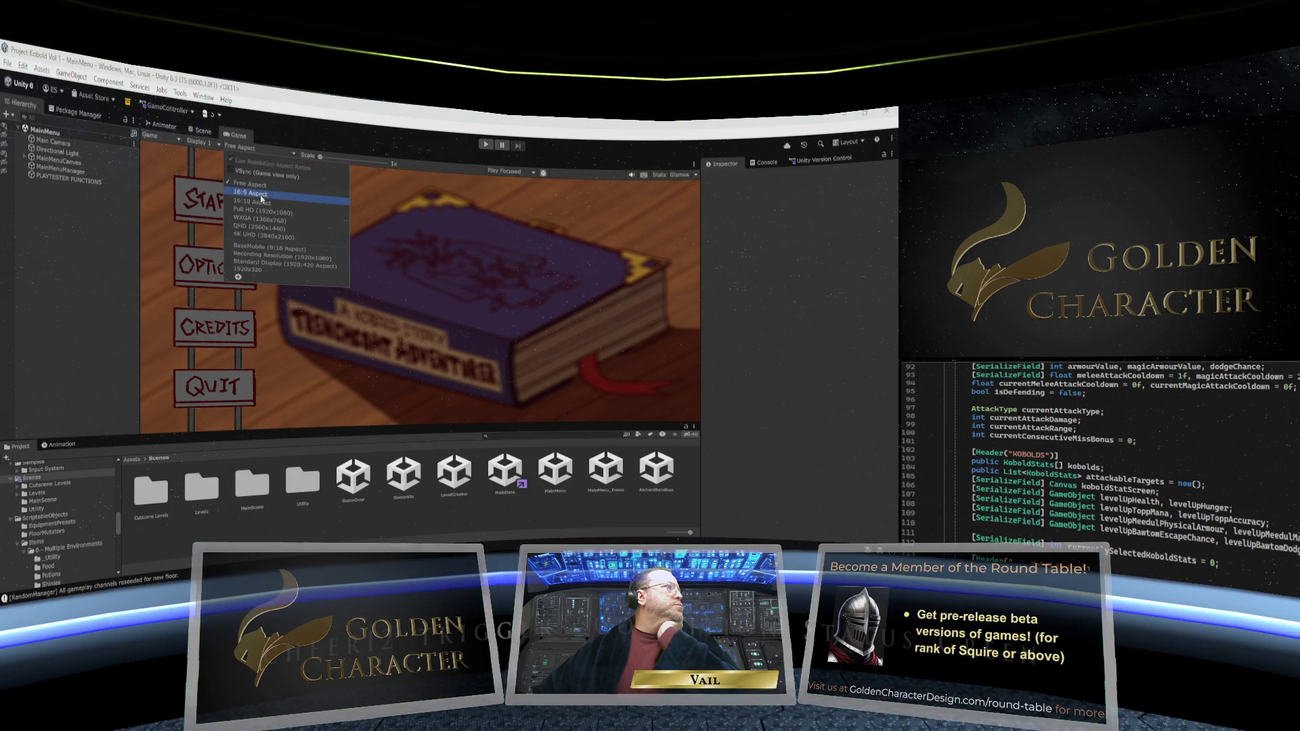
click(261, 197)
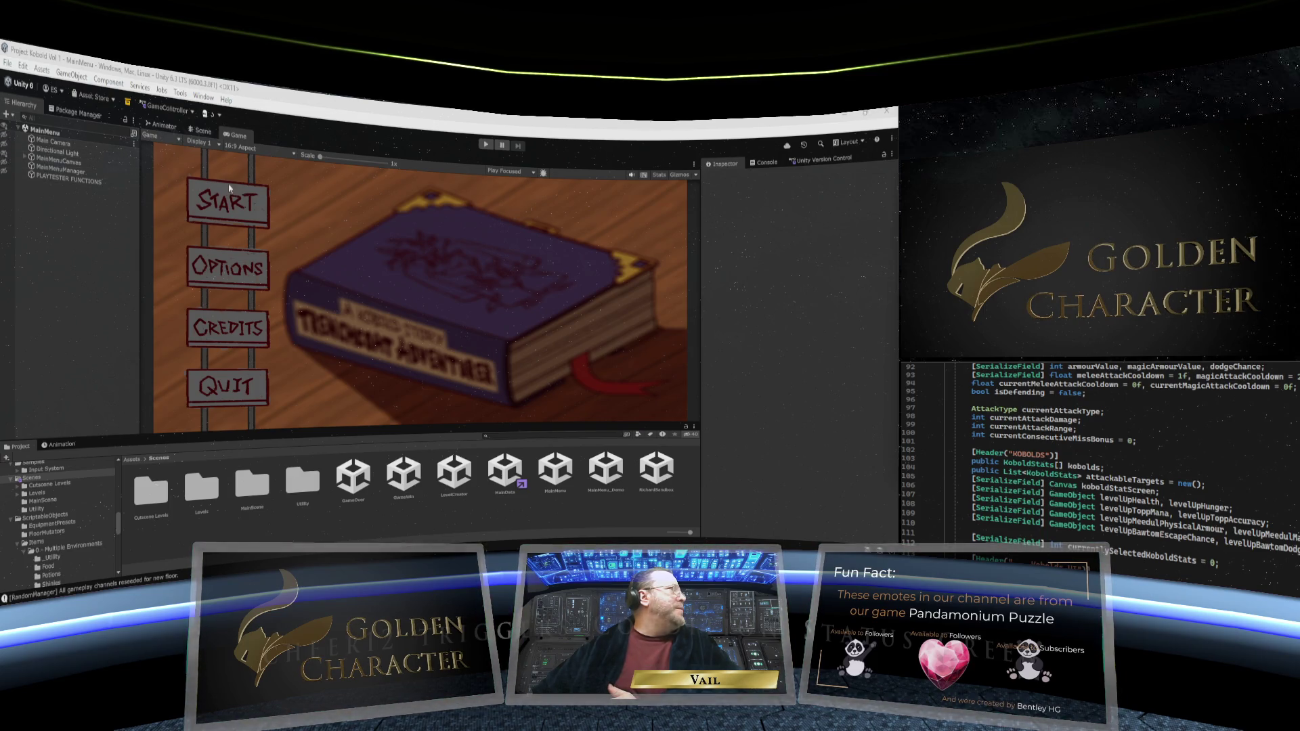
click(504, 485)
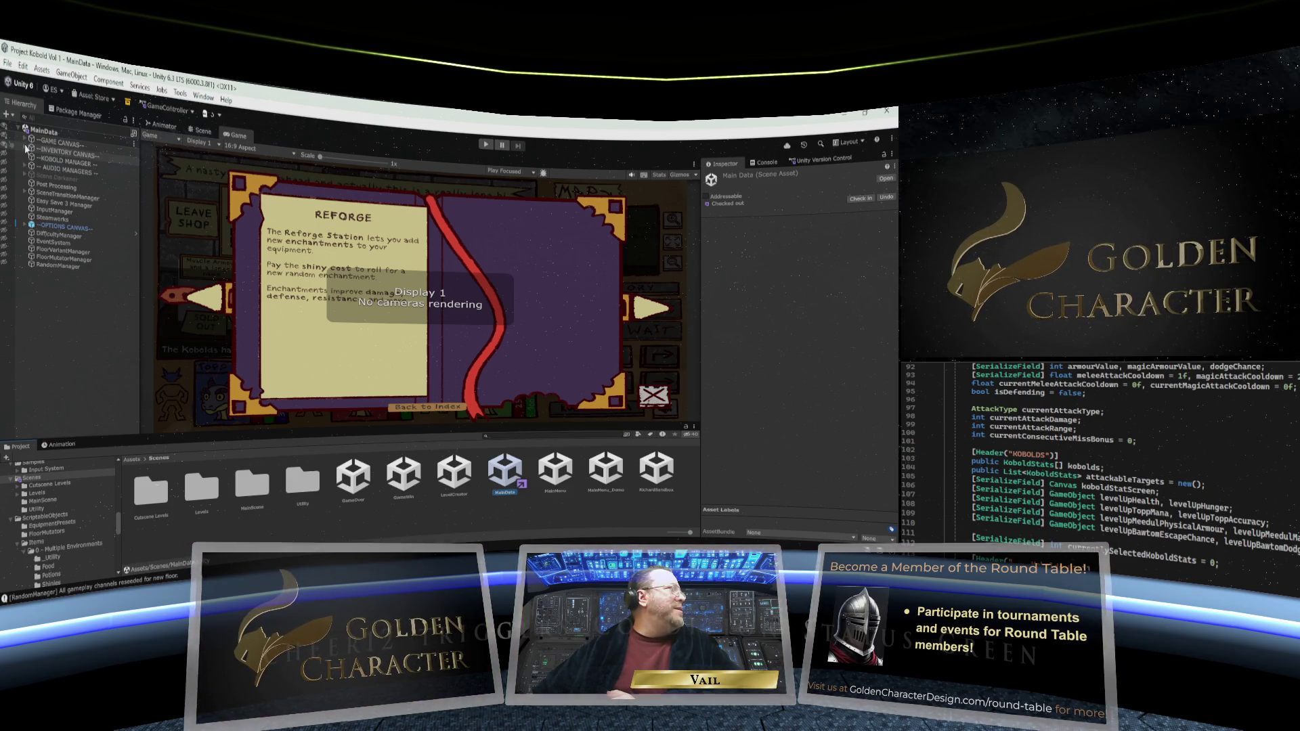
Expand INVENTORY CANVAS, switch to the Scene view, and select EquipmentGrid
click(25, 150)
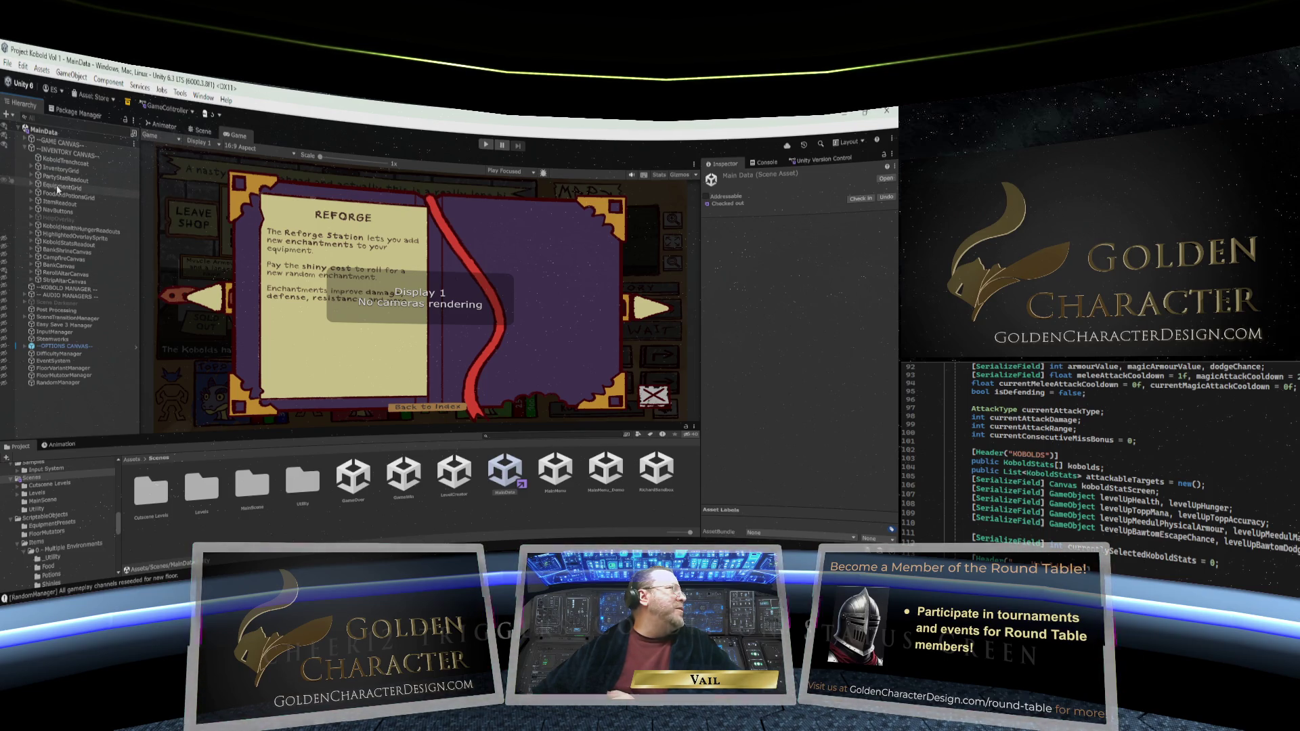
click(202, 135)
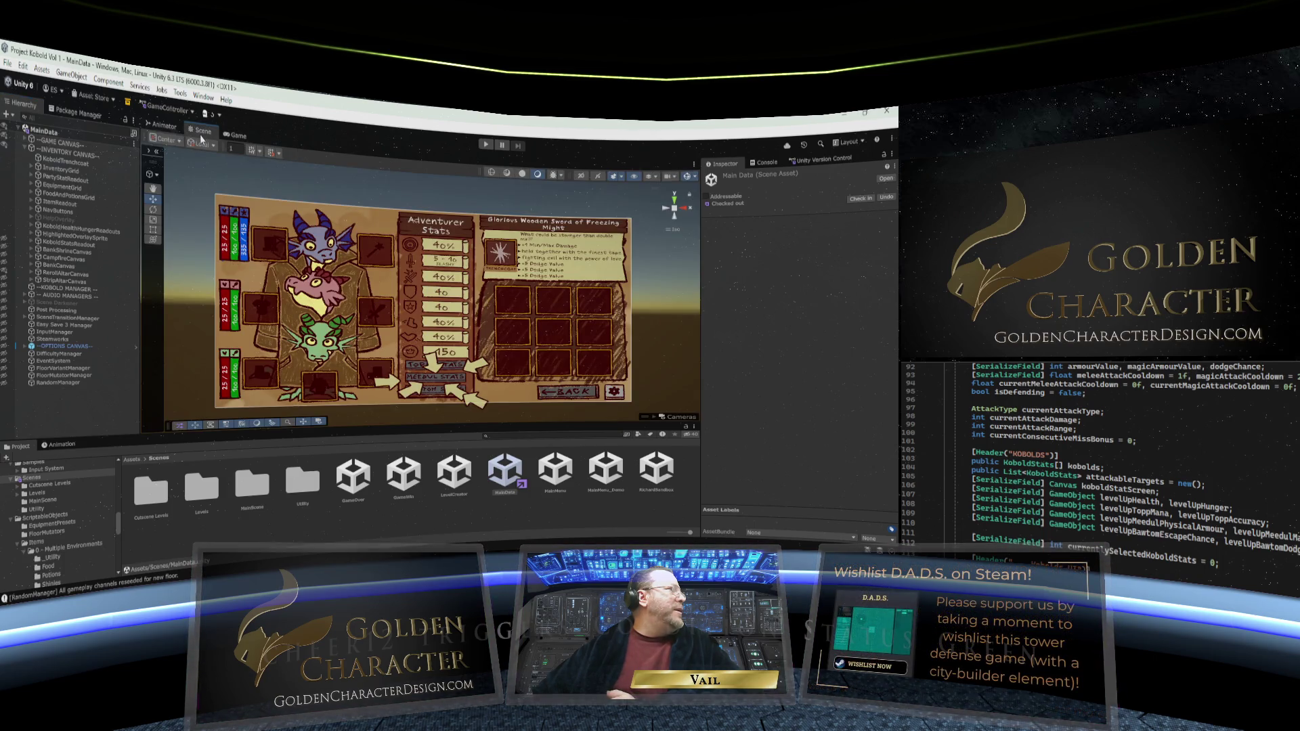
click(60, 188)
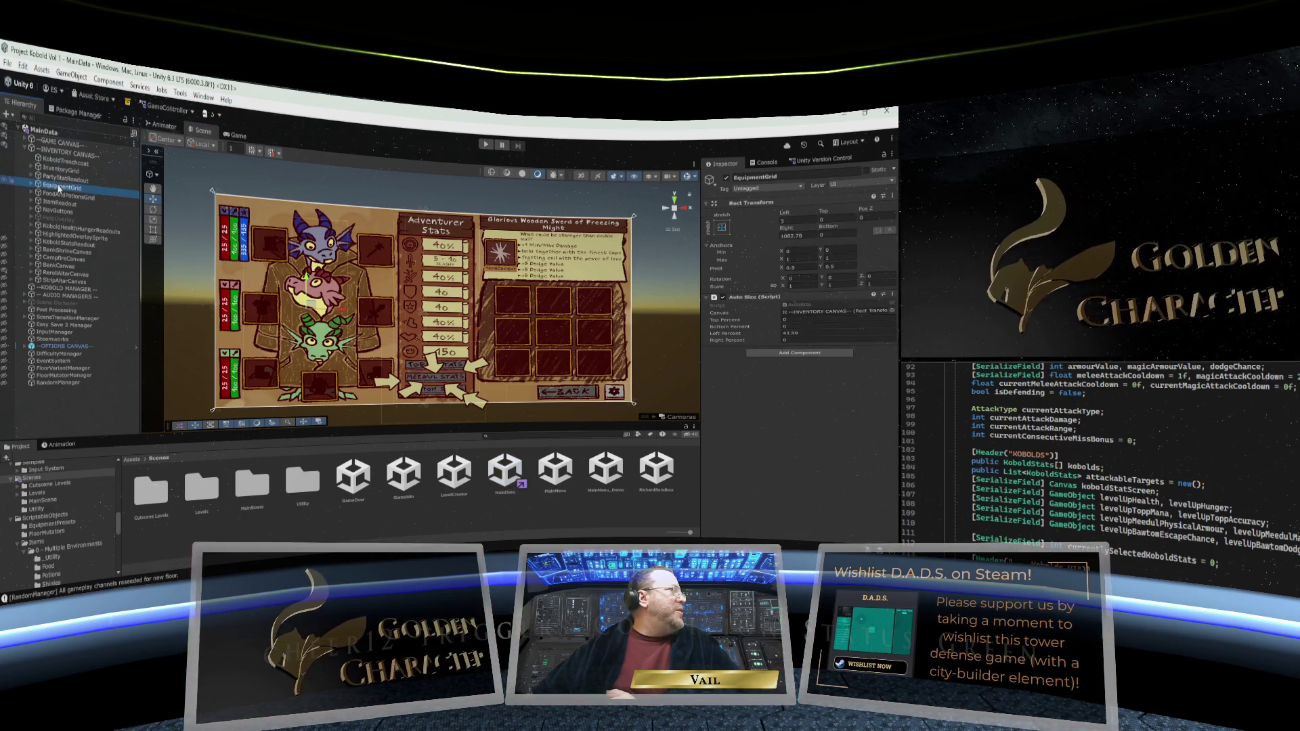
Toggle EquipmentGrid's active checkbox off and on twice to spot its slots, then expand it
click(727, 179)
click(726, 178)
click(726, 178)
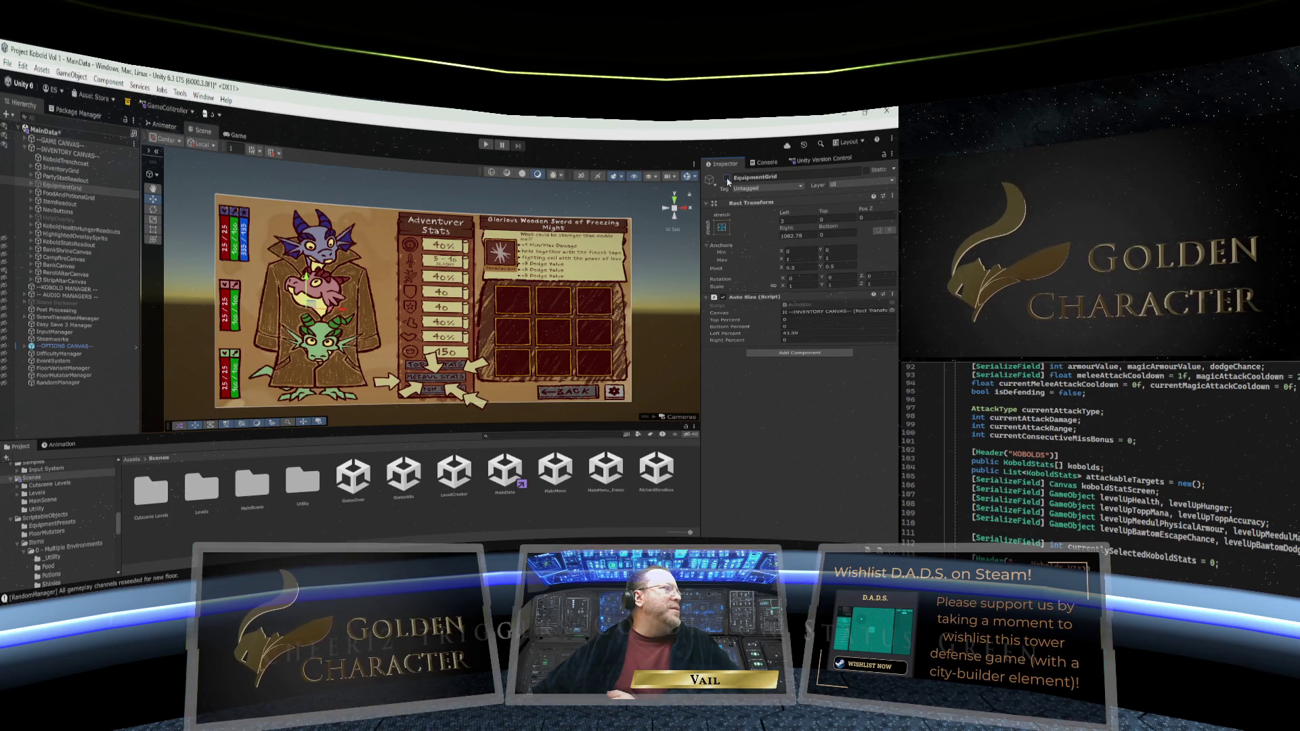
click(726, 178)
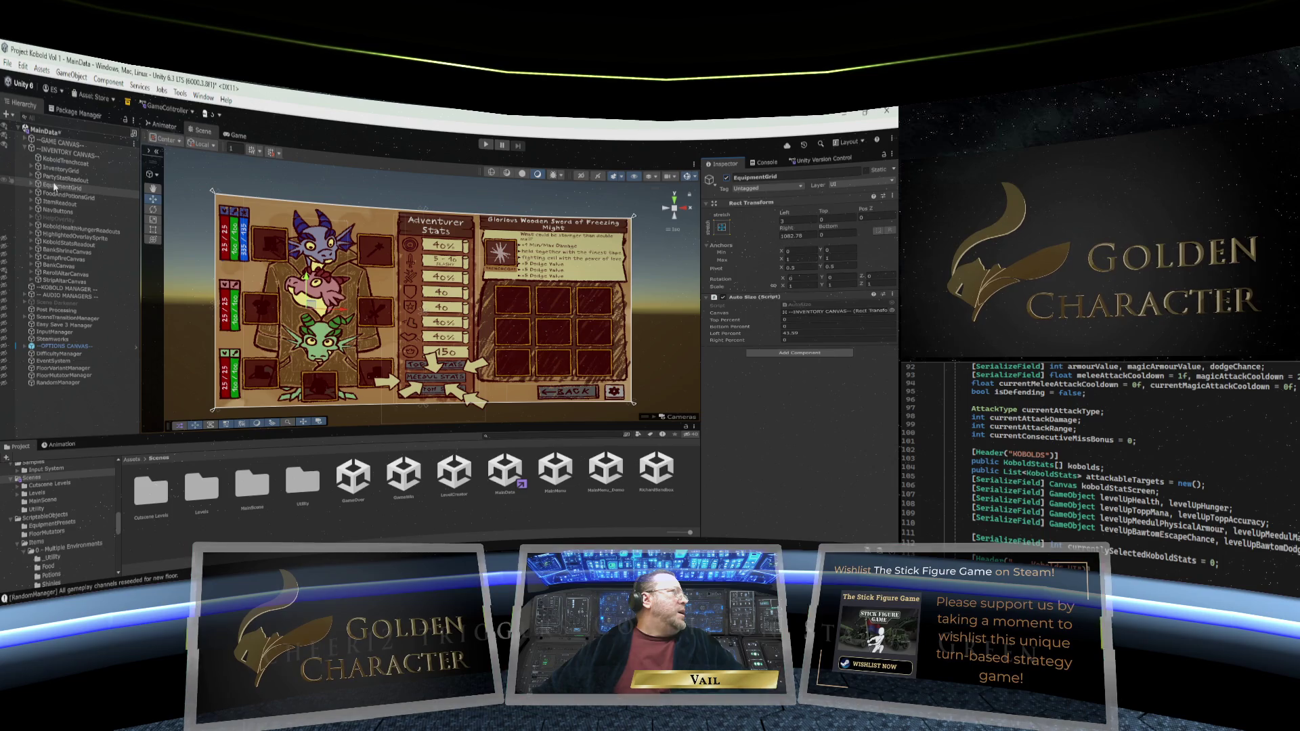
click(30, 185)
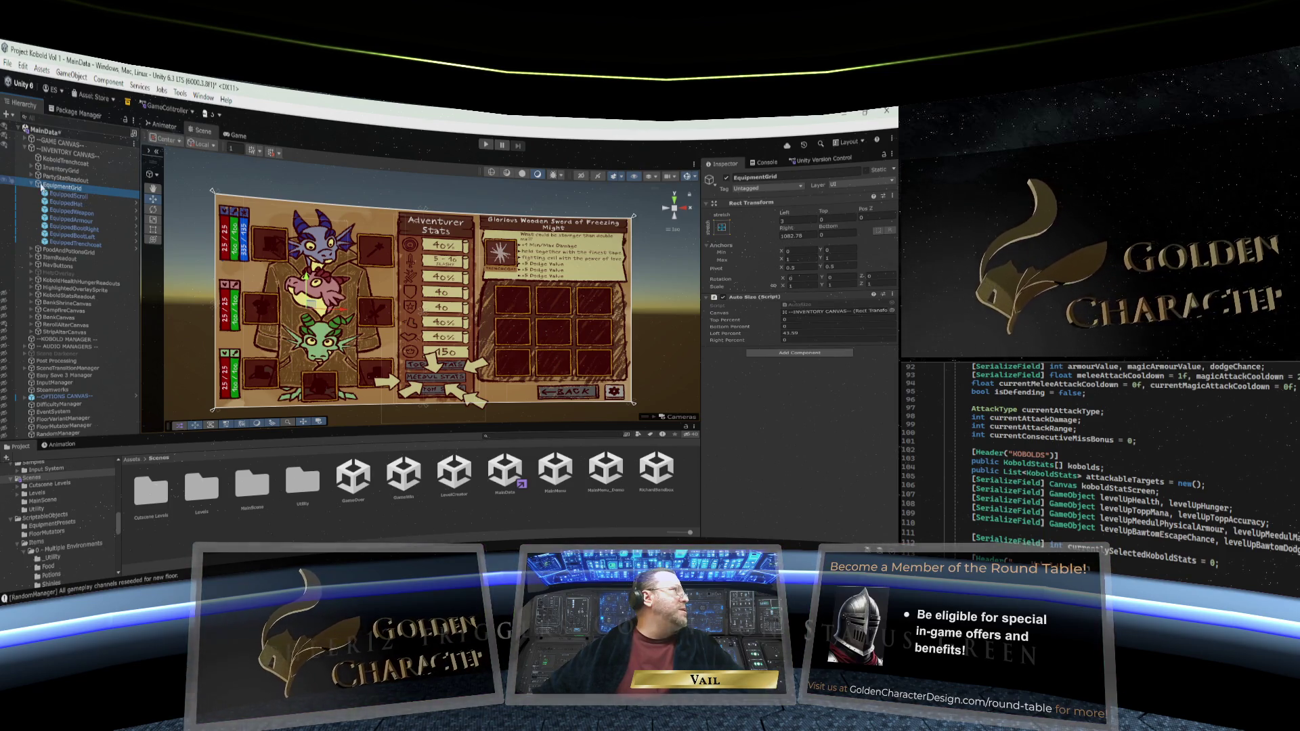
click(65, 194)
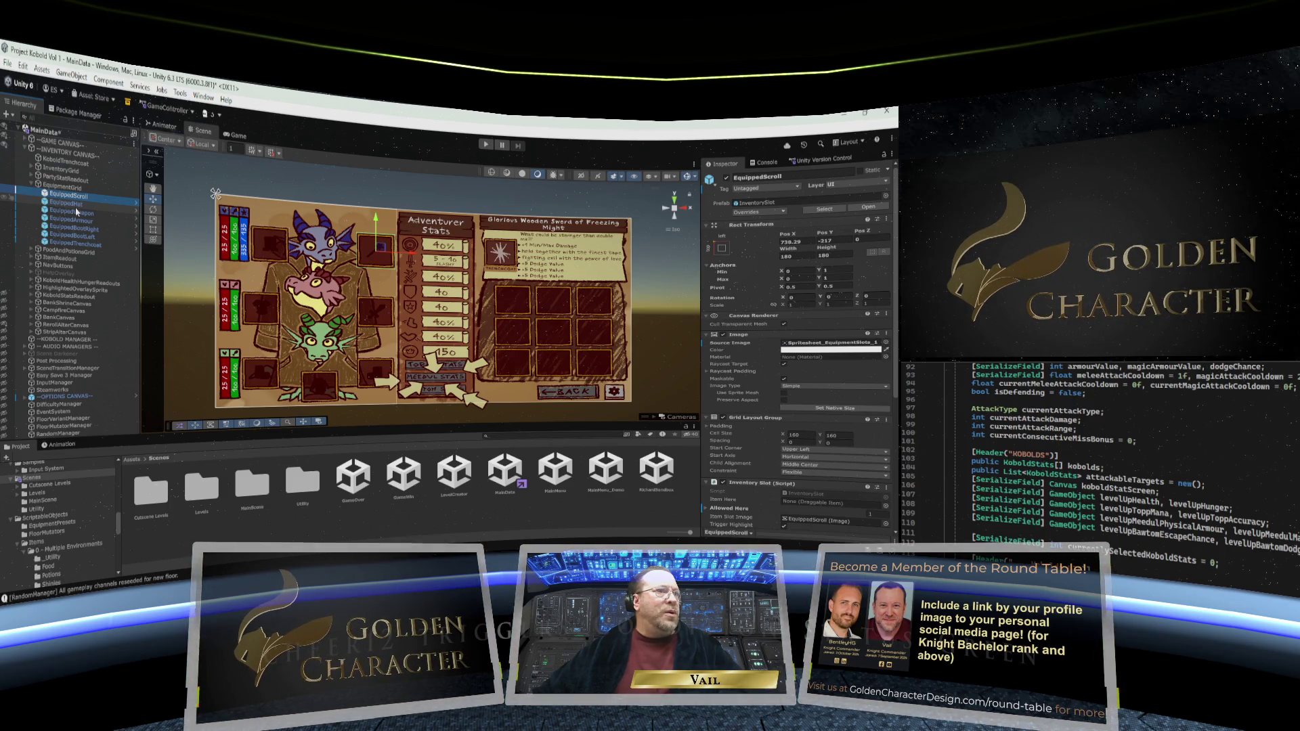
click(68, 203)
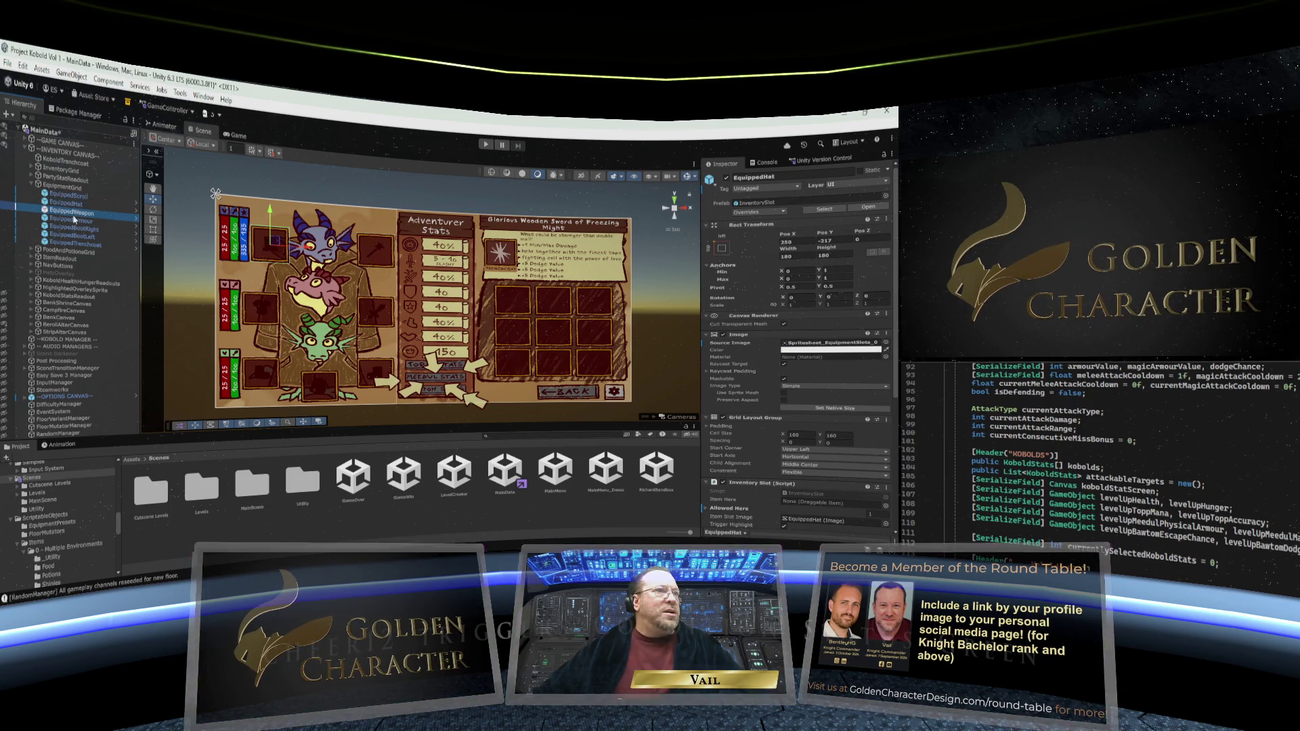
click(73, 220)
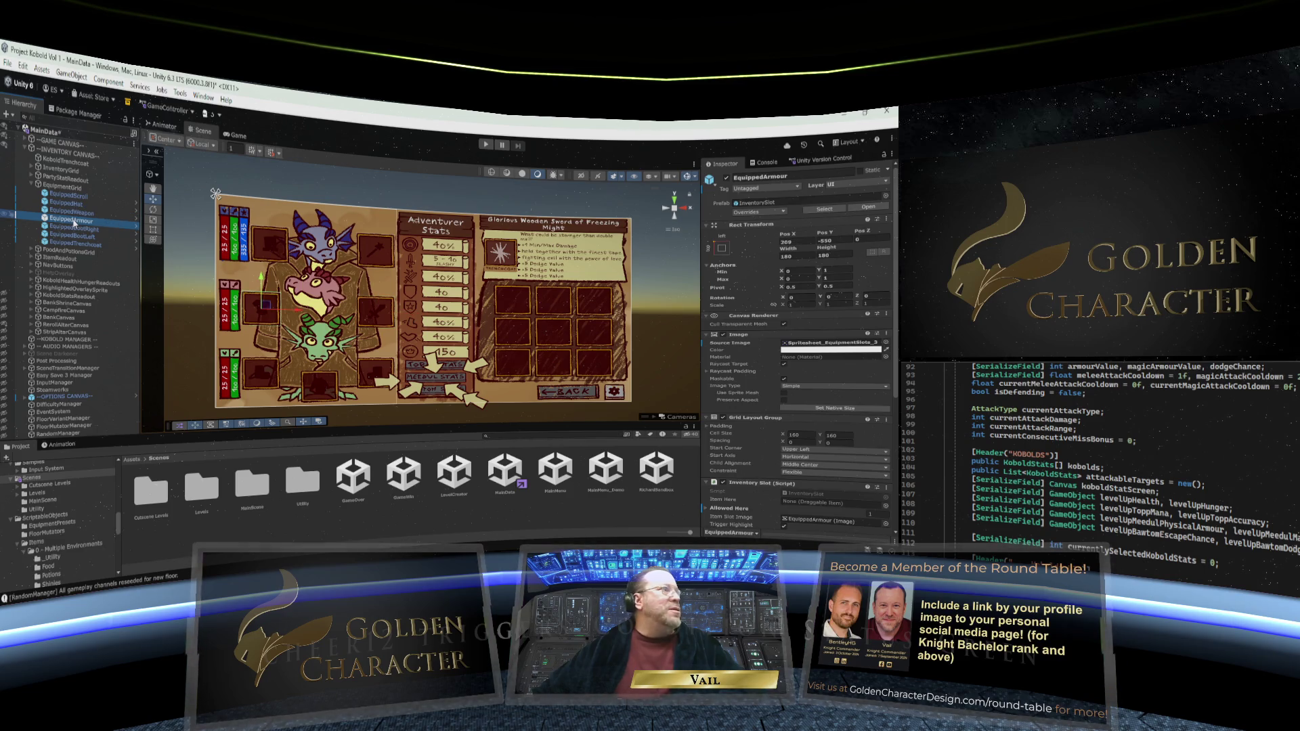
click(74, 229)
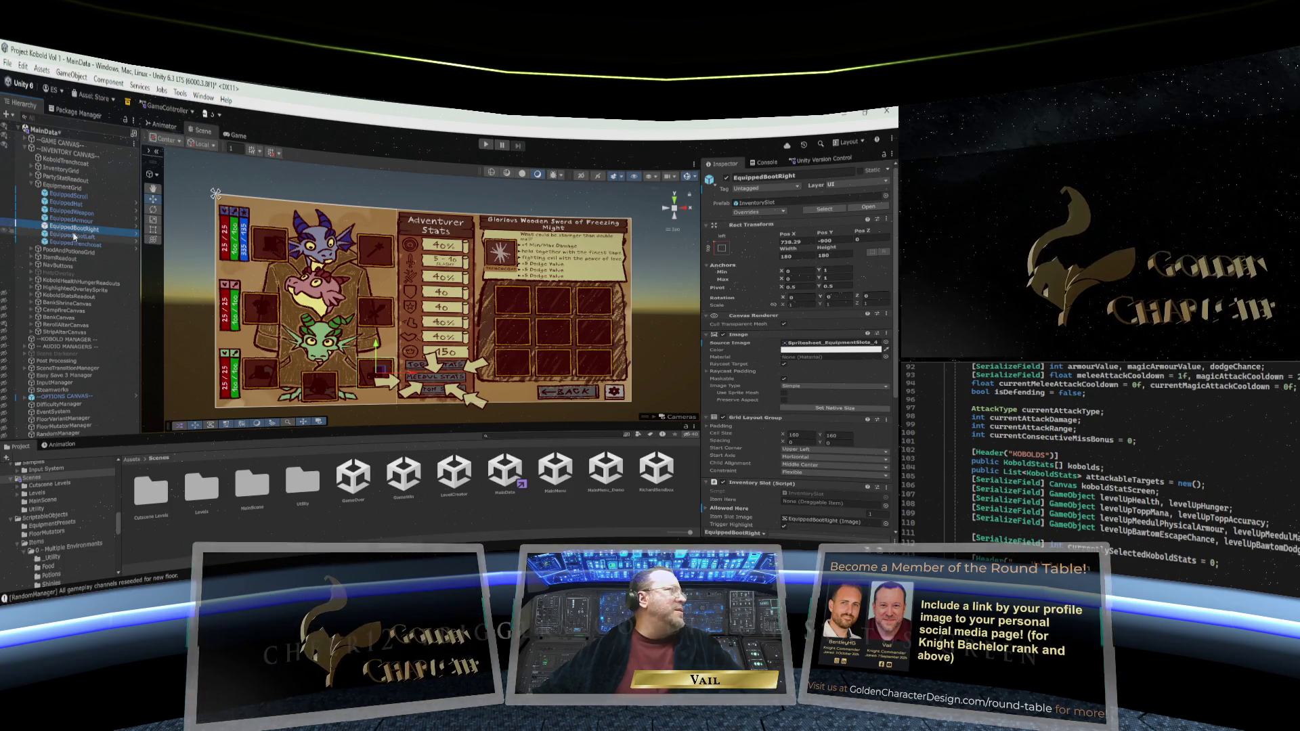
click(75, 237)
click(74, 244)
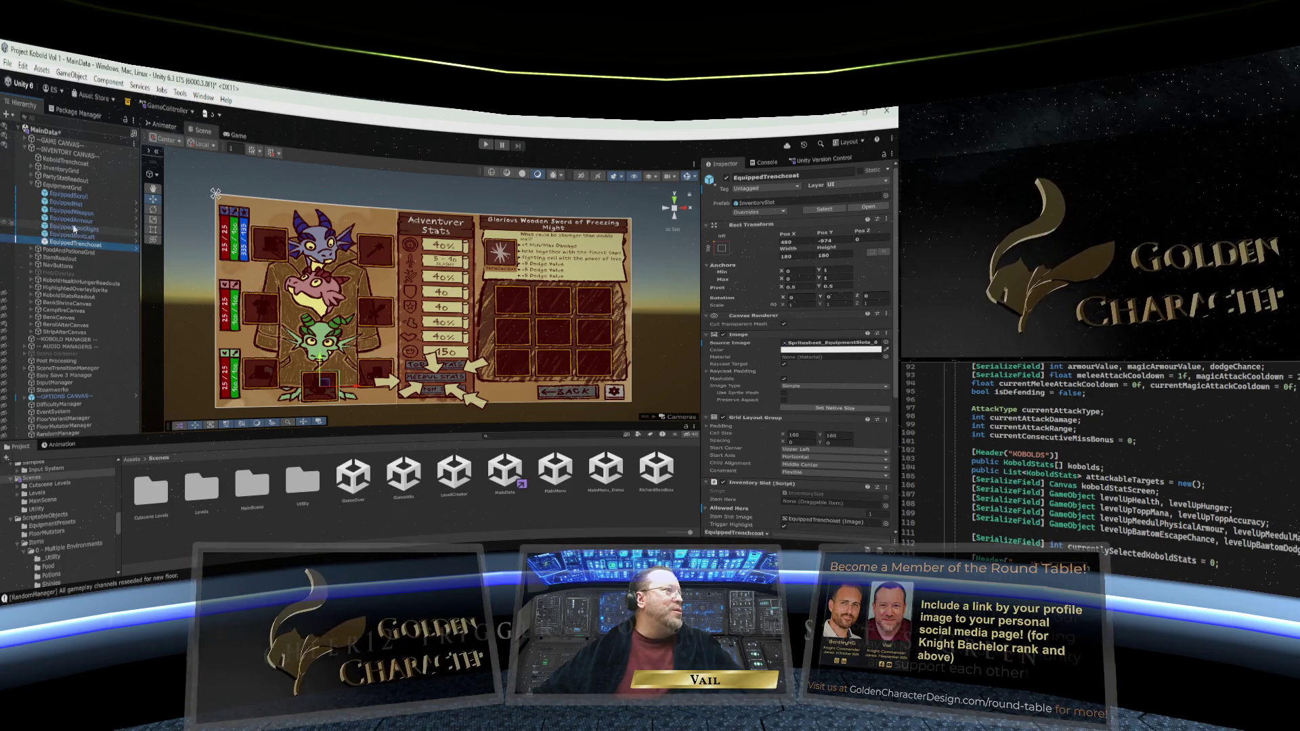
click(70, 186)
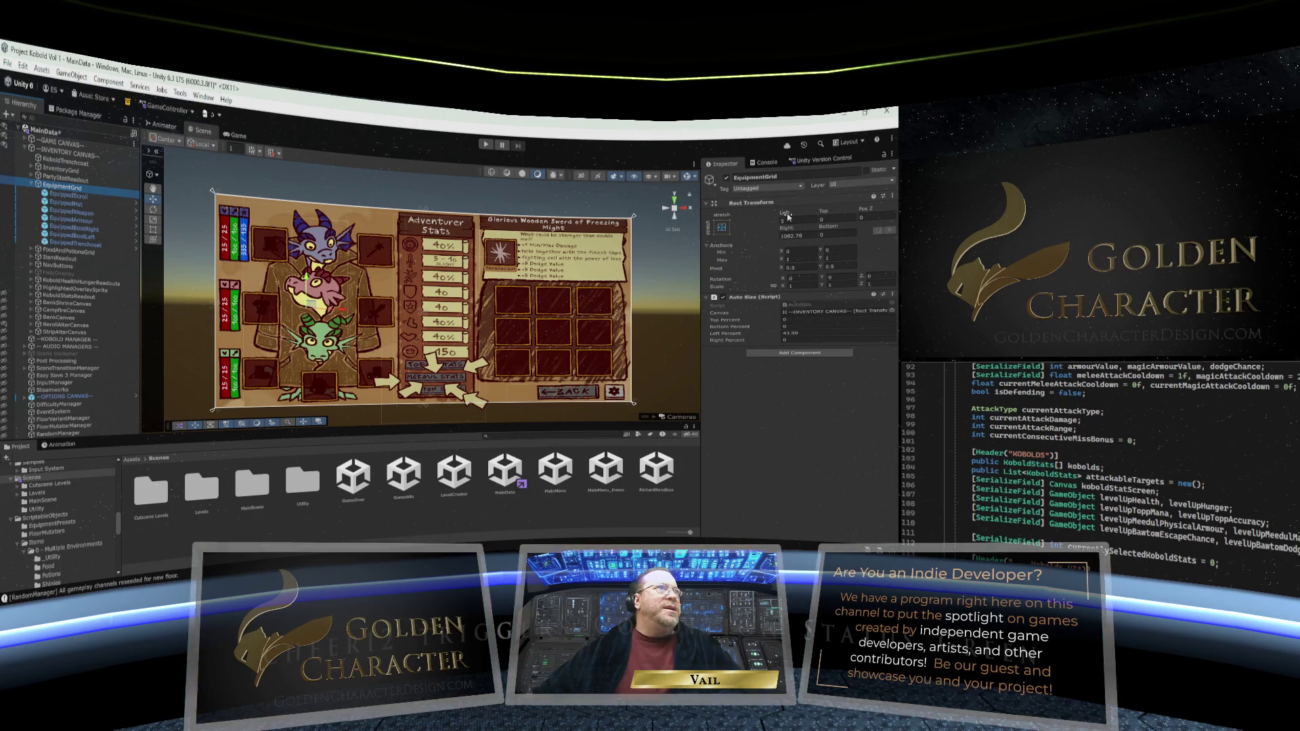
Set EquipmentGrid's Rect Transform Left offset to 0
mouse_move(788, 217)
mouse_down()
mouse_move(889, 212)
mouse_move(34, 175)
mouse_move(110, 185)
mouse_up()
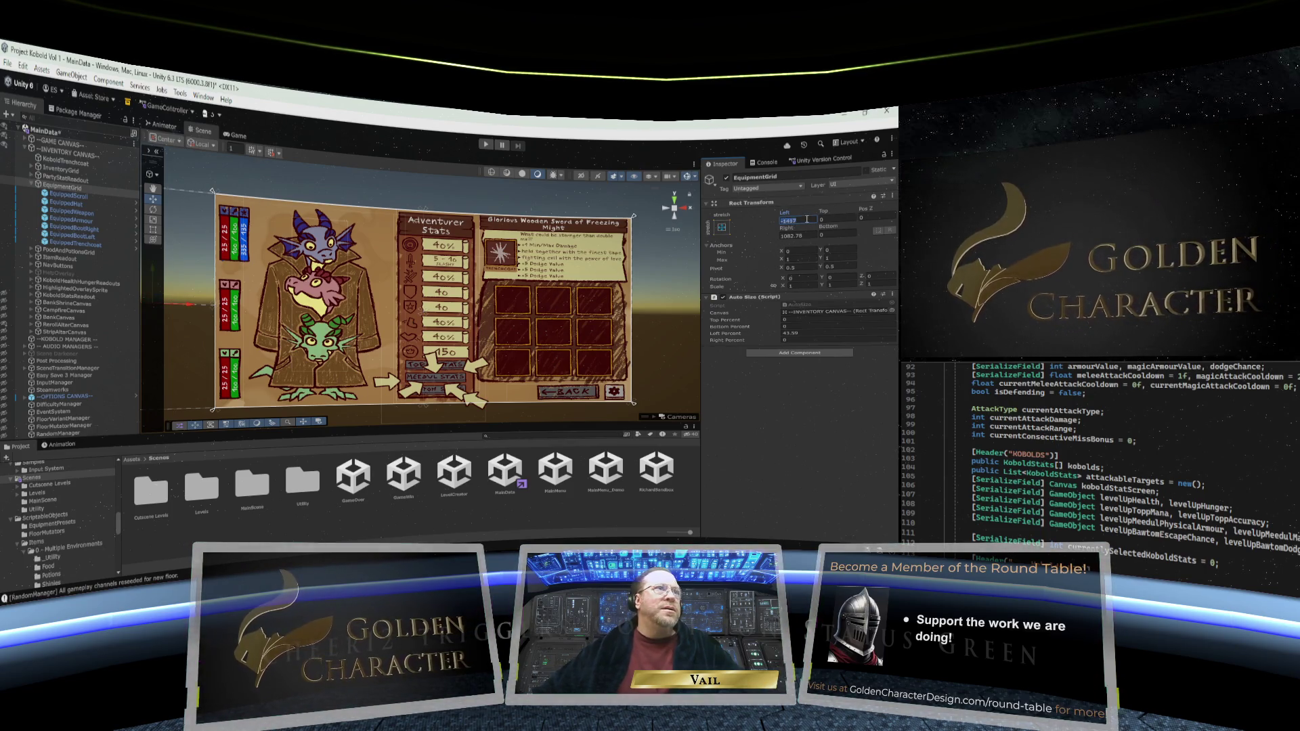
text(0)
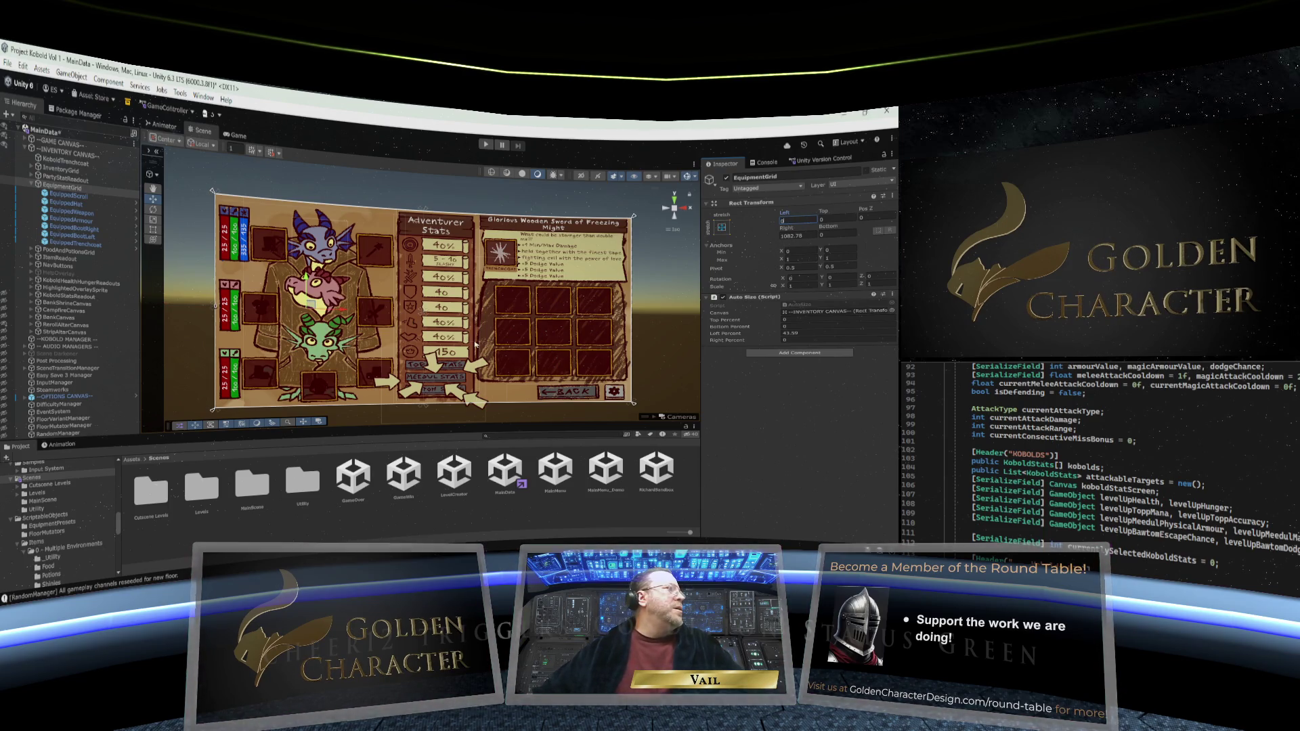
Return the Game view preview to Free Aspect
click(235, 136)
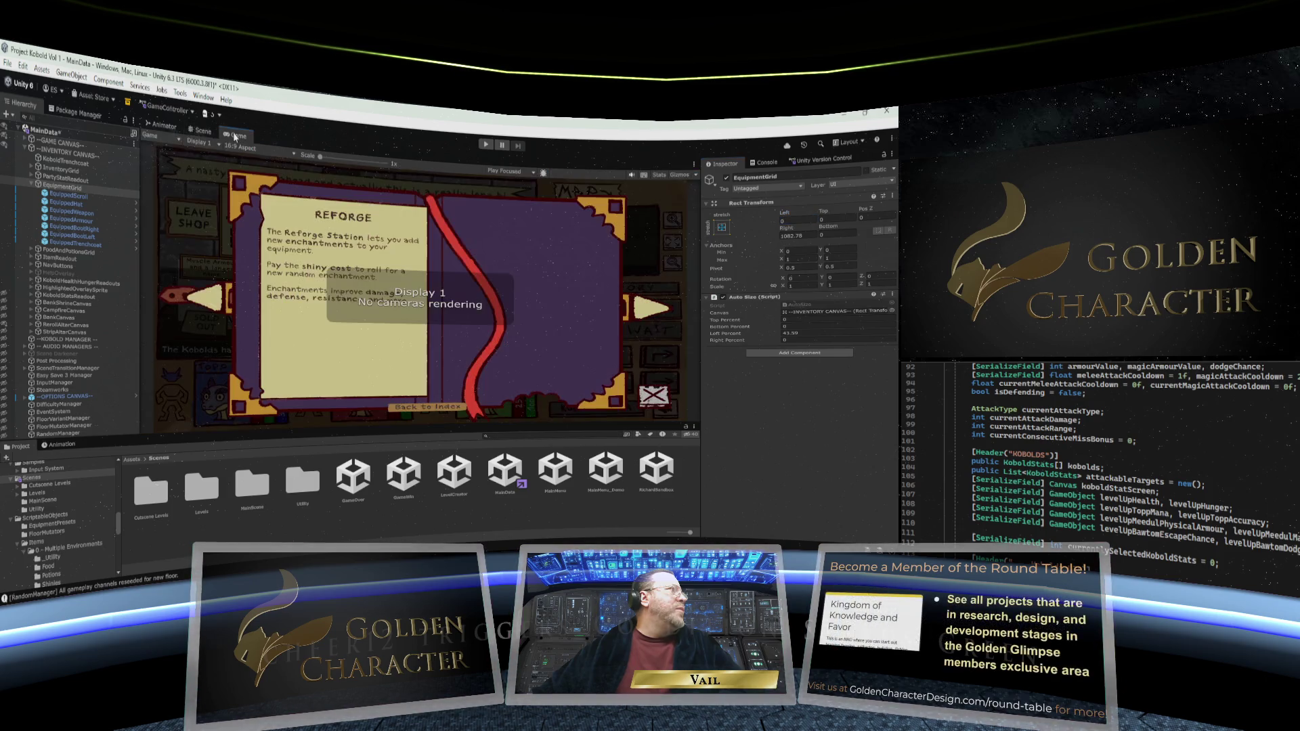
click(240, 147)
click(251, 166)
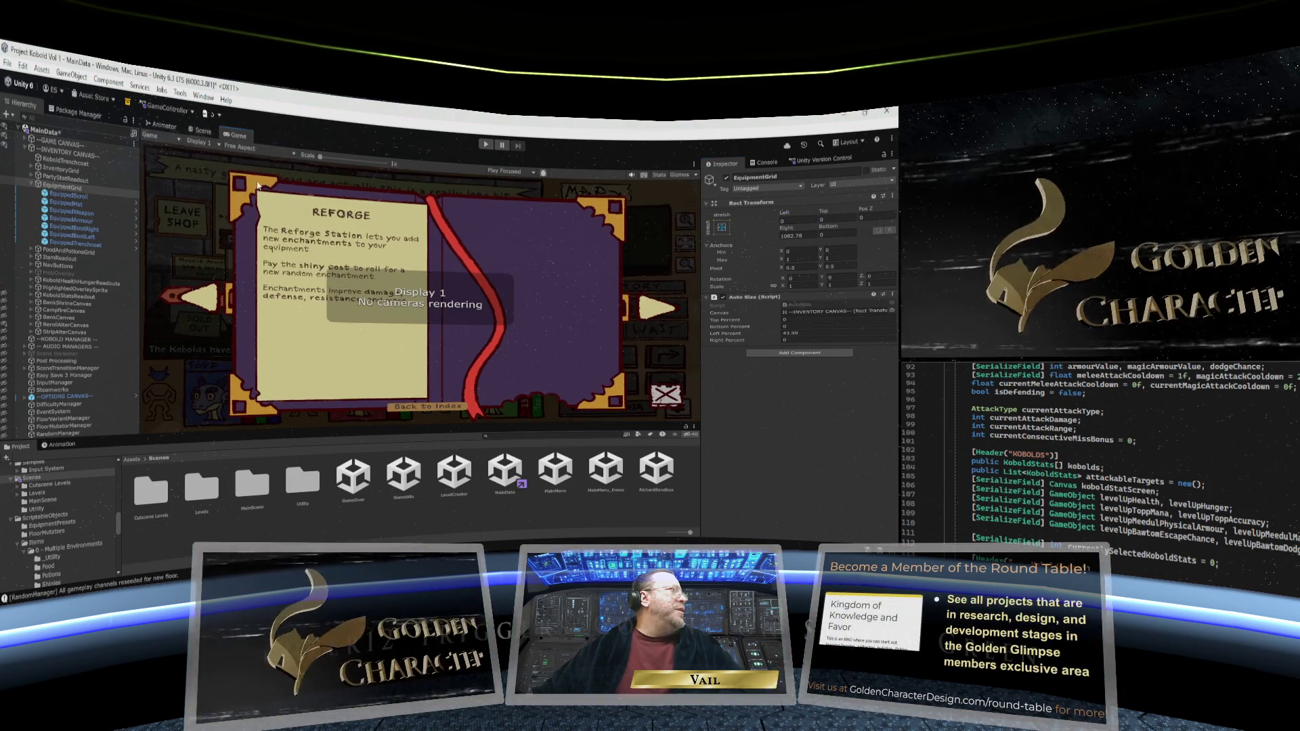
Move EquipmentGrid right in the Scene view until its left offset is about 77.3
click(202, 131)
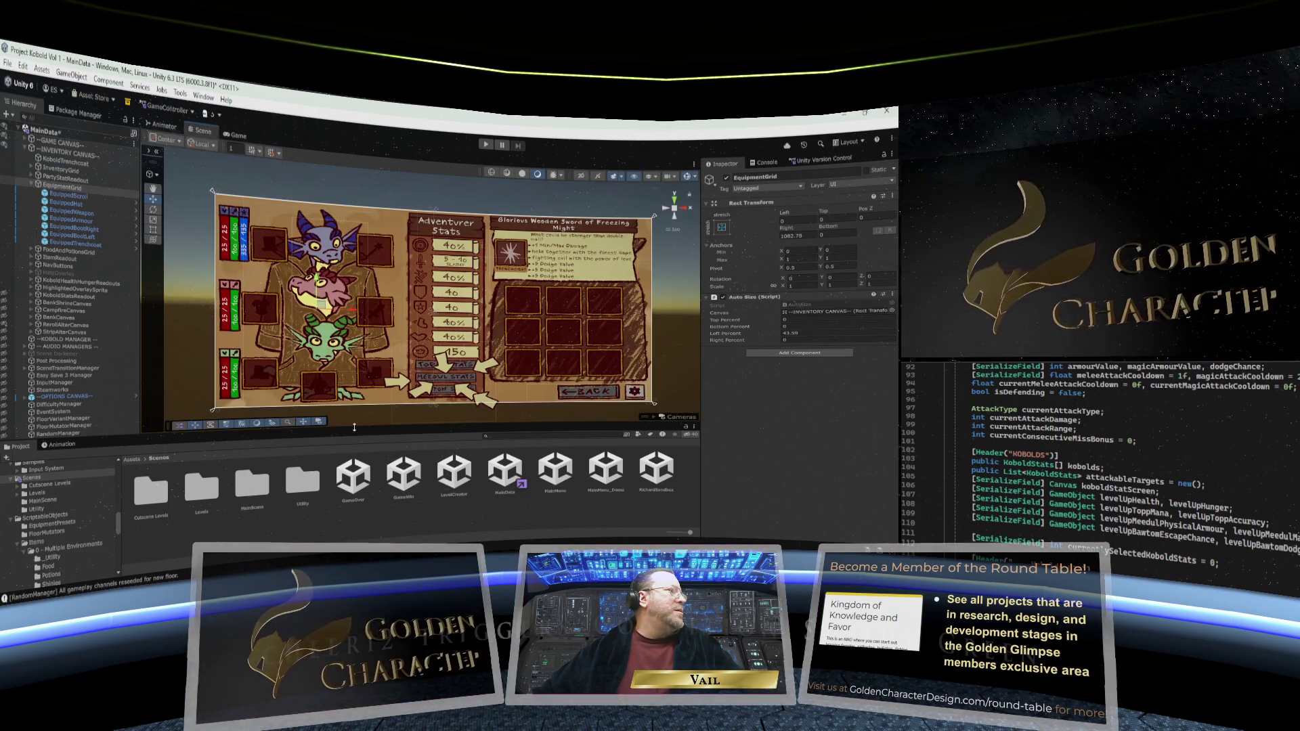
click(235, 135)
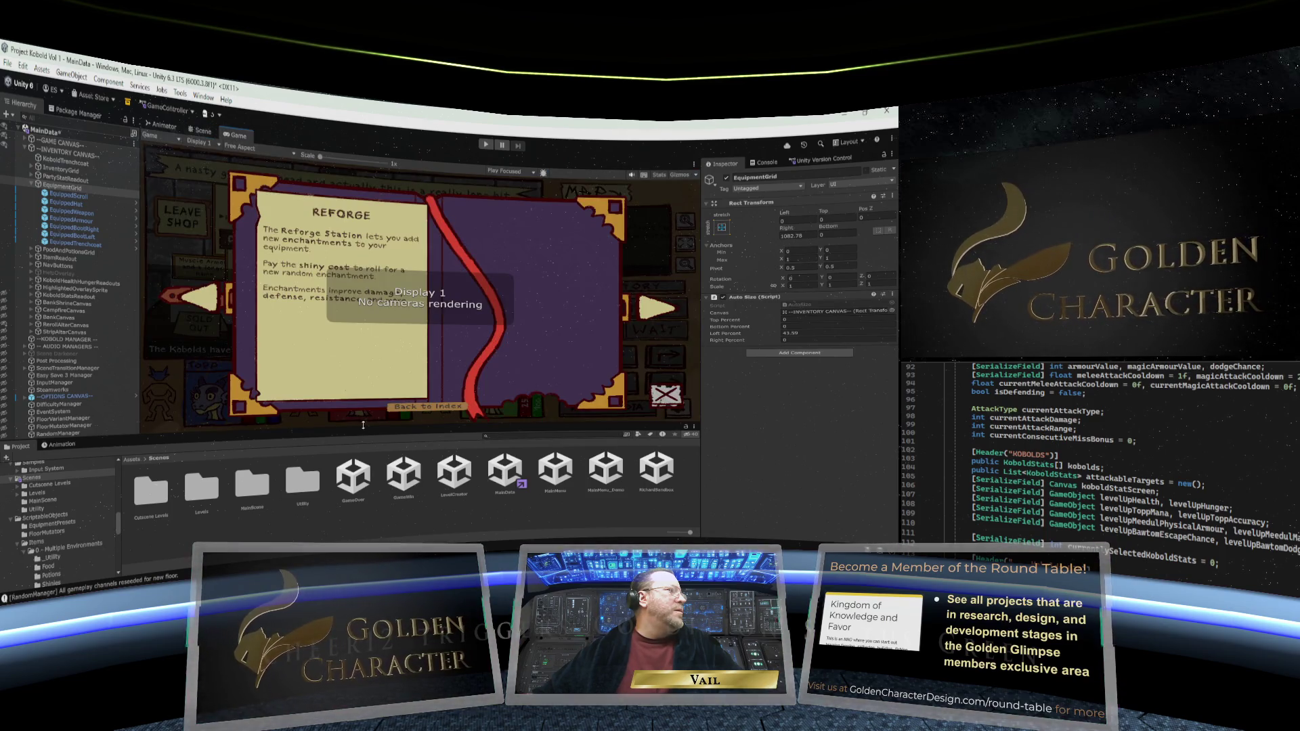
drag(363, 425, 363, 404)
click(202, 130)
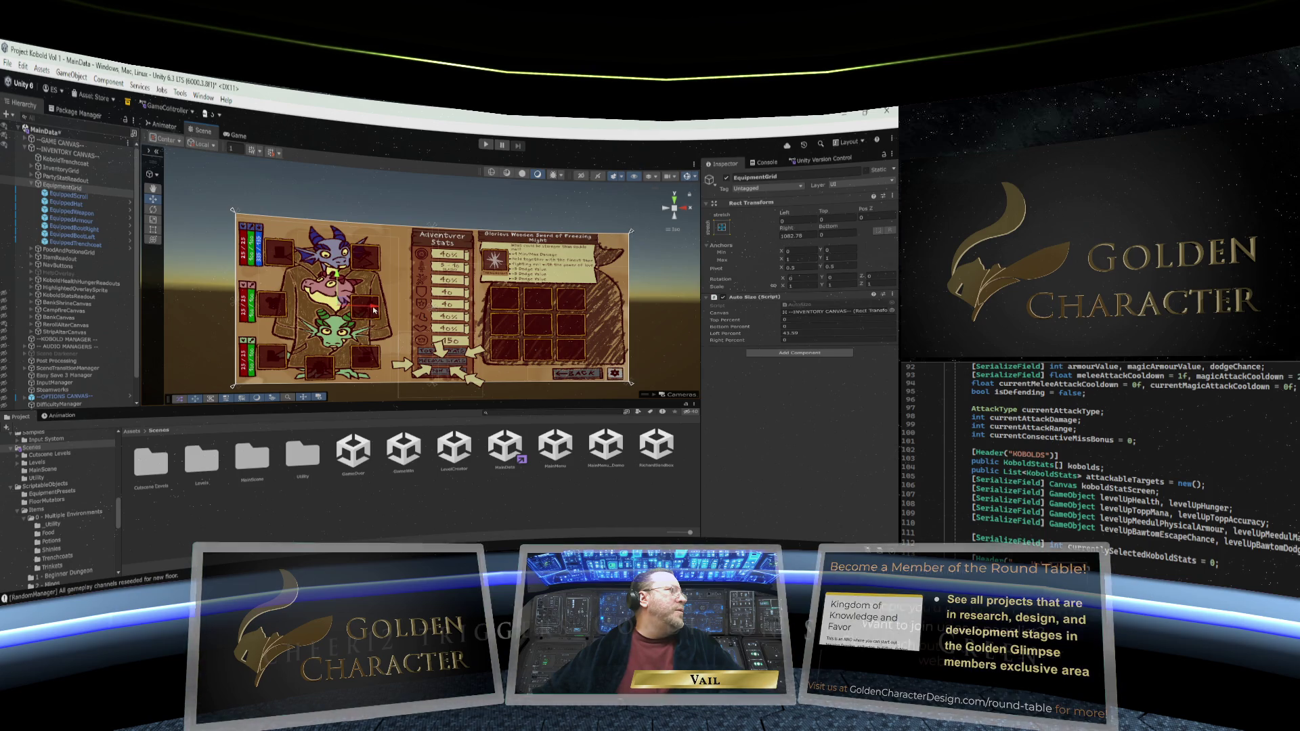
drag(375, 310, 389, 312)
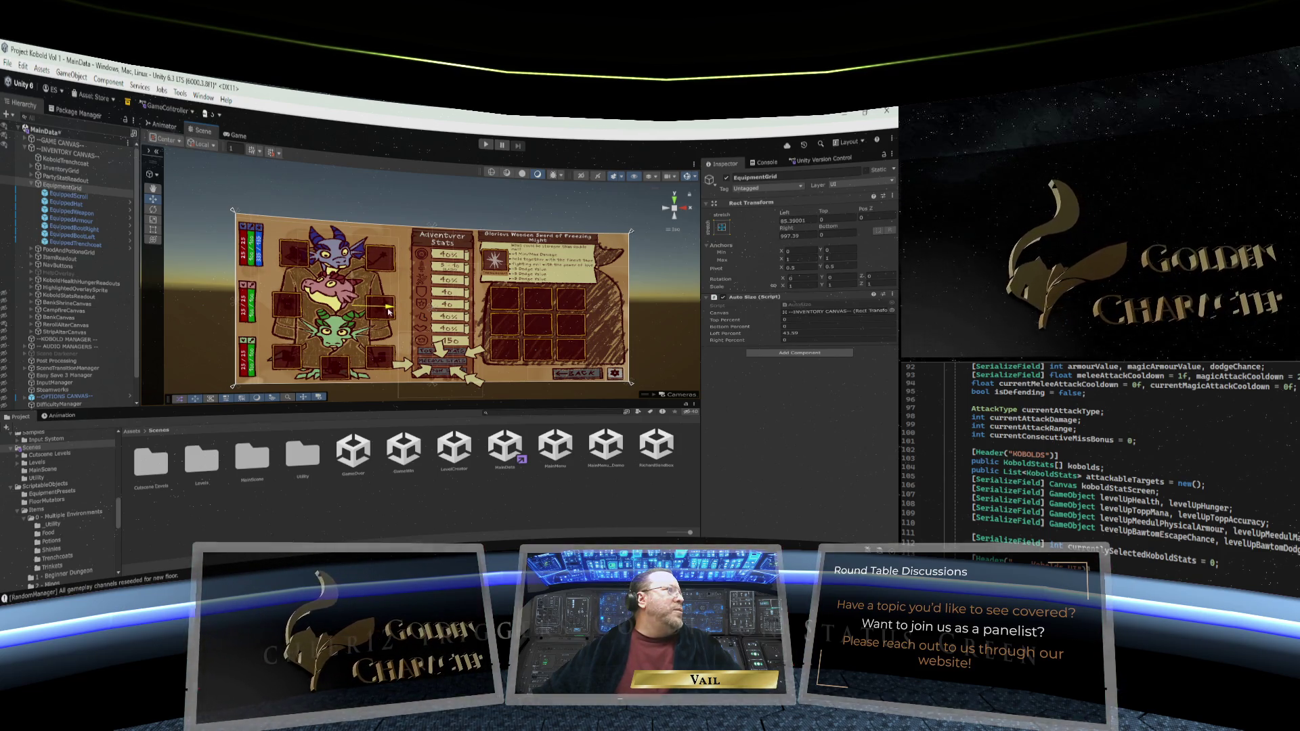
mouse_move(390, 312)
mouse_down()
mouse_move(362, 309)
mouse_move(387, 311)
mouse_up()
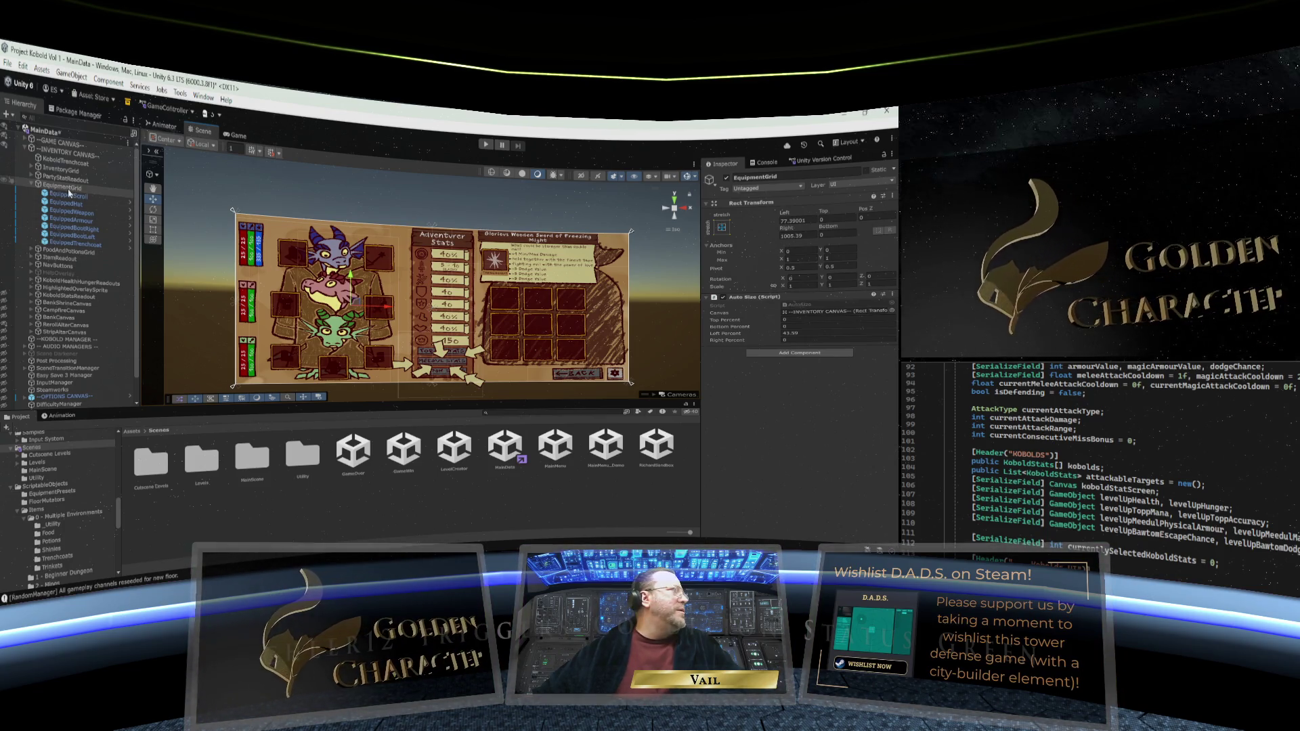
Check the inventory panel in the Game view at 16:9 Aspect, then go back to the Scene view
click(239, 137)
click(259, 151)
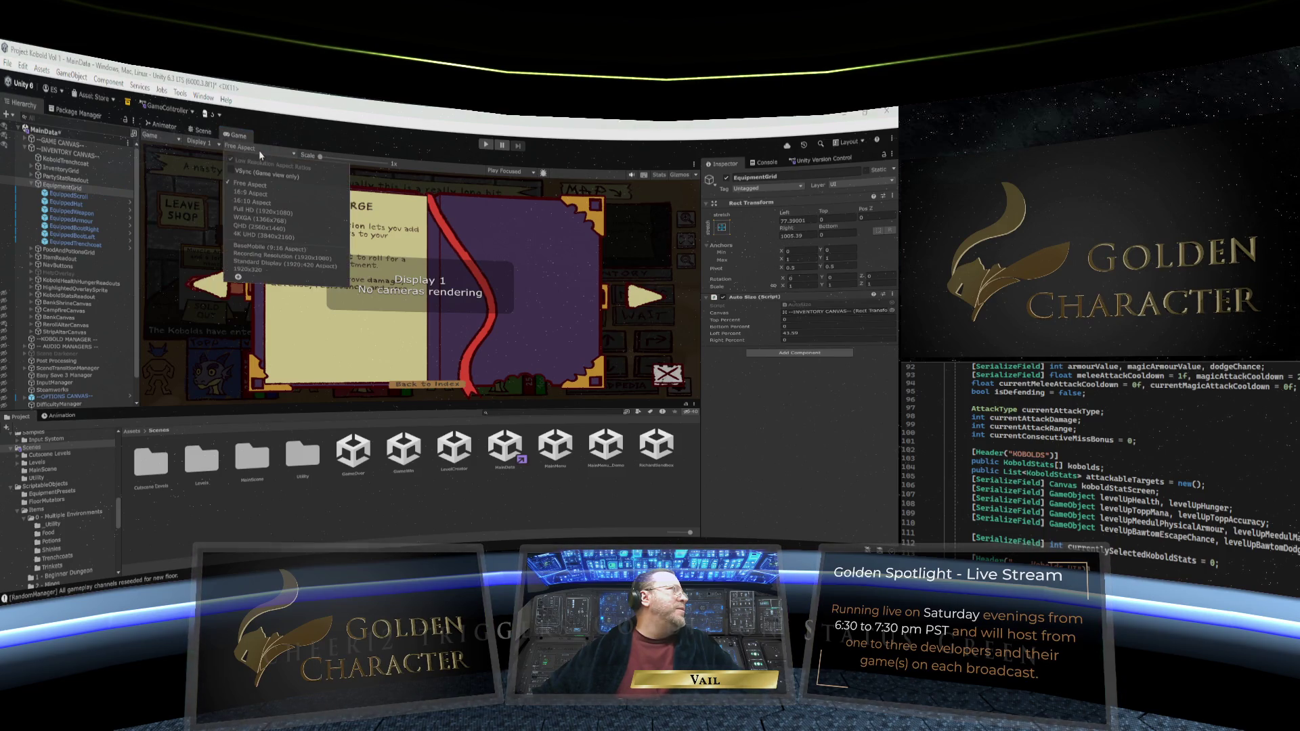
click(252, 194)
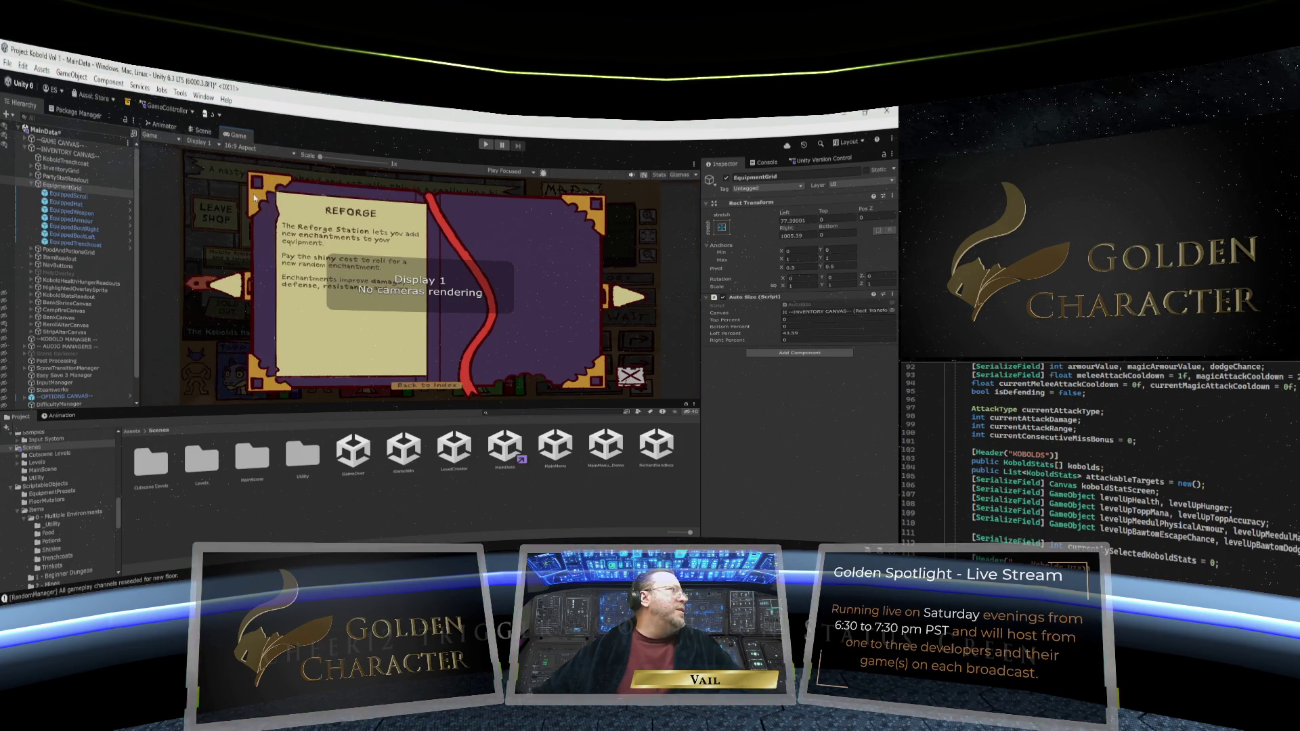
click(200, 131)
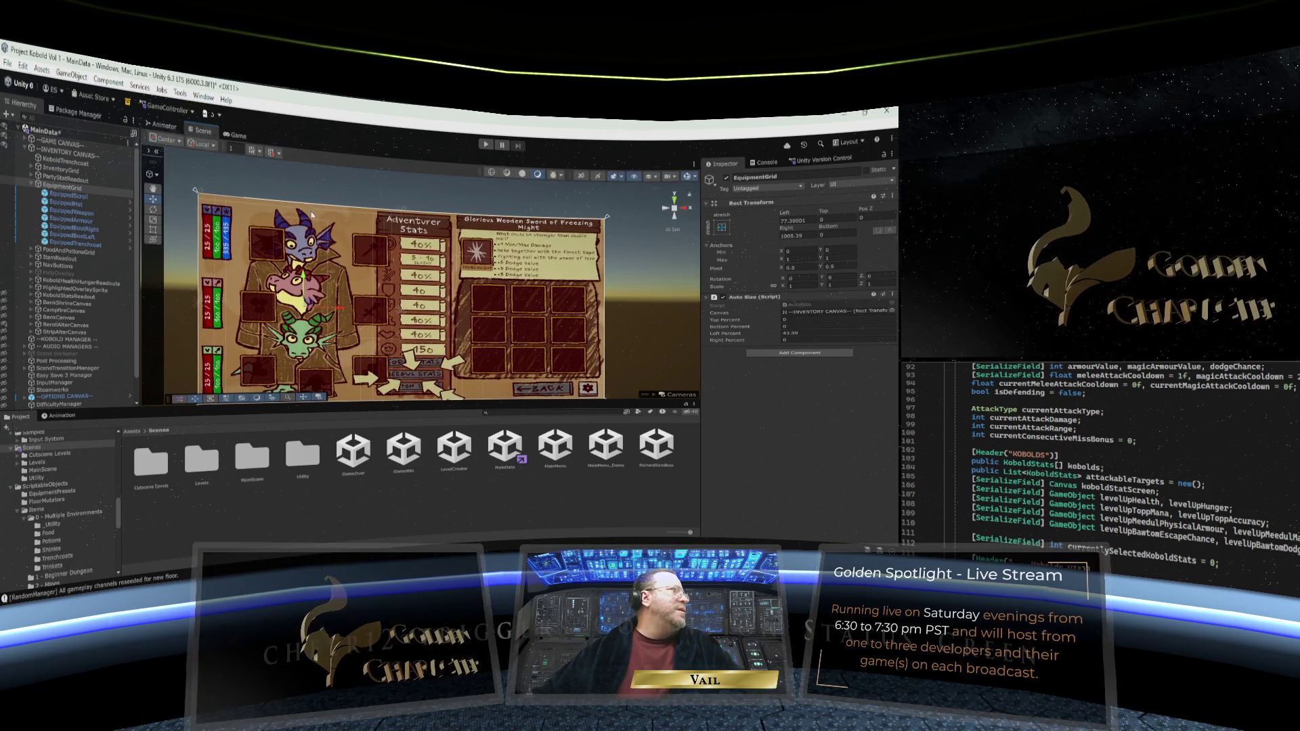
scroll(270, 284, down, 1)
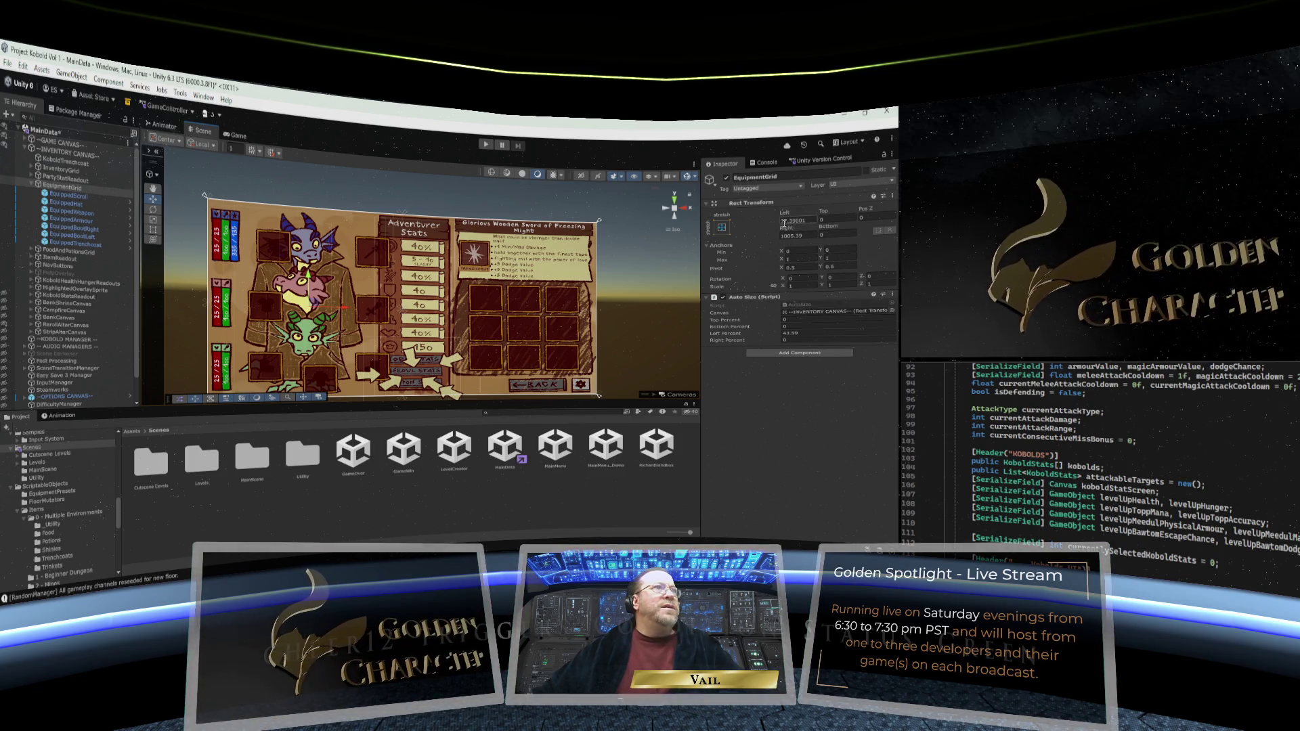
Refit the EquipmentGrid insets: Left from 0 to about 119, Right from 872 to about 1081
click(807, 220)
text(0)
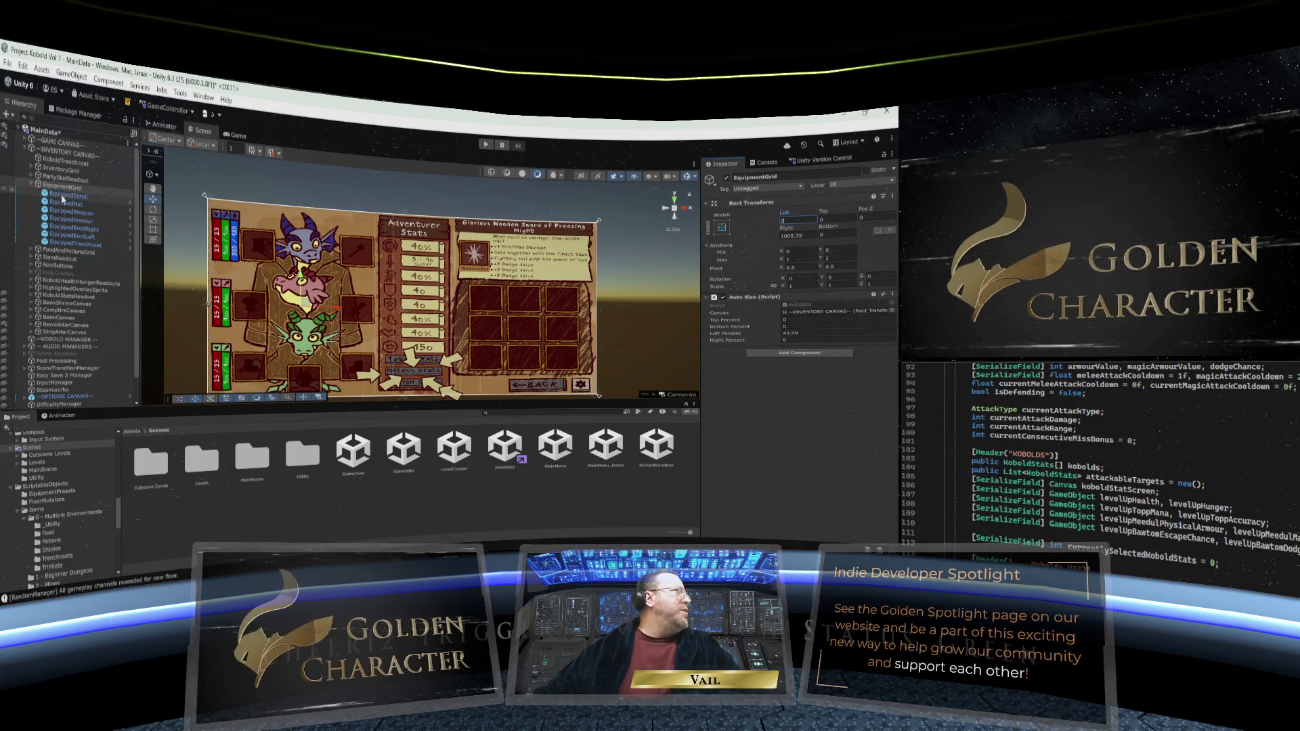
click(788, 234)
text(872)
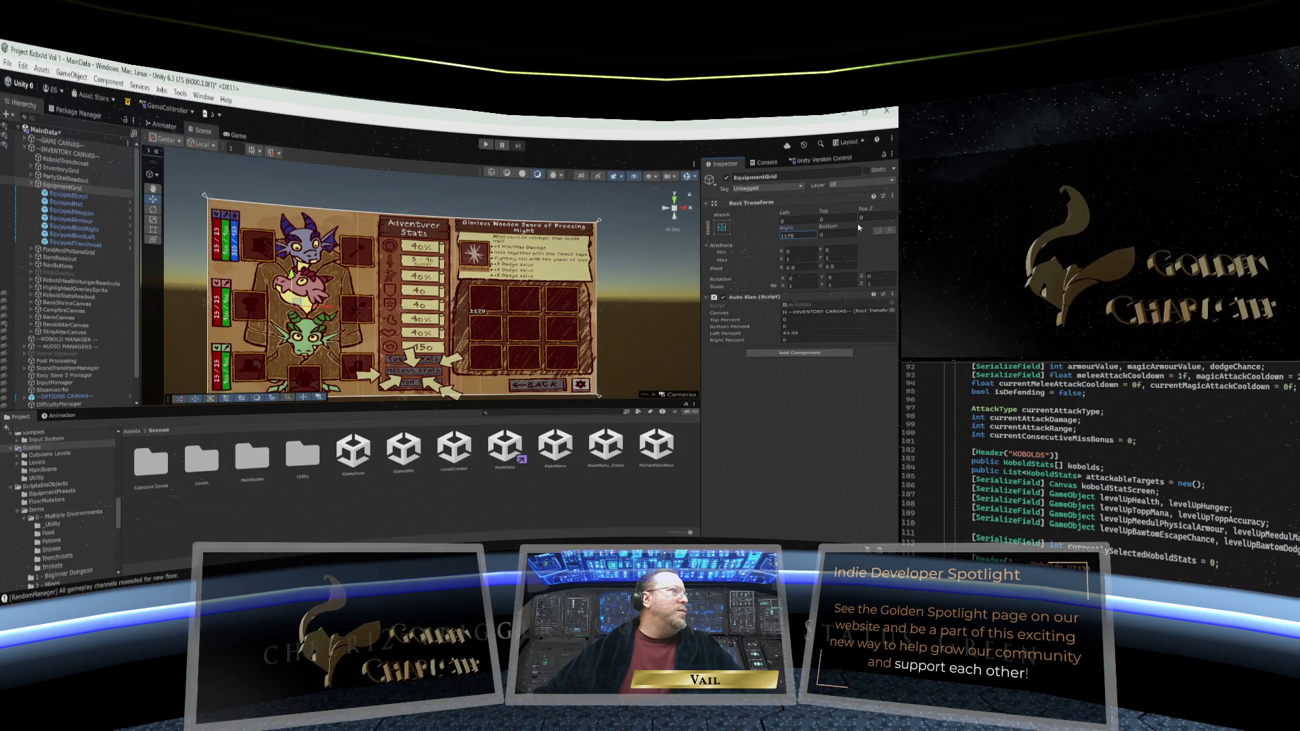
drag(786, 229, 801, 230)
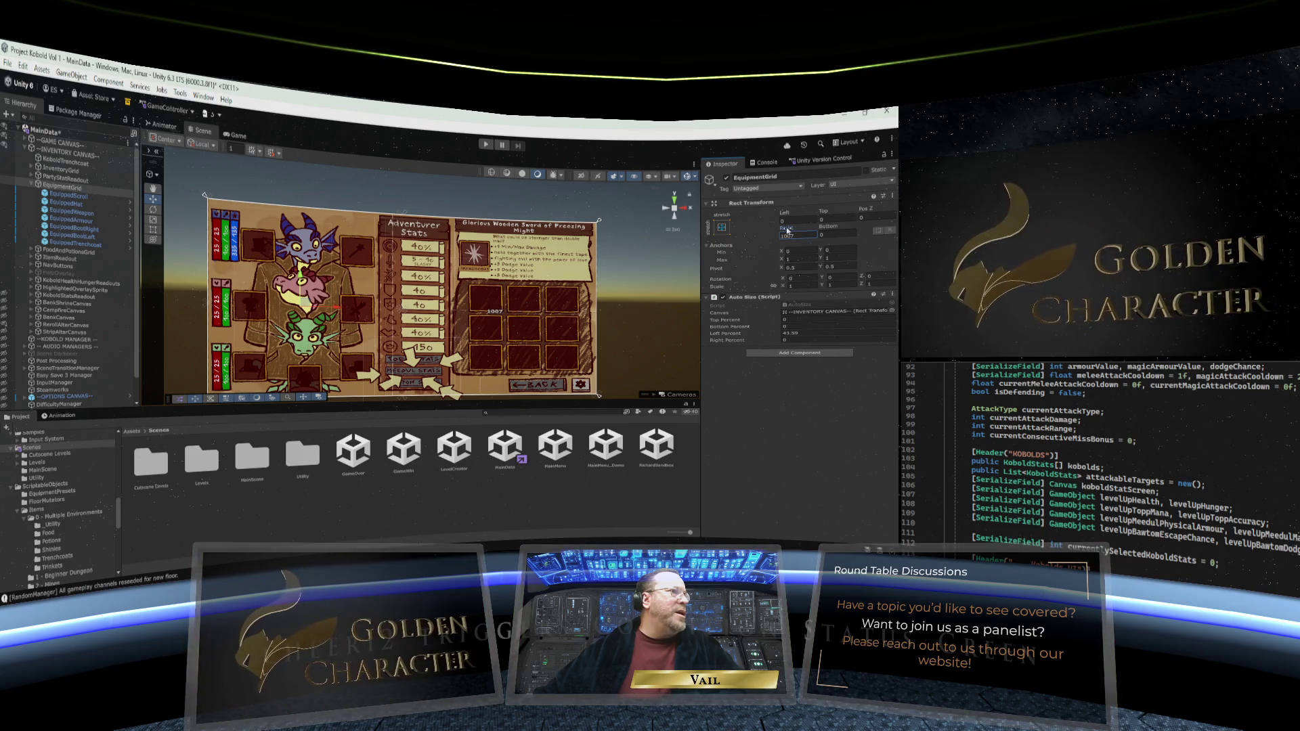
scroll(476, 296, up, 2)
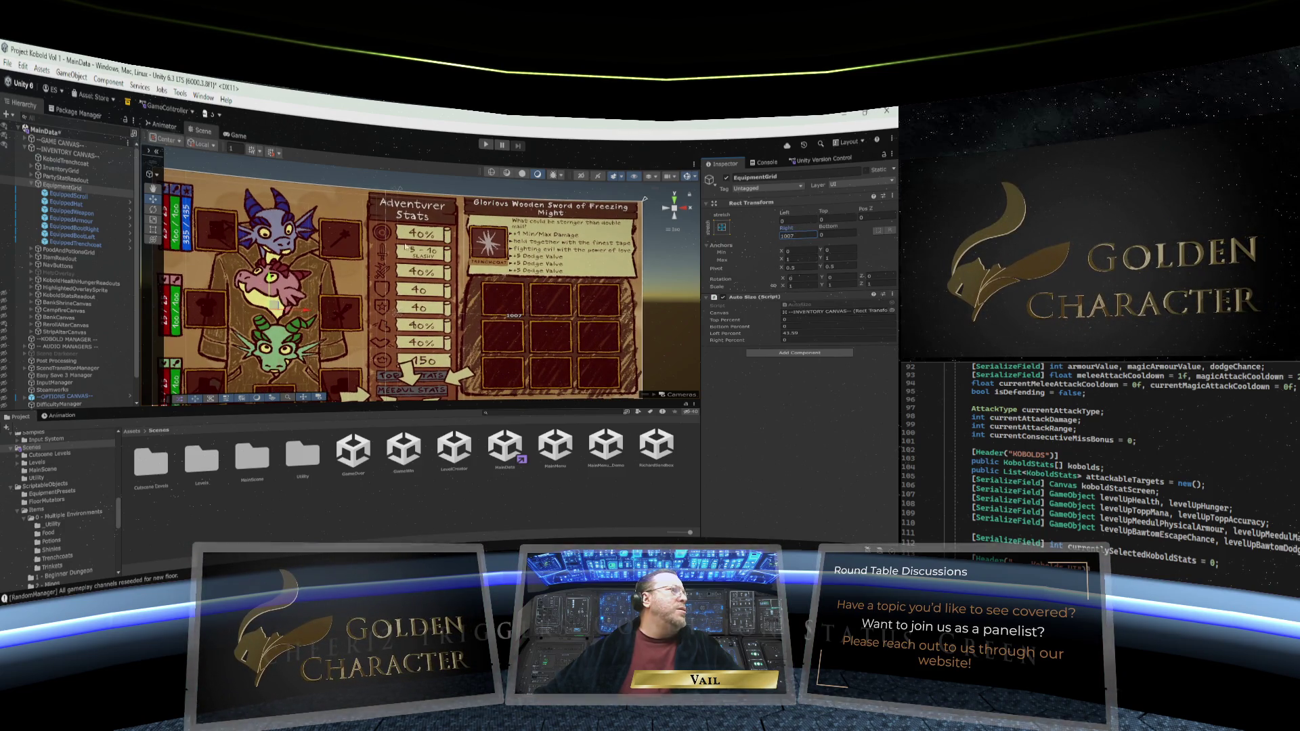
drag(787, 230, 827, 226)
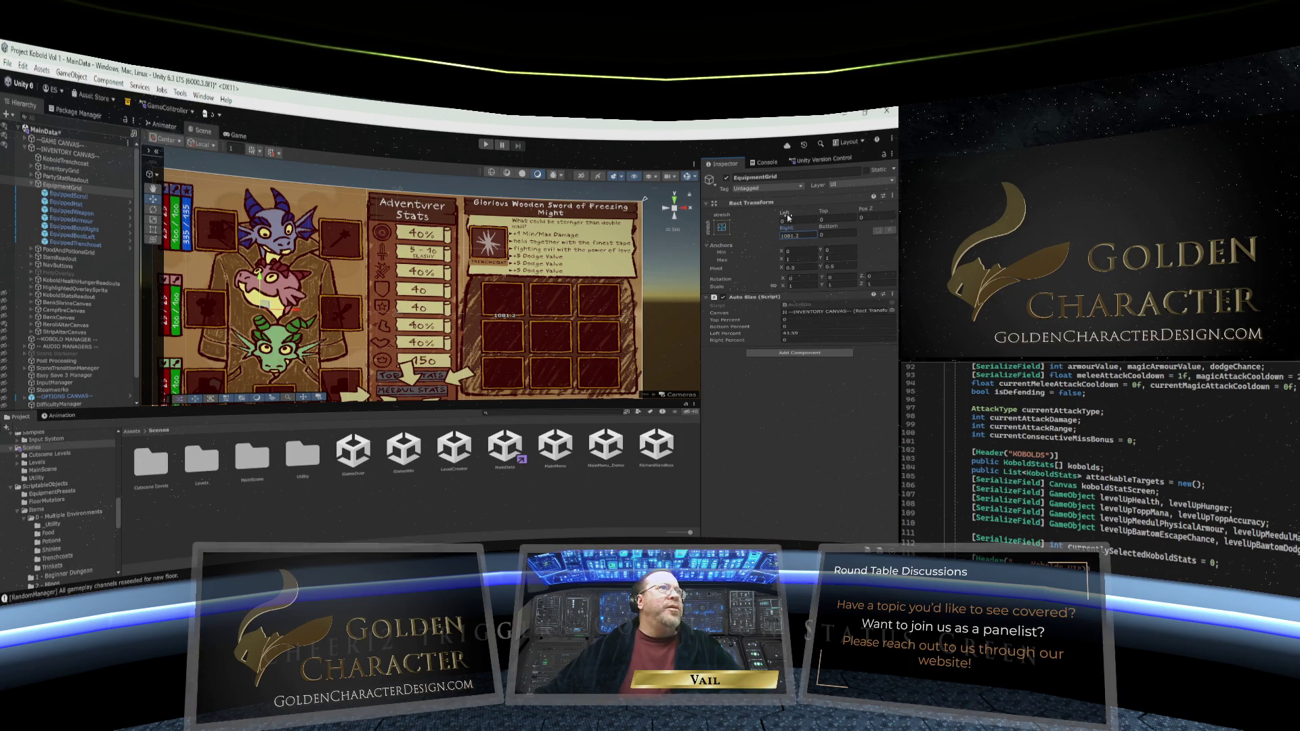
mouse_move(787, 217)
mouse_down()
mouse_move(876, 207)
mouse_move(843, 209)
mouse_up()
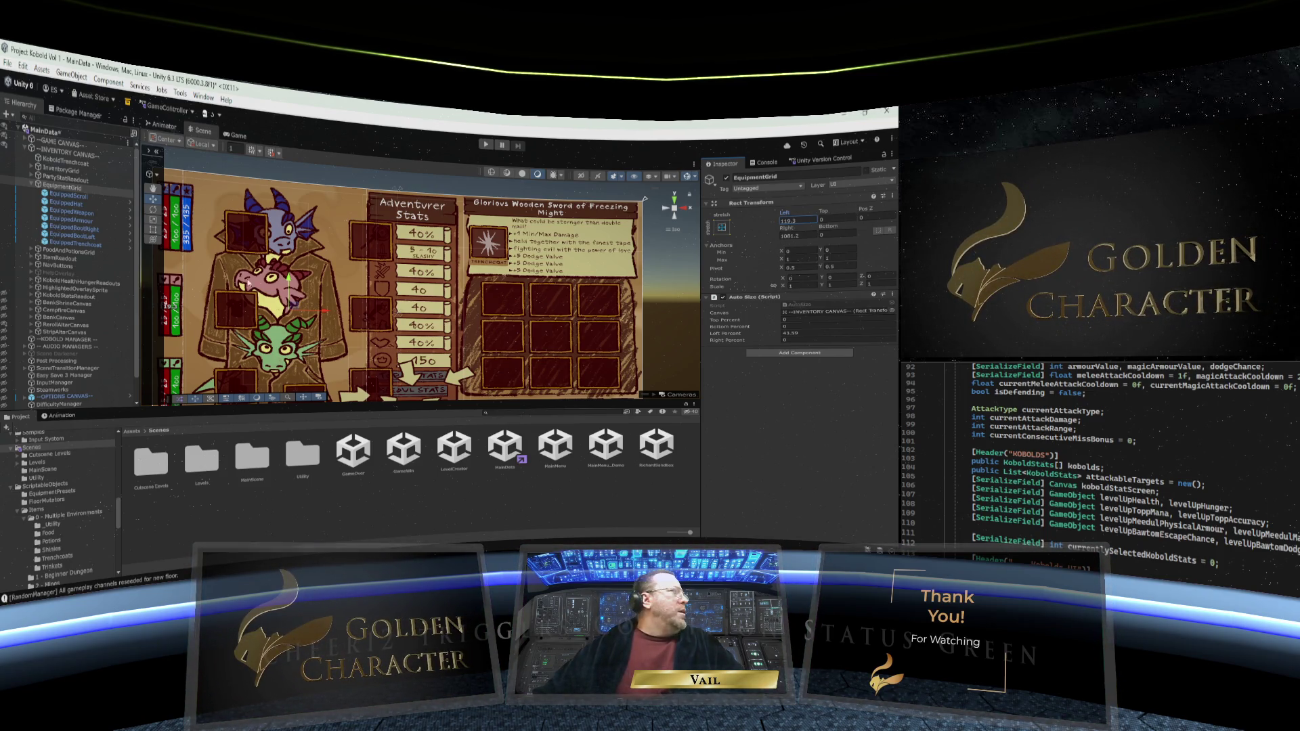
click(64, 197)
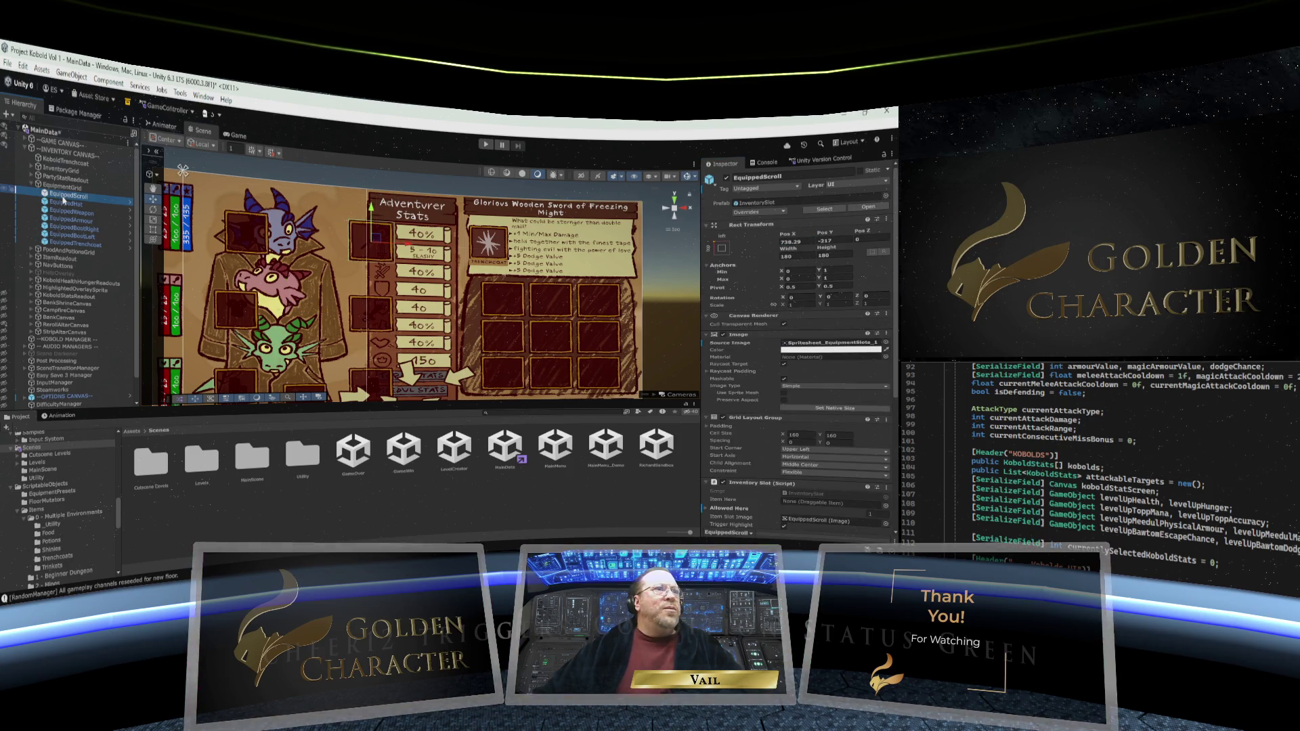
scroll(762, 375, down, 3)
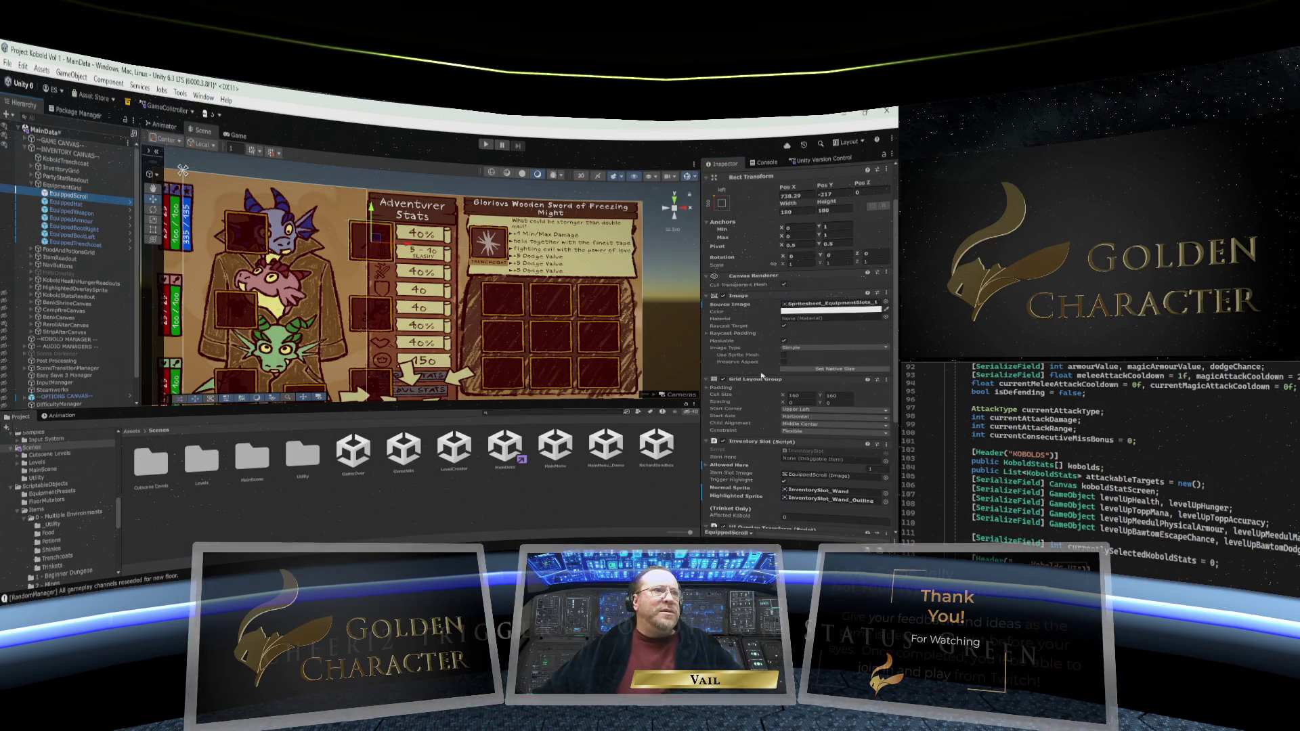
scroll(755, 338, up, 3)
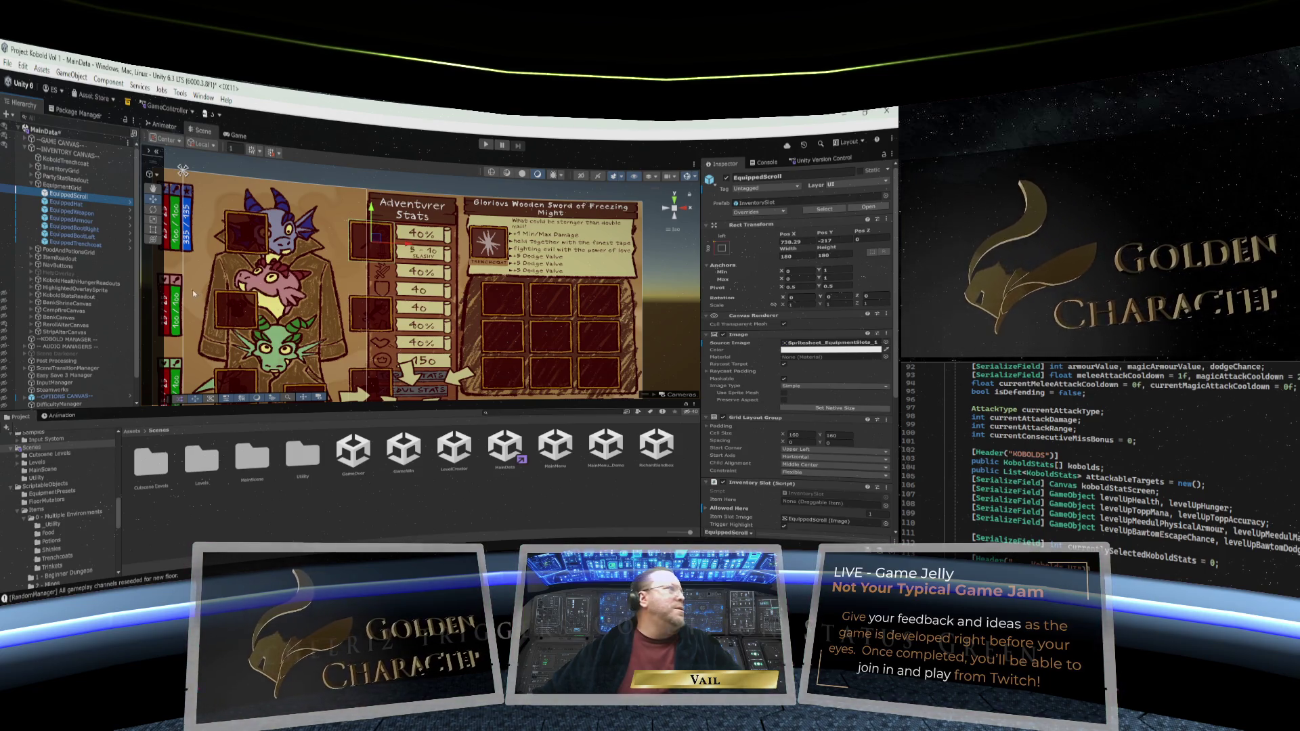
click(65, 203)
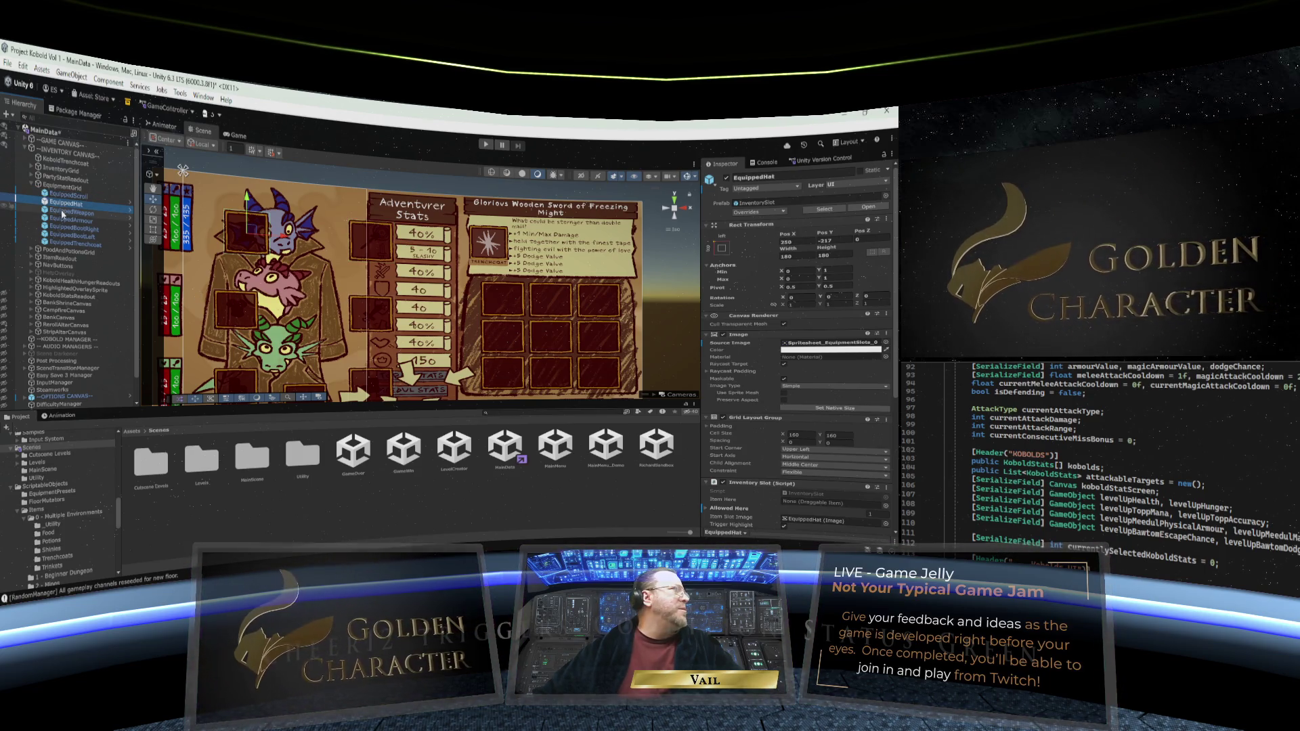
click(65, 213)
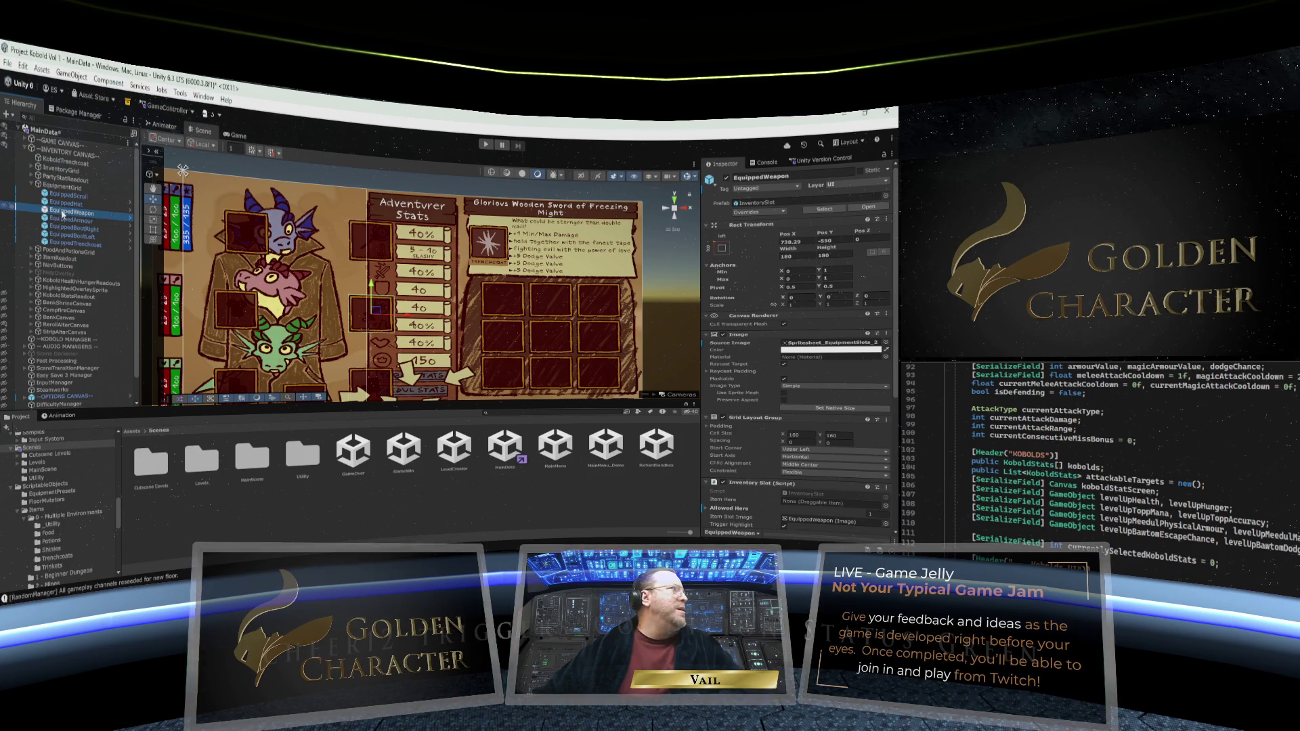
click(62, 204)
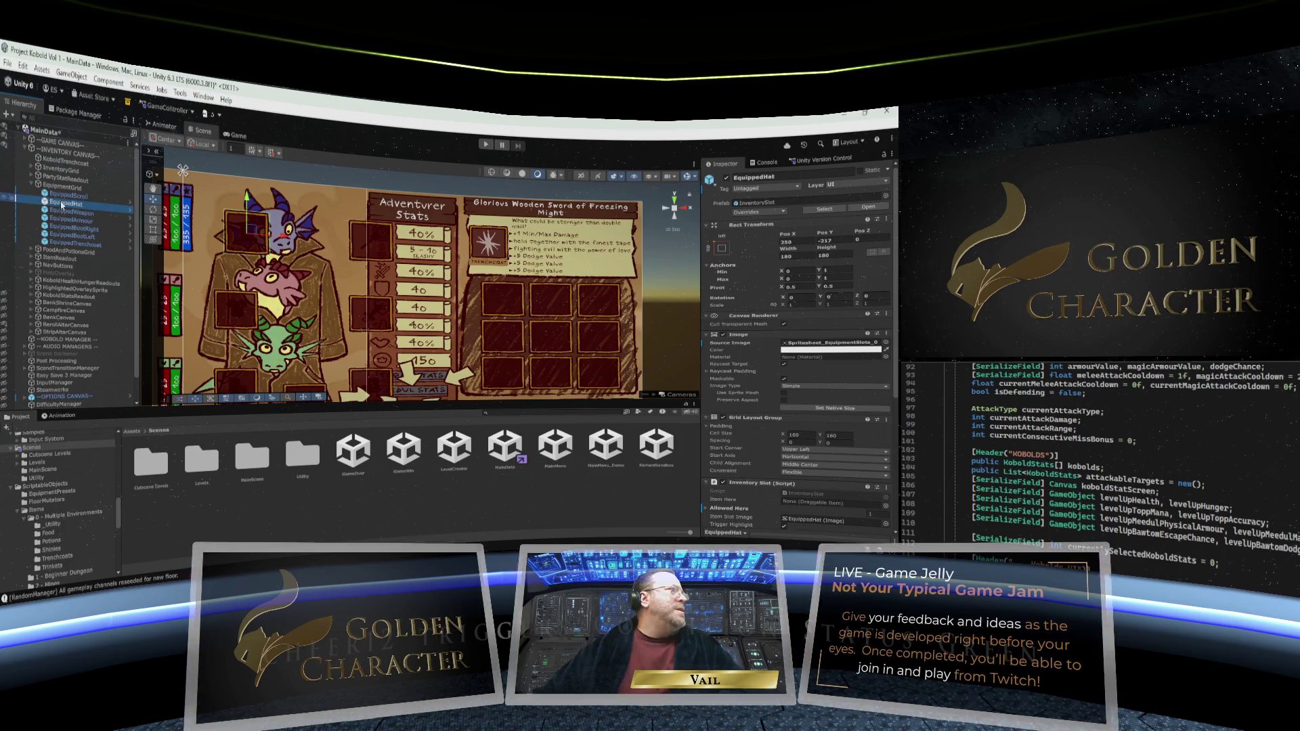
click(62, 196)
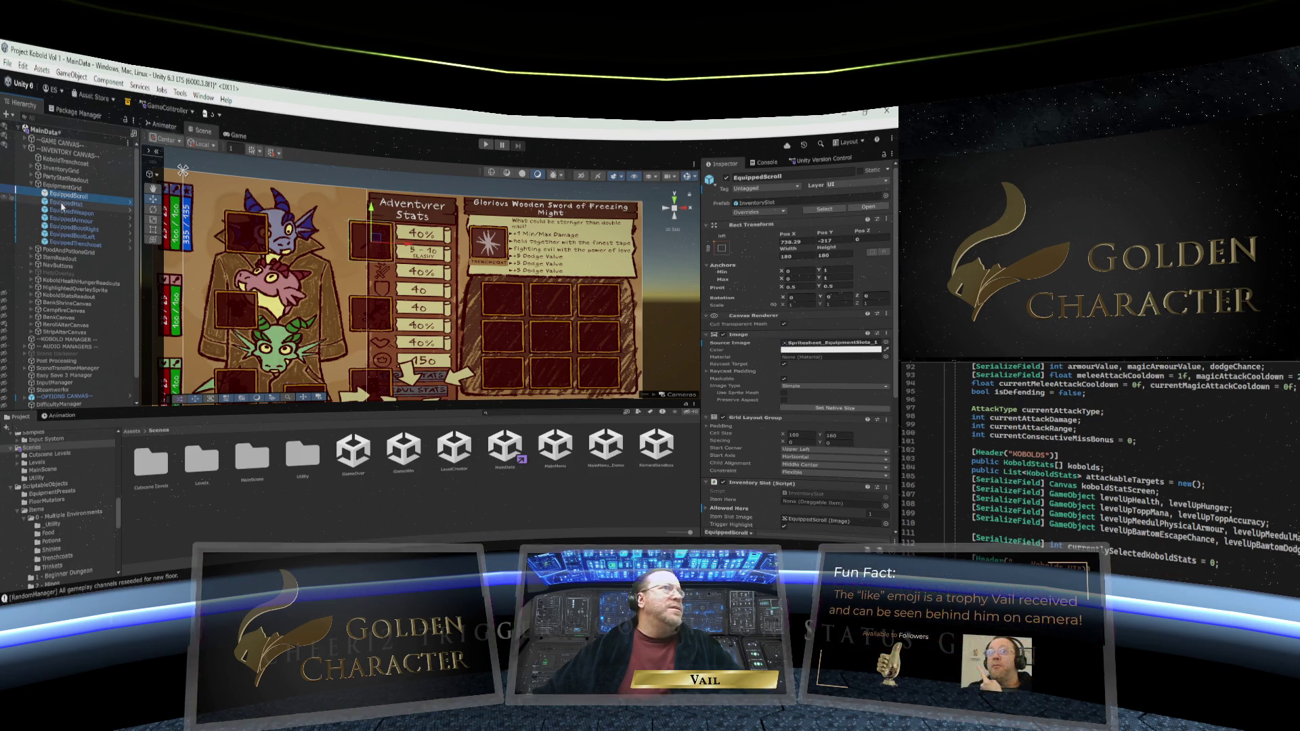
click(61, 204)
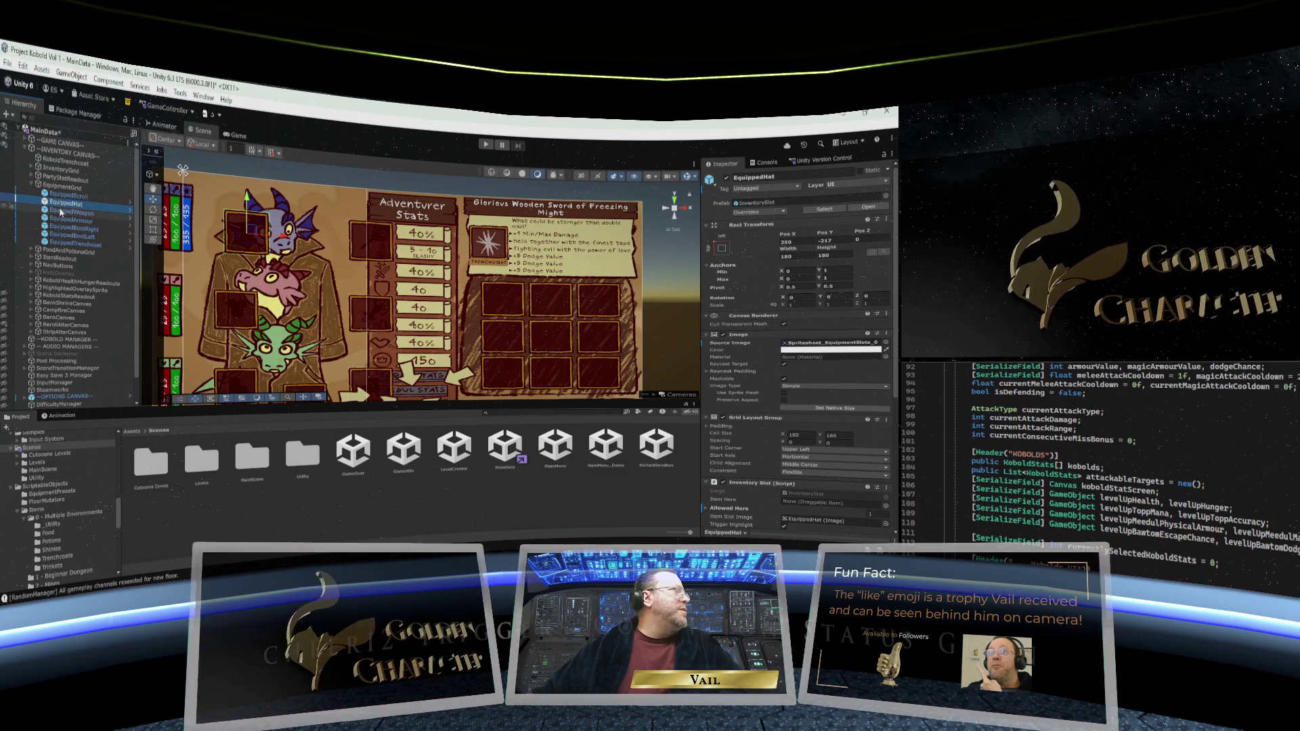
key(Down)
click(61, 187)
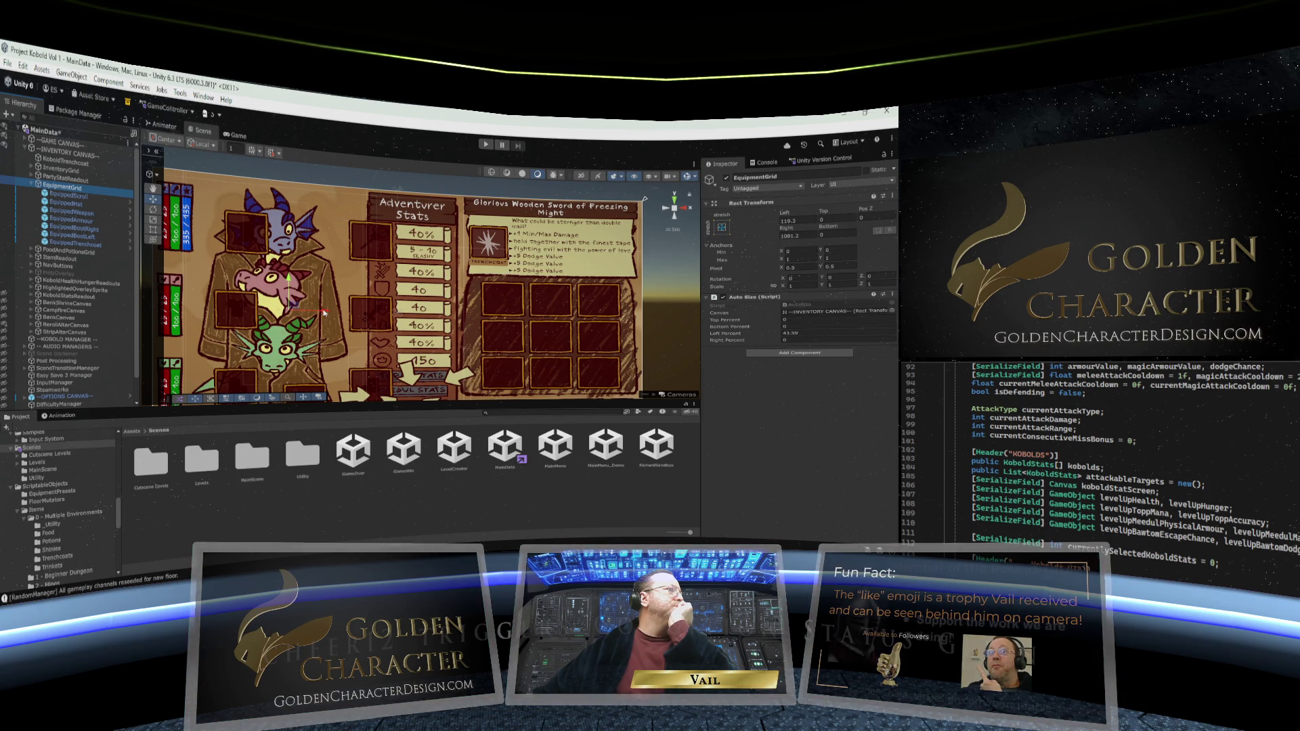
Drag the EquipmentGrid left in the Scene view to offsets of about 5.3 Left and 1095 Right
drag(324, 313, 295, 308)
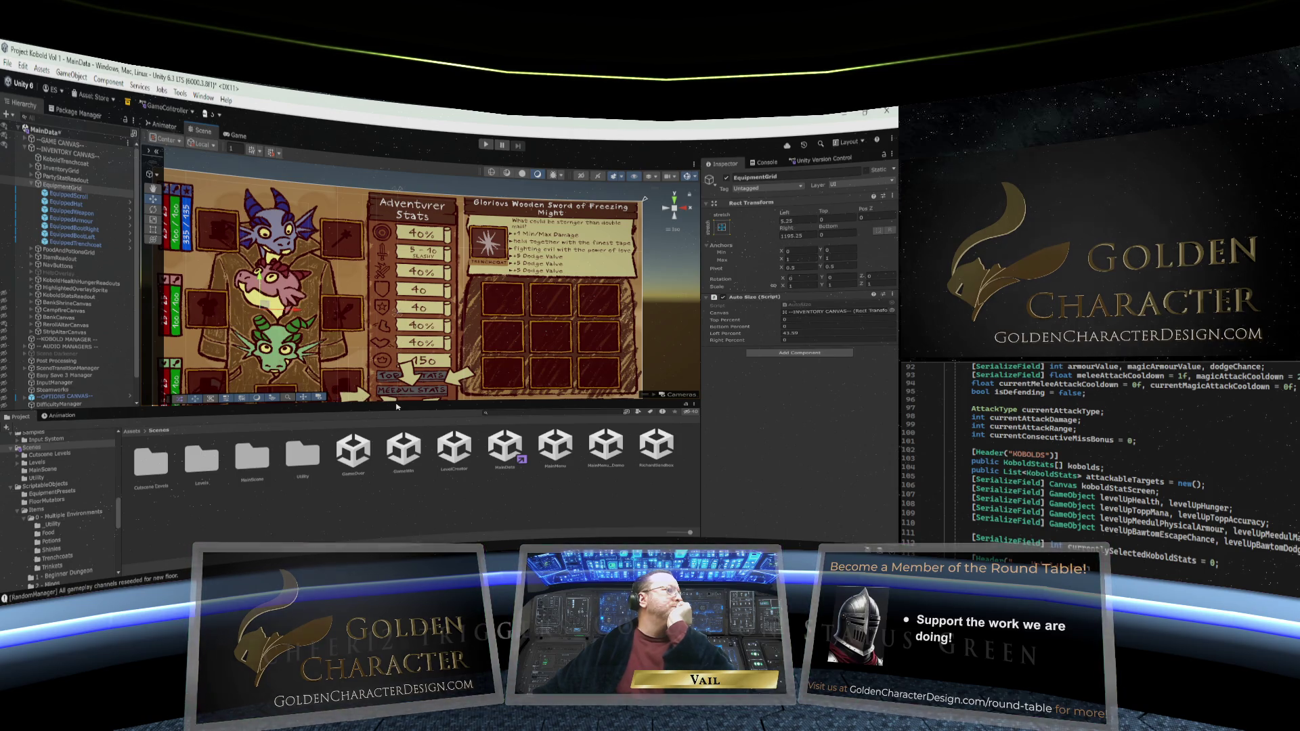
drag(389, 401, 391, 443)
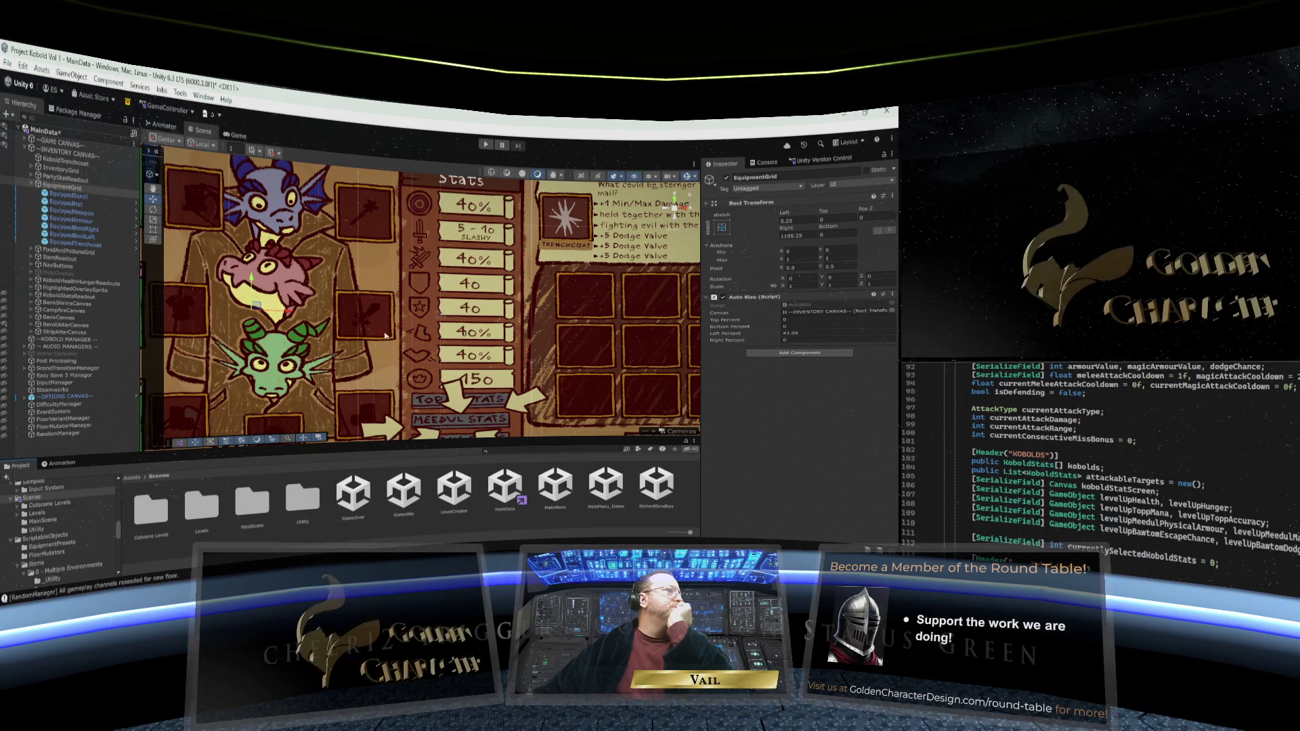
scroll(376, 316, down, 5)
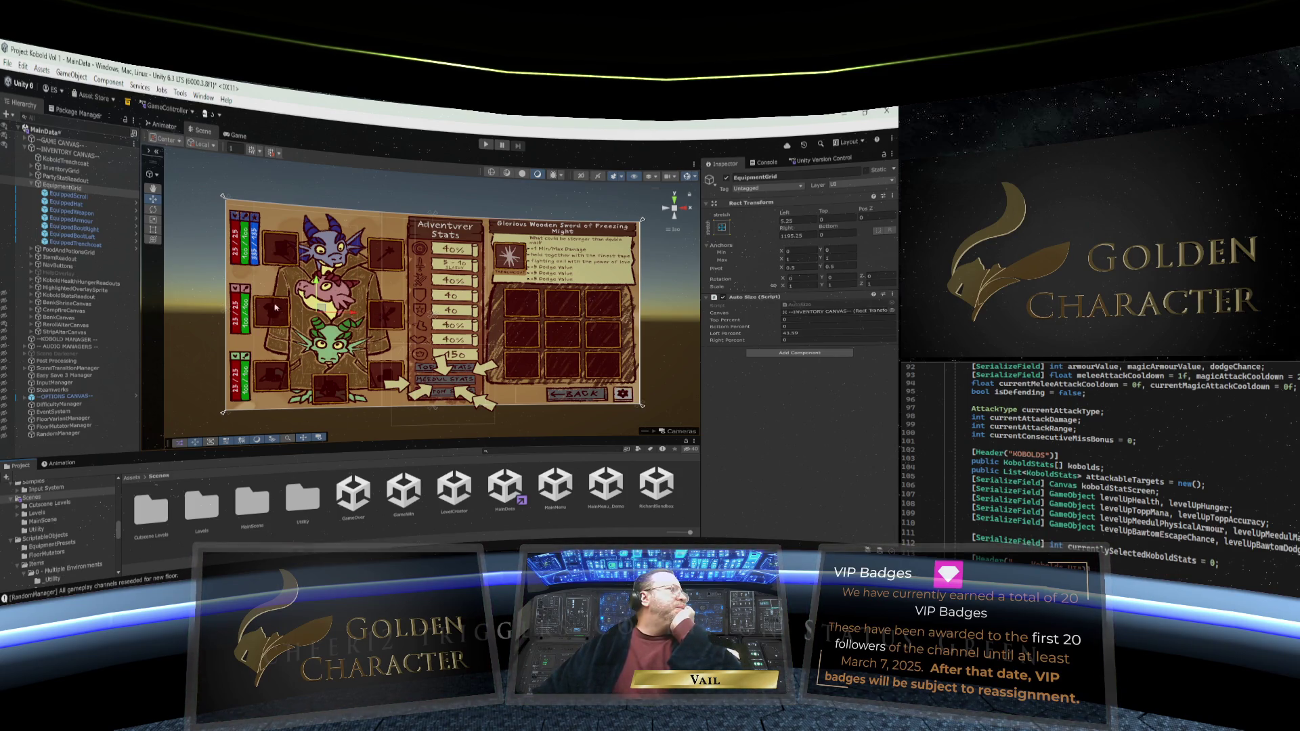
click(71, 201)
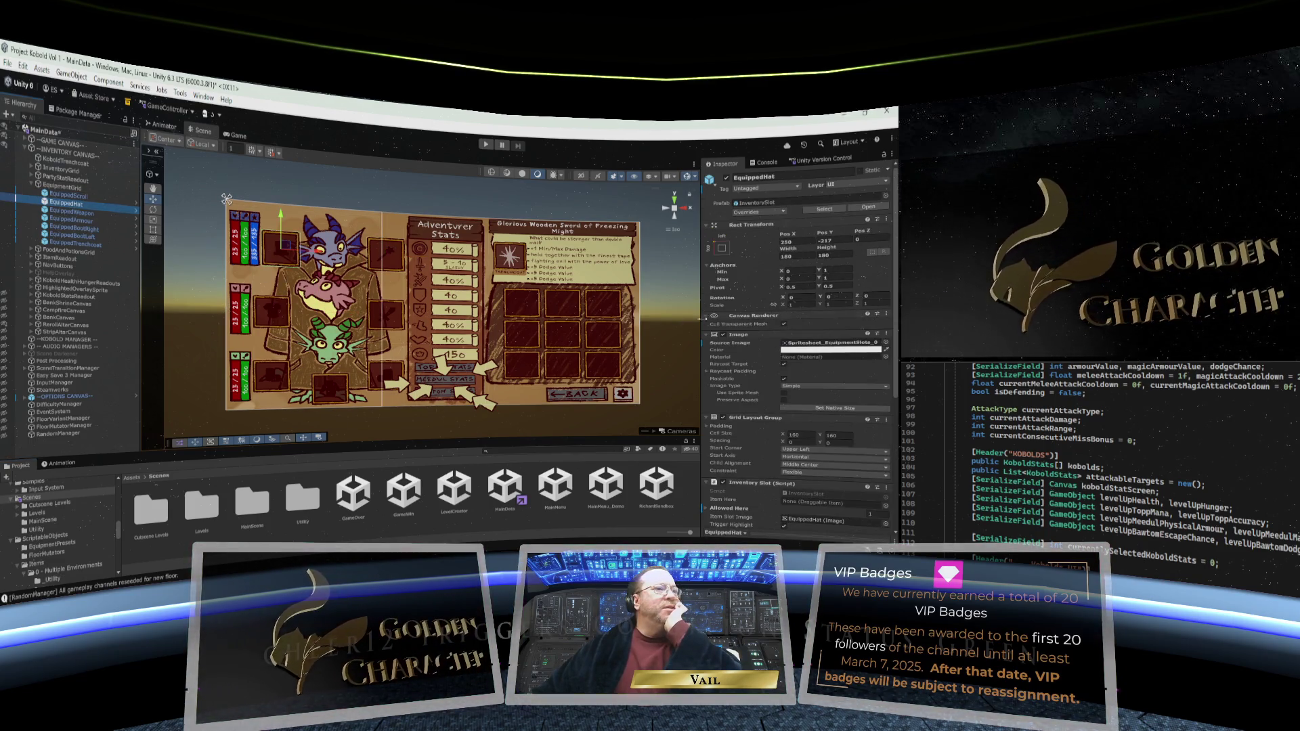
scroll(702, 318, down, 3)
scroll(706, 322, down, 2)
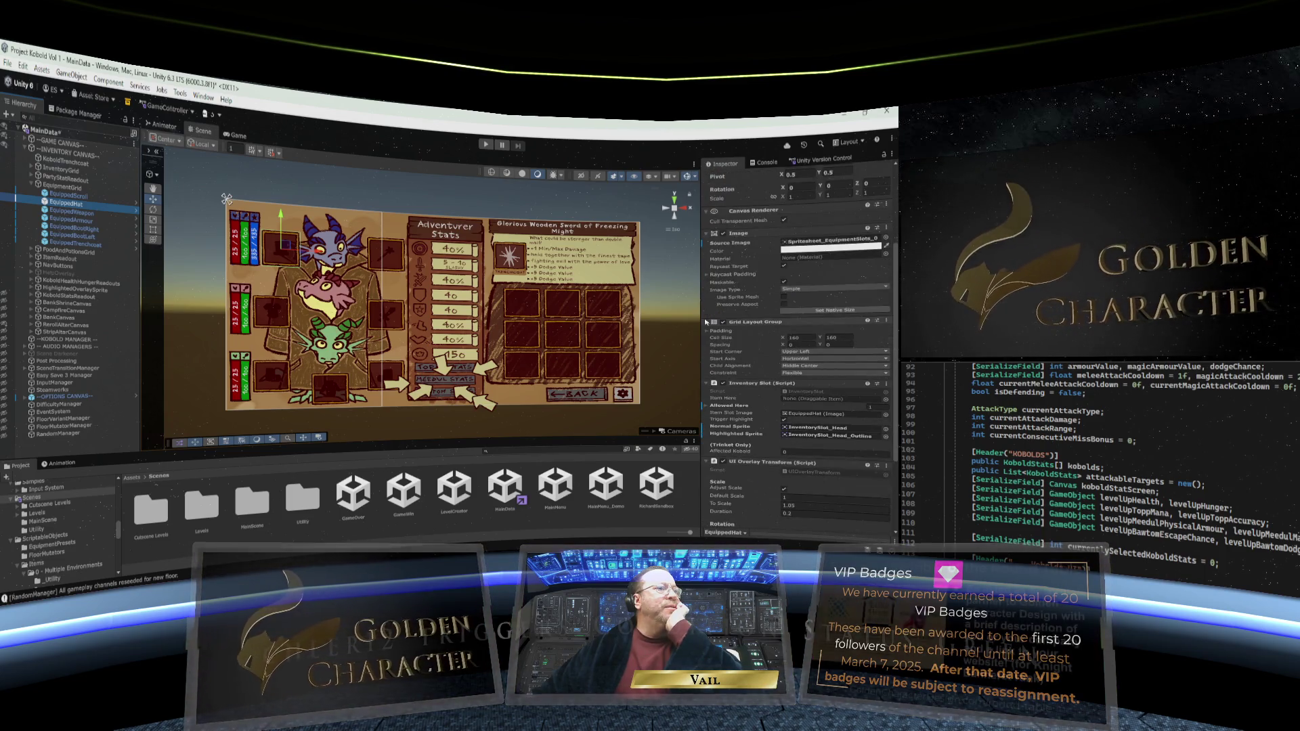
scroll(706, 322, up, 5)
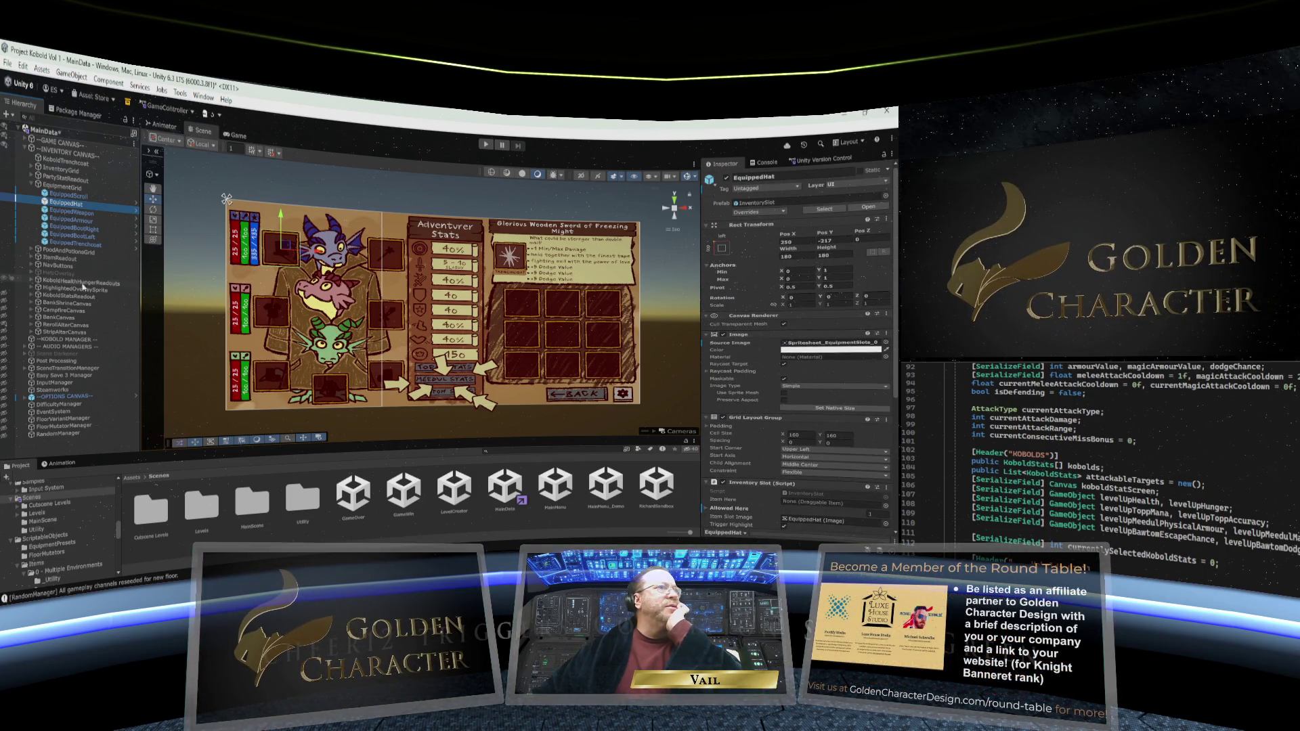
click(70, 214)
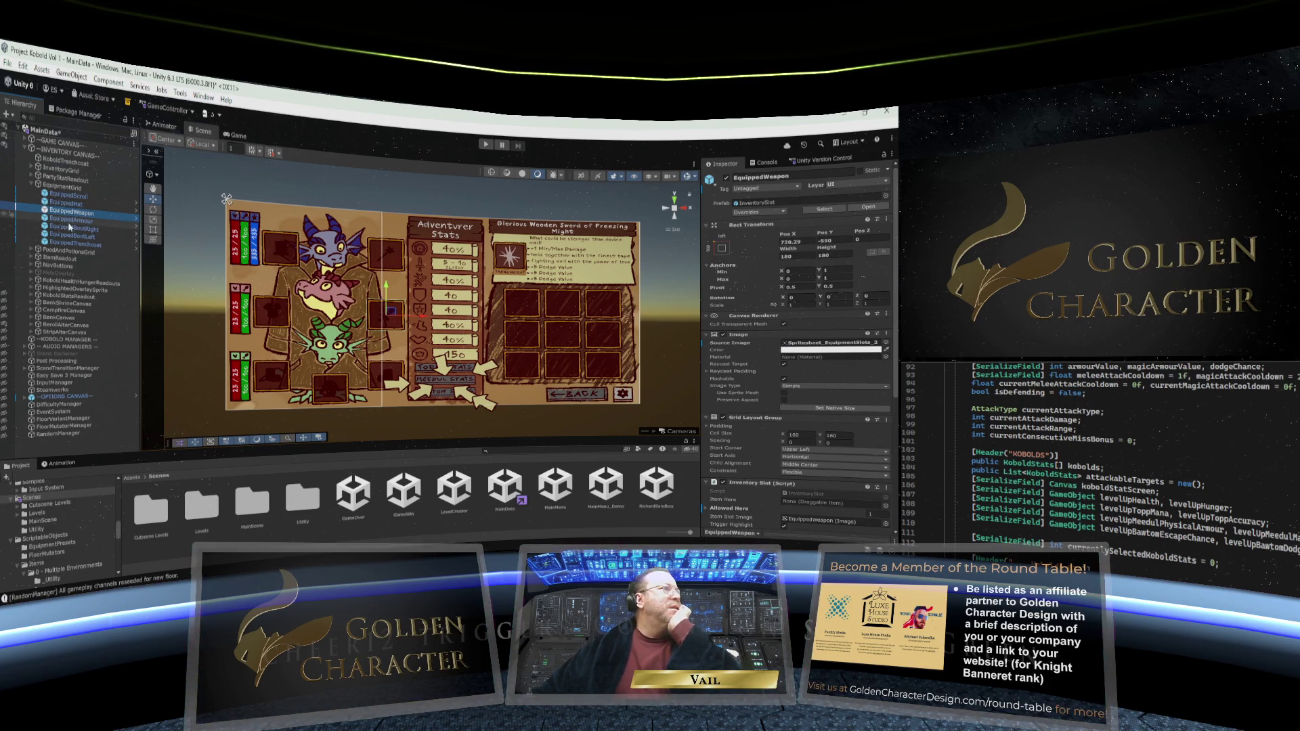
click(70, 222)
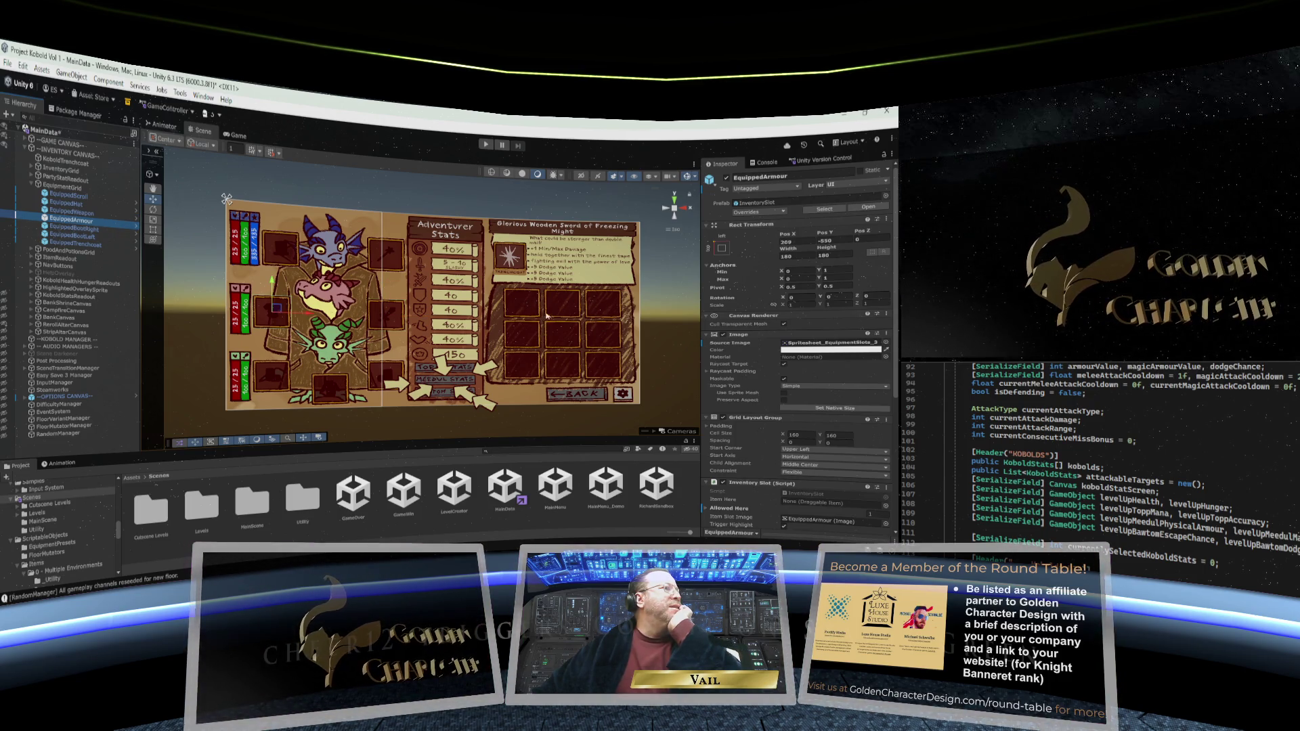
click(67, 230)
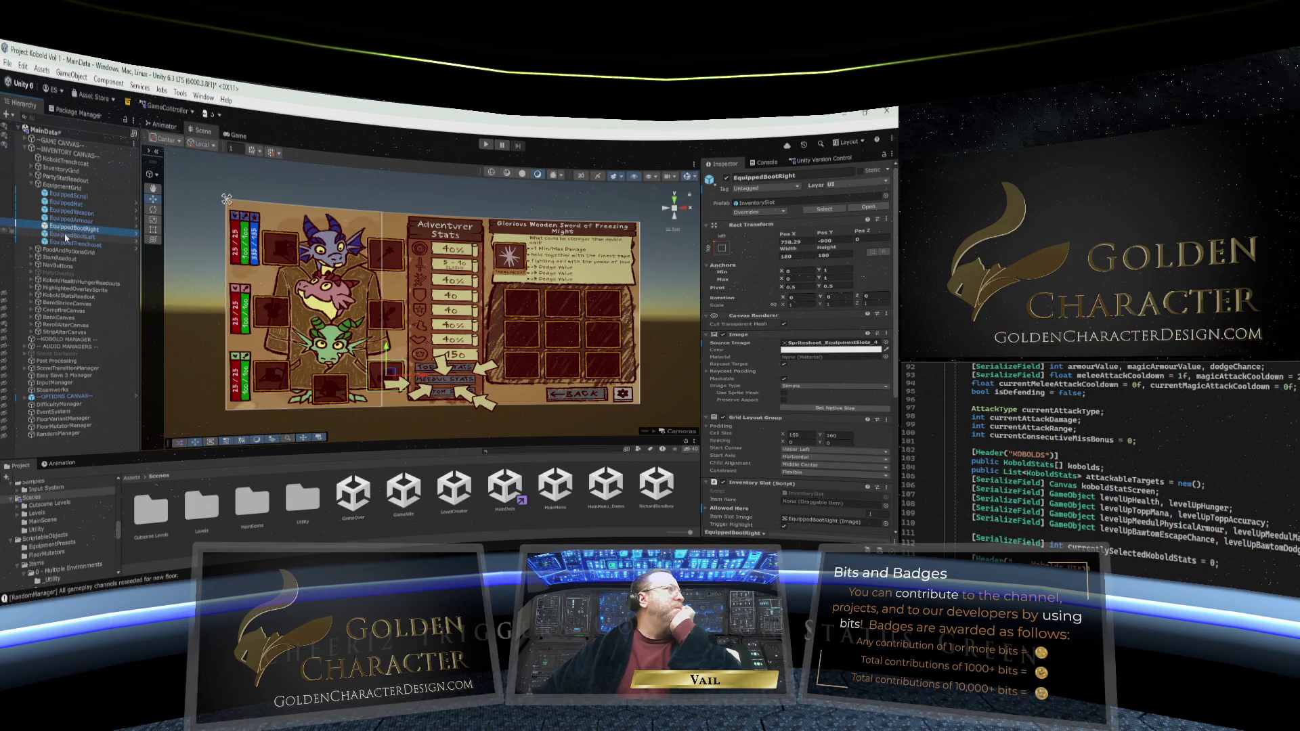
click(66, 196)
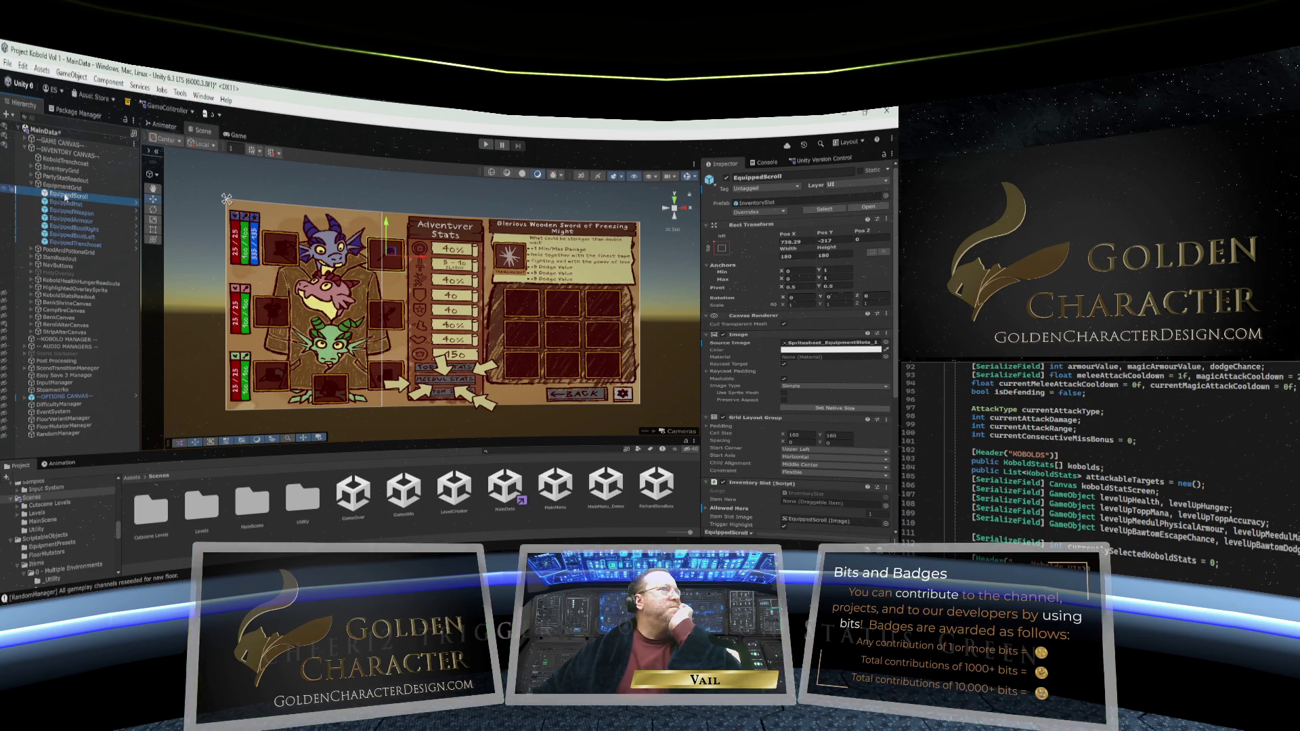
click(63, 187)
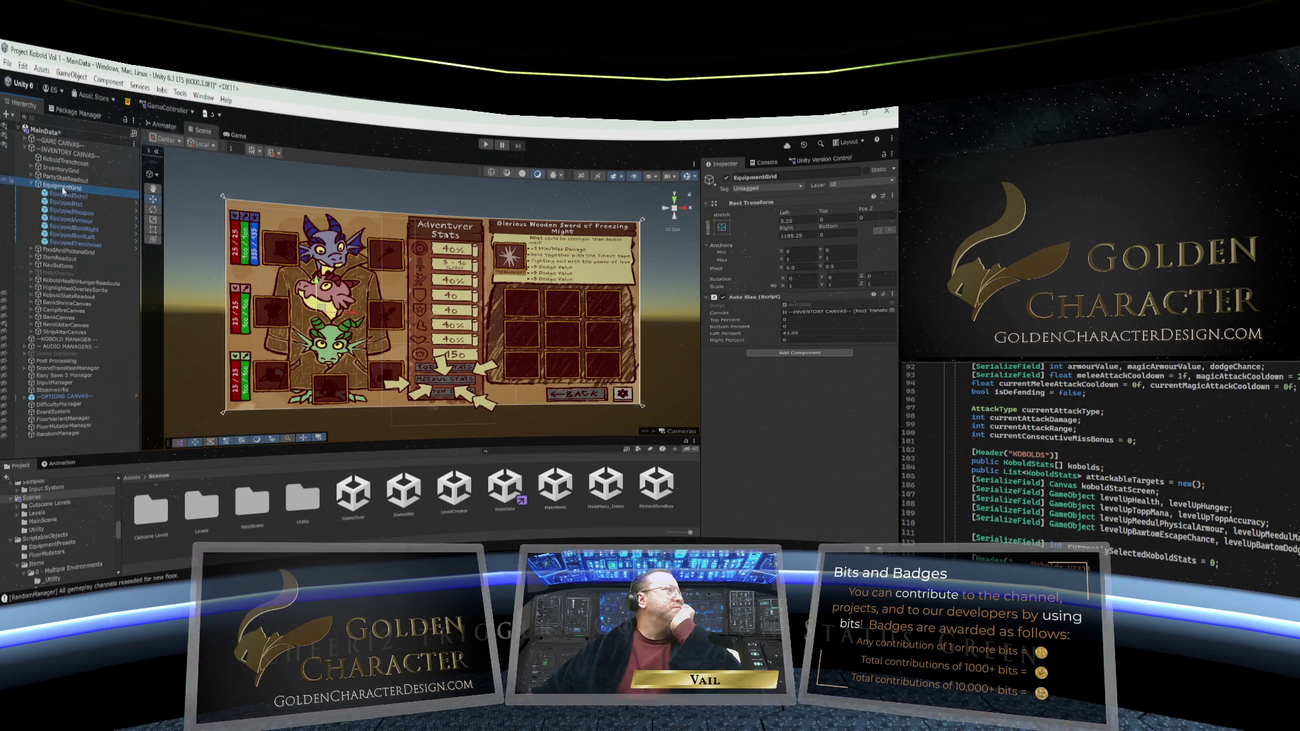
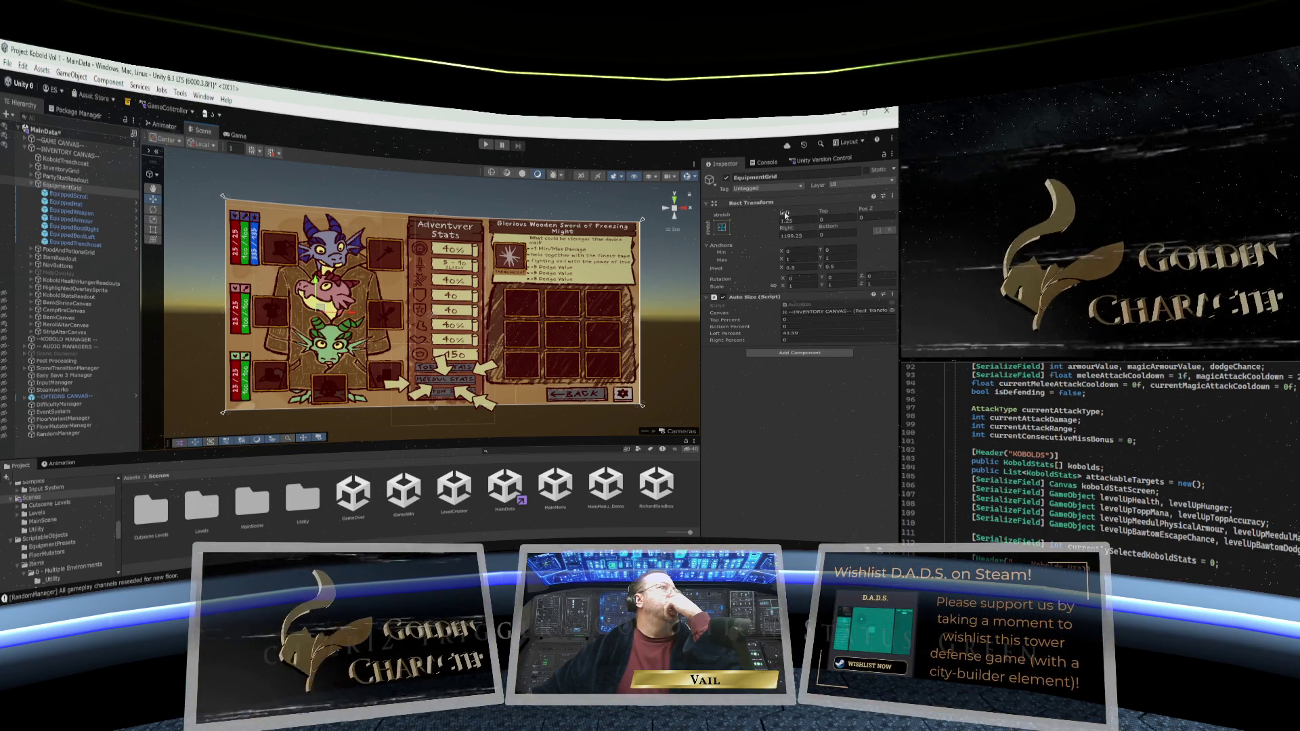
Raise the EquipmentGrid Rect Transform's Left inset to about 31.8
mouse_move(785, 215)
mouse_down()
mouse_move(809, 215)
mouse_move(775, 212)
mouse_up()
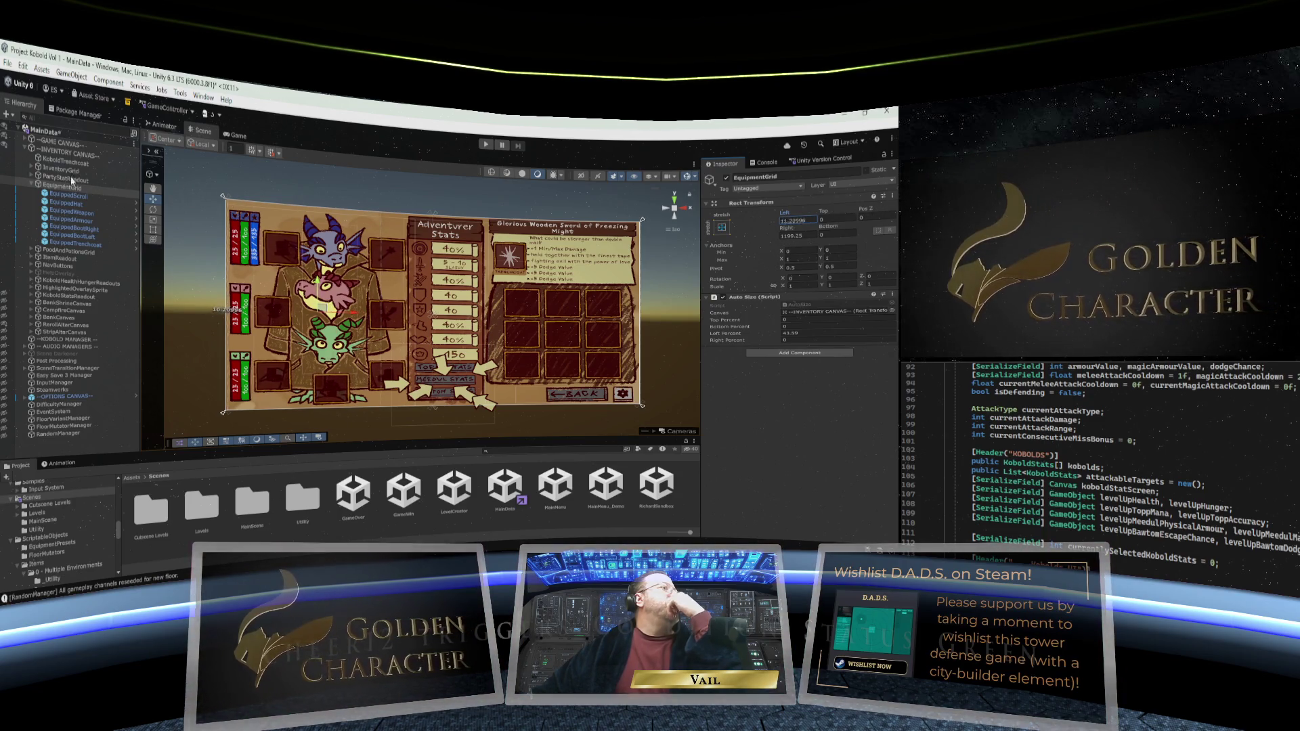
mouse_move(784, 214)
mouse_down()
mouse_move(51, 205)
mouse_move(818, 241)
mouse_move(797, 242)
mouse_move(843, 234)
mouse_move(809, 220)
mouse_up()
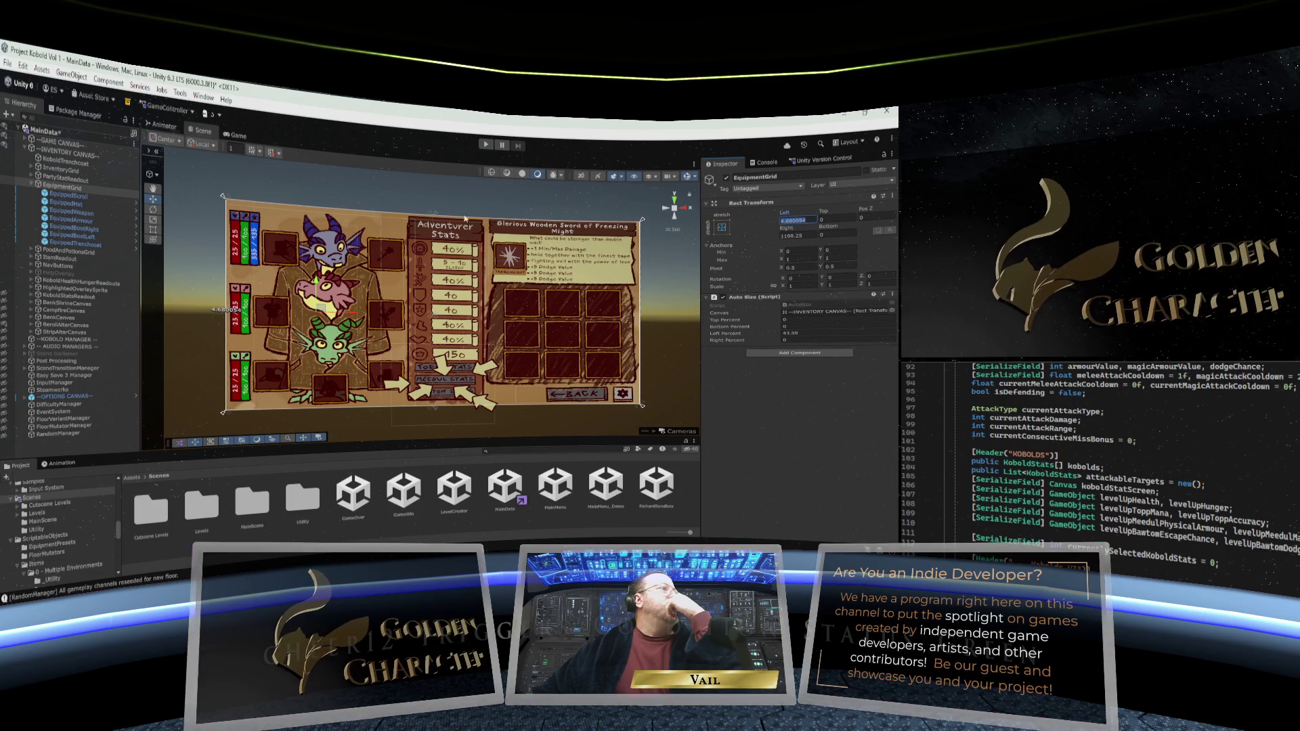
Select EquippedScroll and scroll through its slot and overlay components in the Inspector
click(67, 195)
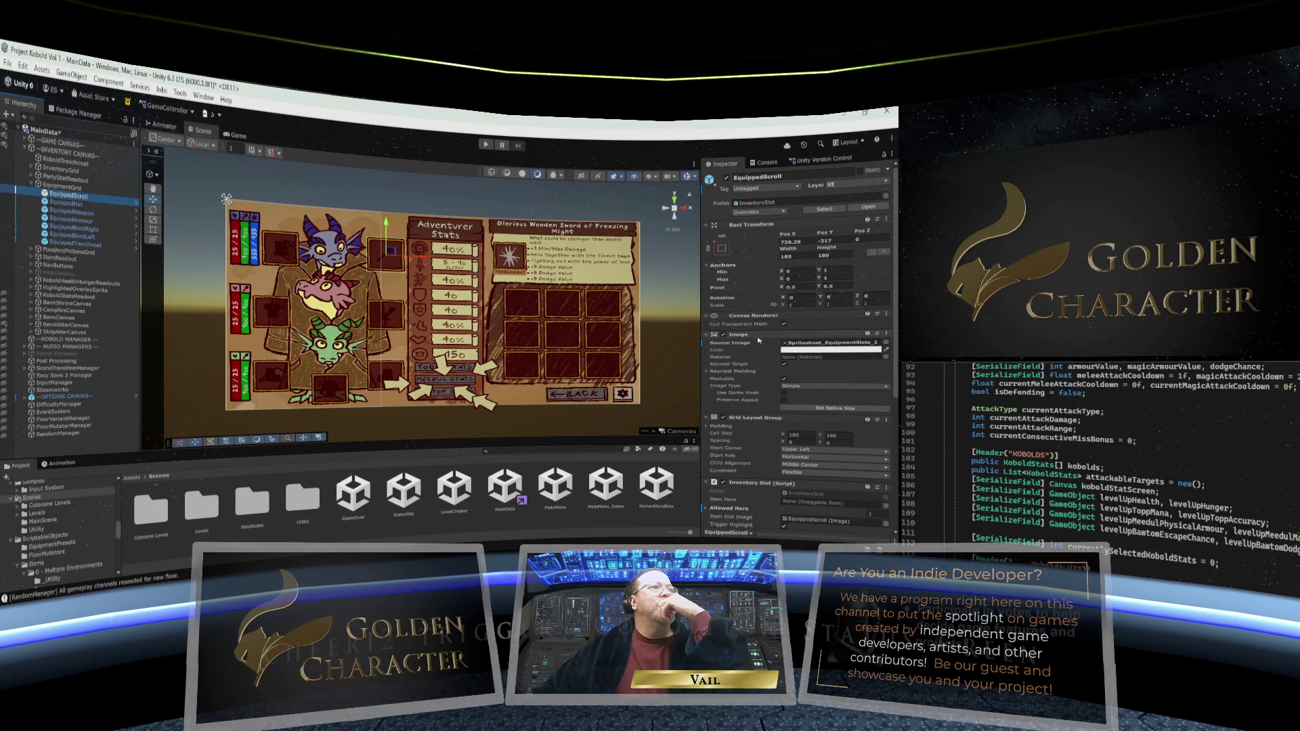
scroll(753, 346, down, 3)
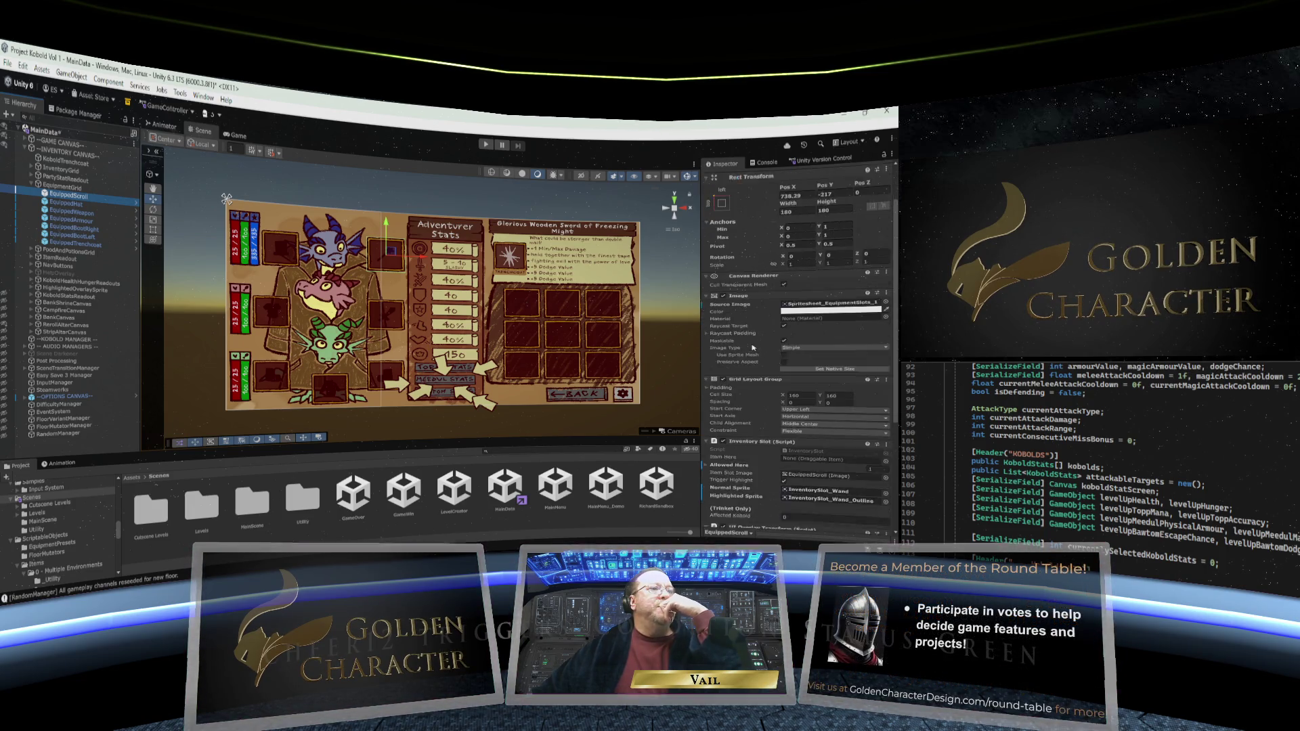
scroll(753, 346, down, 3)
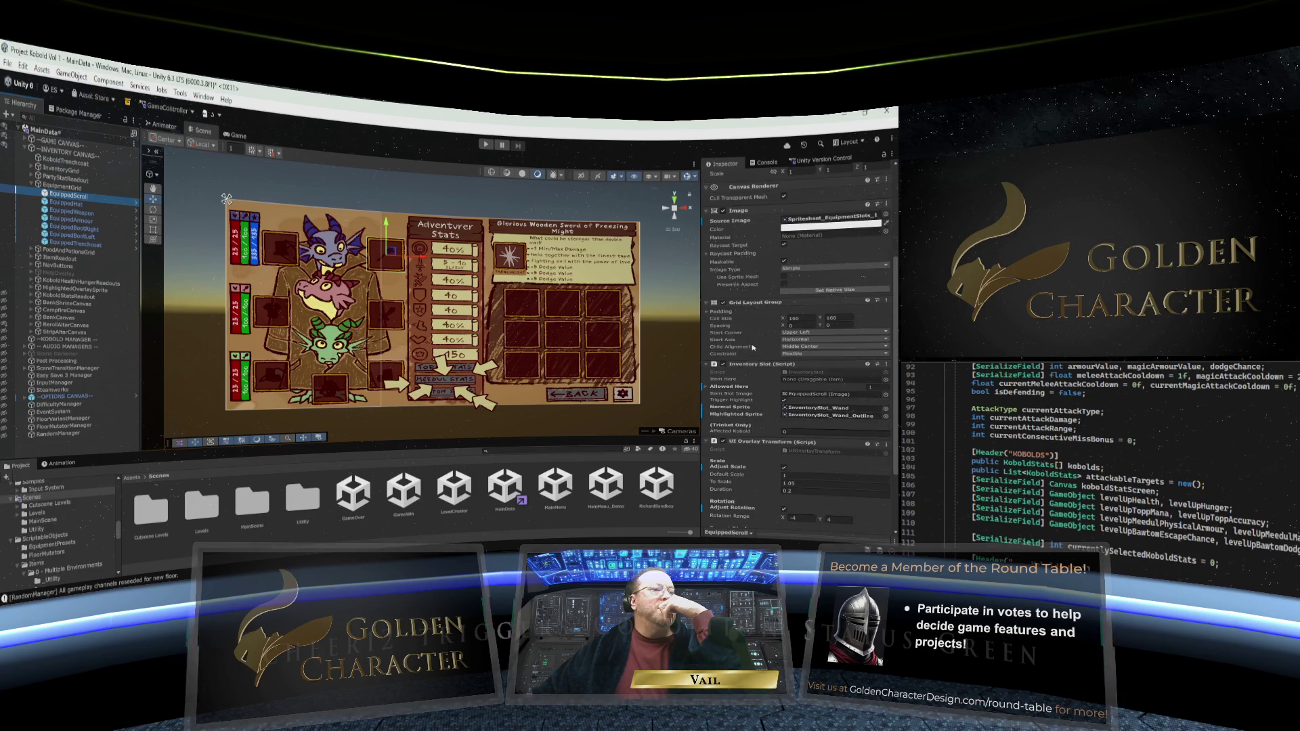
scroll(753, 347, down, 3)
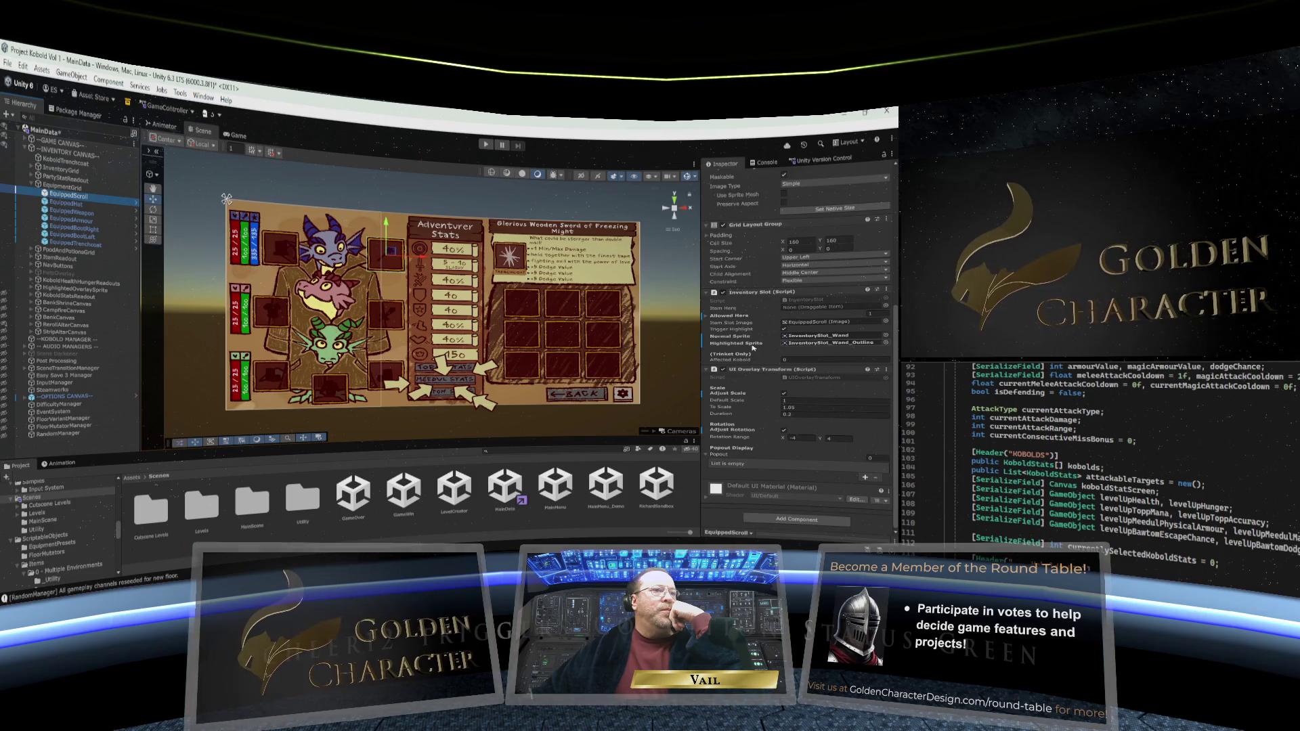
scroll(753, 346, up, 6)
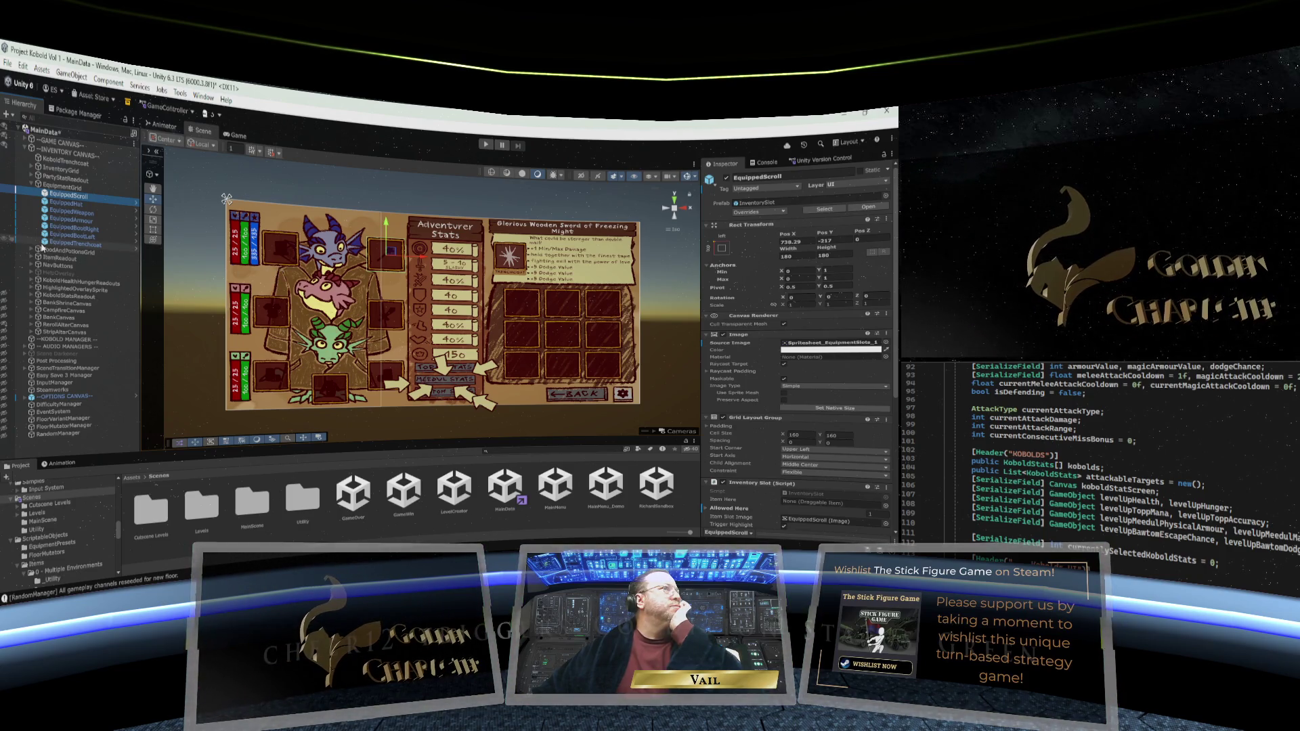
Inspect EquippedHat, EquippedArmour, EquippedBootLeft and EquippedTrenchcoat, then reselect EquipmentGrid
click(68, 204)
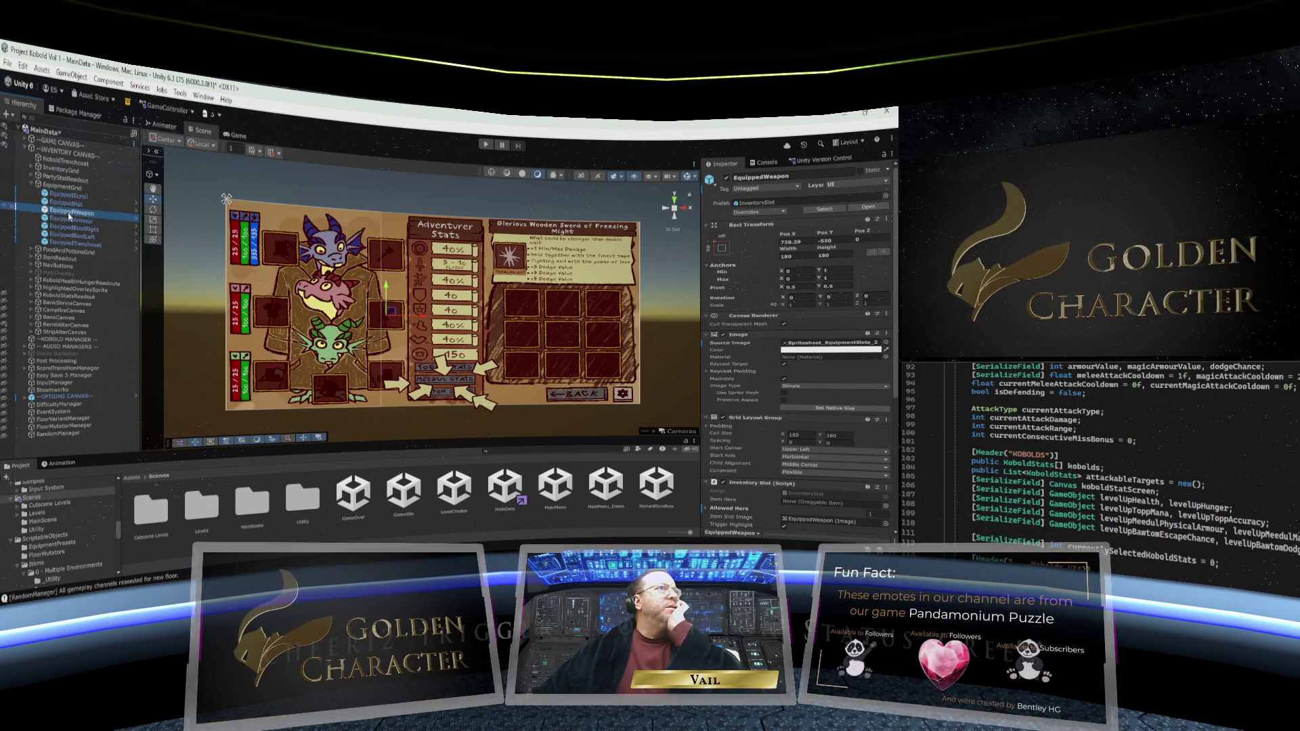
click(70, 220)
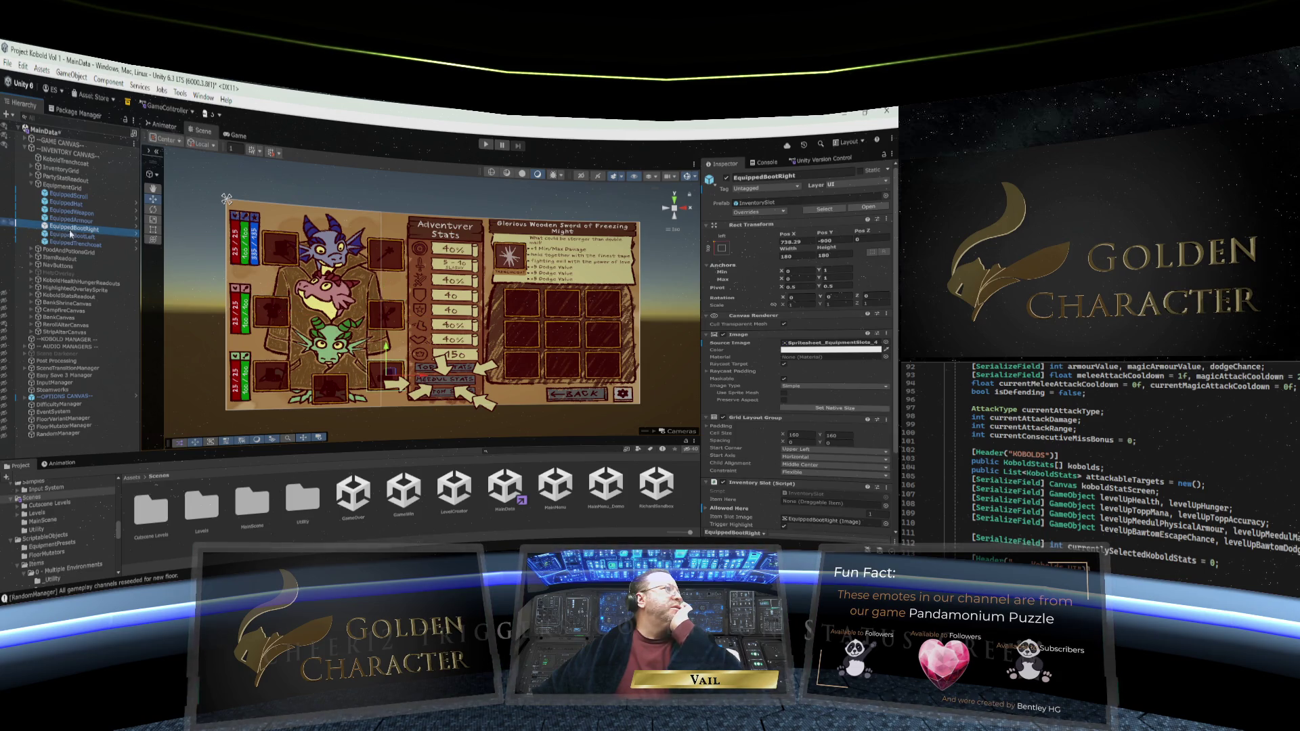
click(70, 237)
click(70, 245)
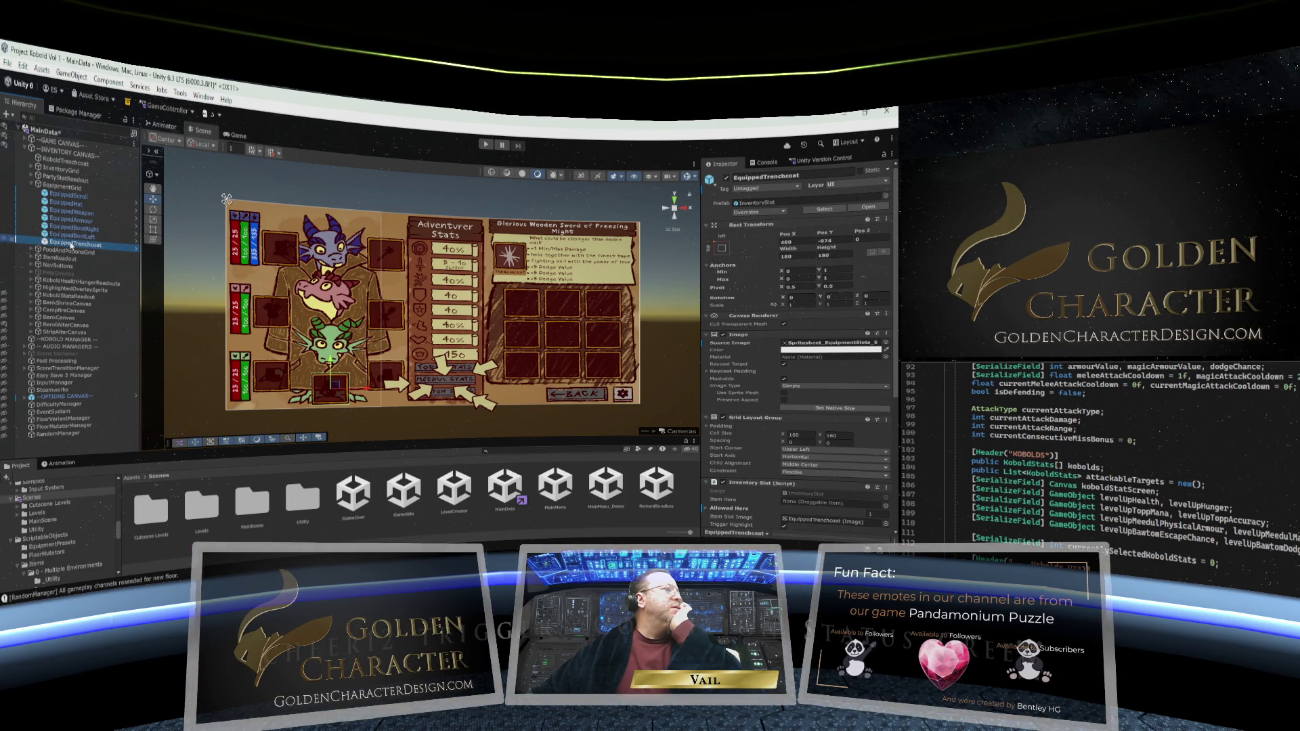
click(68, 186)
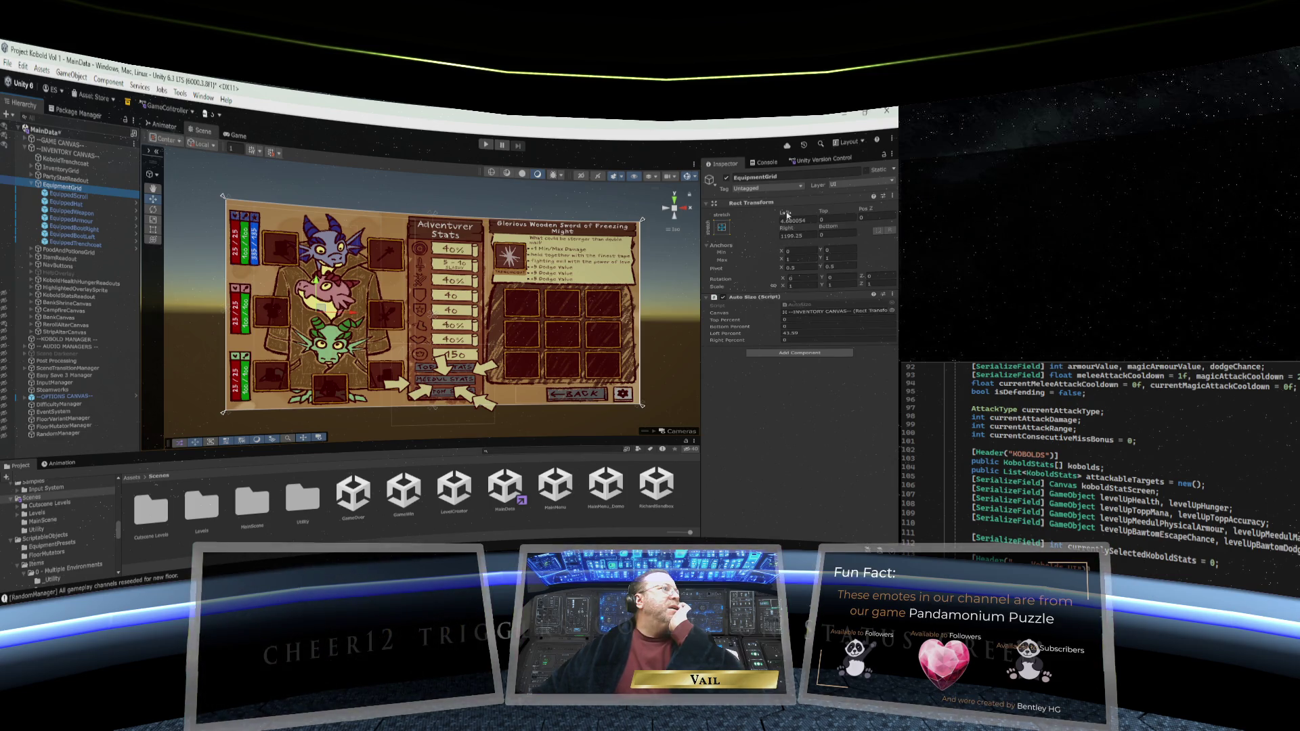
Enter 122 as EquipmentGrid's Left inset, then select the EquippedScroll slot
mouse_move(787, 214)
mouse_down()
mouse_move(370, 210)
mouse_move(661, 214)
mouse_up()
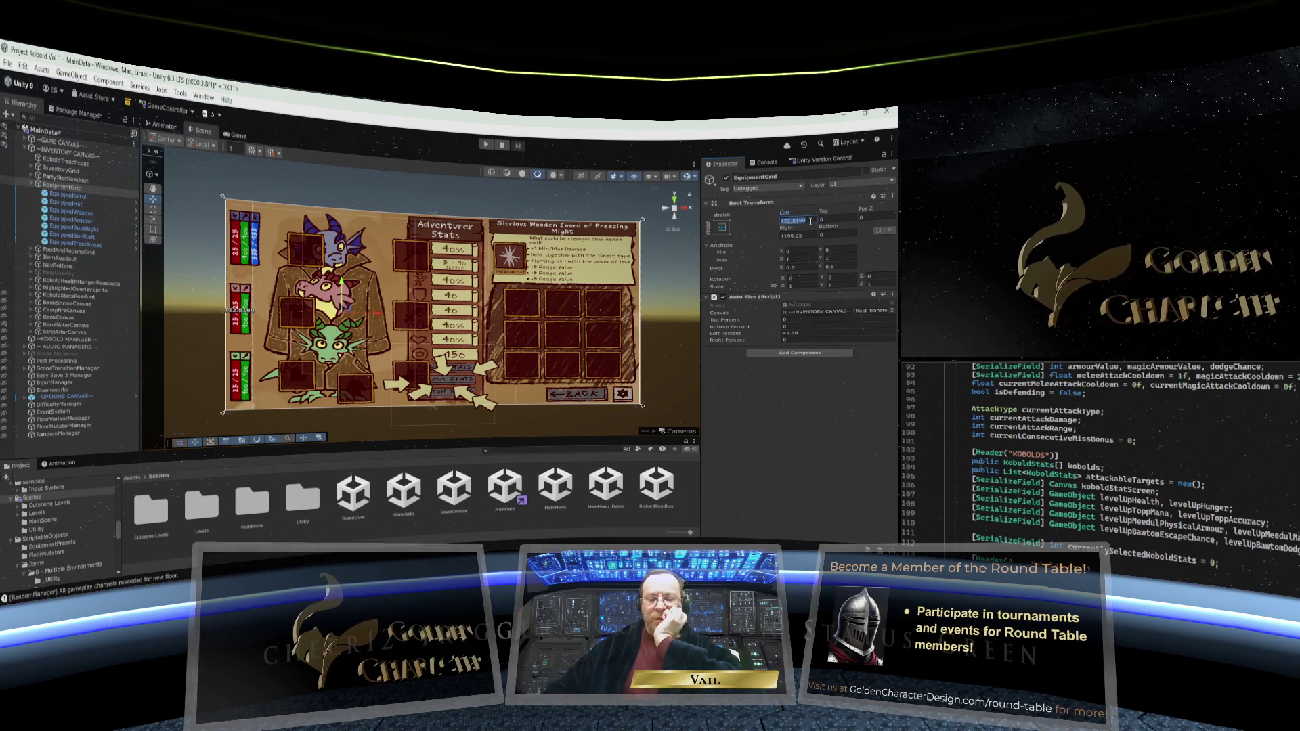
text(122)
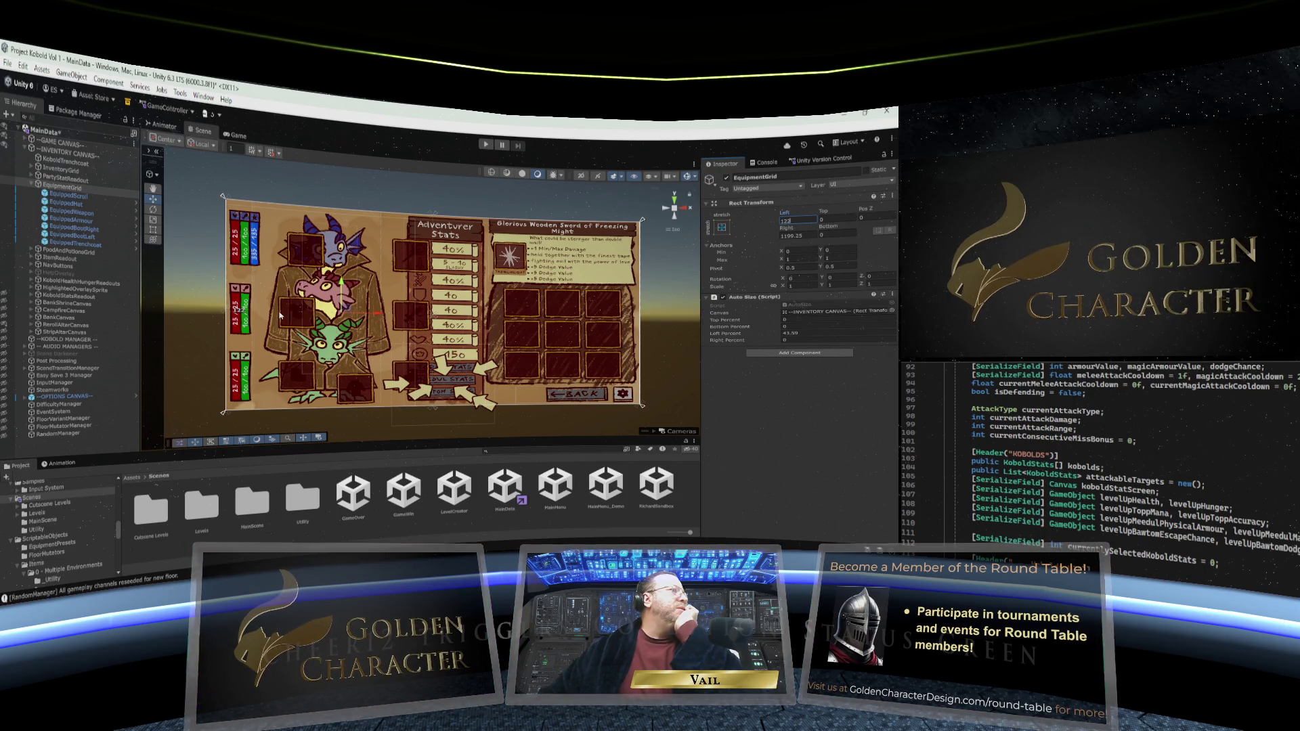
click(68, 195)
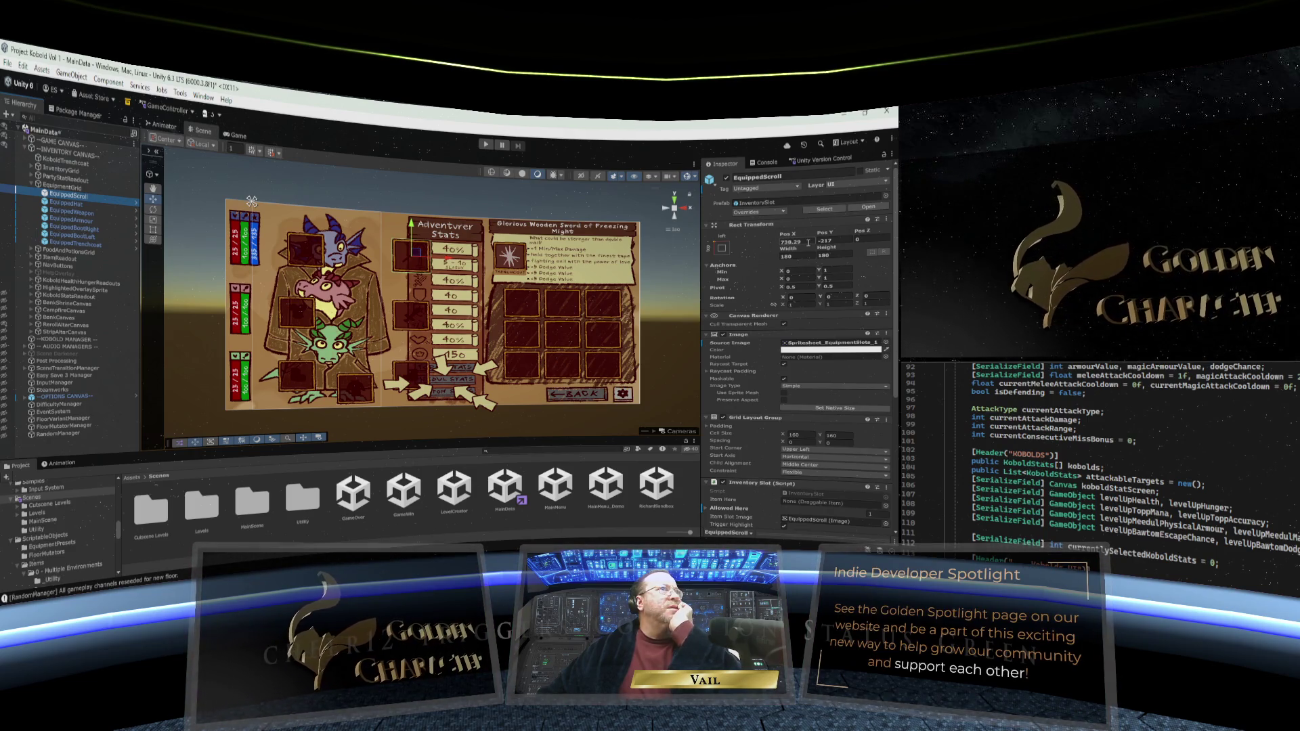
Move EquippedScroll to Pos X 616.29 and EquippedHat to Pos X 127
click(808, 242)
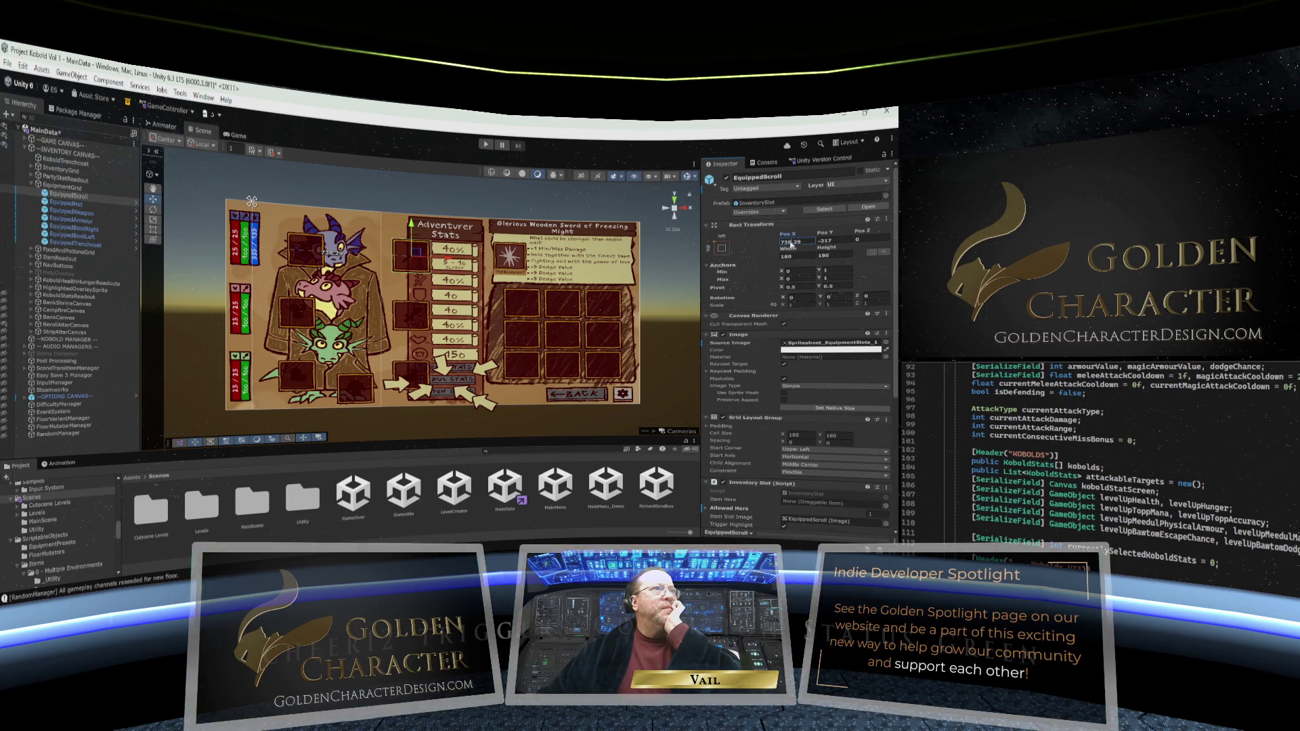
drag(775, 243, 775, 243)
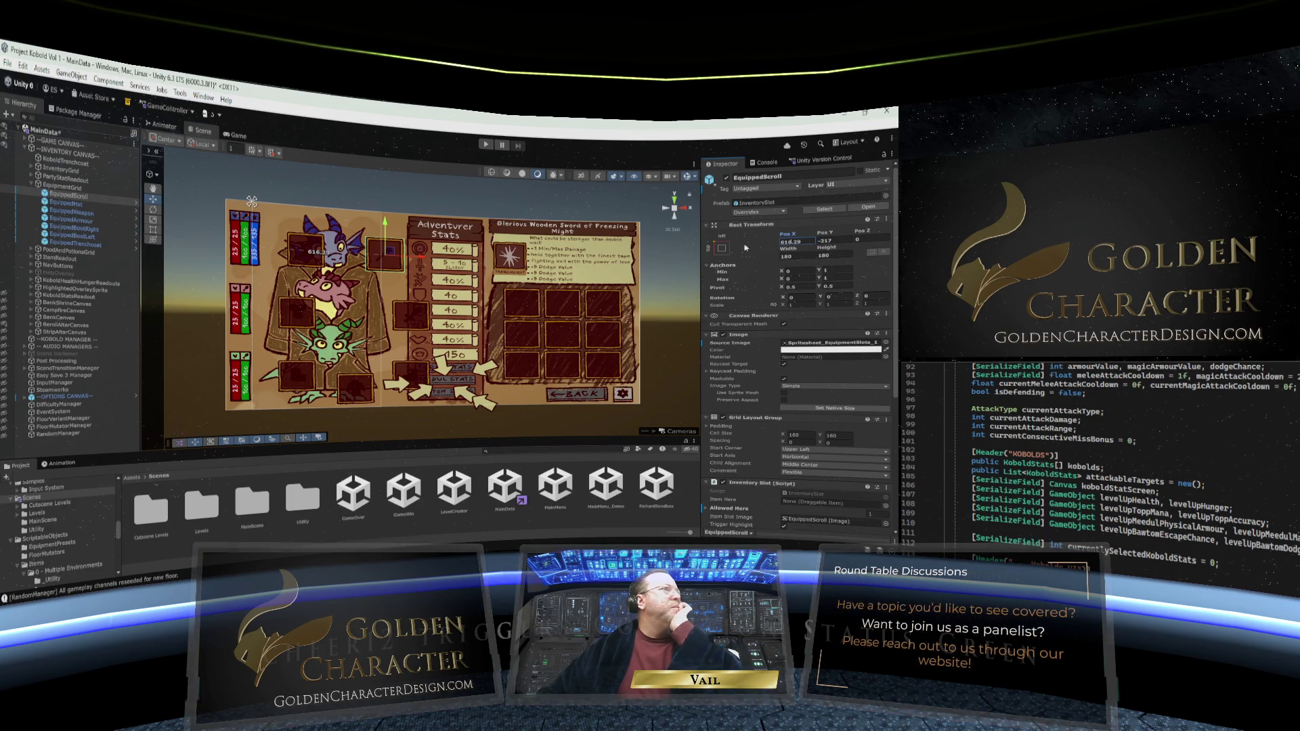
click(101, 203)
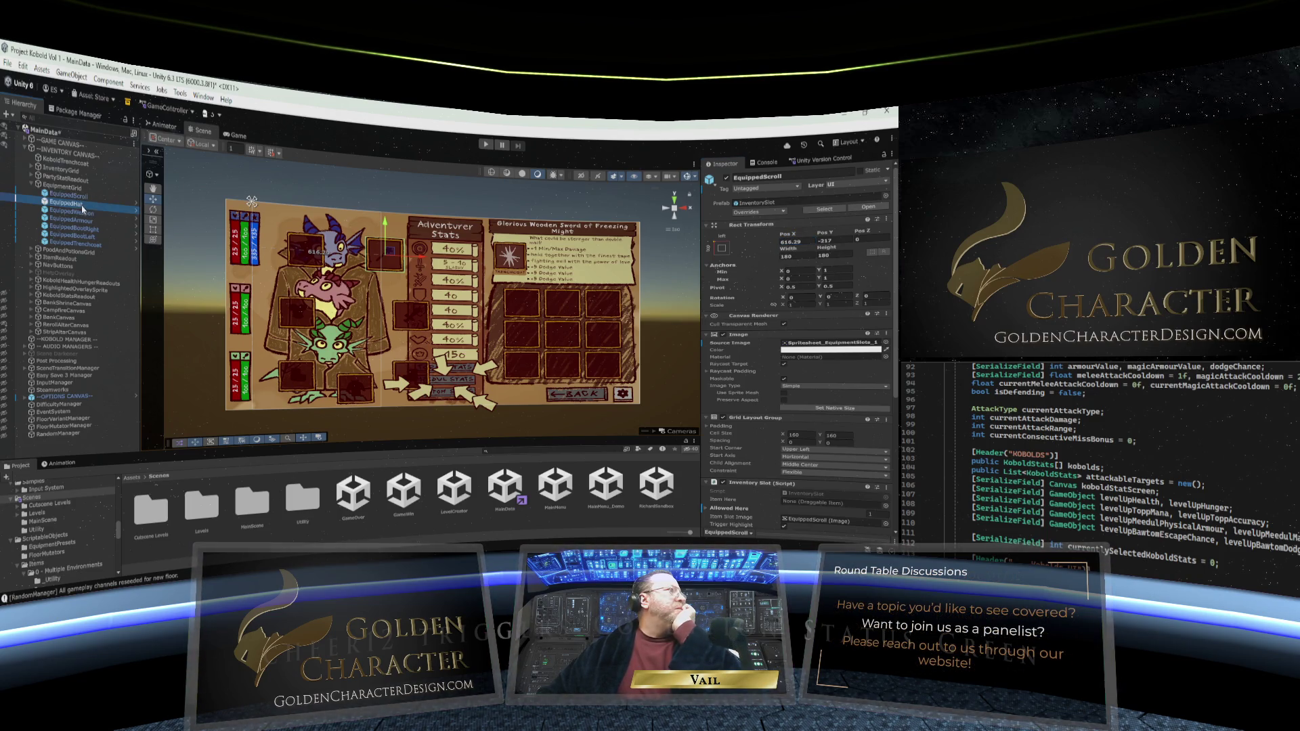
click(790, 242)
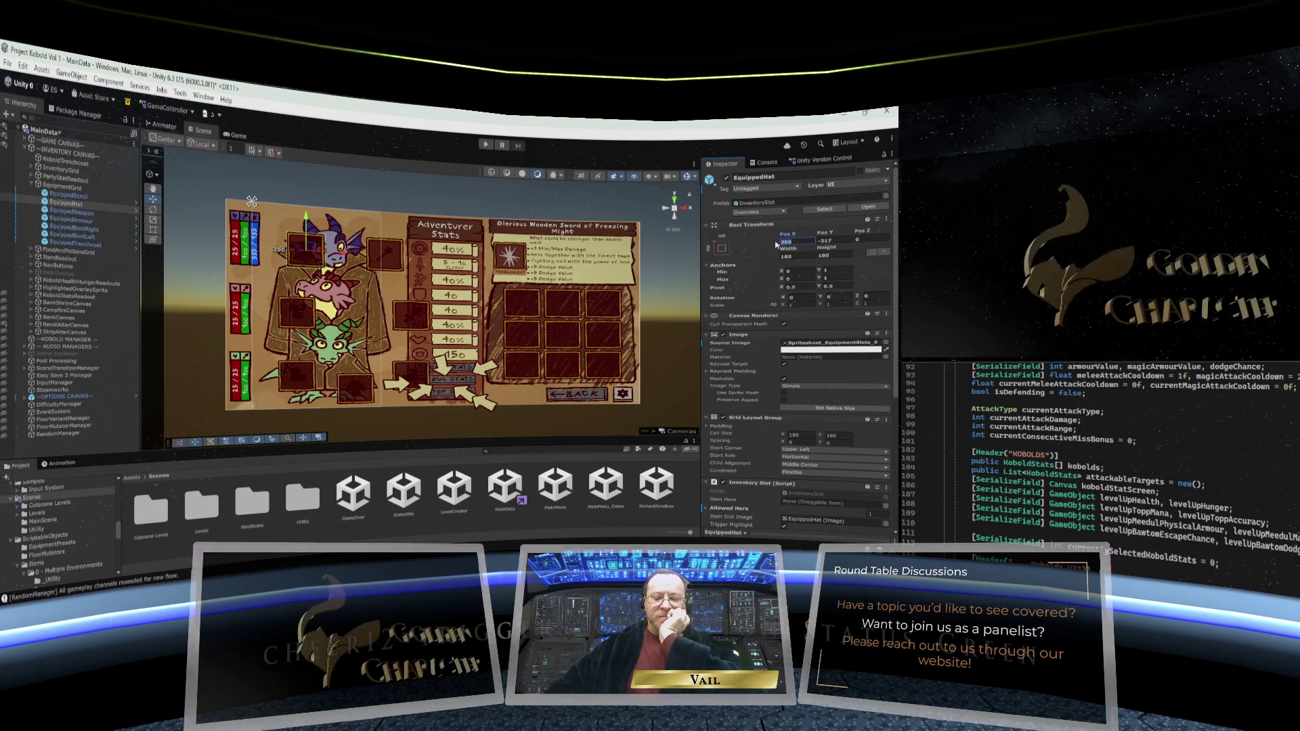
text(127)
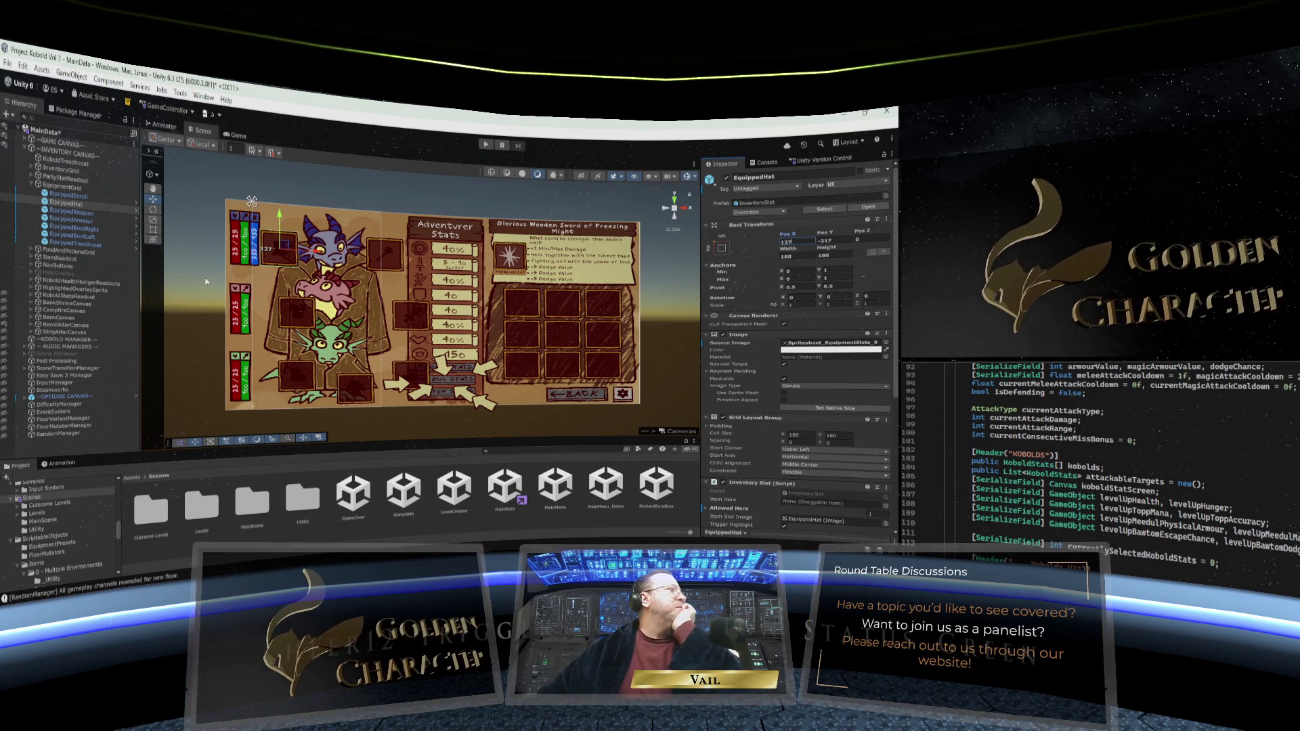
Set EquippedWeapon's Pos X to 618.29, check EquippedArmour, and reselect EquipmentGrid
click(72, 212)
click(796, 241)
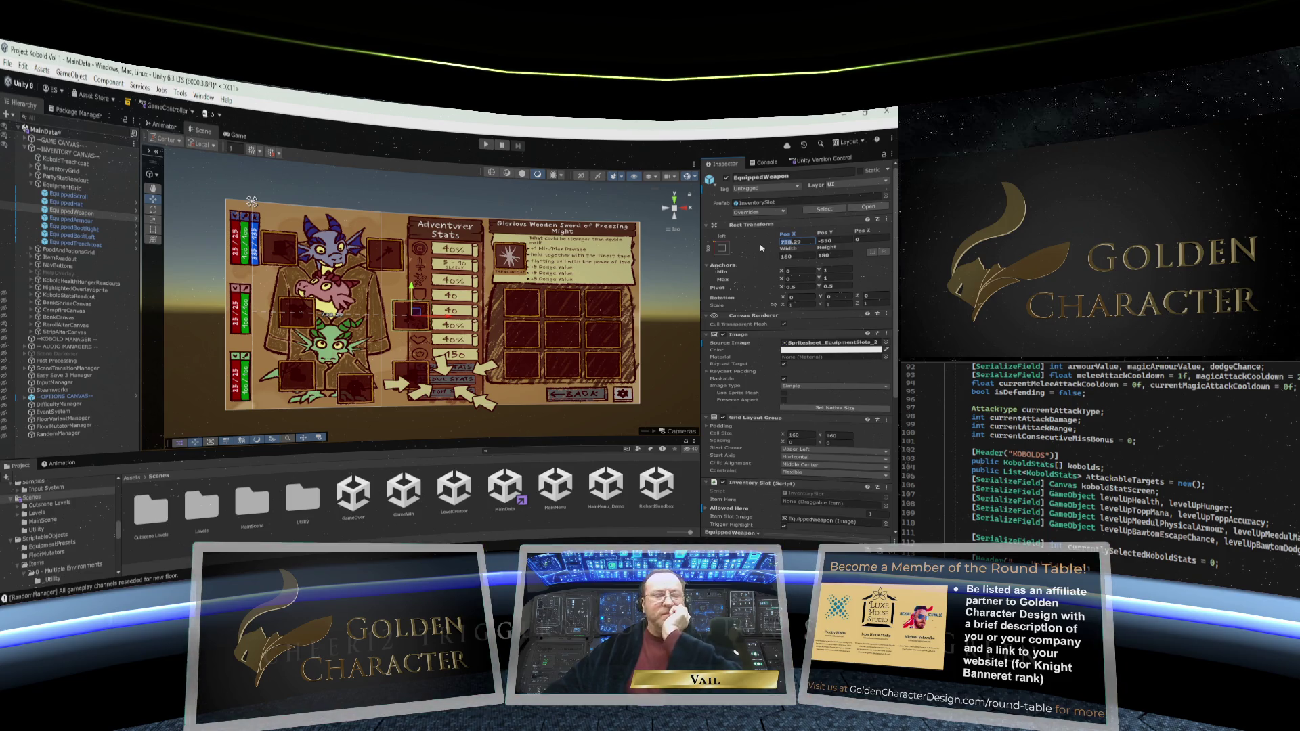
text(618.29)
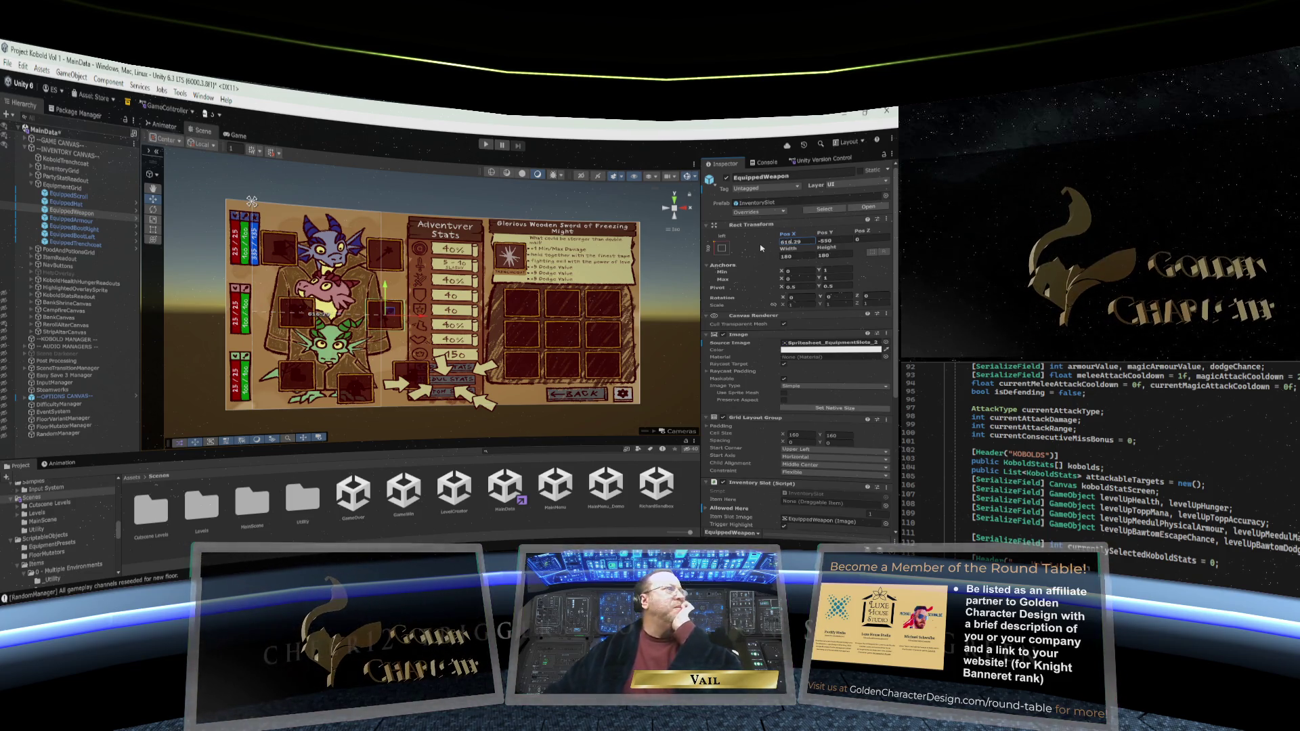
click(72, 220)
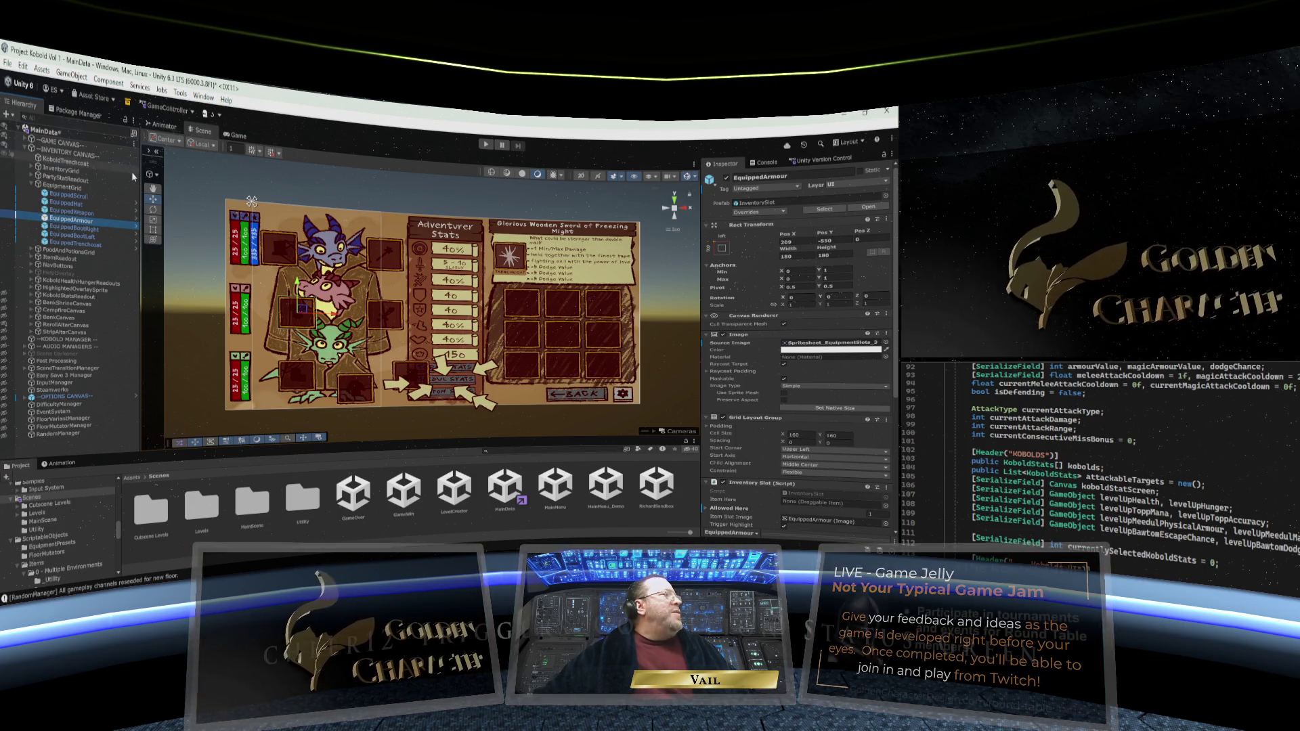
click(56, 188)
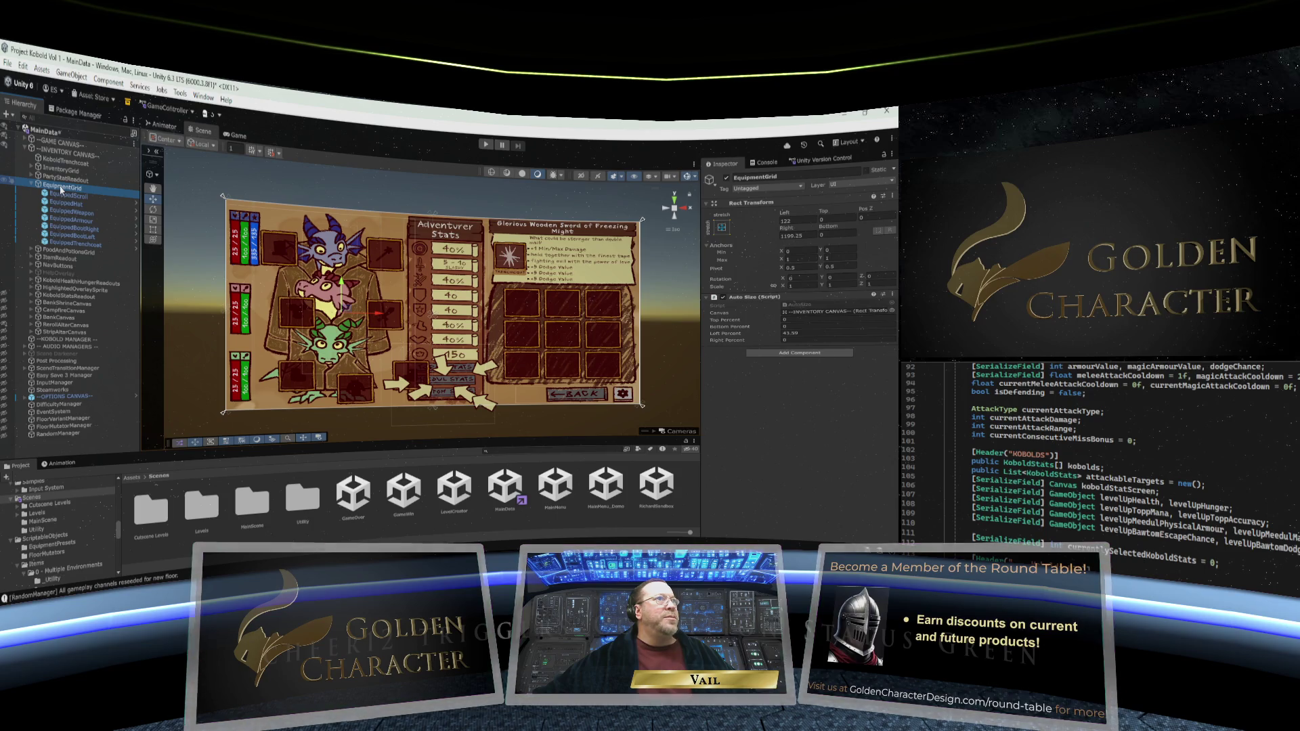
Create an empty child of EquipmentGrid named LeftSideItems and move it above the equipped slots
right_click(61, 192)
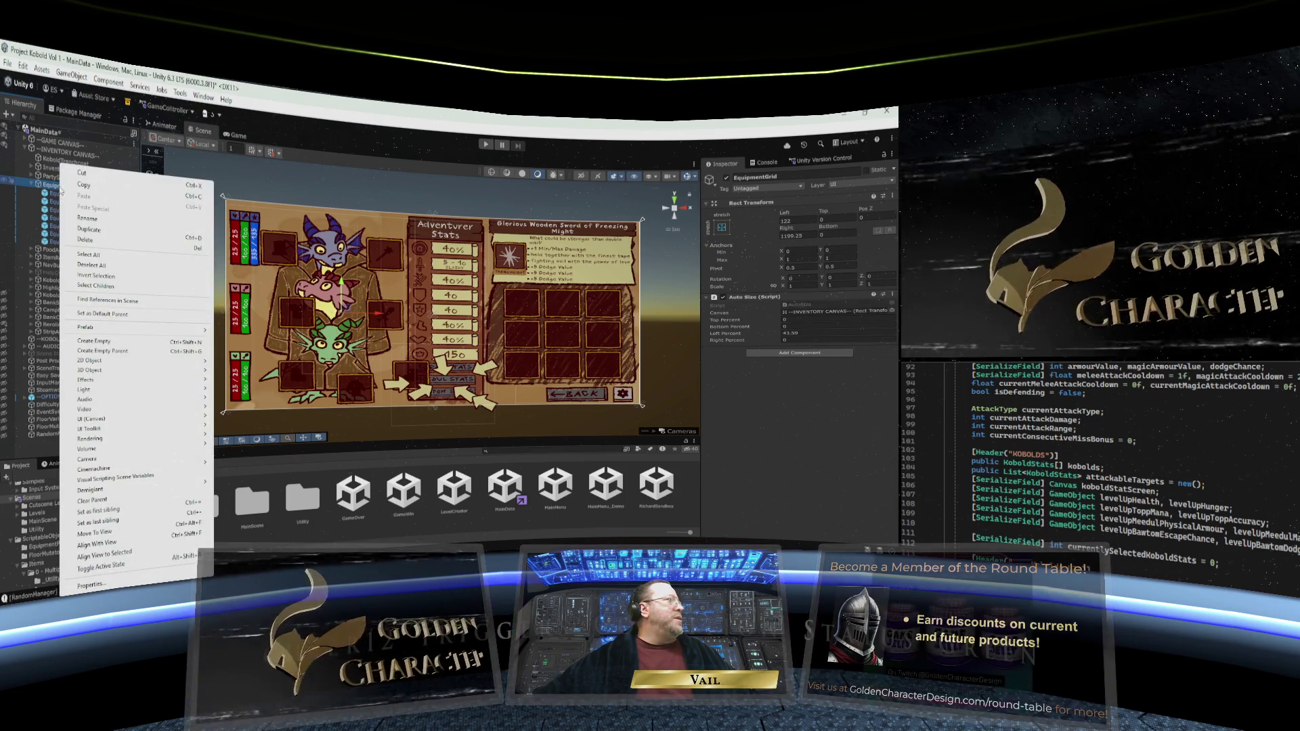
click(90, 343)
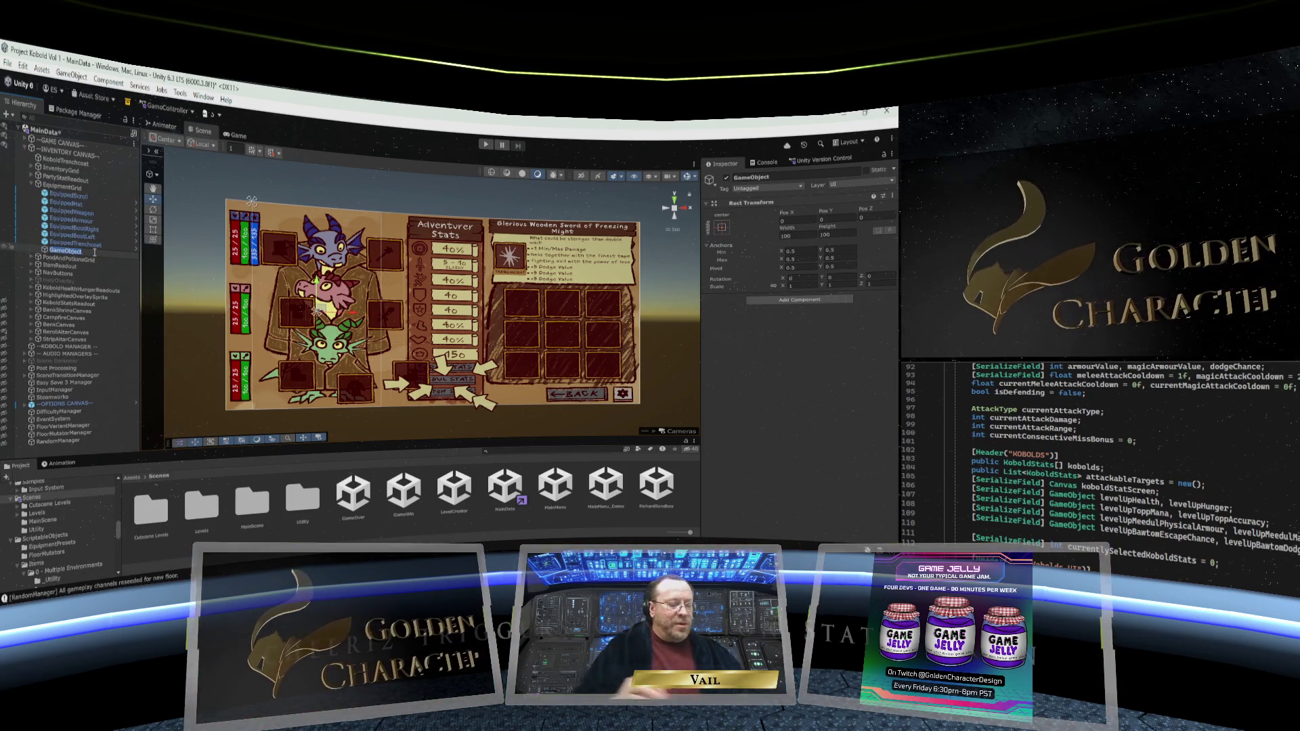
text(L)
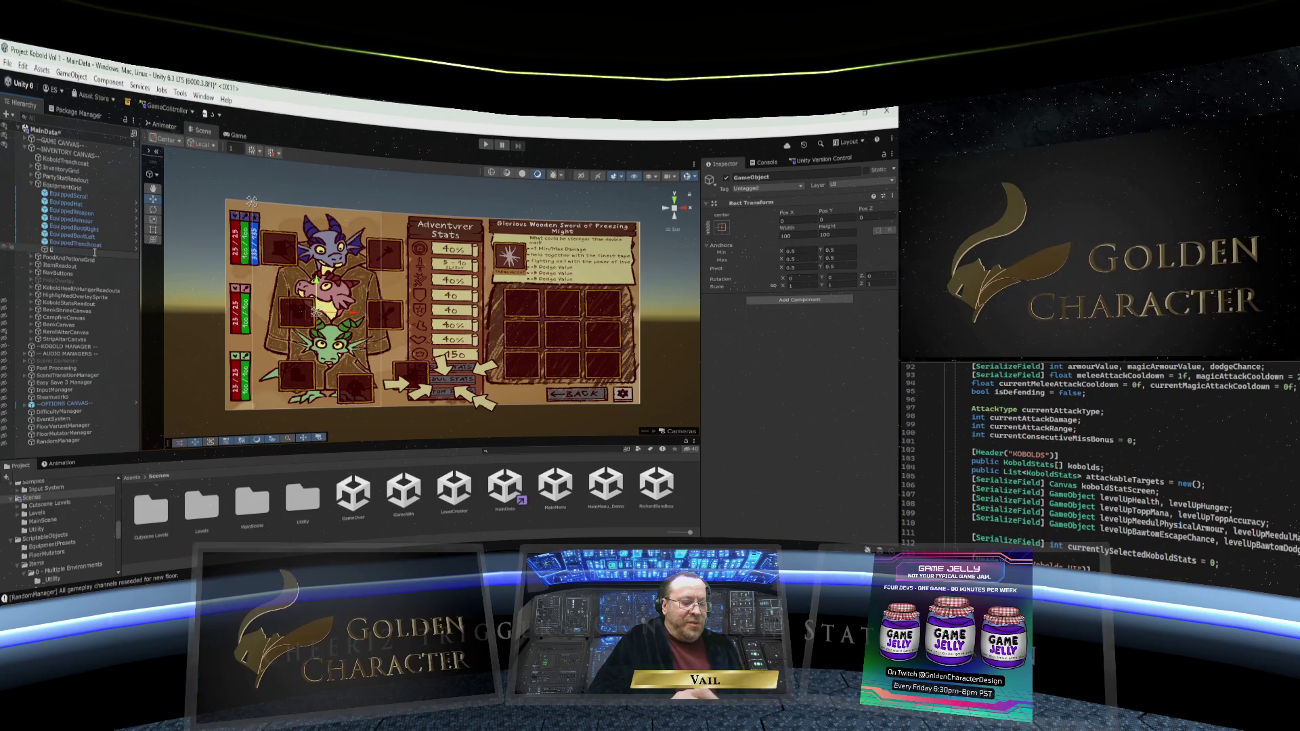
text(eftSide)
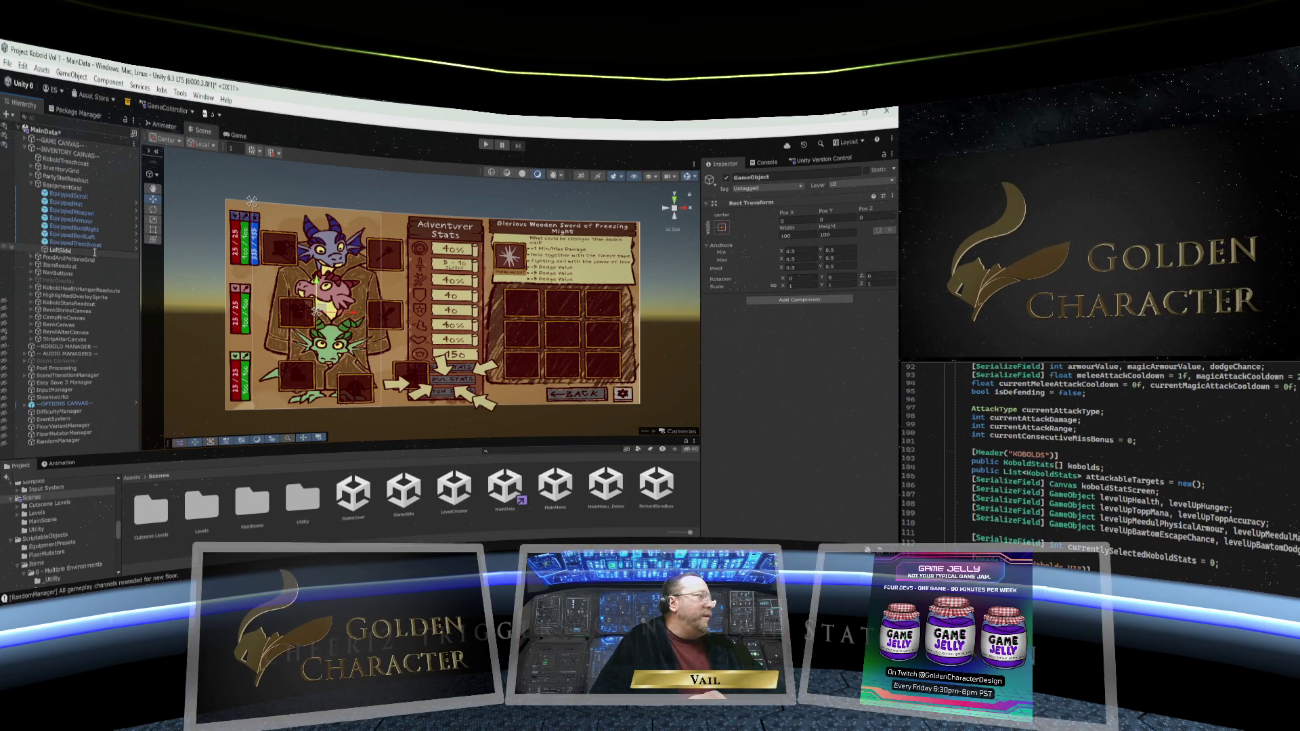
text(Items)
key(Return)
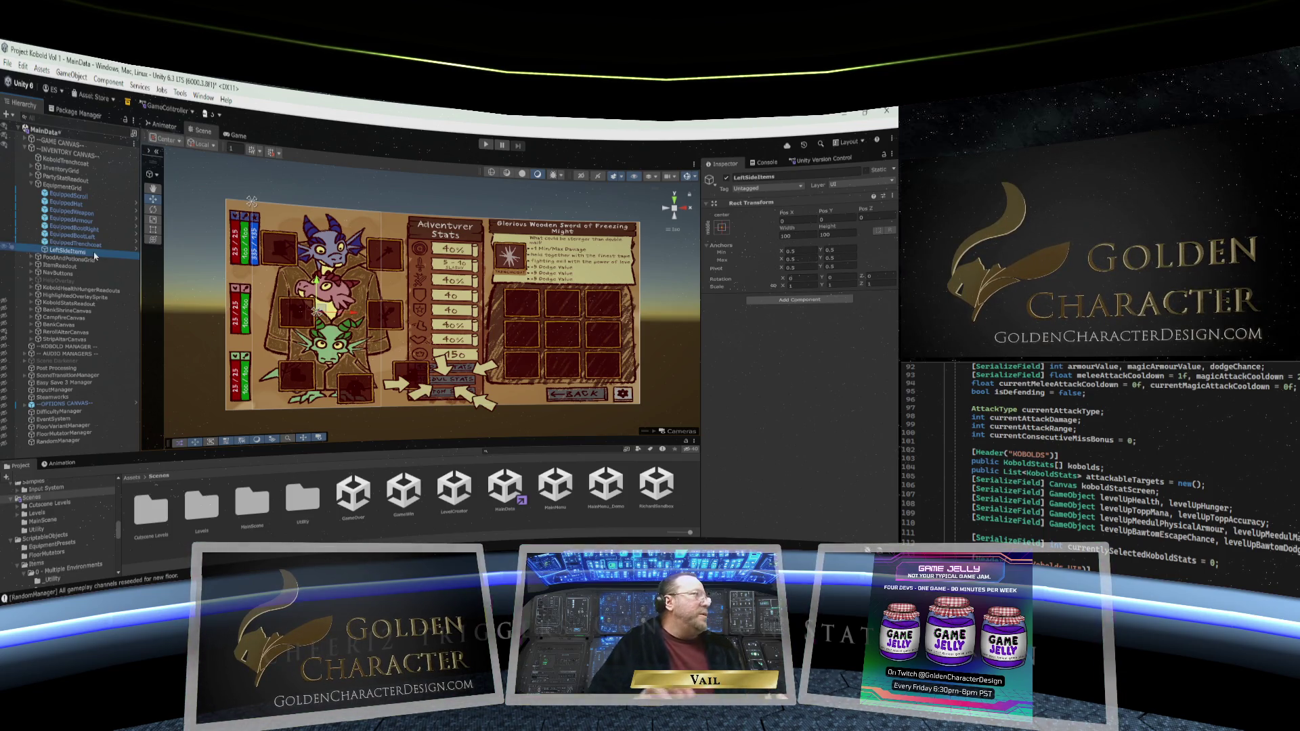
drag(48, 249, 45, 193)
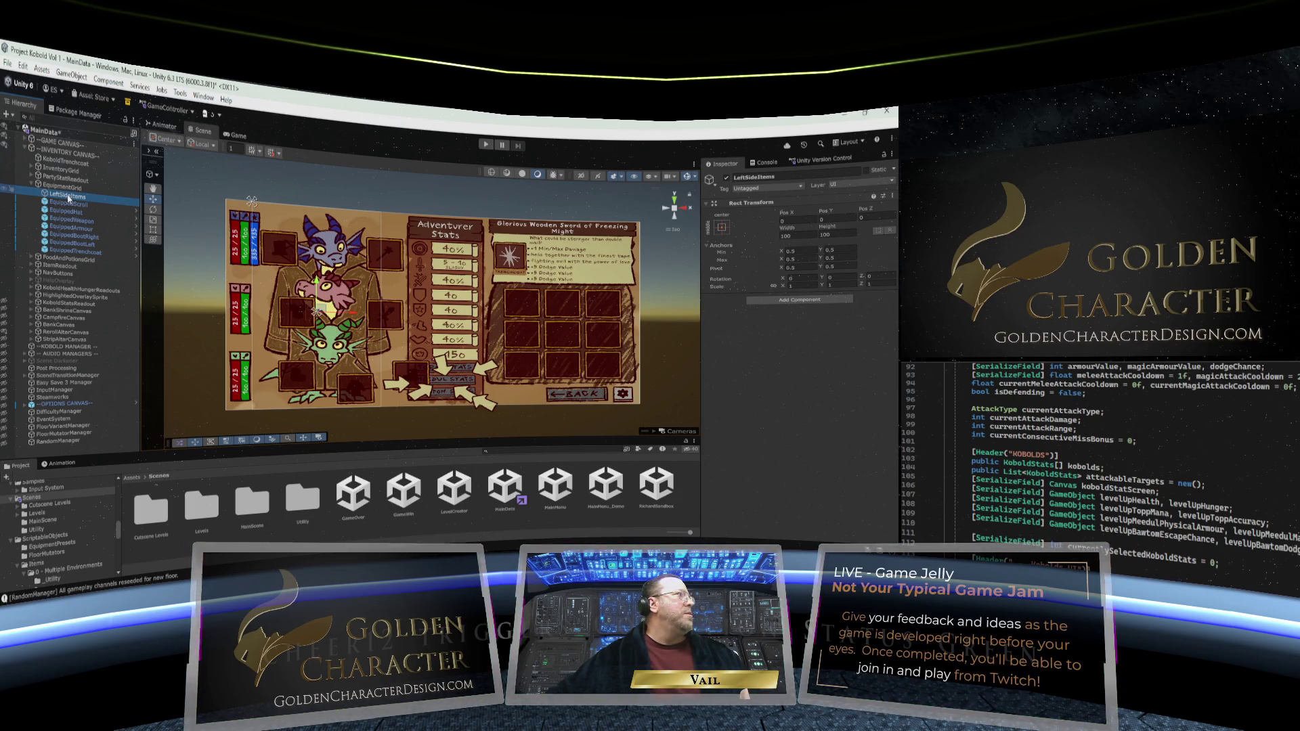
Anchor LeftSideItems to the left with vertical stretch and set its width to 120
click(723, 228)
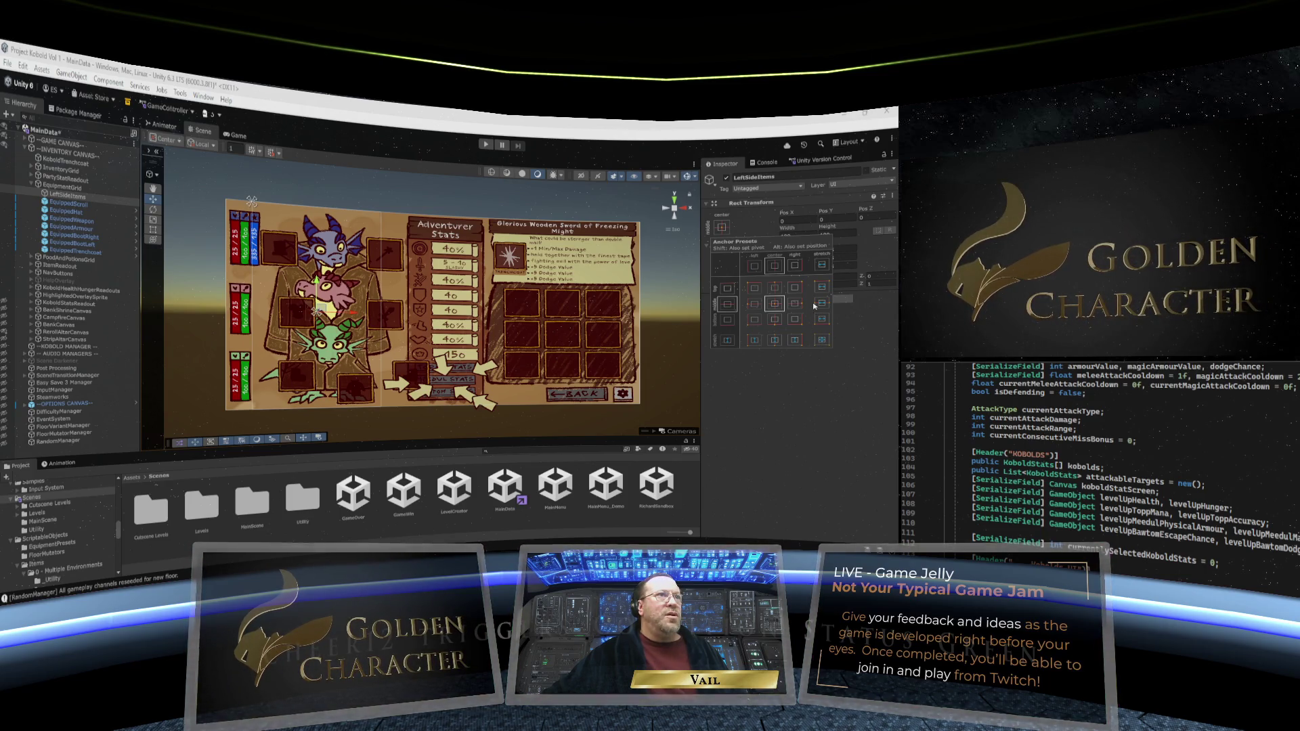
click(756, 342)
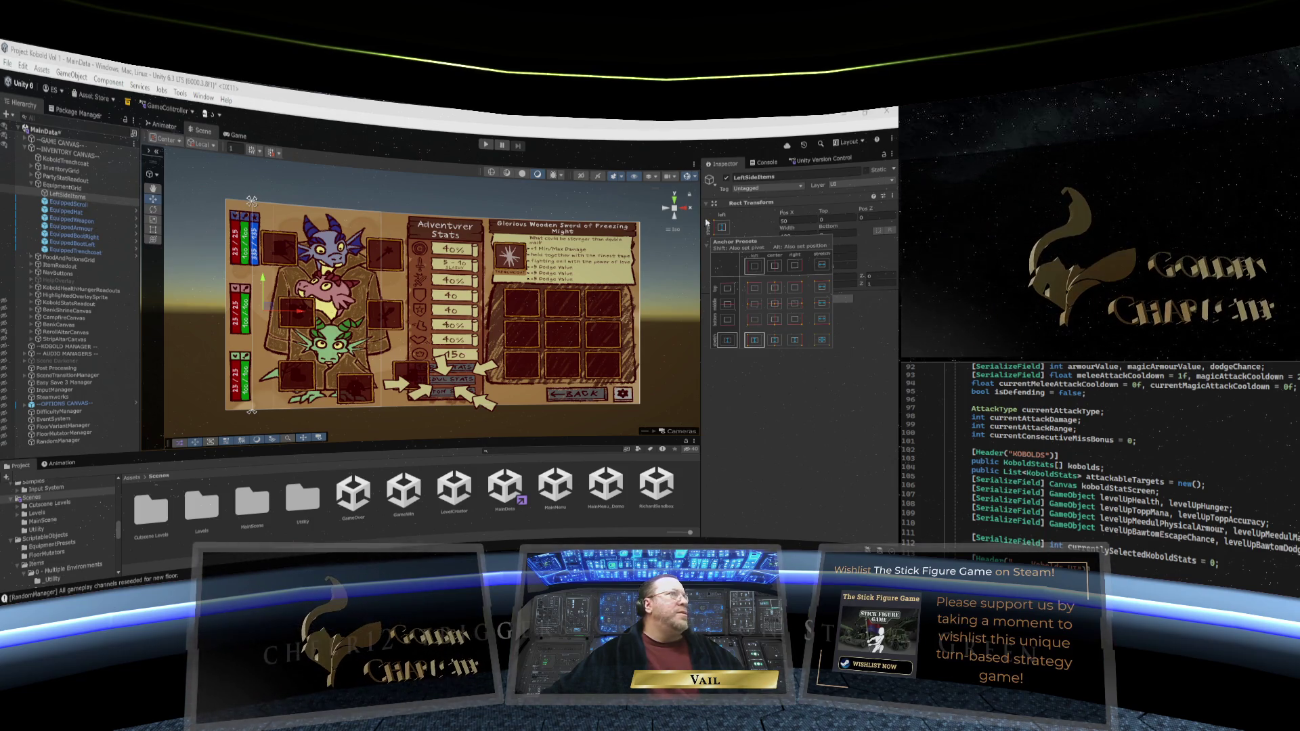
click(799, 235)
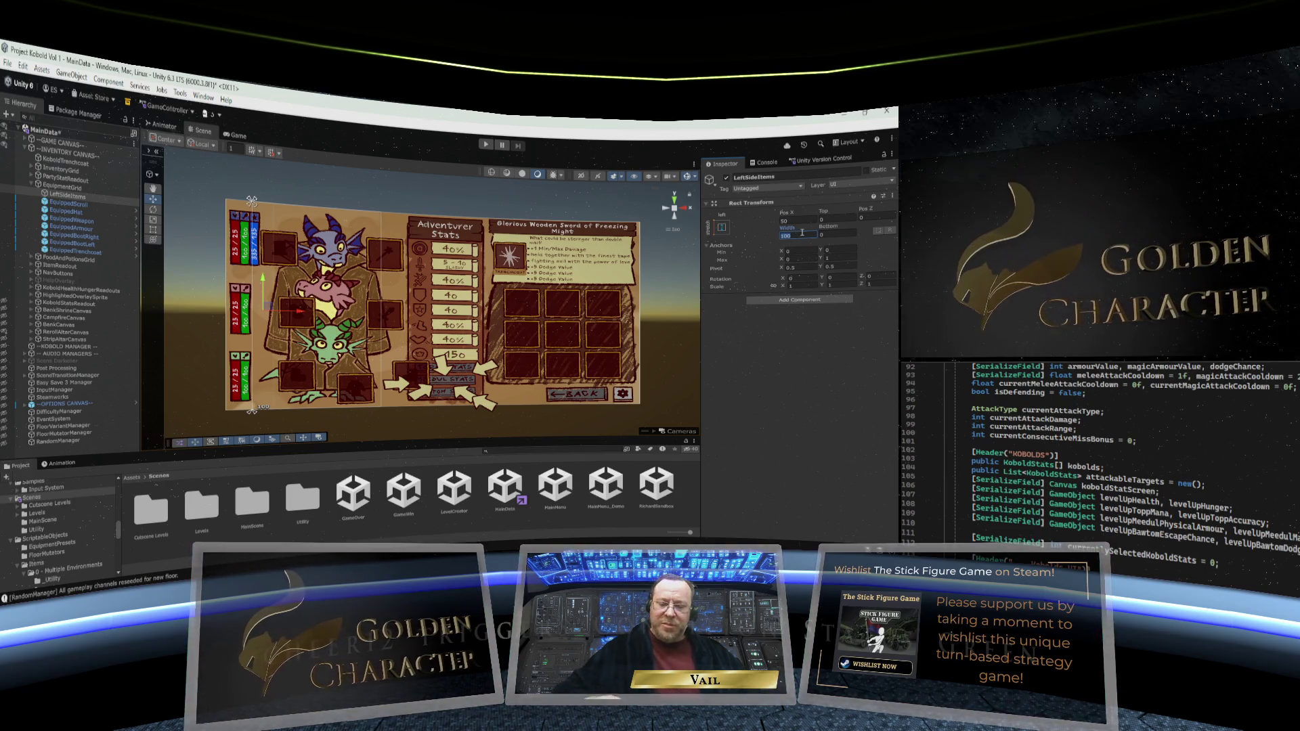
text(120)
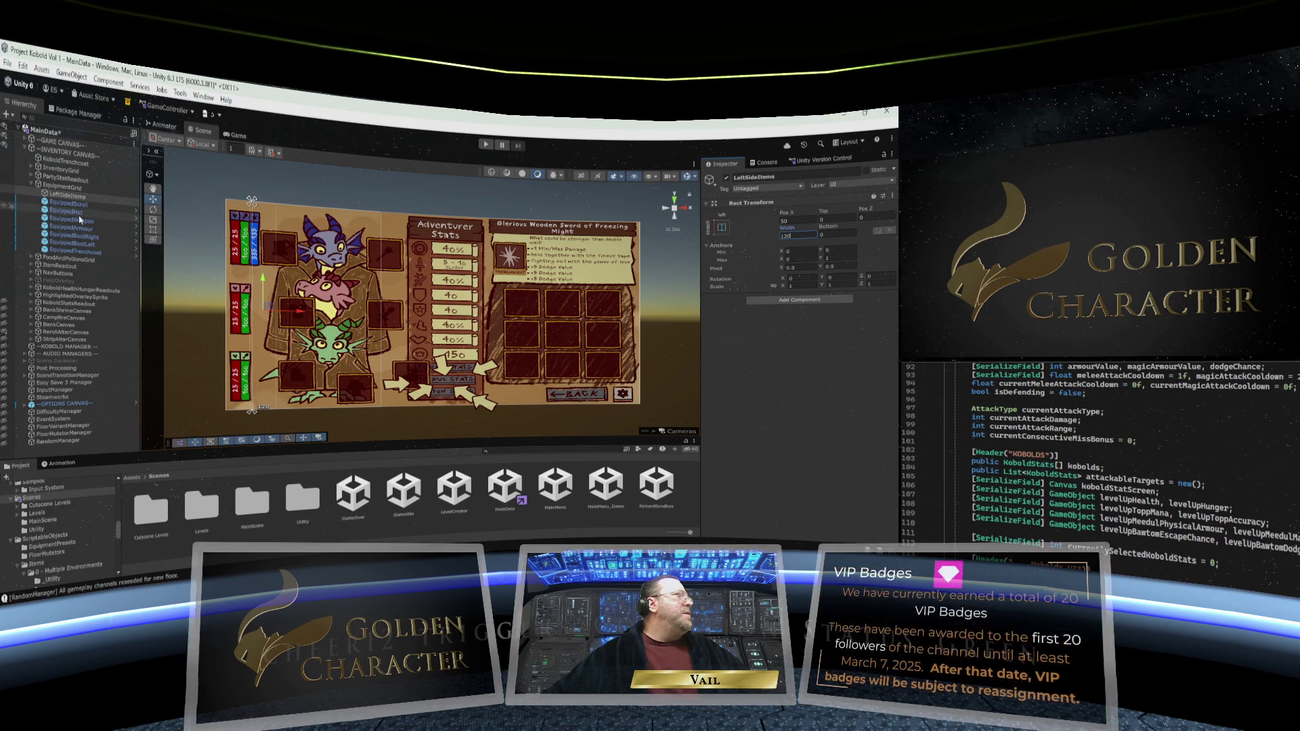
Raise EquipmentGrid's Left inset to about 156, then select LeftSideItems and EquippedScroll
click(65, 186)
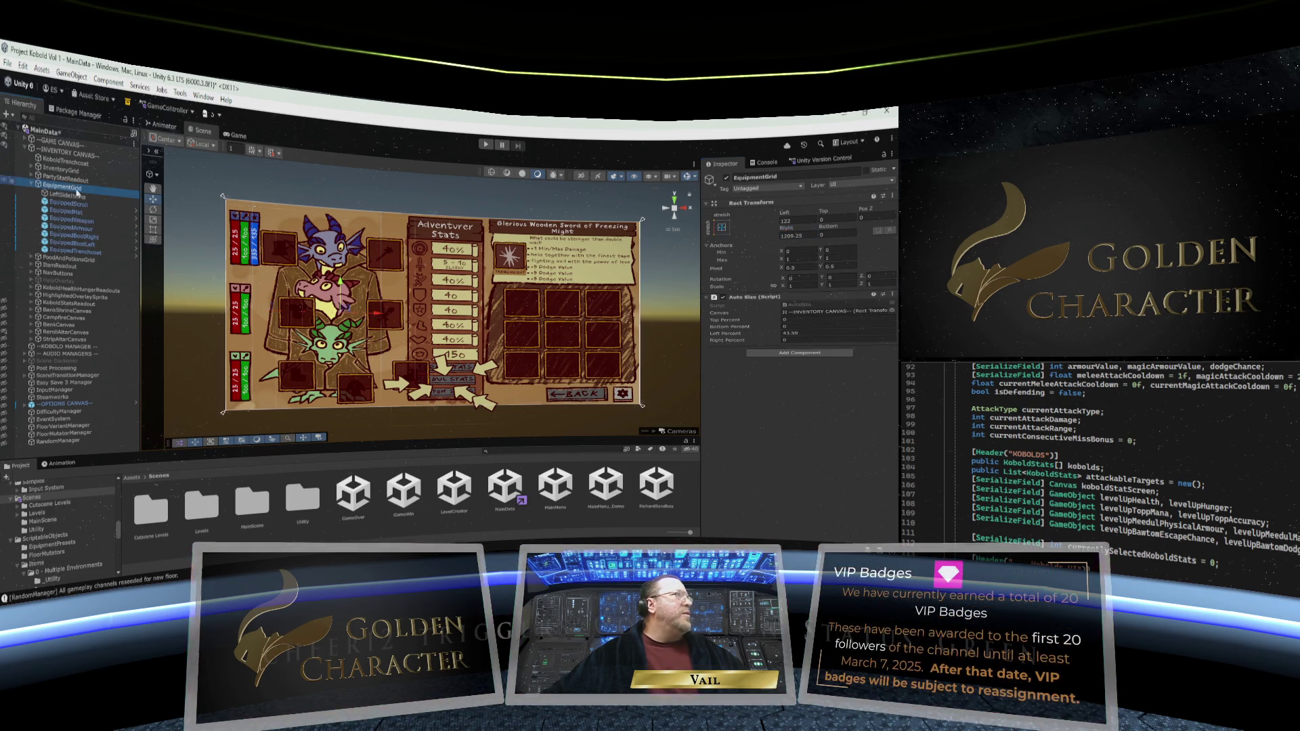
drag(783, 218, 812, 218)
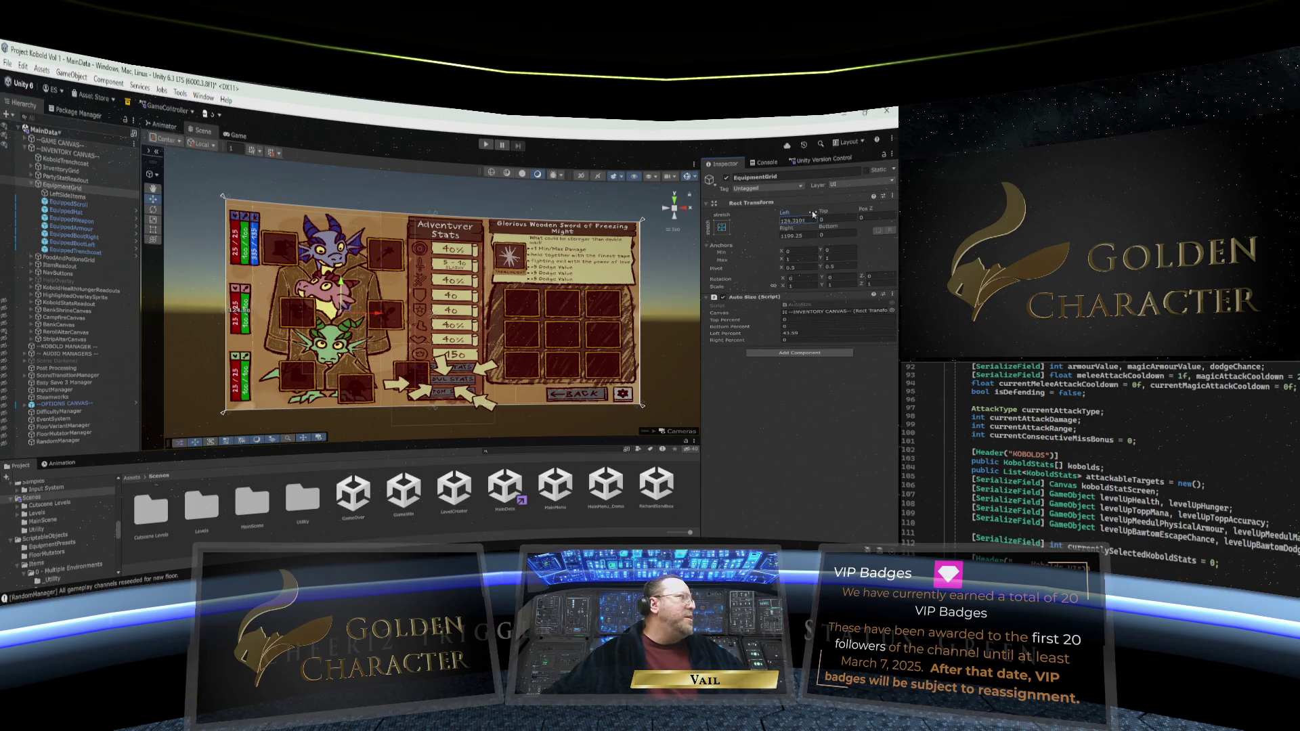
drag(105, 181, 143, 185)
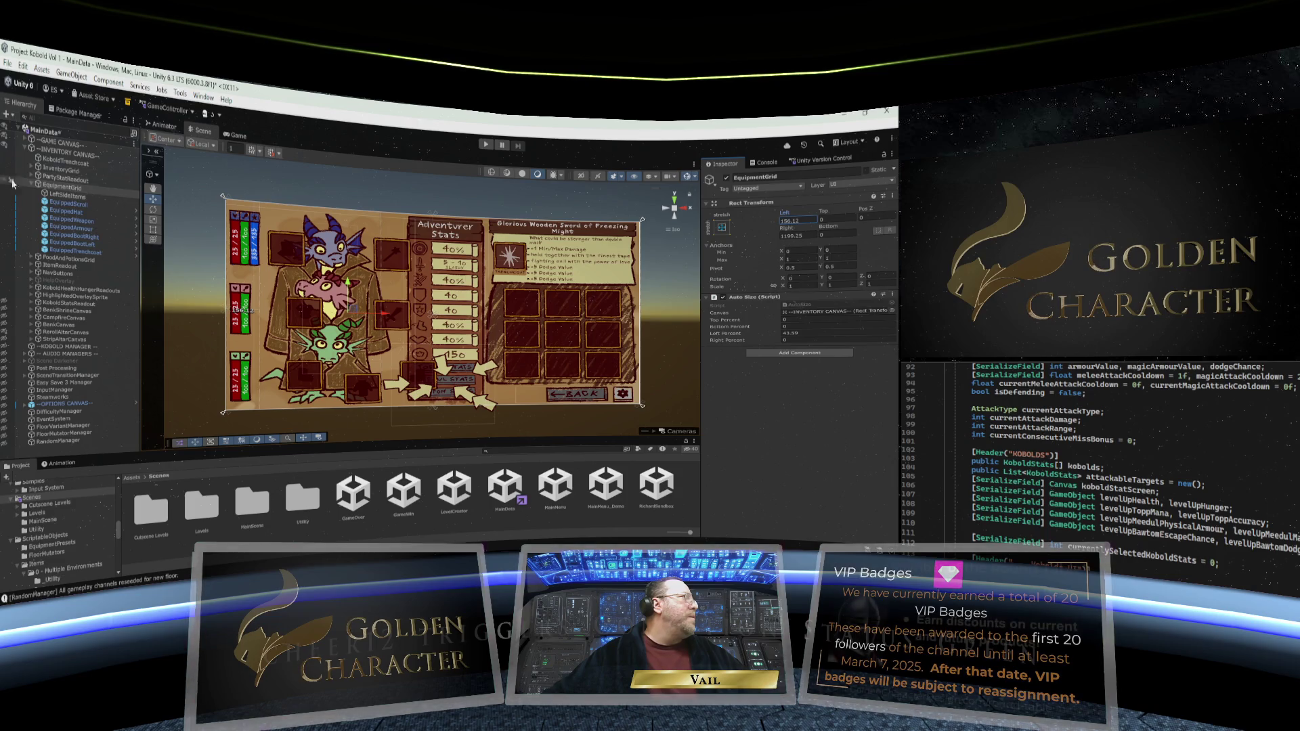
click(59, 196)
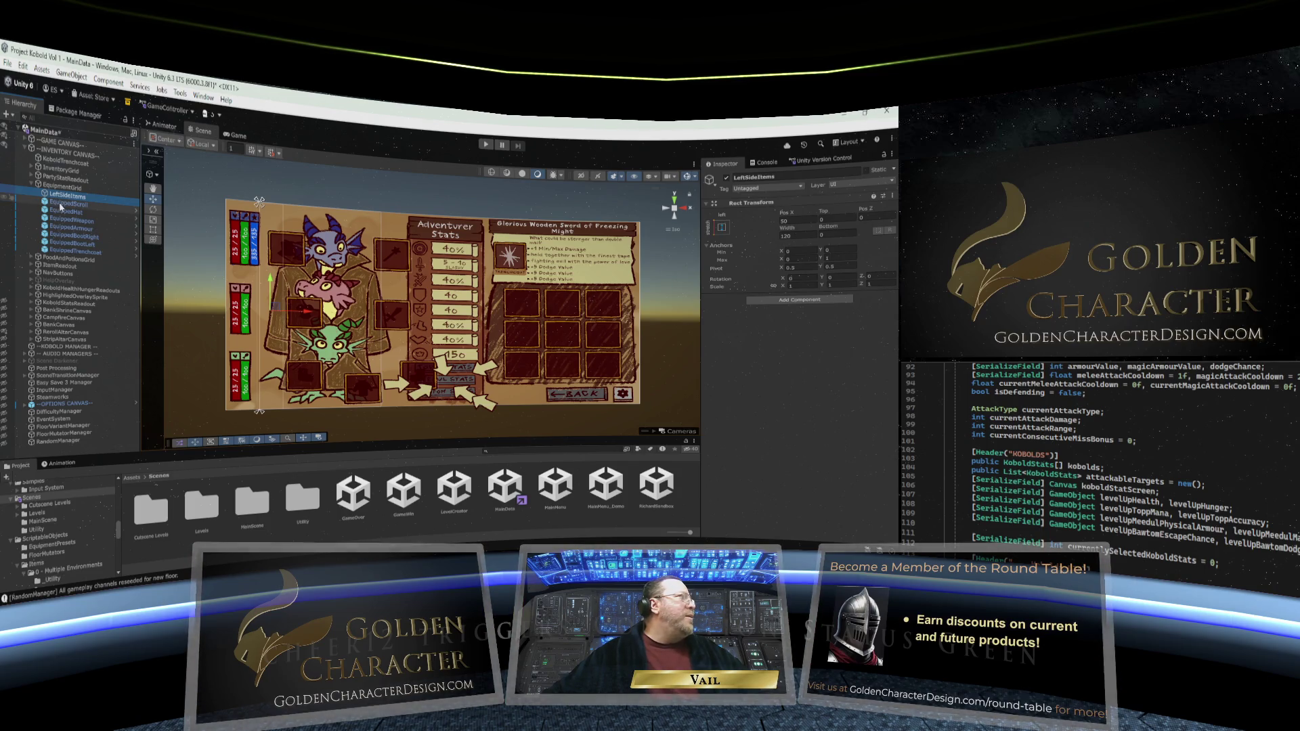
click(60, 205)
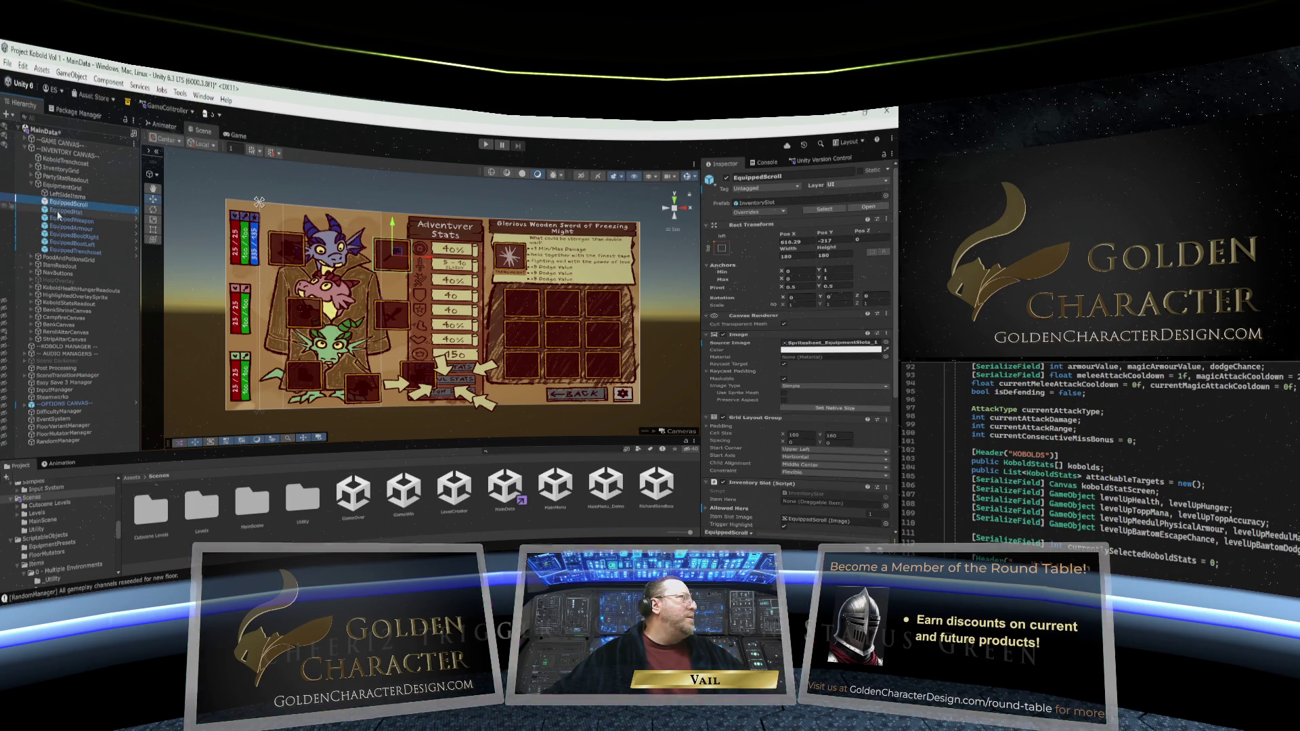
Drag EquippedHat, EquippedArmour and EquippedBootLeft into LeftSideItems, stacked in that order
click(59, 214)
drag(49, 212, 50, 196)
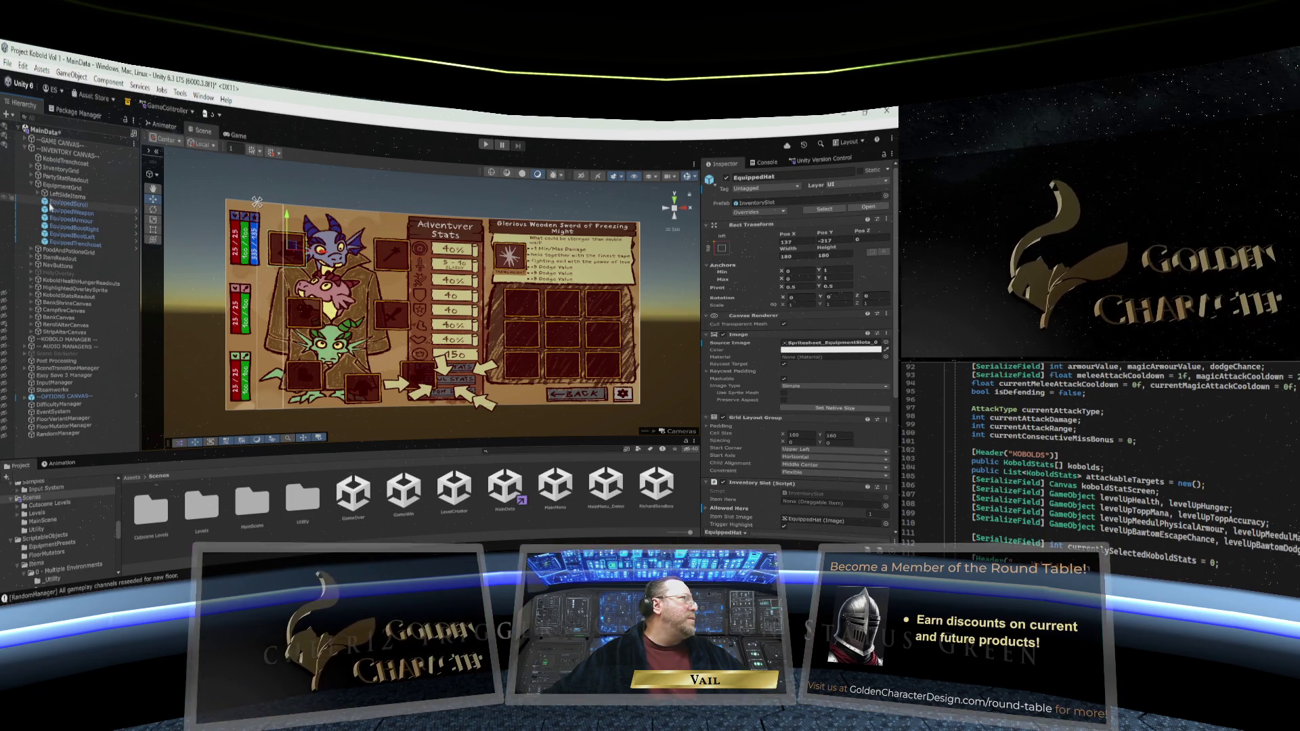
click(50, 220)
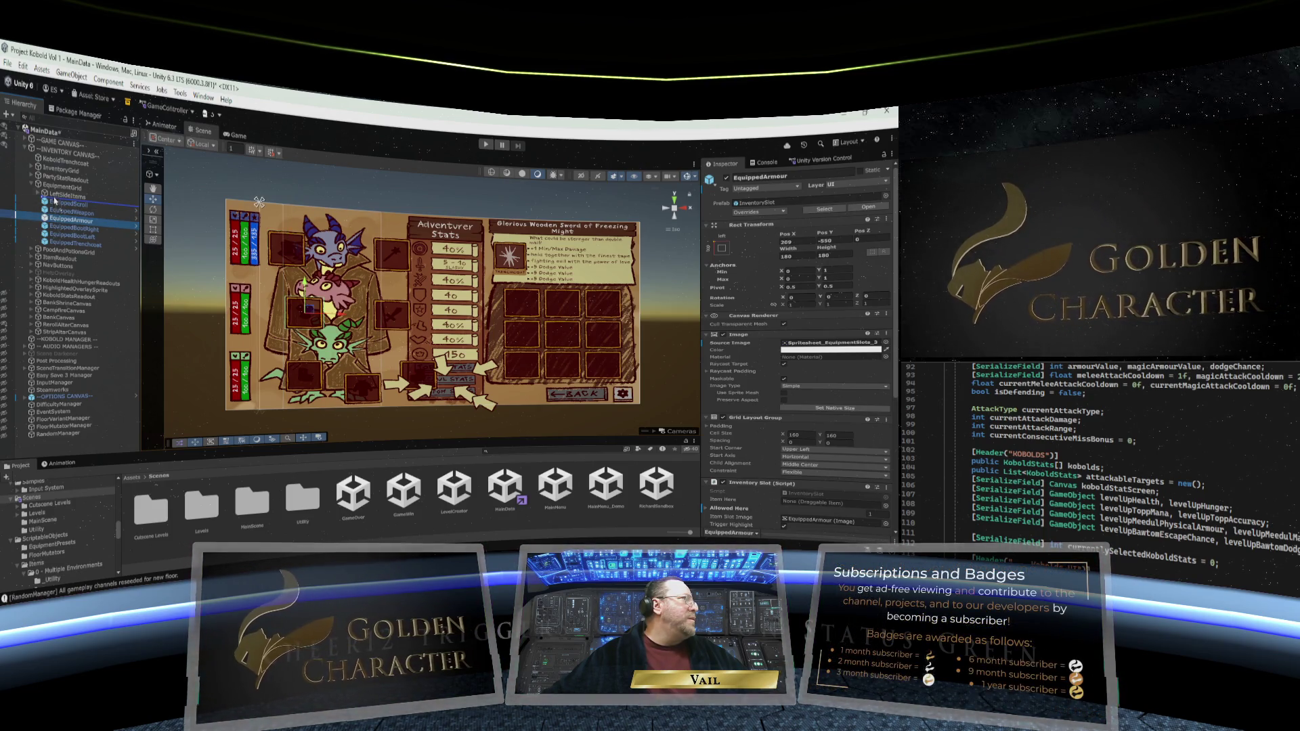
click(39, 195)
drag(71, 228, 71, 209)
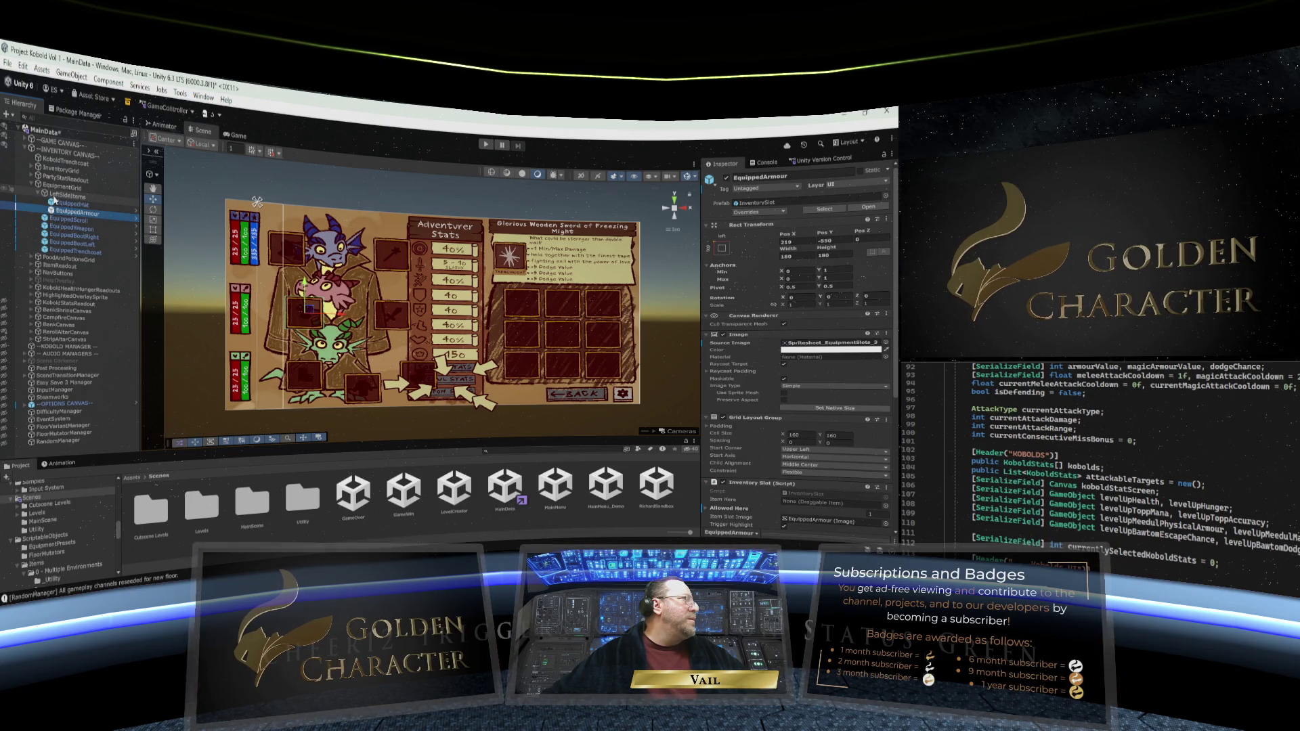
click(48, 237)
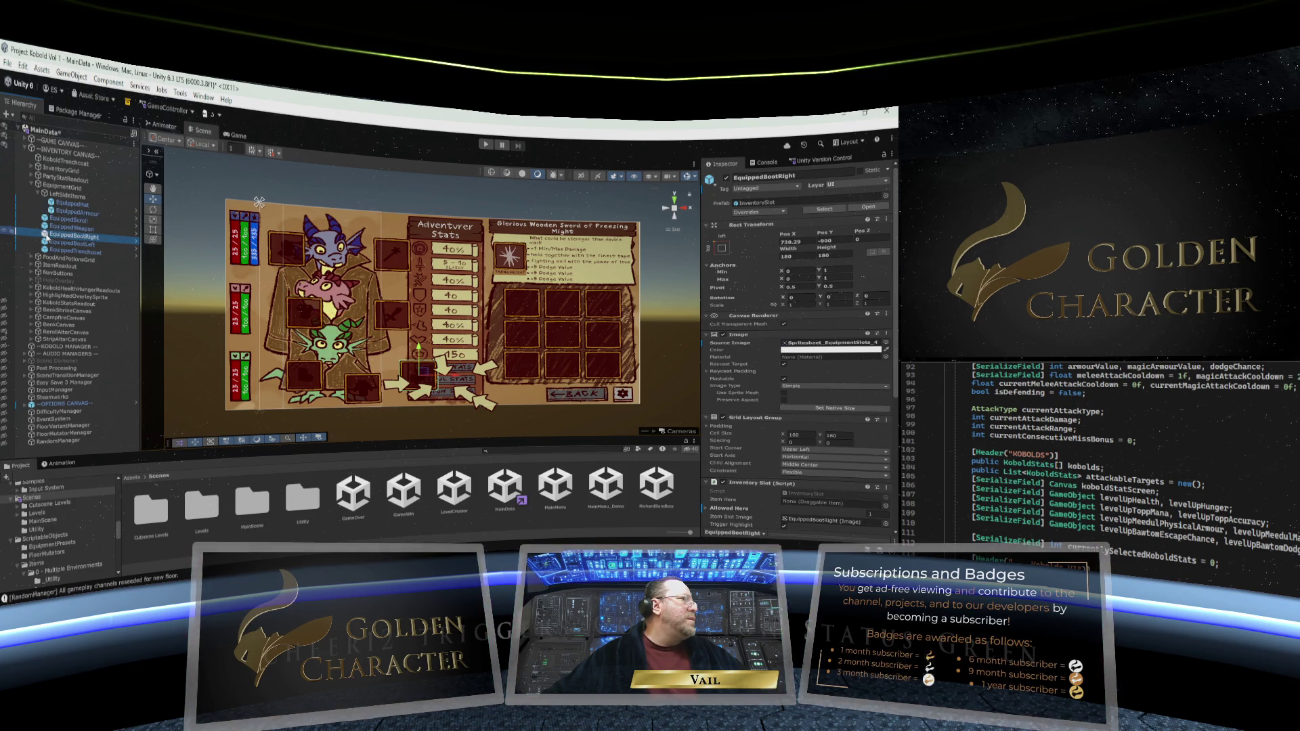
click(46, 243)
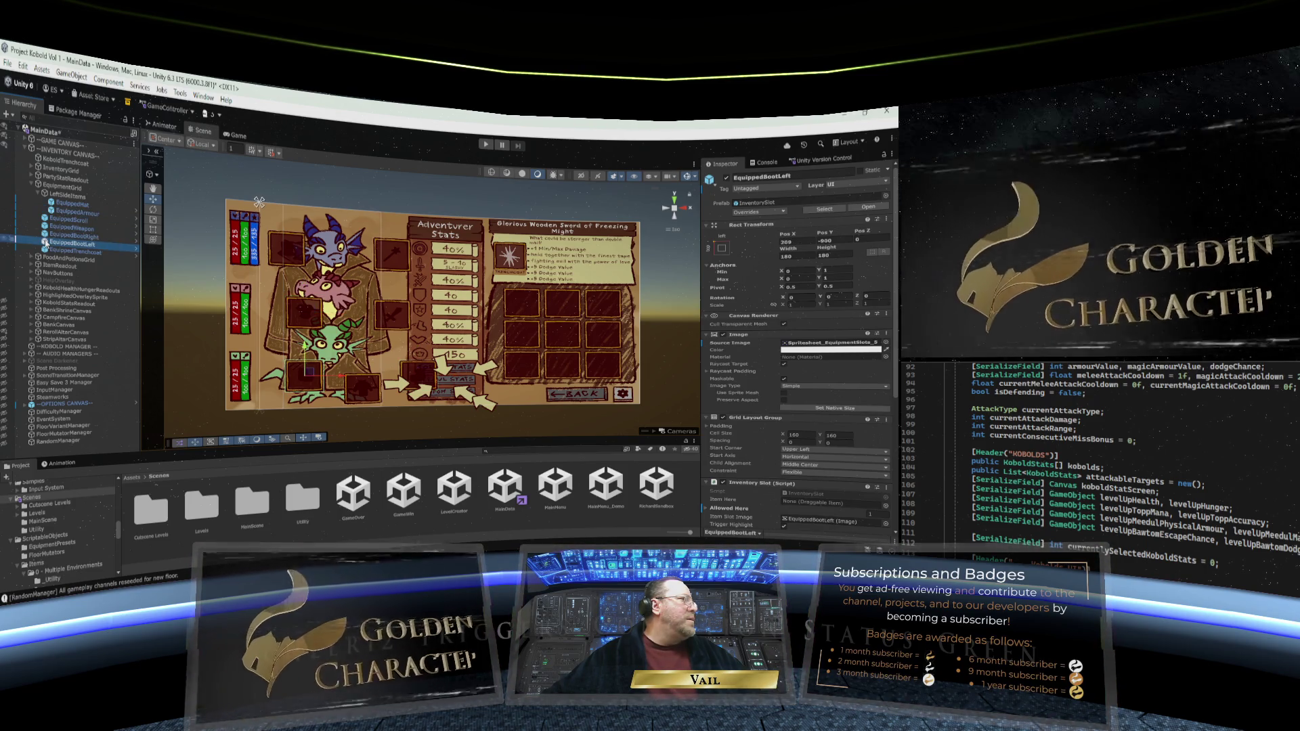
drag(45, 242, 61, 216)
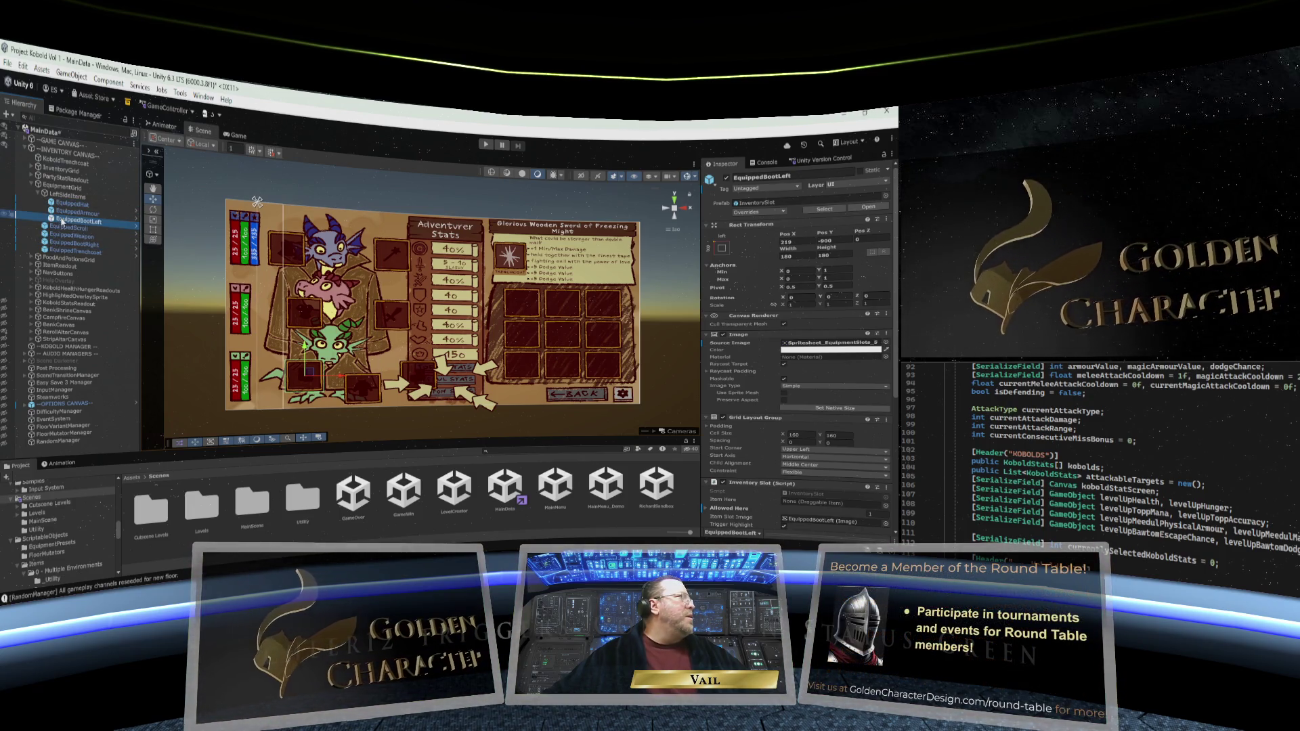
Add a Vertical Layout Group component to LeftSideItems, then reselect EquipmentGrid
click(66, 196)
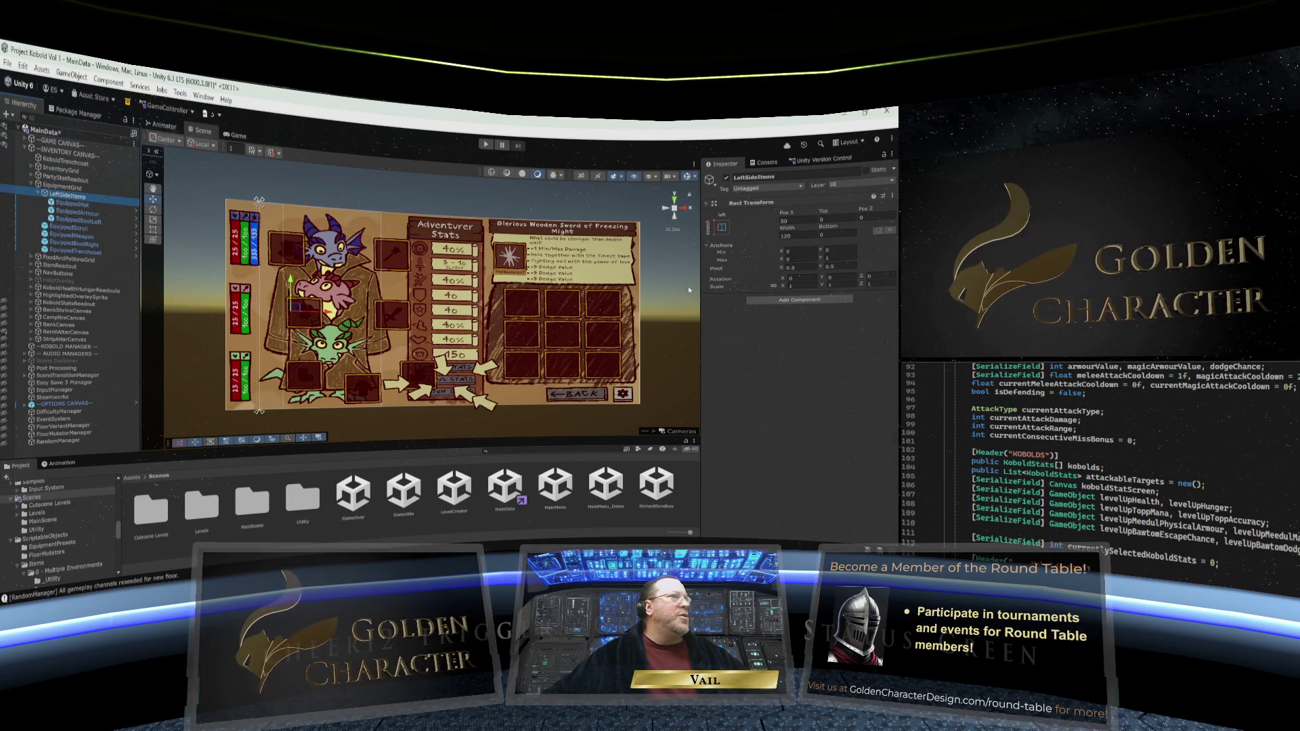
click(839, 302)
text(vertical)
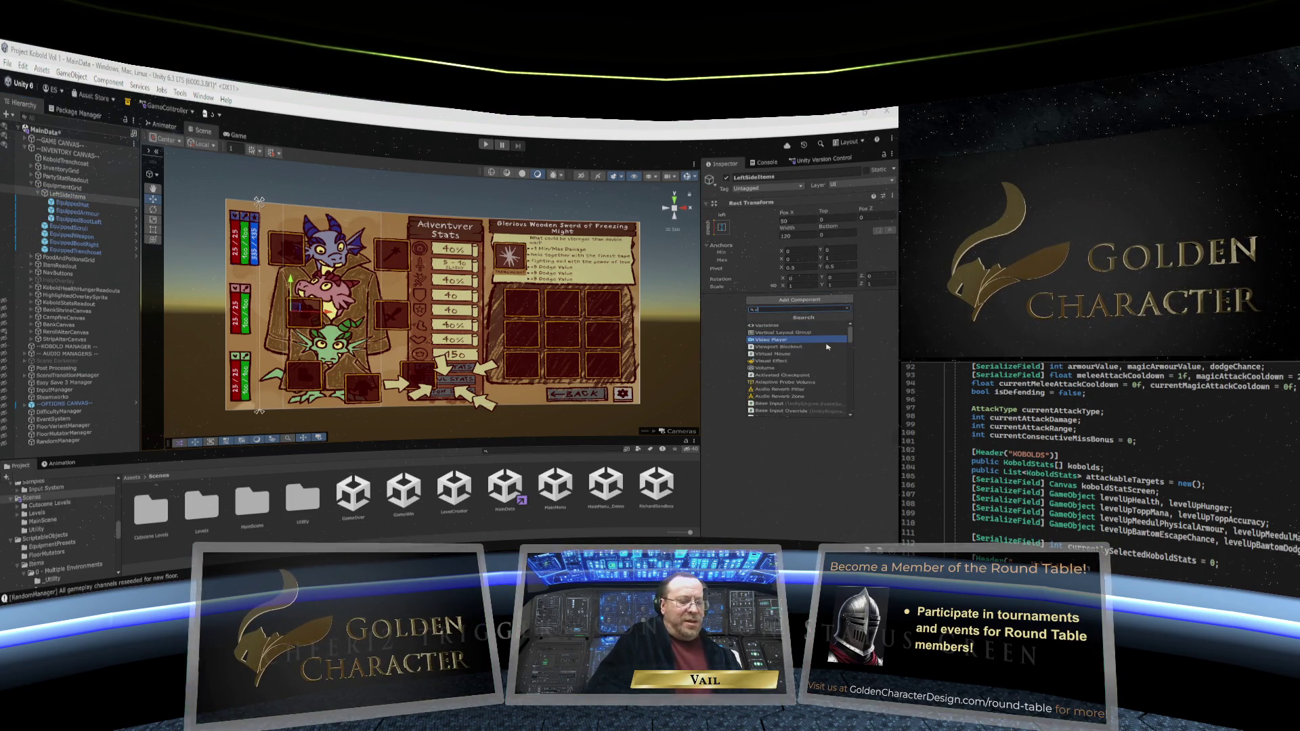
click(785, 326)
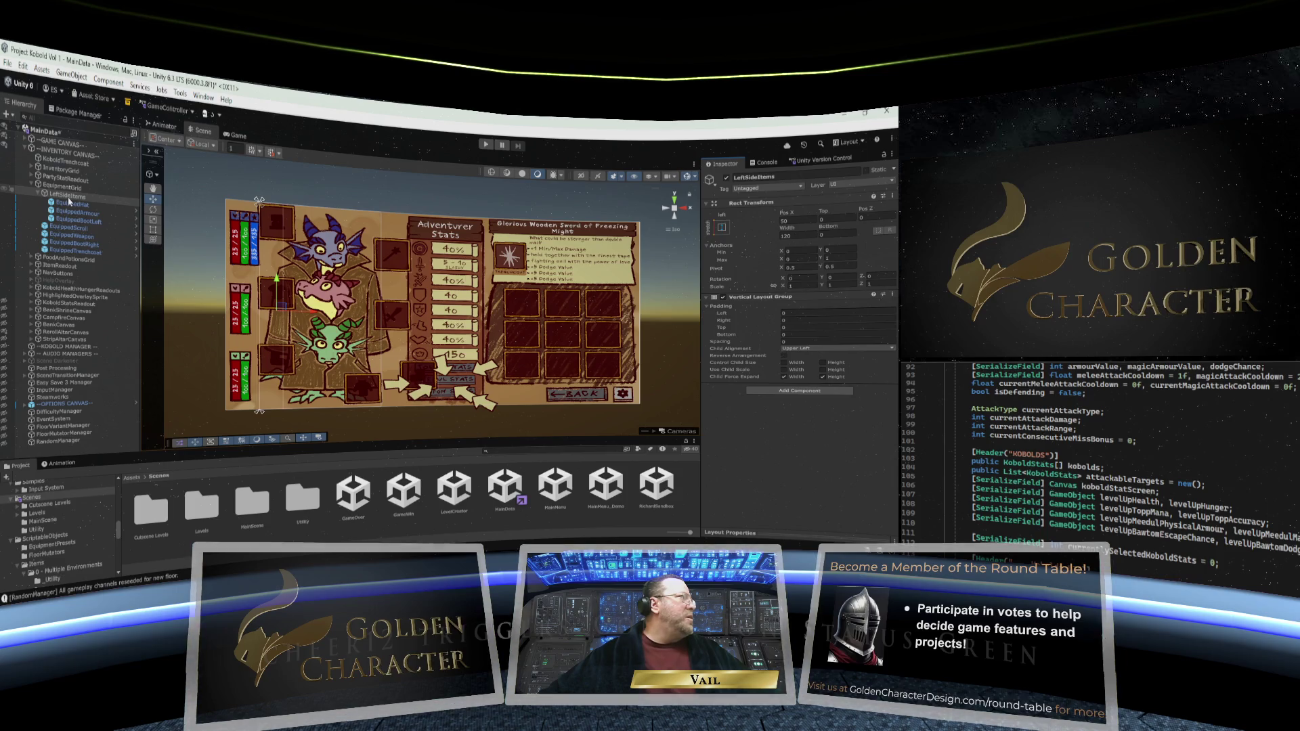
click(63, 188)
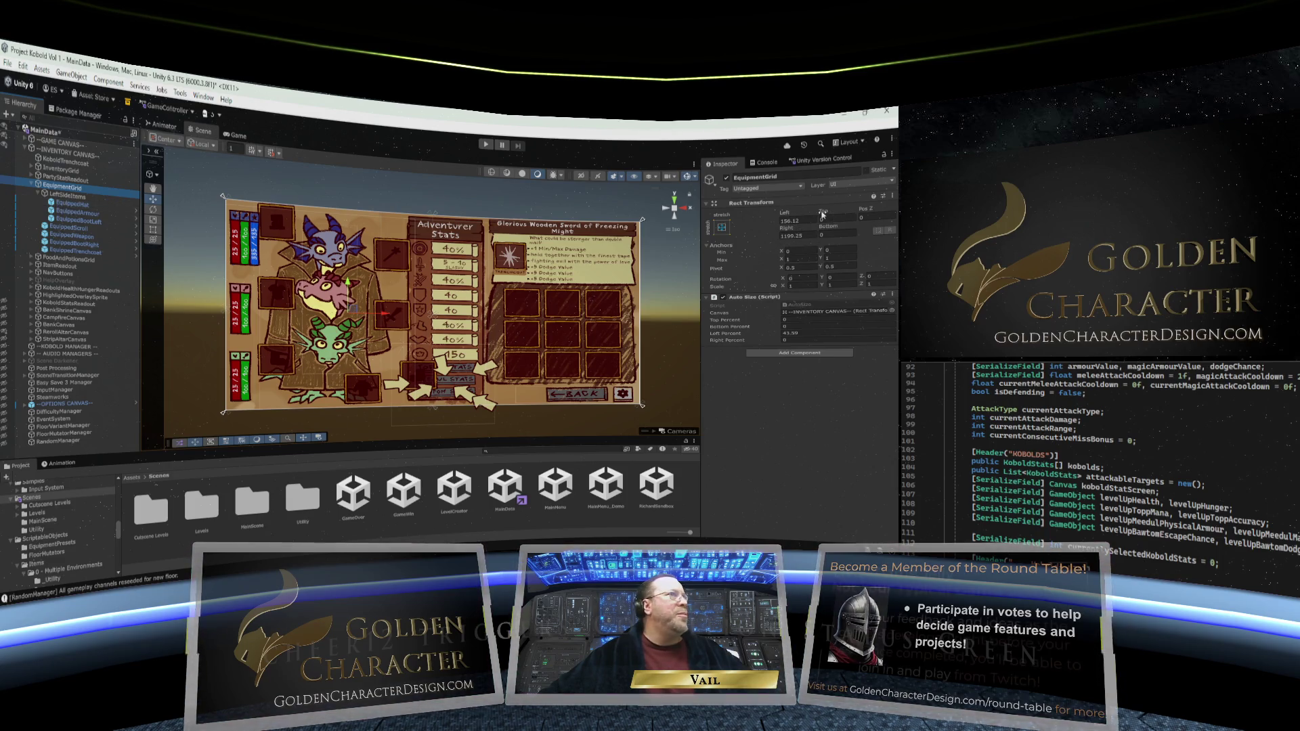
Scrub EquipmentGrid's Top inset and settle its Left inset near 142 to place the left slot column
mouse_move(822, 215)
mouse_down()
mouse_move(7, 167)
mouse_move(895, 205)
mouse_move(664, 271)
mouse_up()
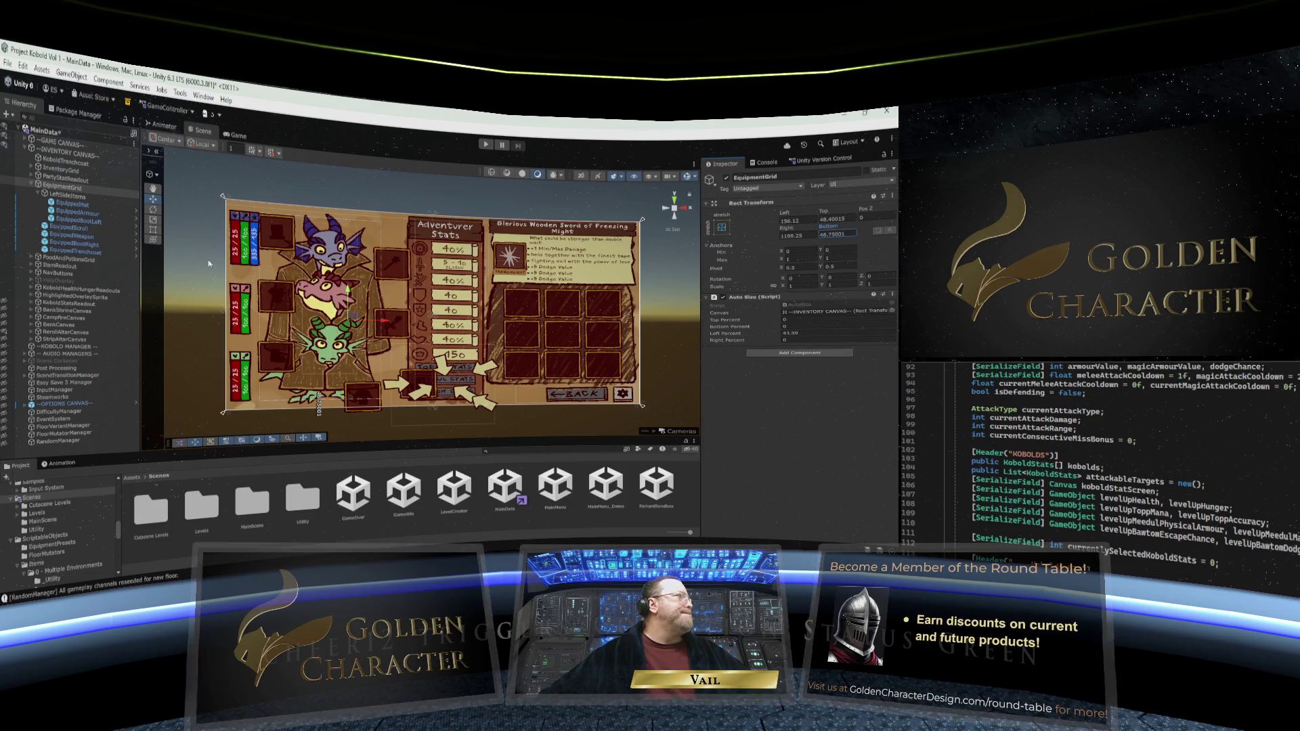
click(72, 198)
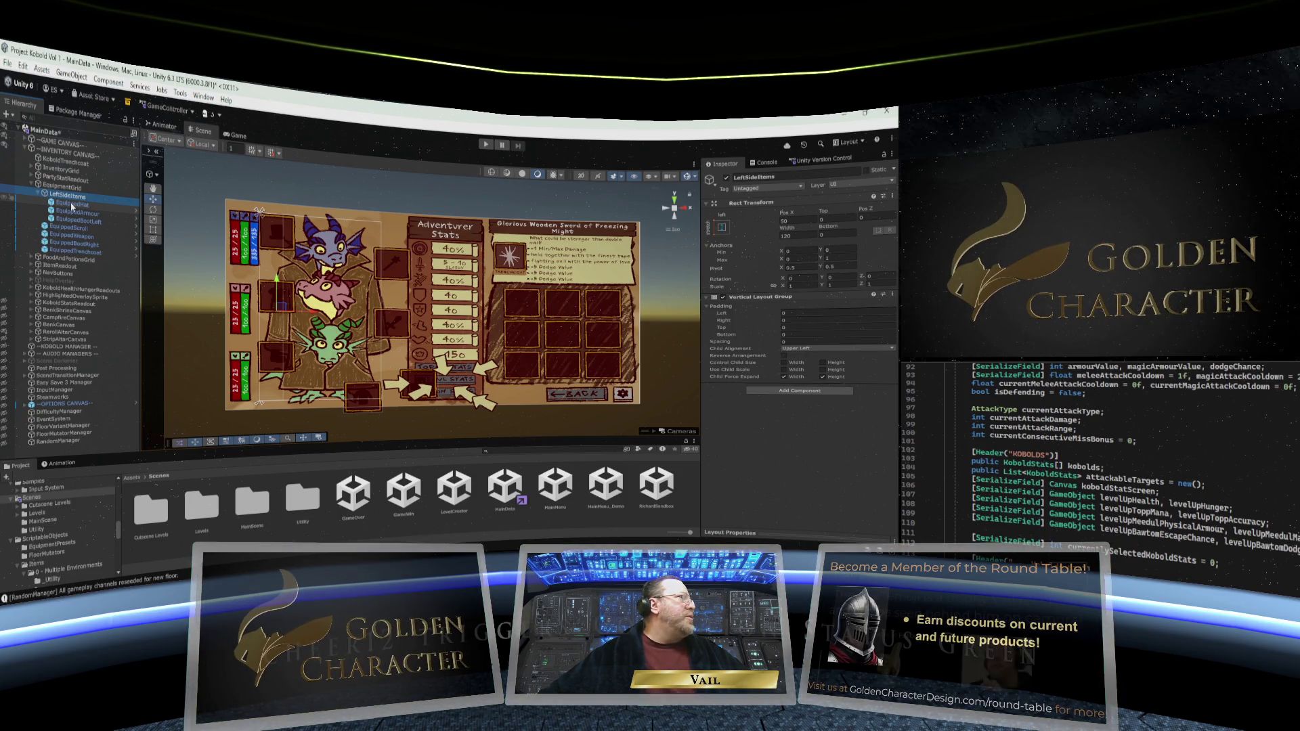
click(62, 185)
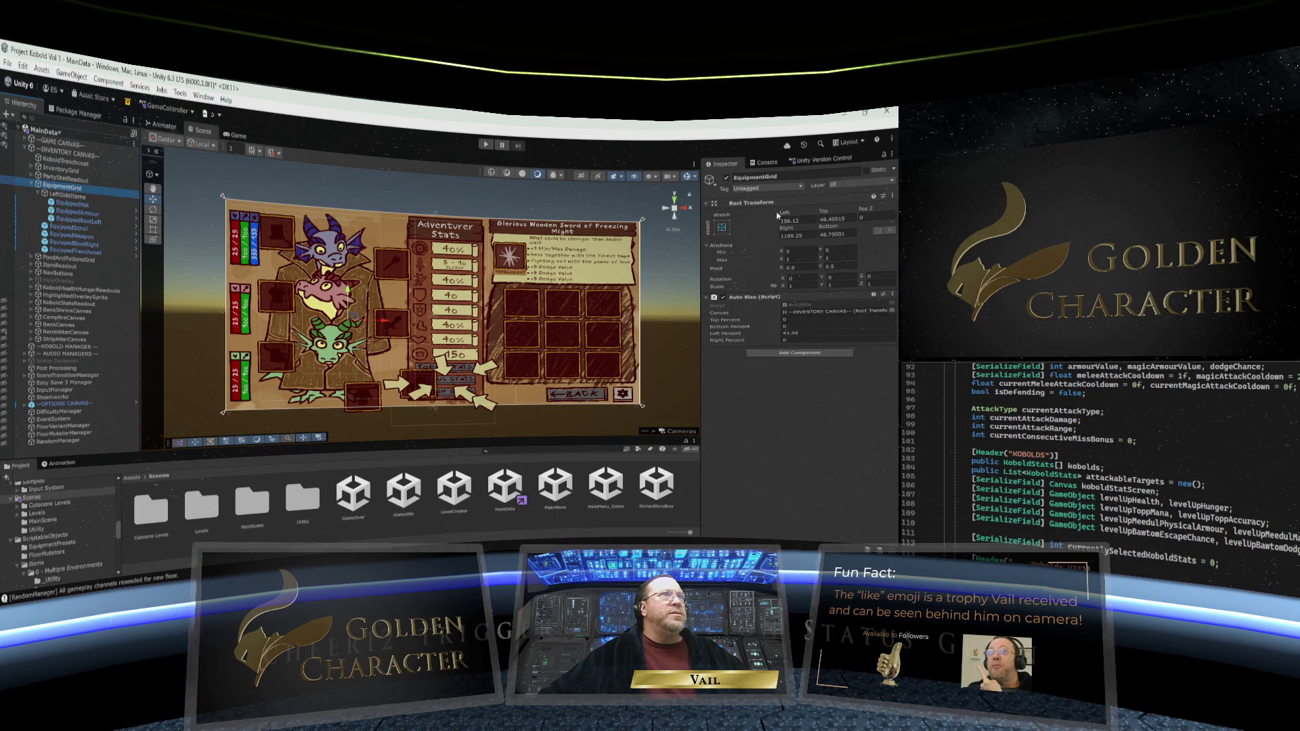
click(785, 215)
drag(804, 214, 814, 214)
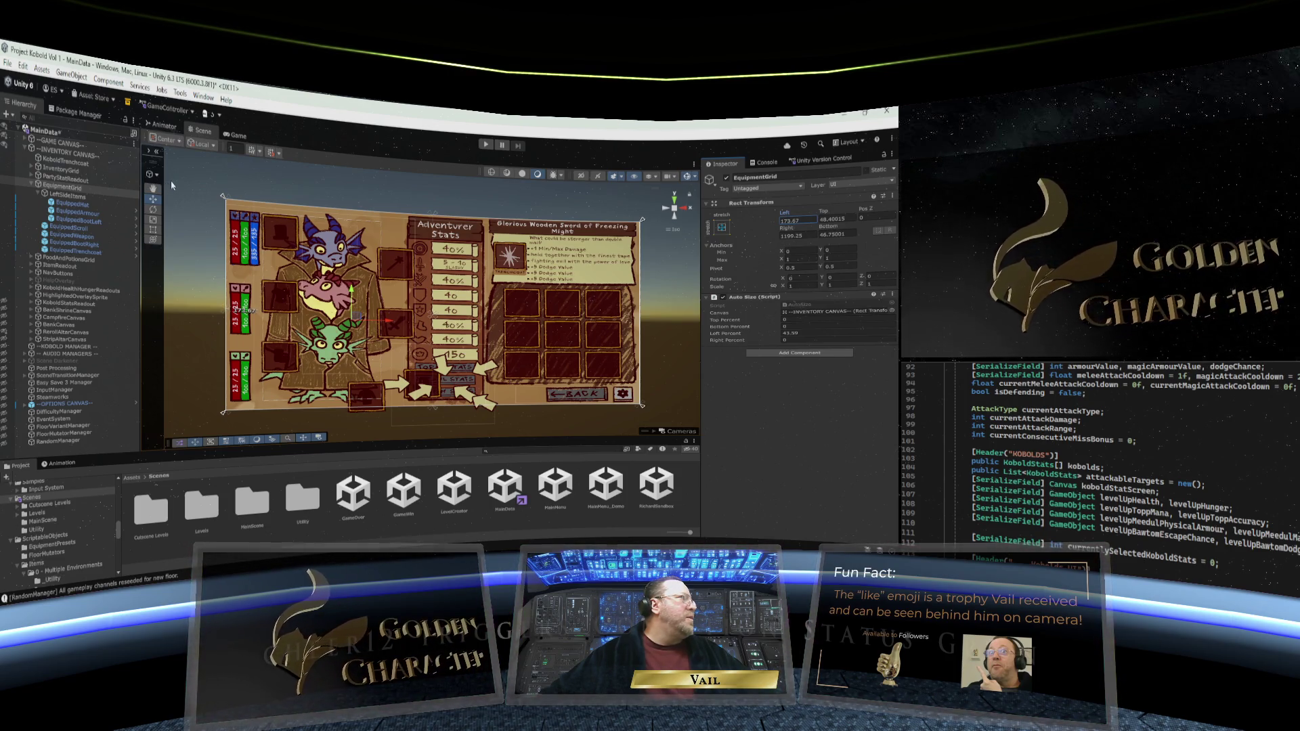
mouse_move(169, 183)
mouse_down()
mouse_move(248, 195)
mouse_move(67, 180)
mouse_up()
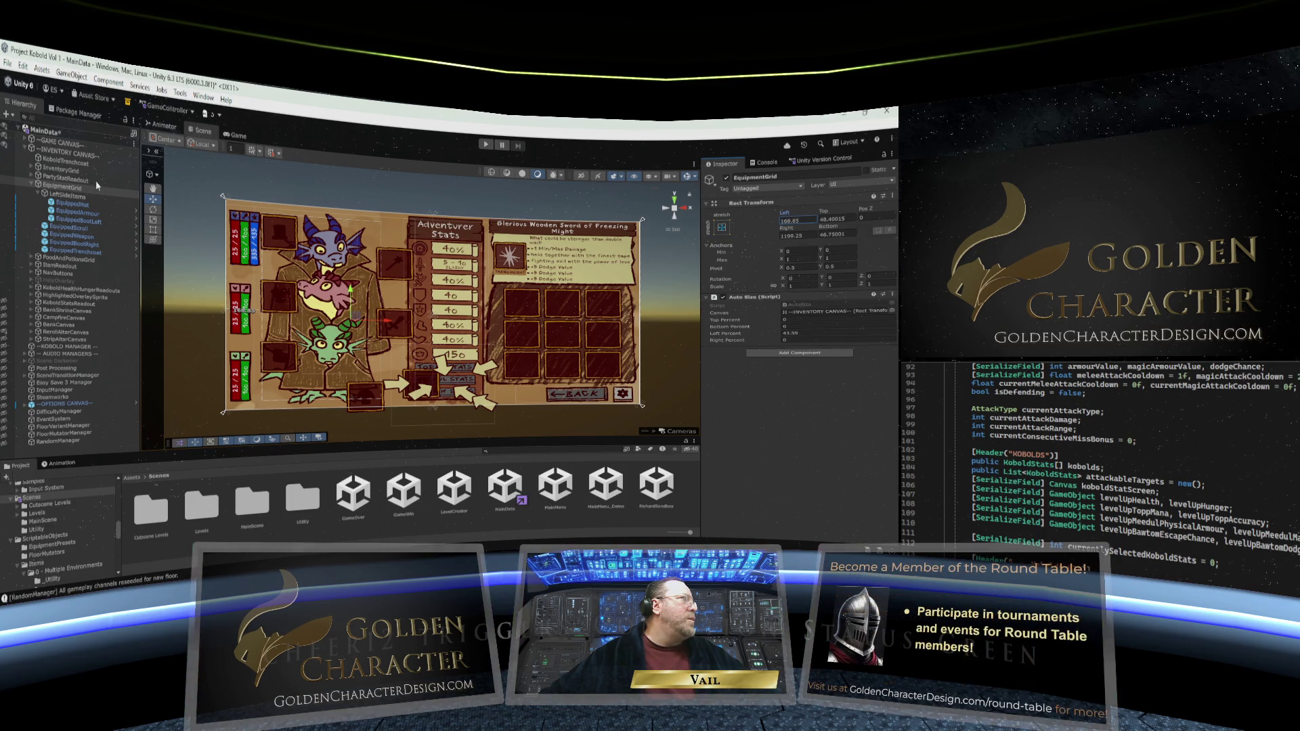
drag(96, 181, 447, 219)
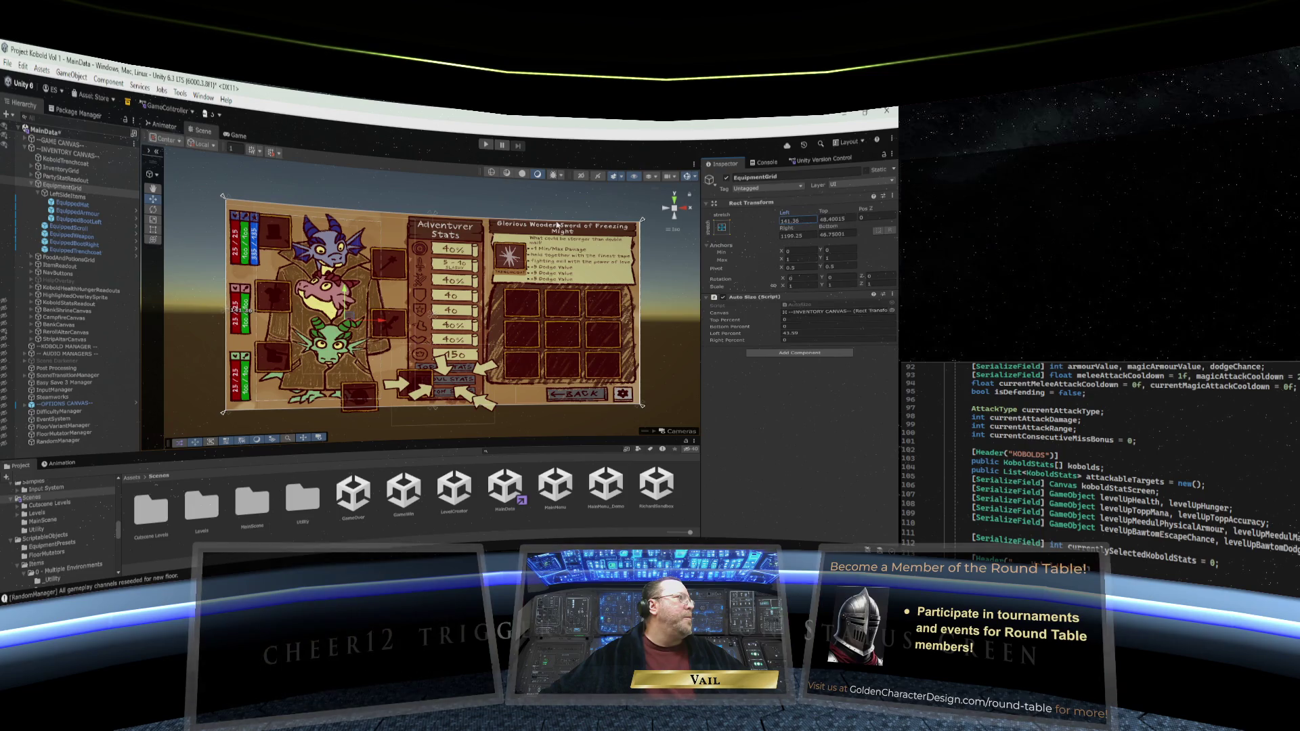
drag(559, 225, 578, 225)
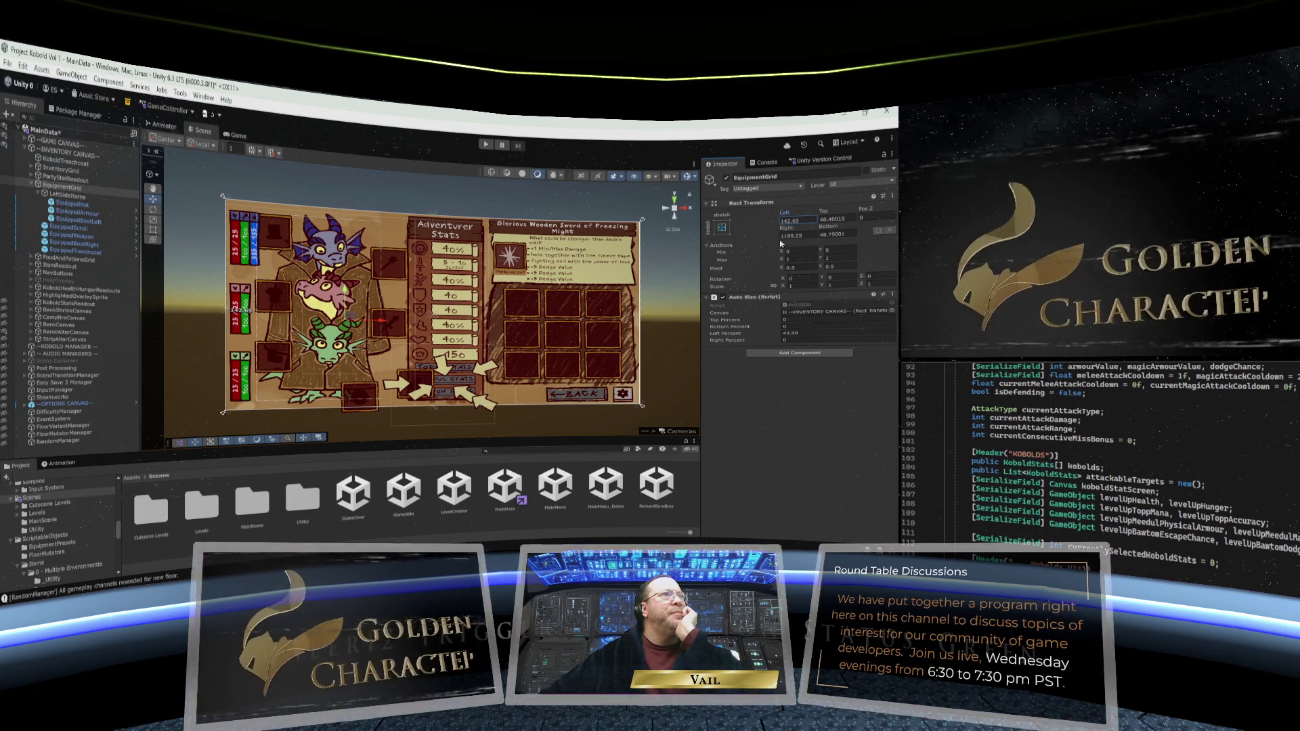
click(70, 197)
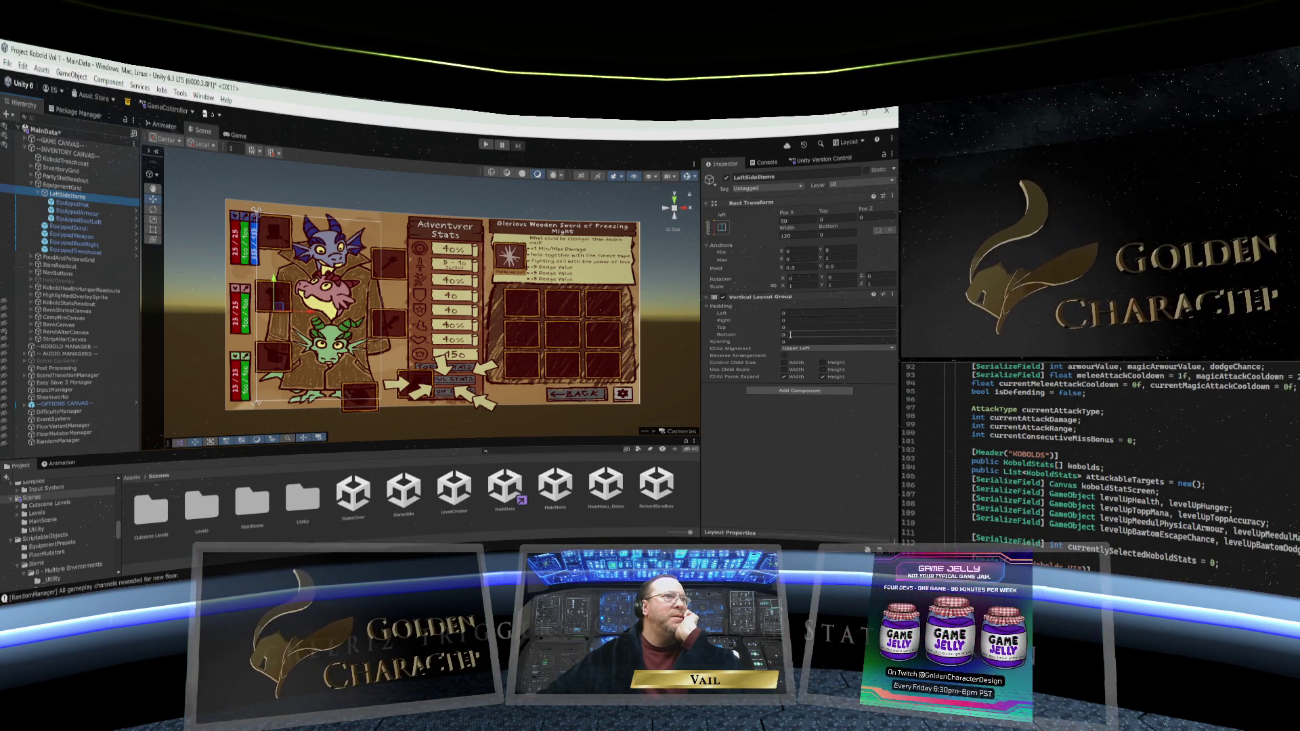
Increase the LeftSideItems Vertical Layout Group Spacing to spread the left slots apart
drag(720, 341, 813, 341)
drag(71, 333, 173, 337)
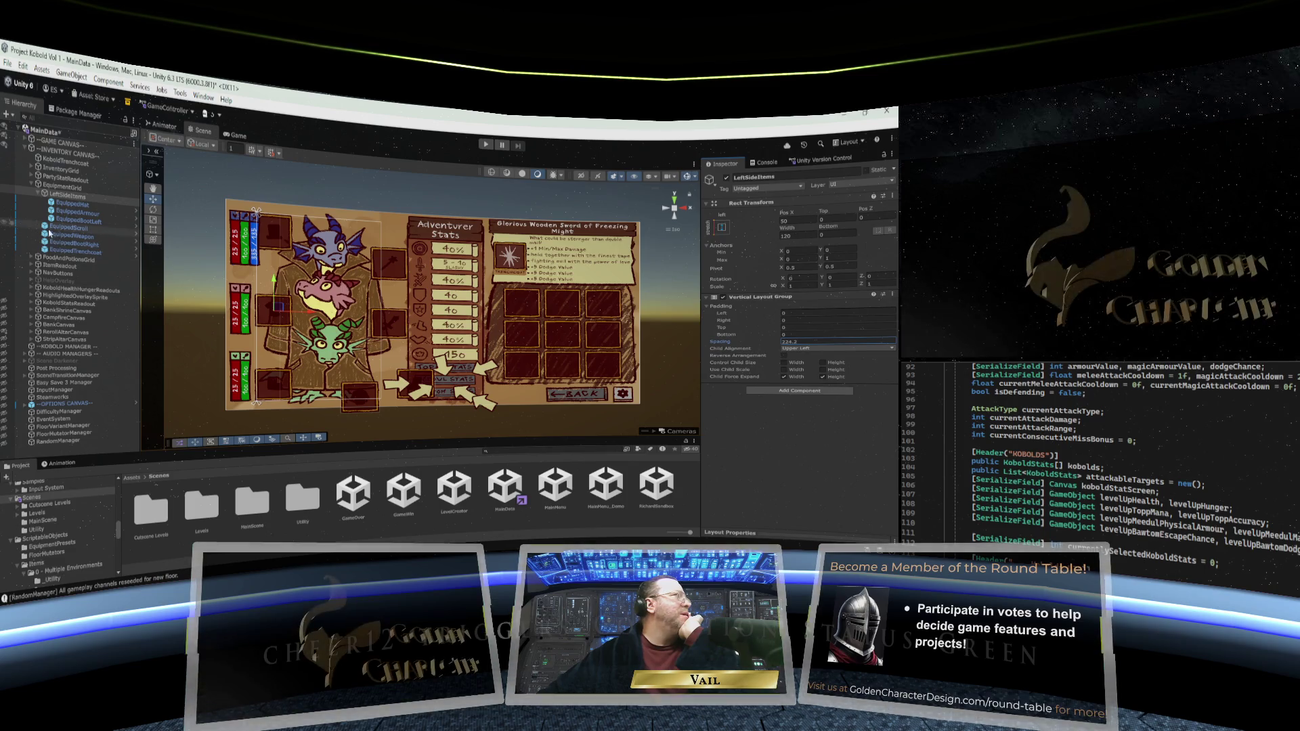
Create an empty RightSideItems child under EquipmentGrid, placed below EquippedBootLeft
right_click(56, 185)
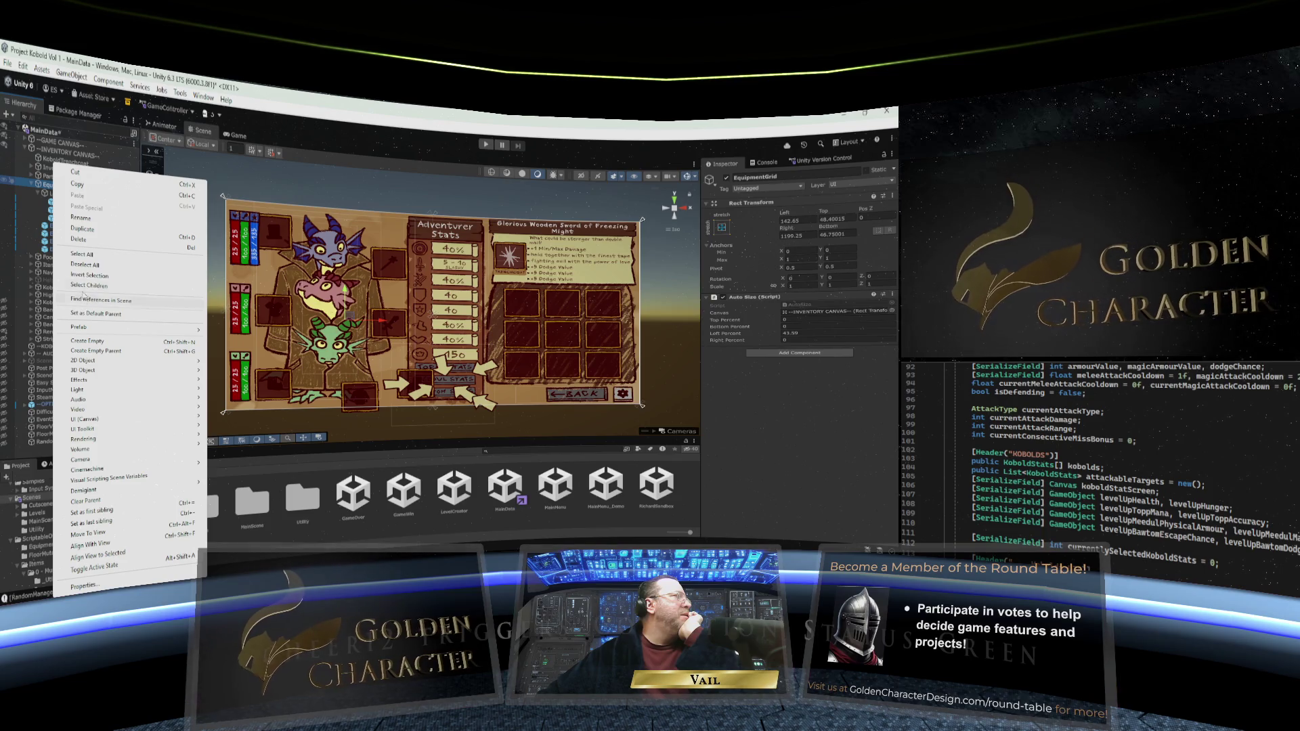
click(87, 341)
text(RightSideItem)
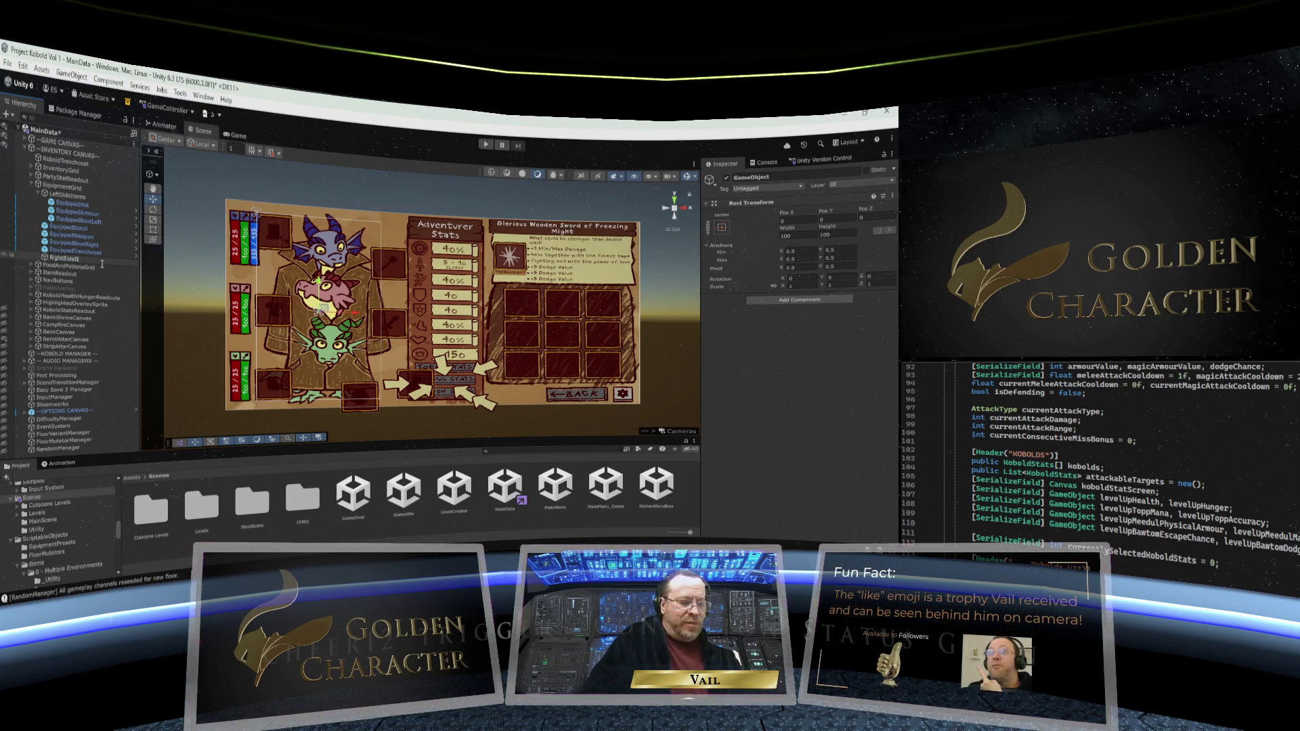
text(s)
key(Return)
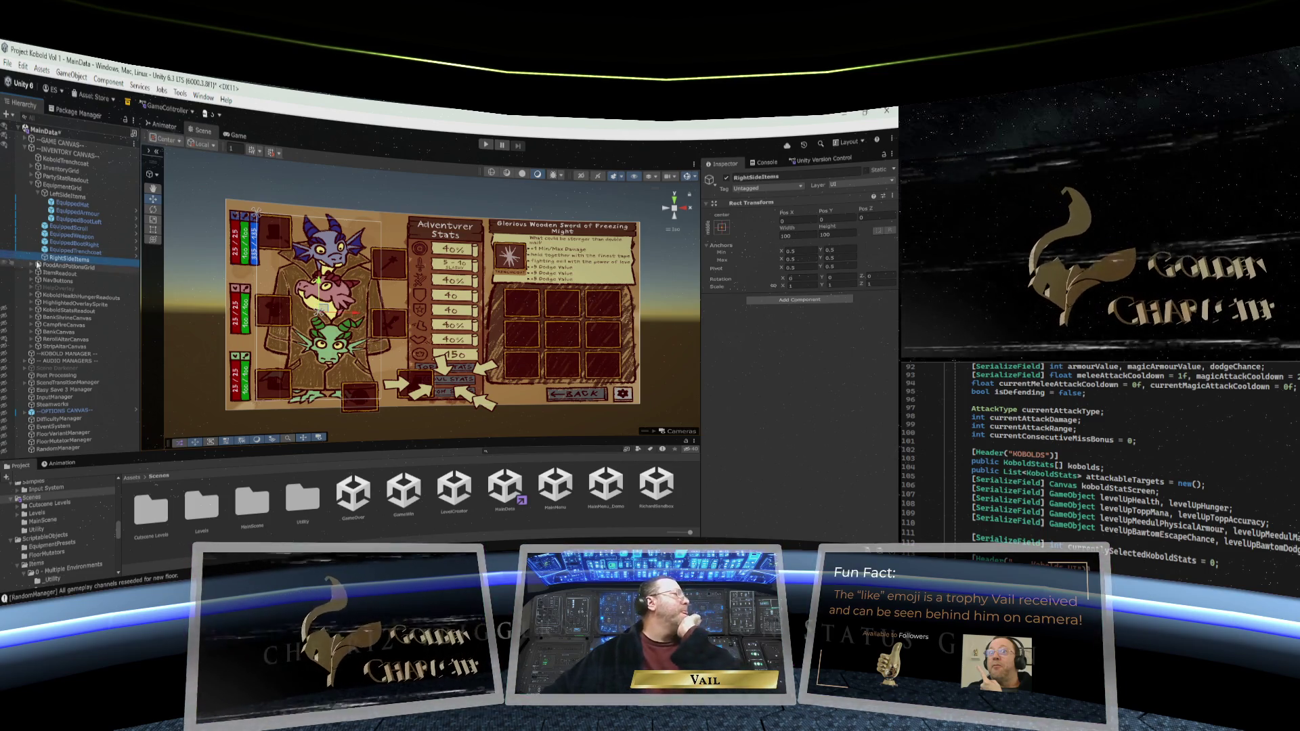
drag(43, 223, 45, 225)
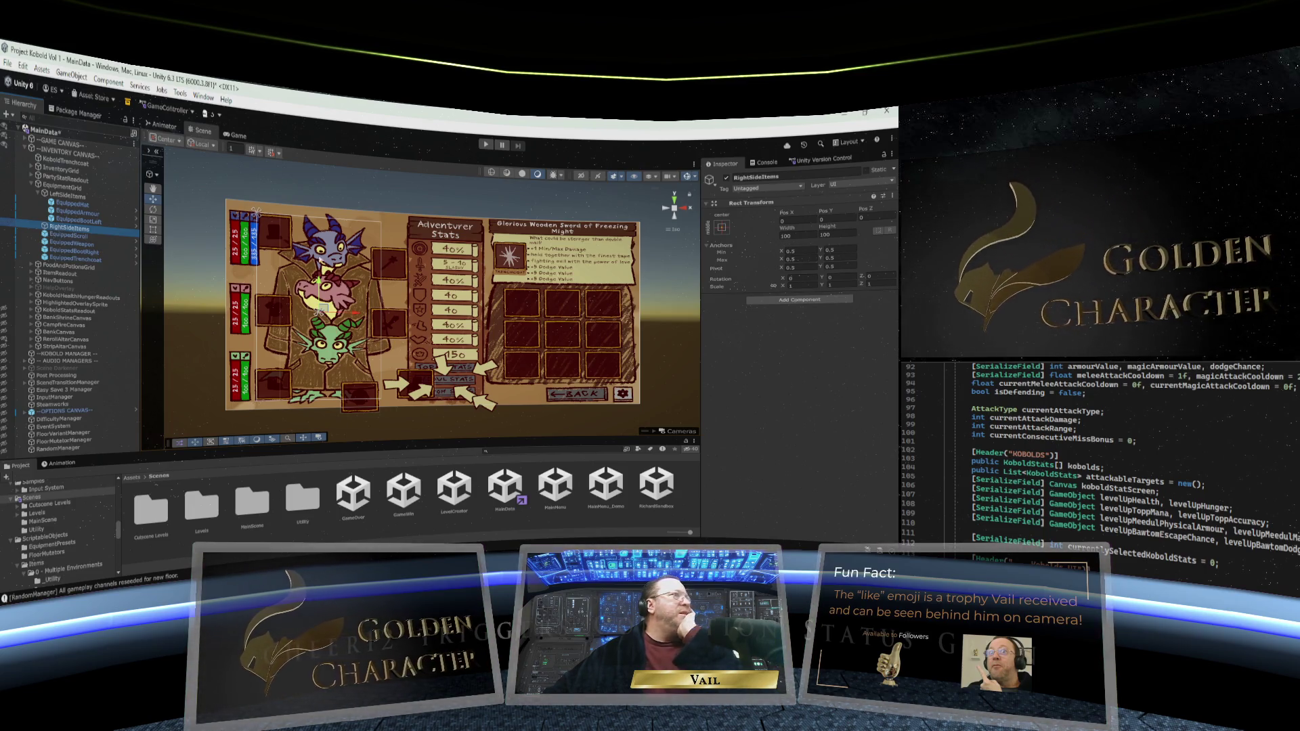
Anchor RightSideItems to the right/stretch preset
click(745, 240)
click(717, 230)
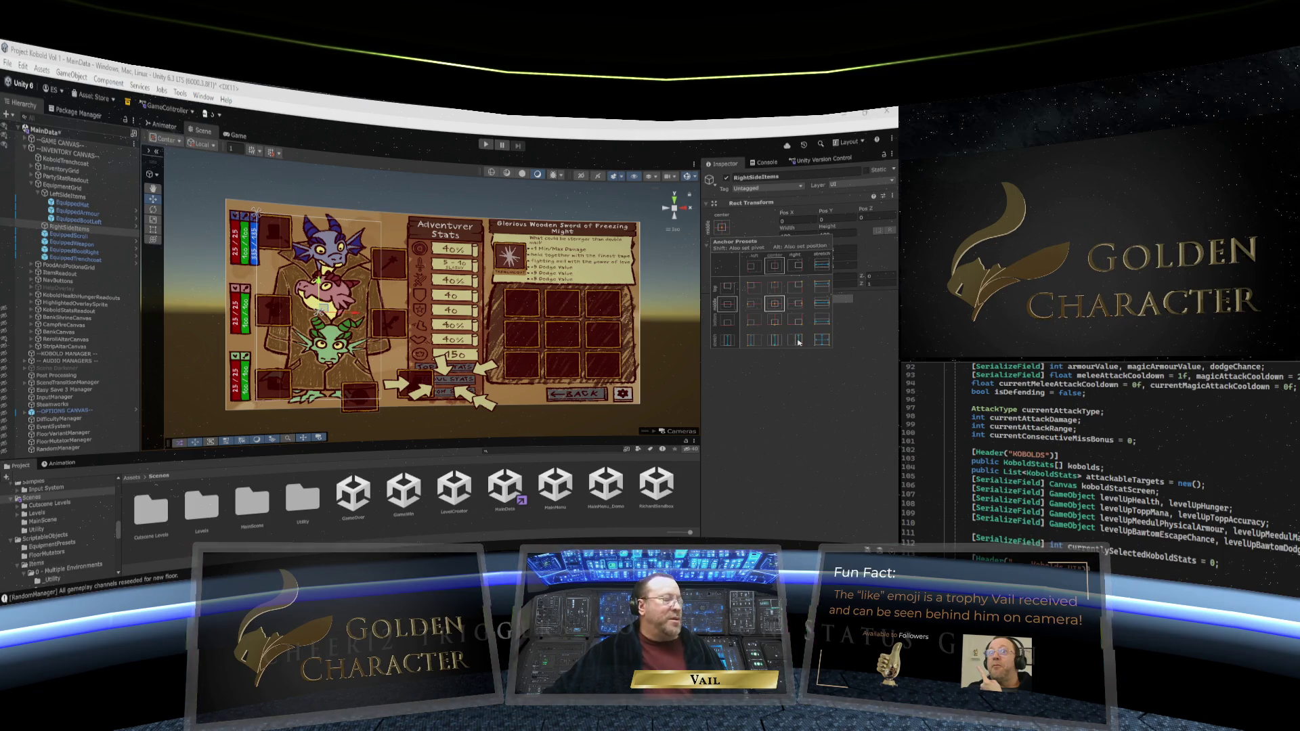
click(795, 339)
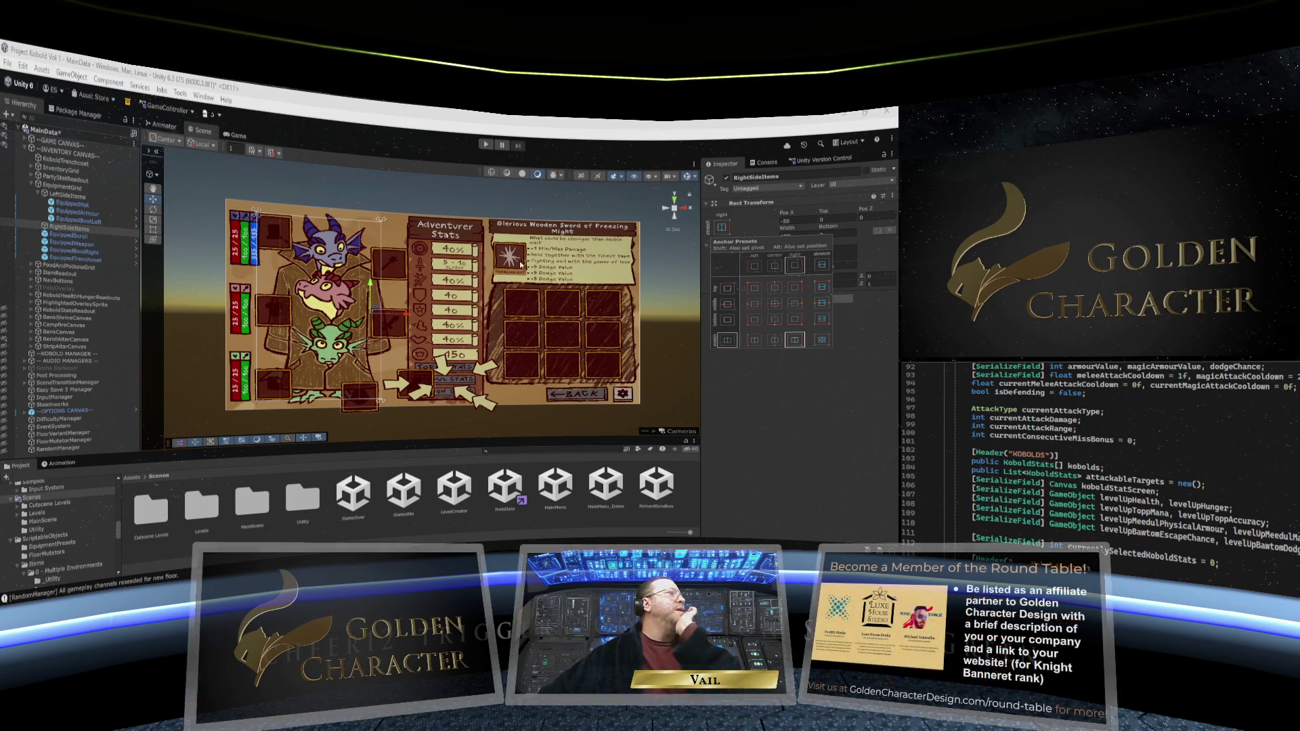
Bring EquipmentGrid's Right offset to about 1200
click(64, 186)
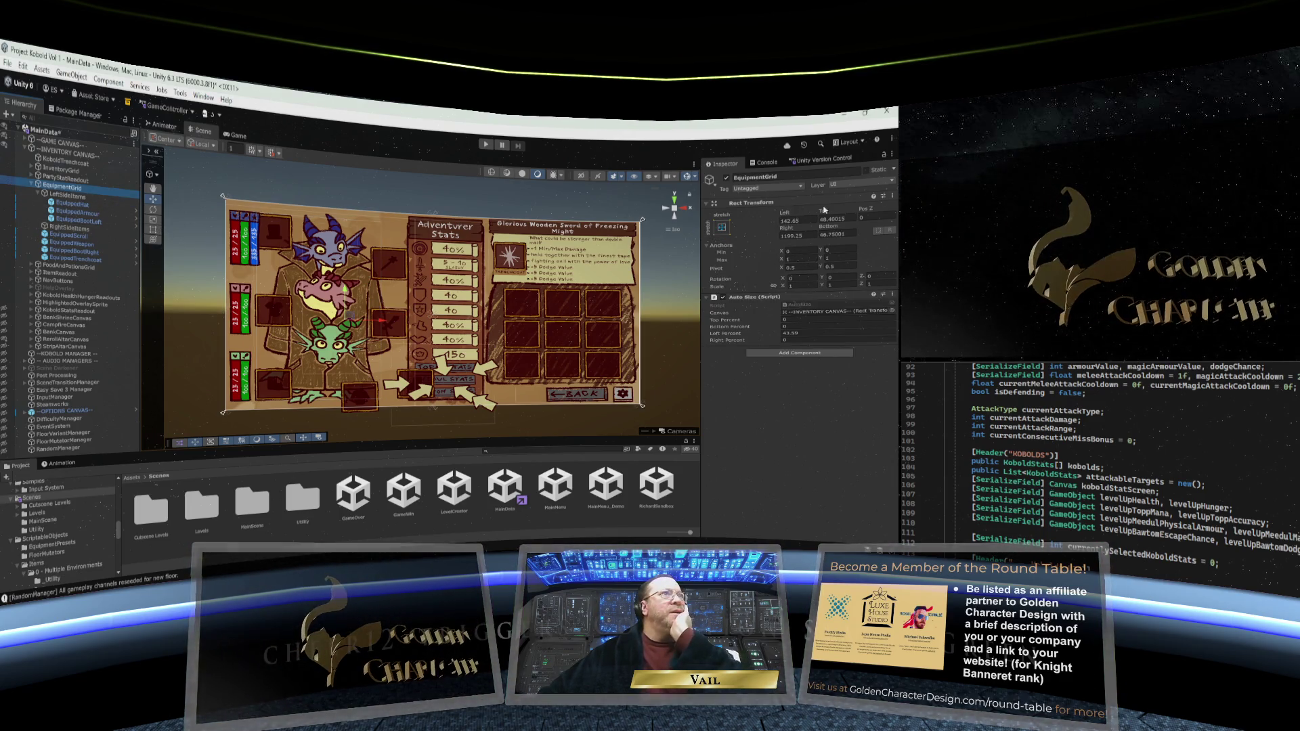
mouse_move(785, 232)
mouse_down()
mouse_move(822, 229)
mouse_move(774, 245)
mouse_up()
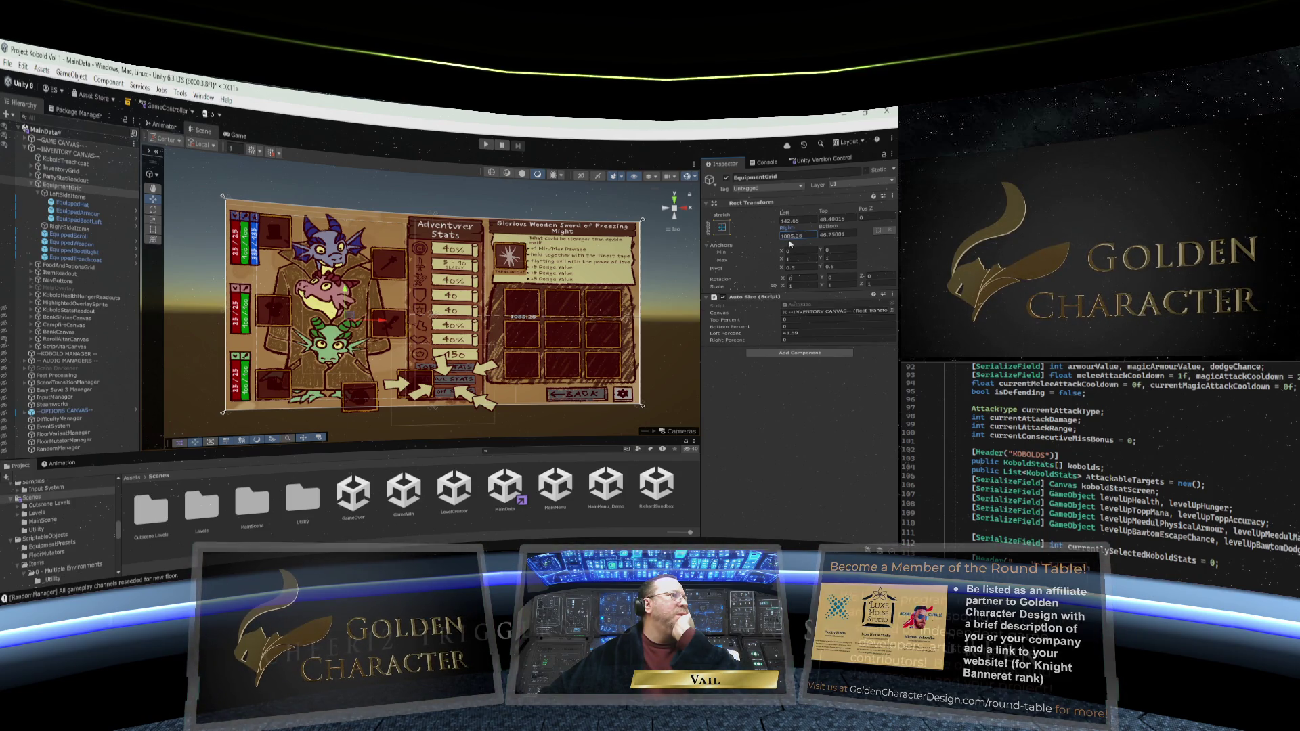
click(67, 228)
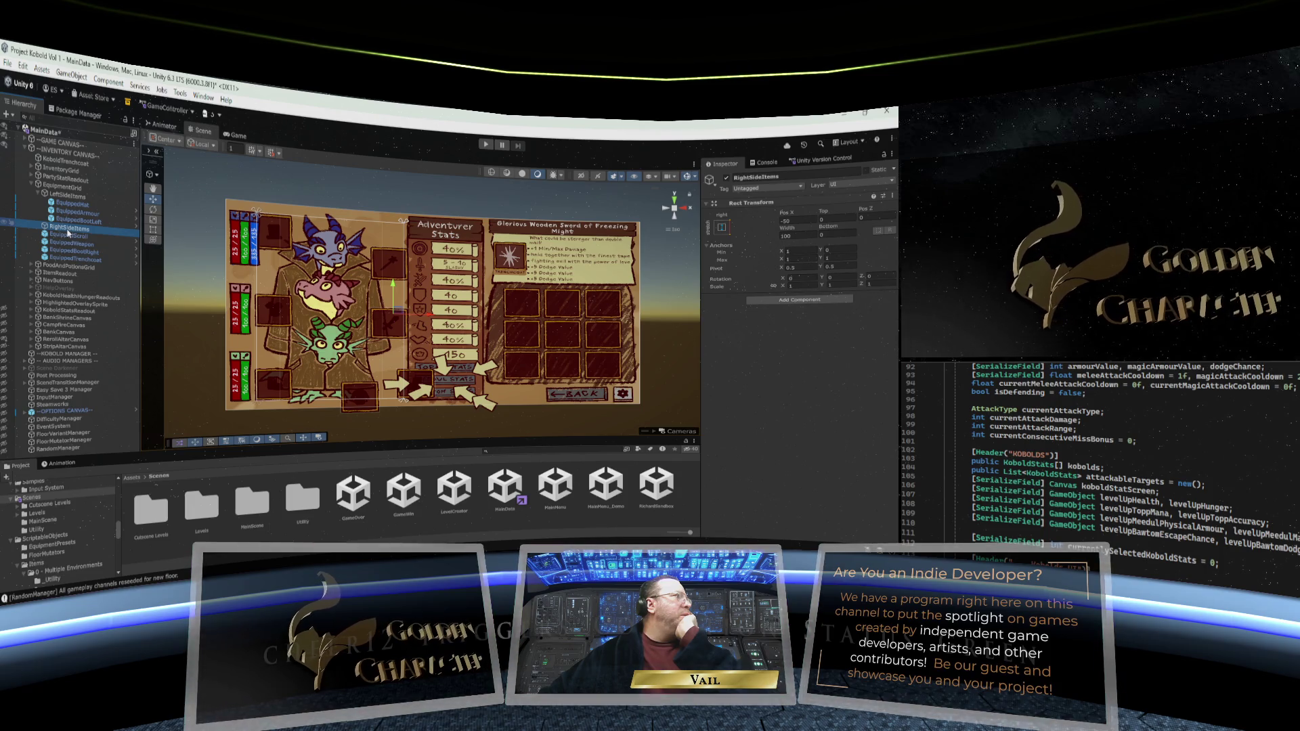
click(65, 237)
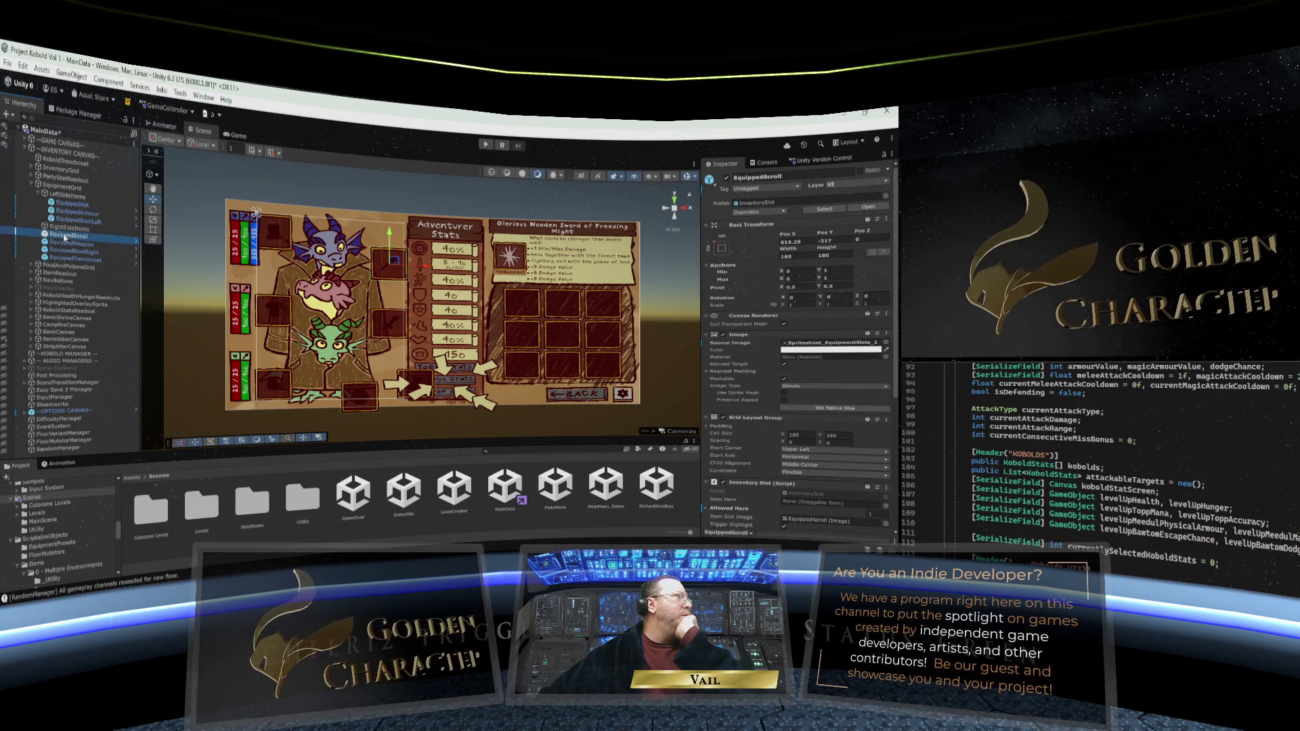
Move EquippedScroll, EquippedWeapon and EquippedBootRight under RightSideItems
drag(66, 237, 68, 243)
click(68, 237)
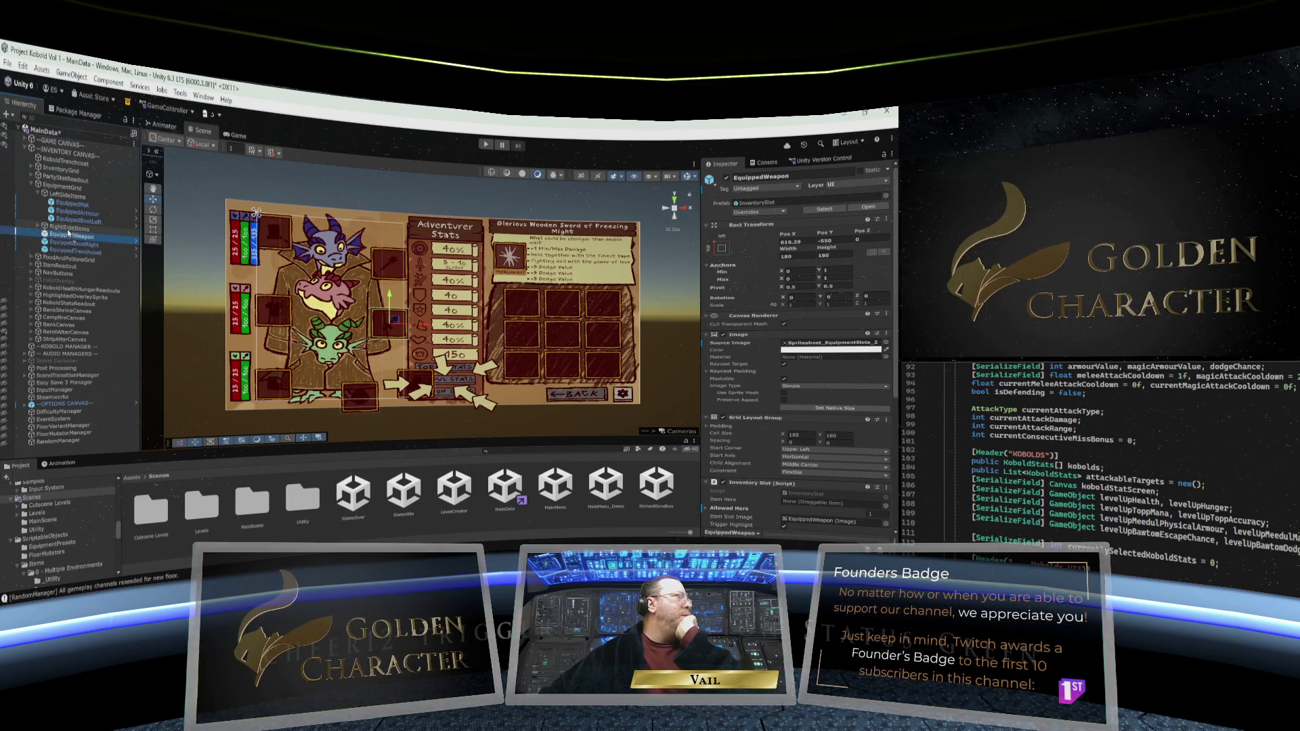
drag(68, 233, 68, 237)
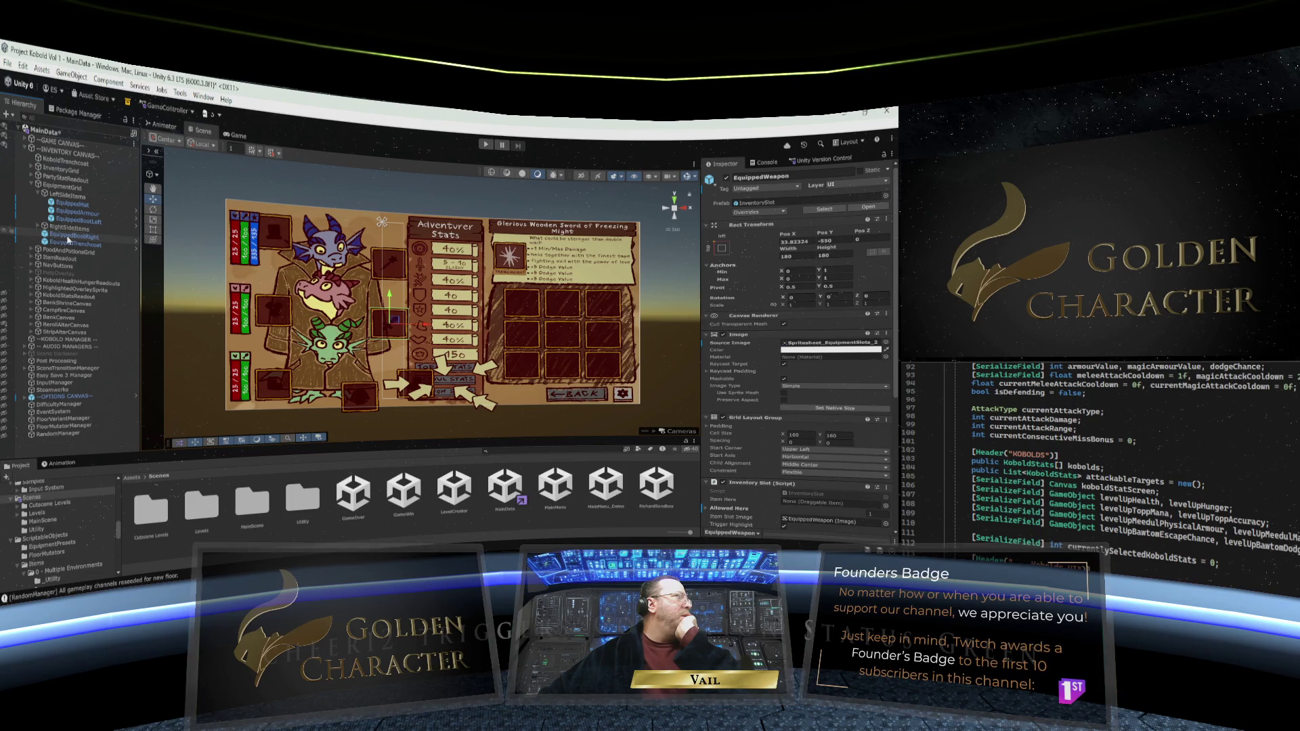
click(68, 237)
drag(69, 239, 69, 228)
click(39, 228)
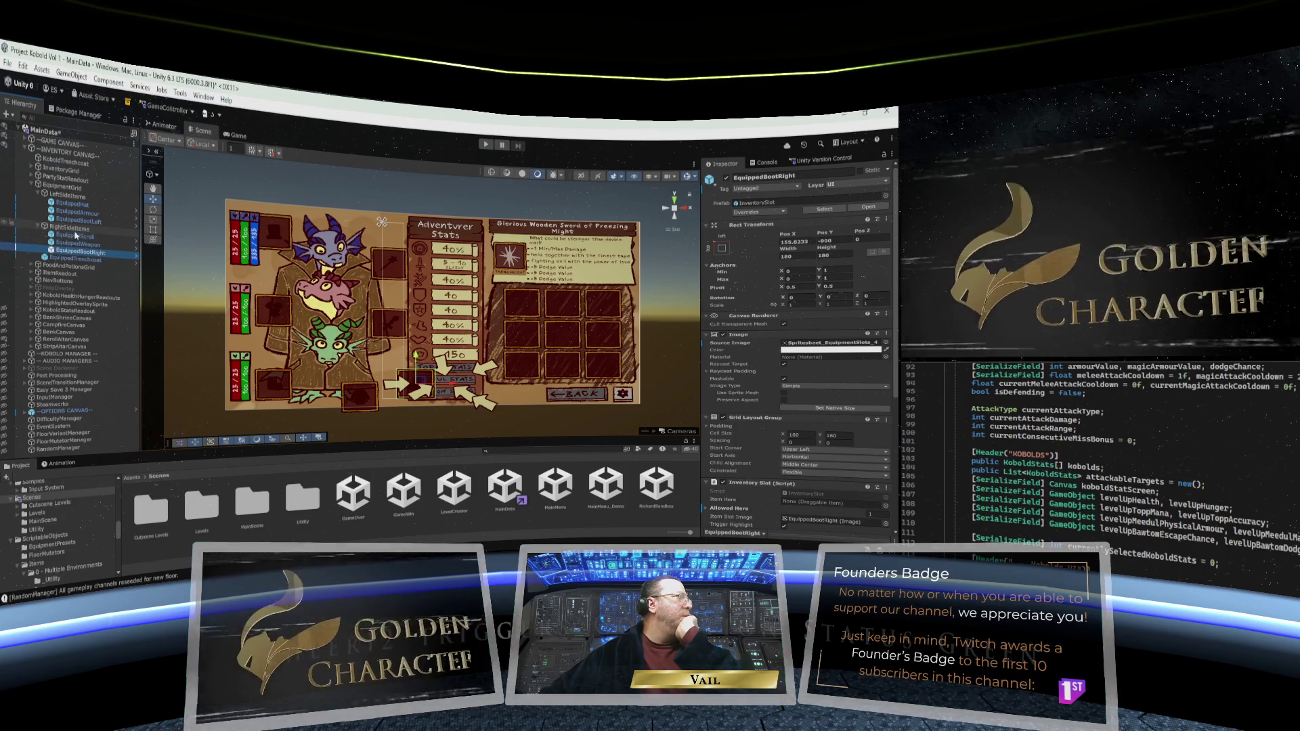
Add a Vertical Layout Group component to RightSideItems
click(68, 228)
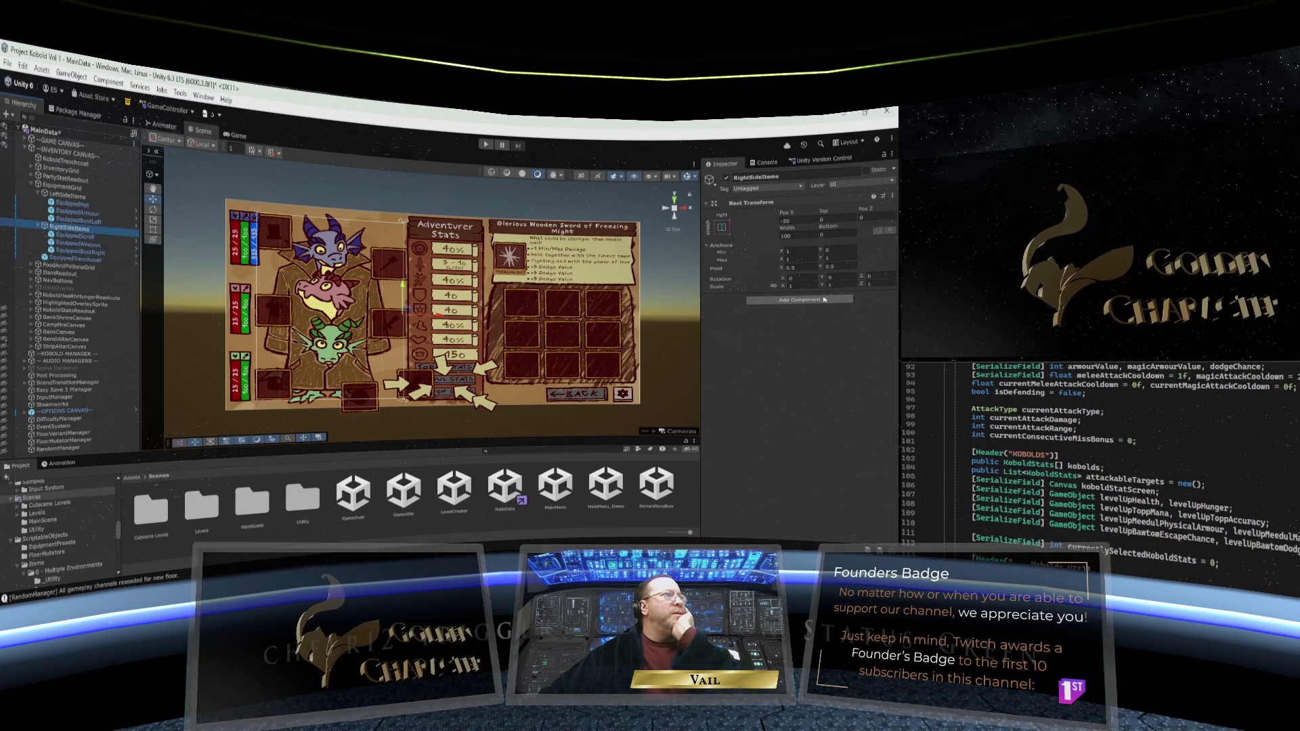
click(799, 300)
click(793, 324)
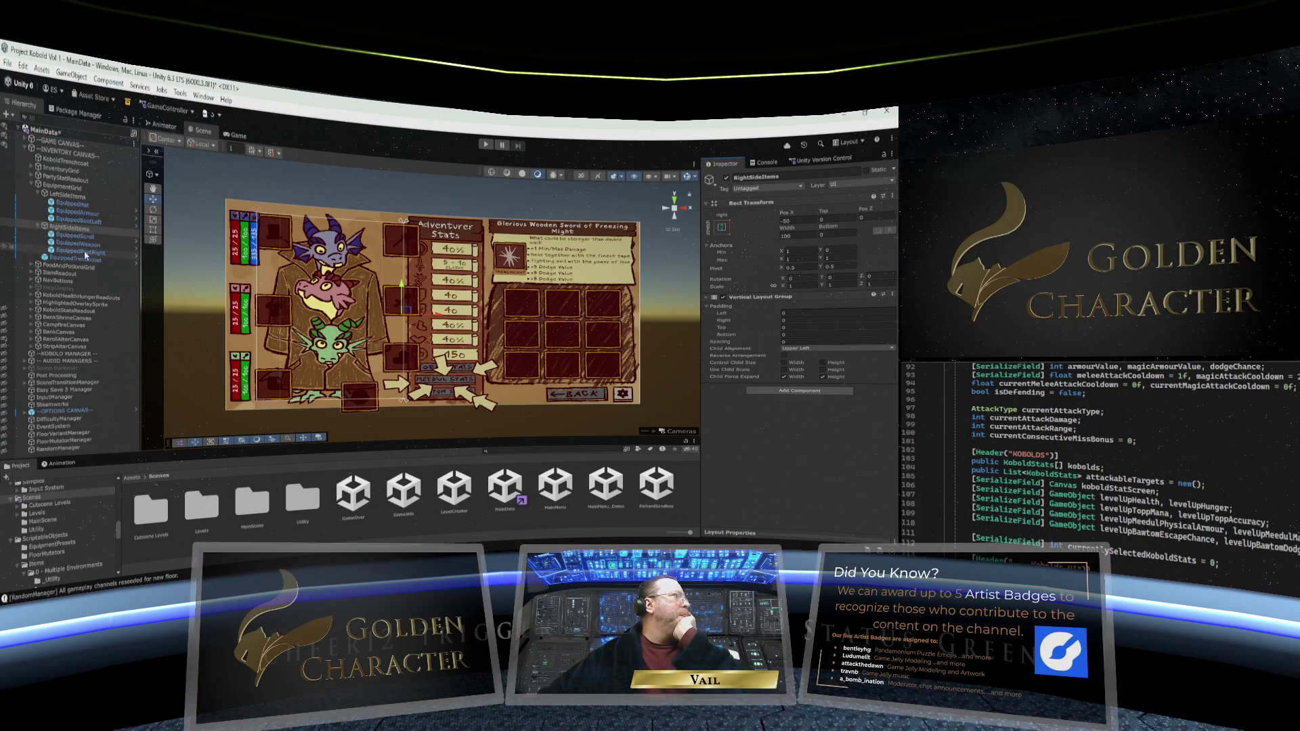
click(70, 237)
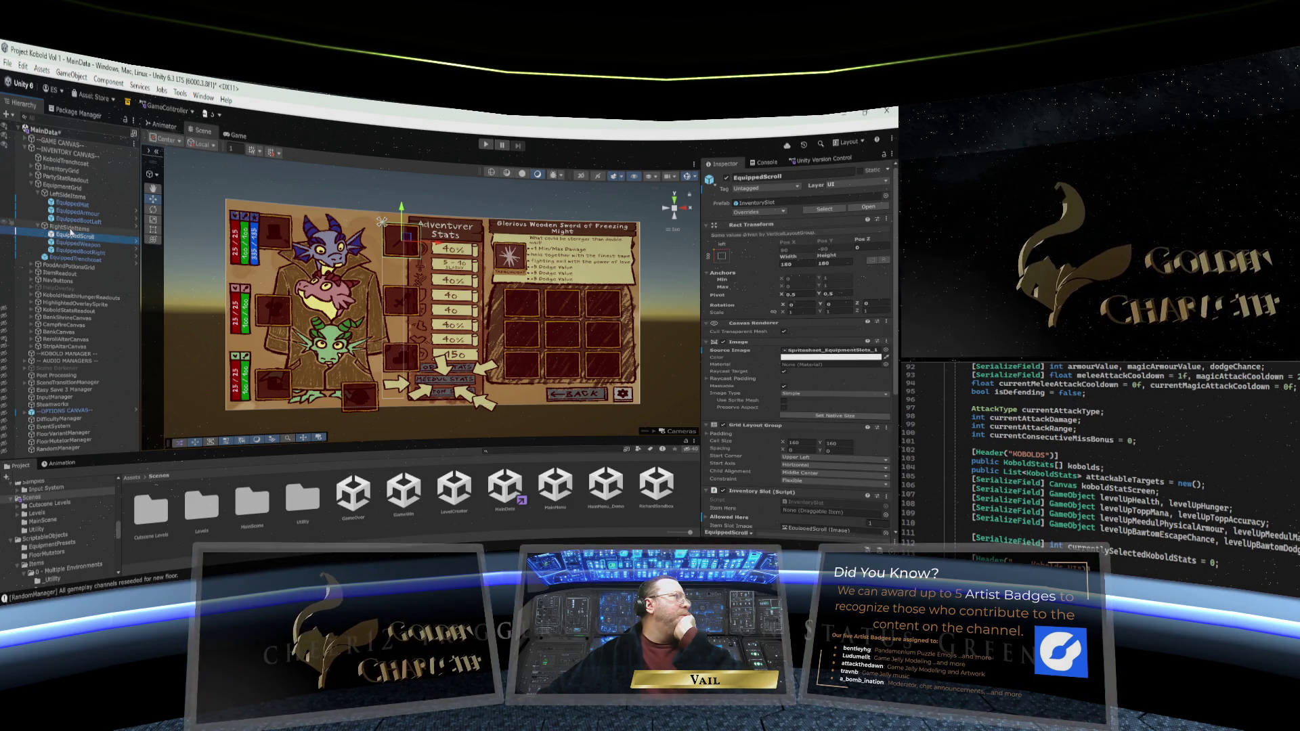
click(70, 230)
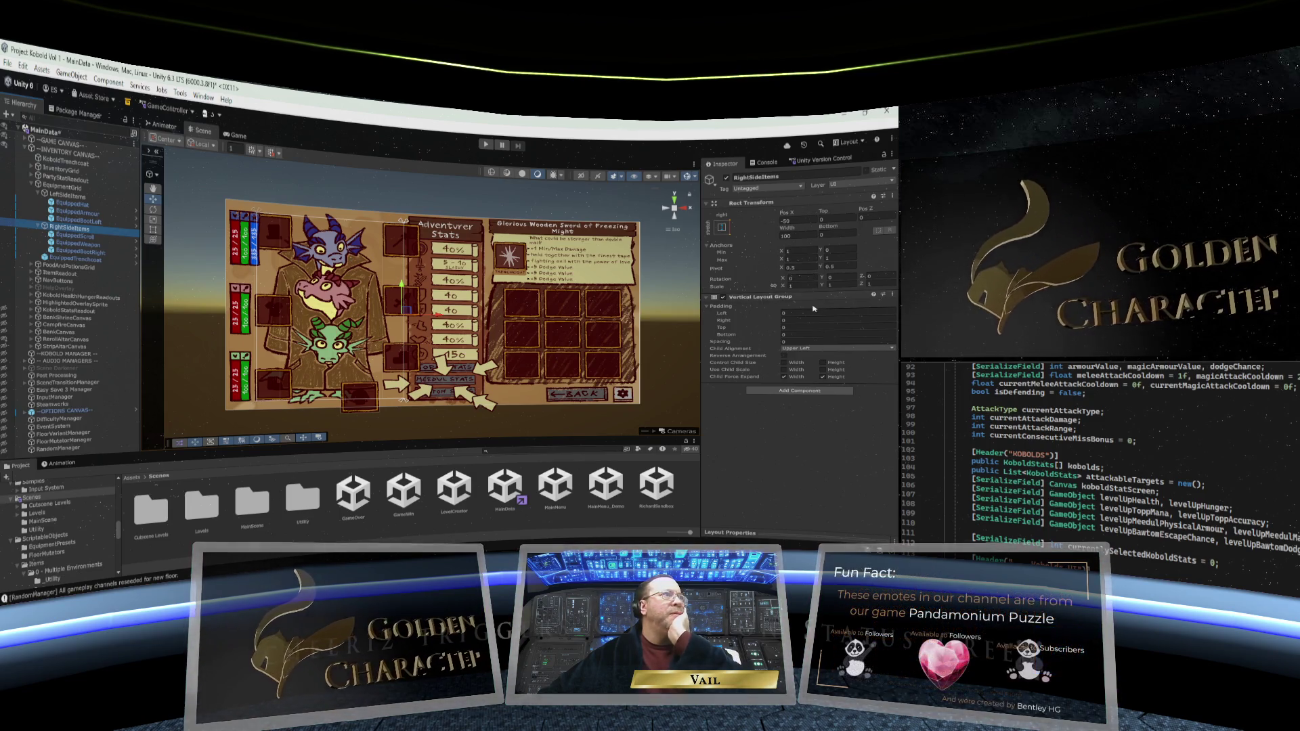
Give RightSideItems a Width of 120 and Pos X of -120
click(792, 221)
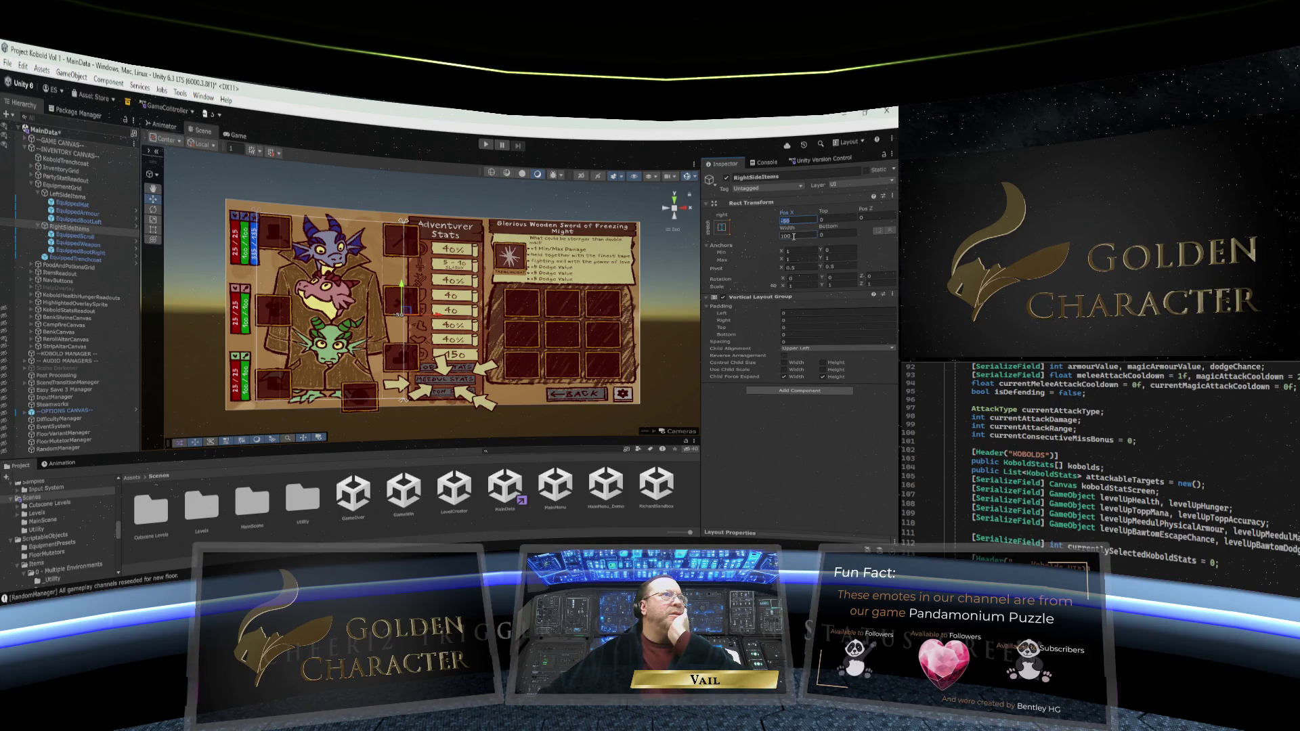
click(793, 236)
text(120)
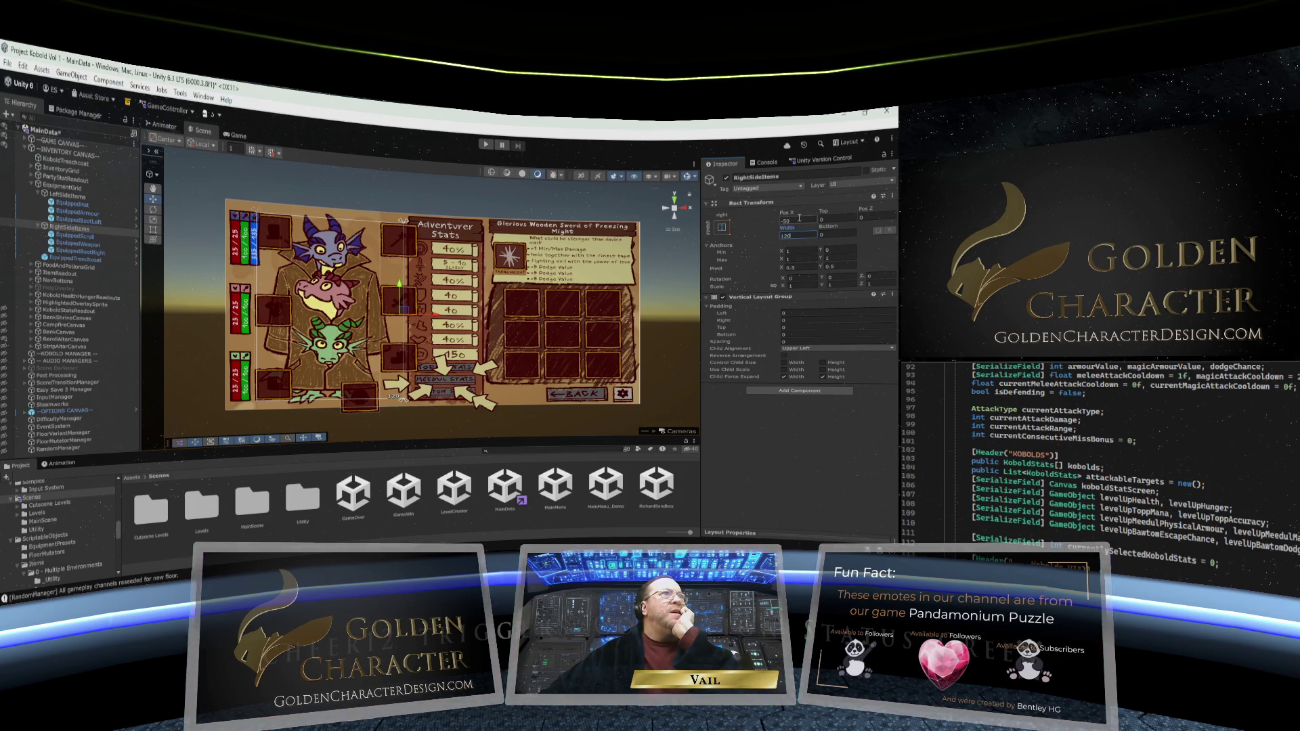
click(797, 221)
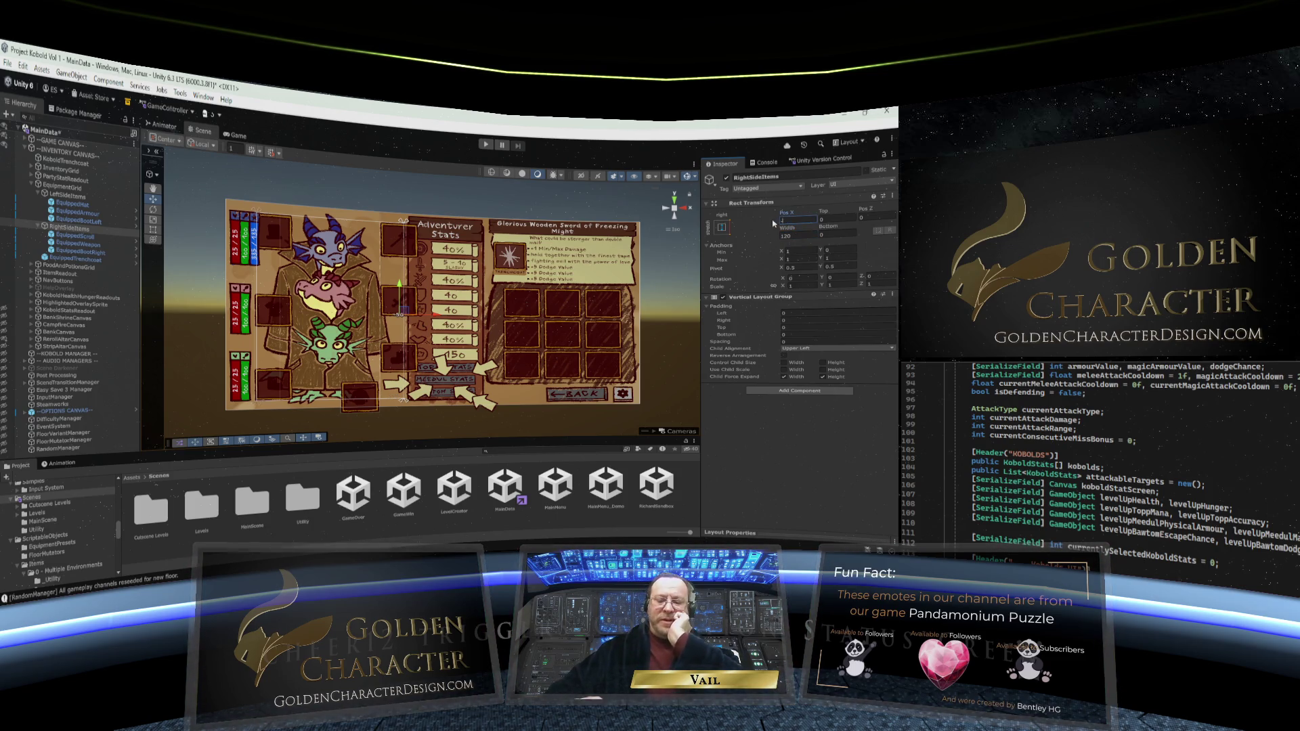
text(120)
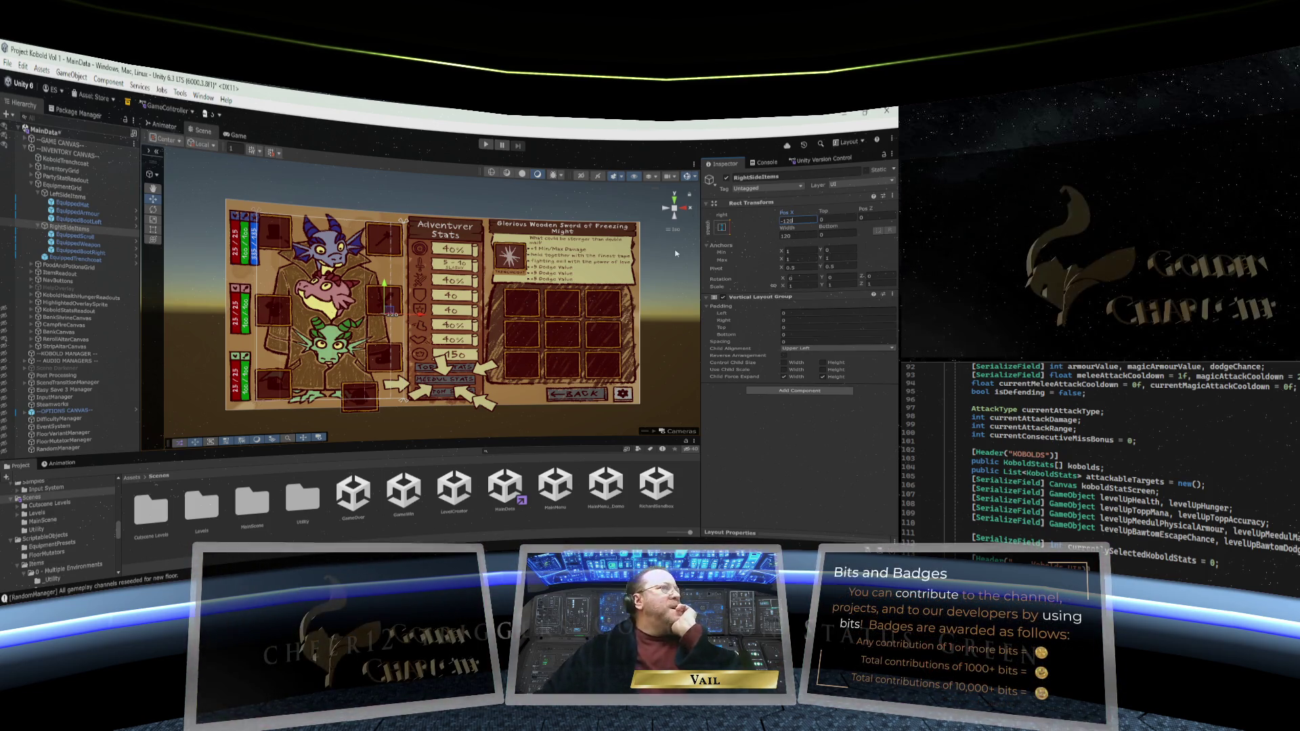
Set the RightSideItems Vertical Layout Group Spacing to 223
click(778, 342)
text(223)
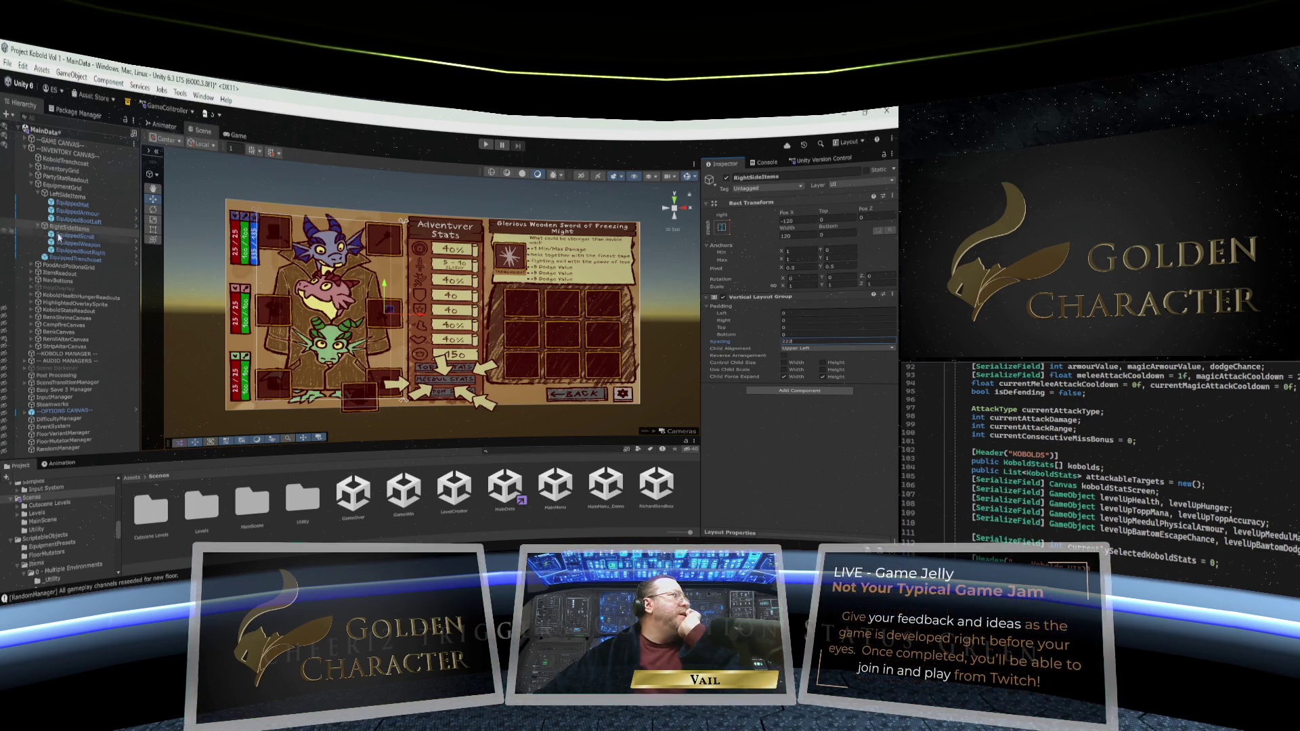
click(57, 259)
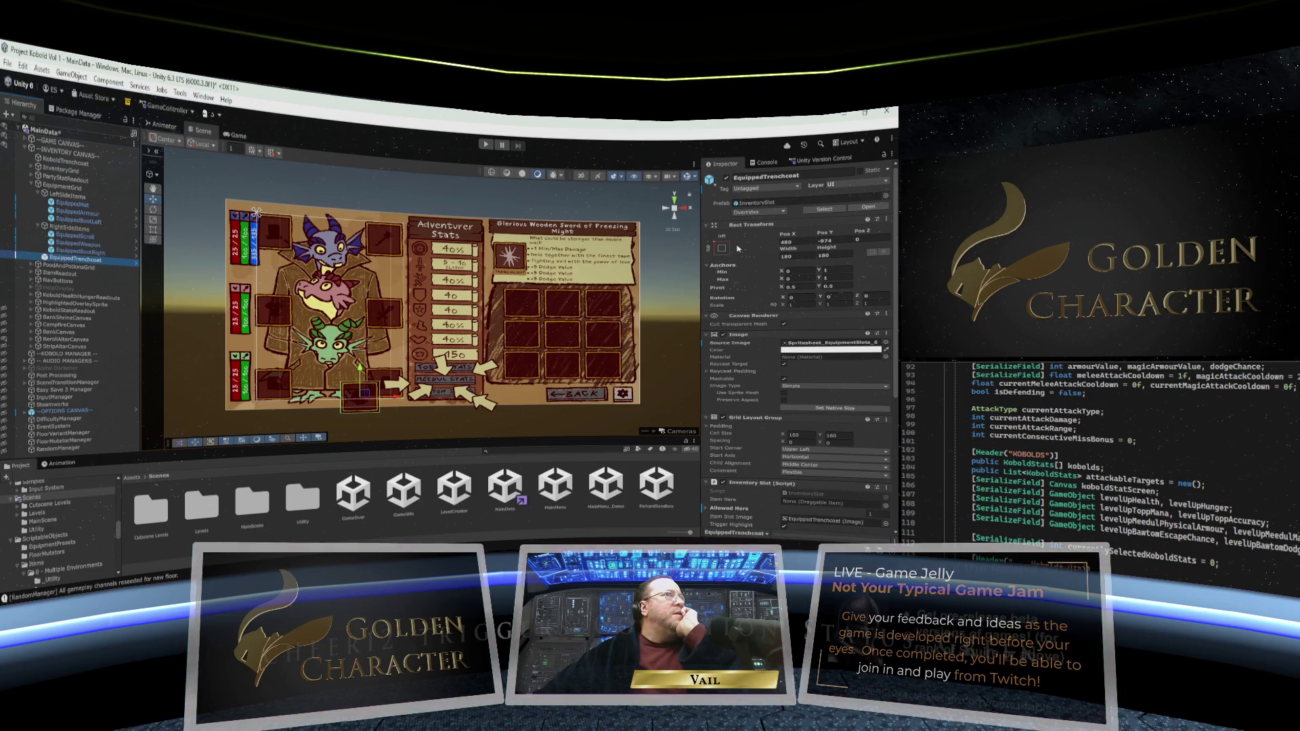
Move EquippedTrenchcoat under EquipmentGrid, anchor it bottom-centre and raise it to about Y 60
mouse_move(133, 253)
mouse_down()
mouse_move(51, 259)
mouse_move(46, 192)
mouse_move(51, 260)
mouse_up()
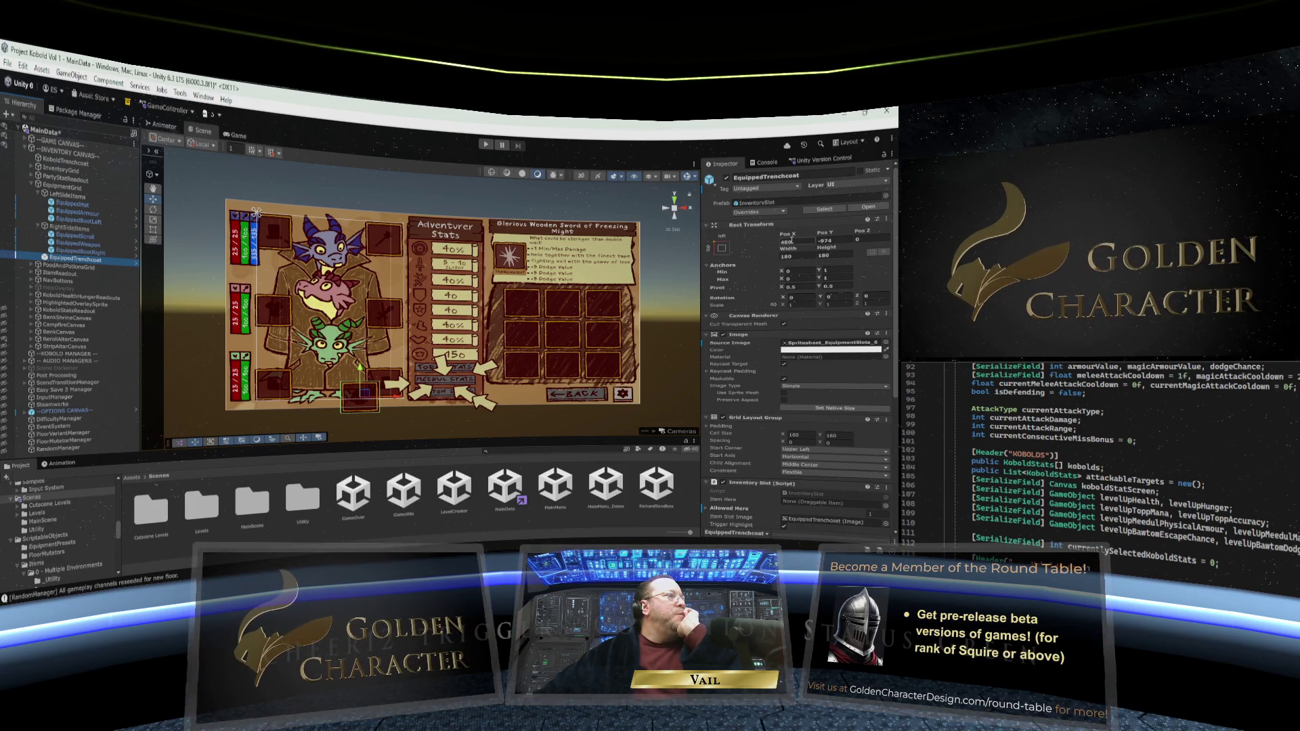
click(723, 249)
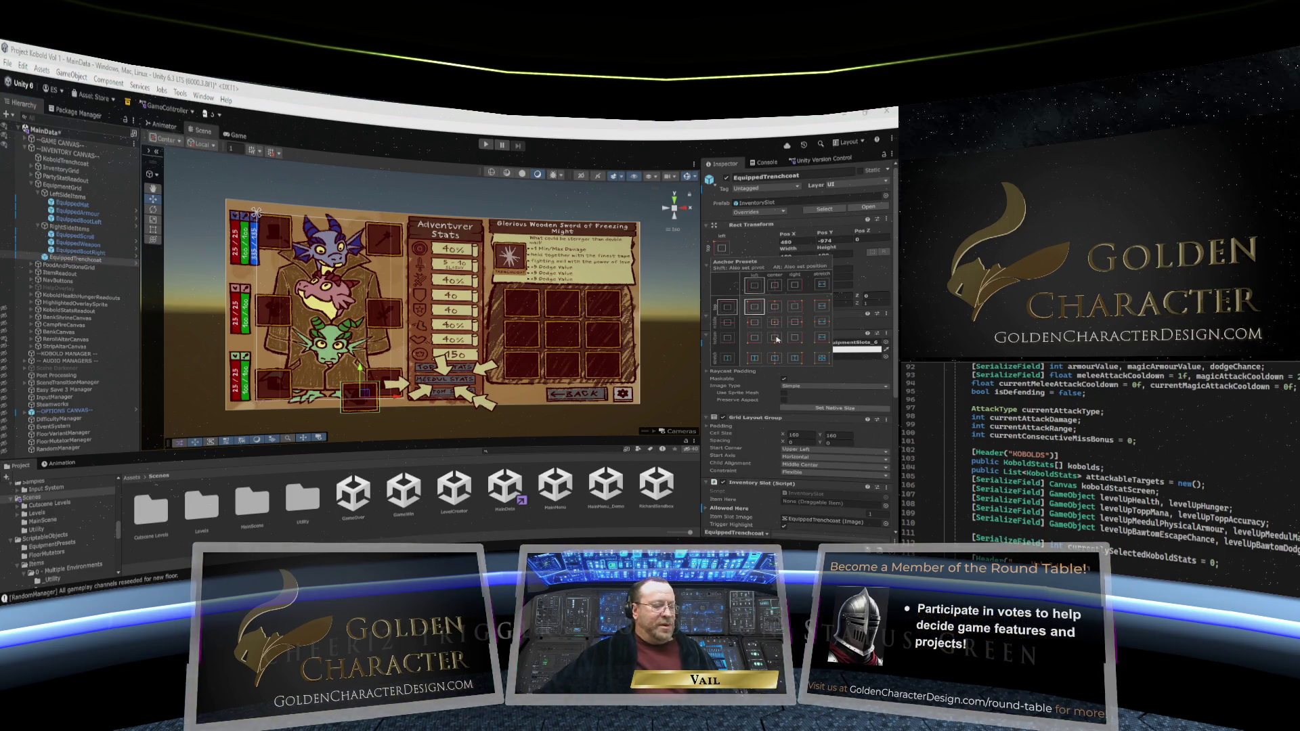
click(774, 339)
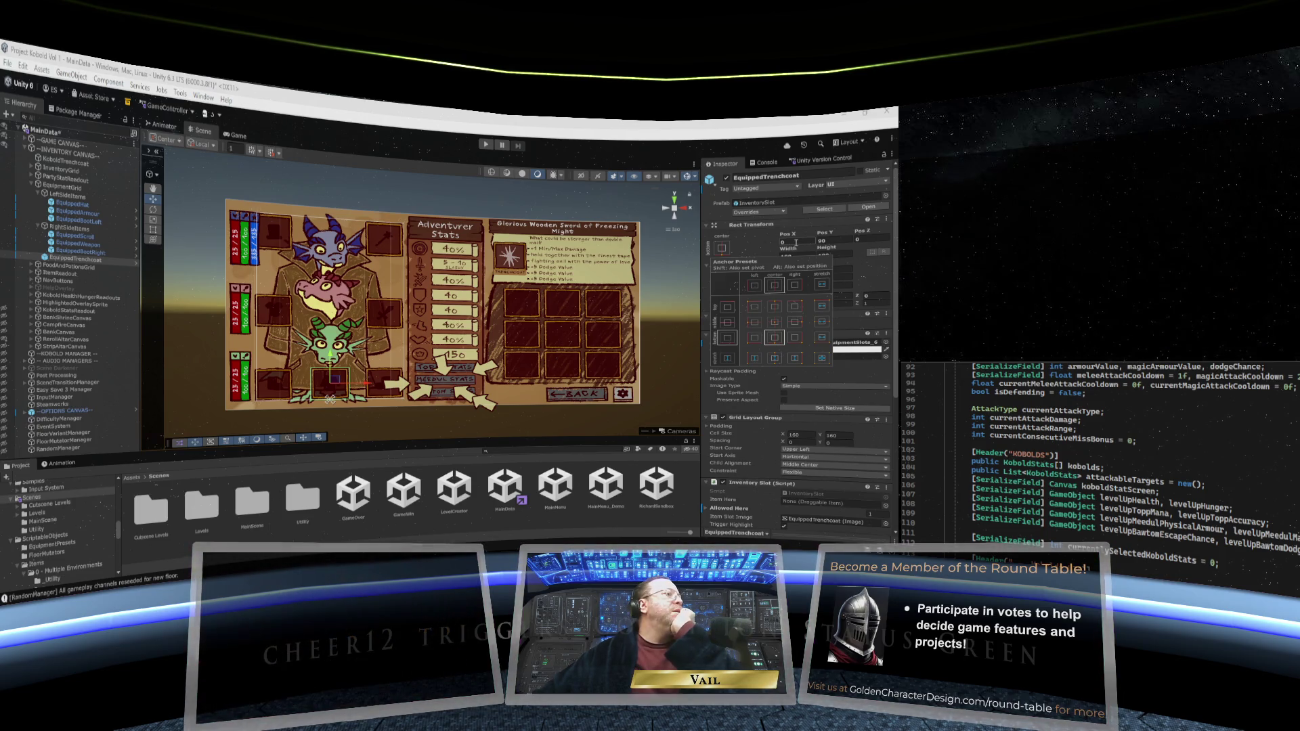
click(797, 242)
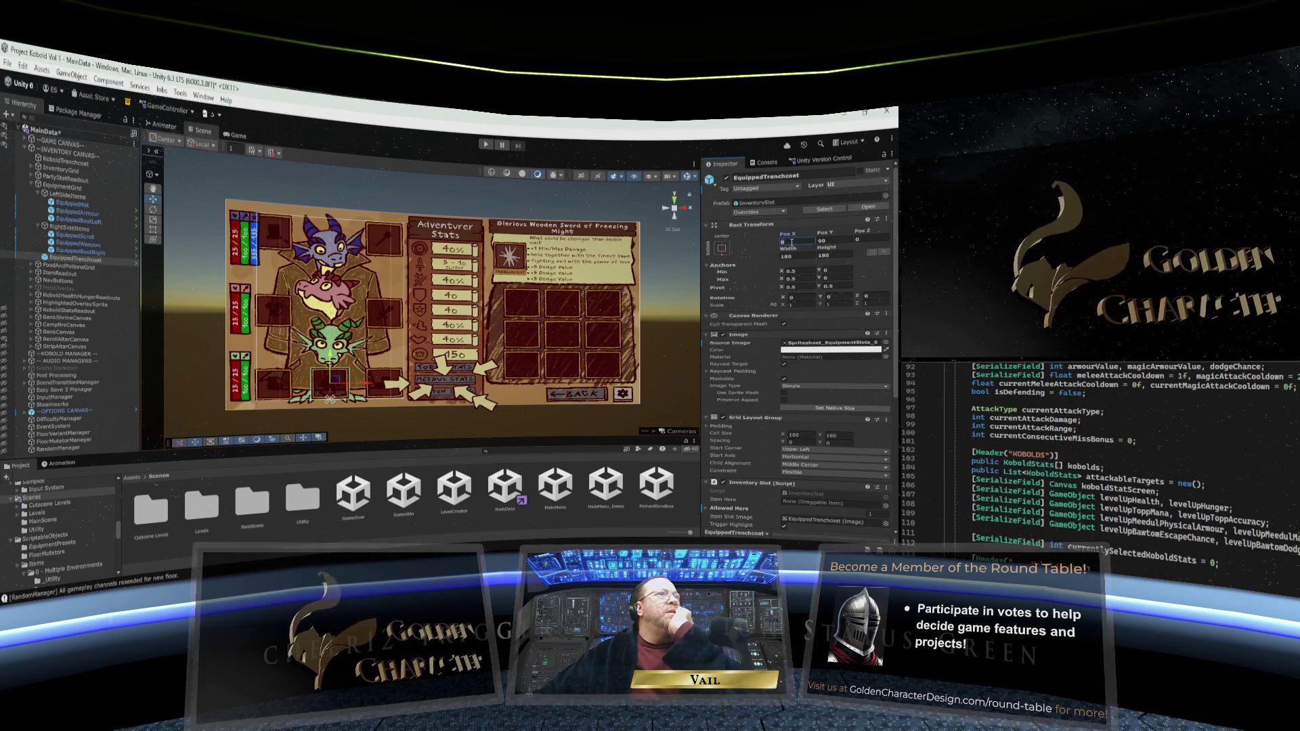
click(827, 238)
drag(826, 235, 813, 236)
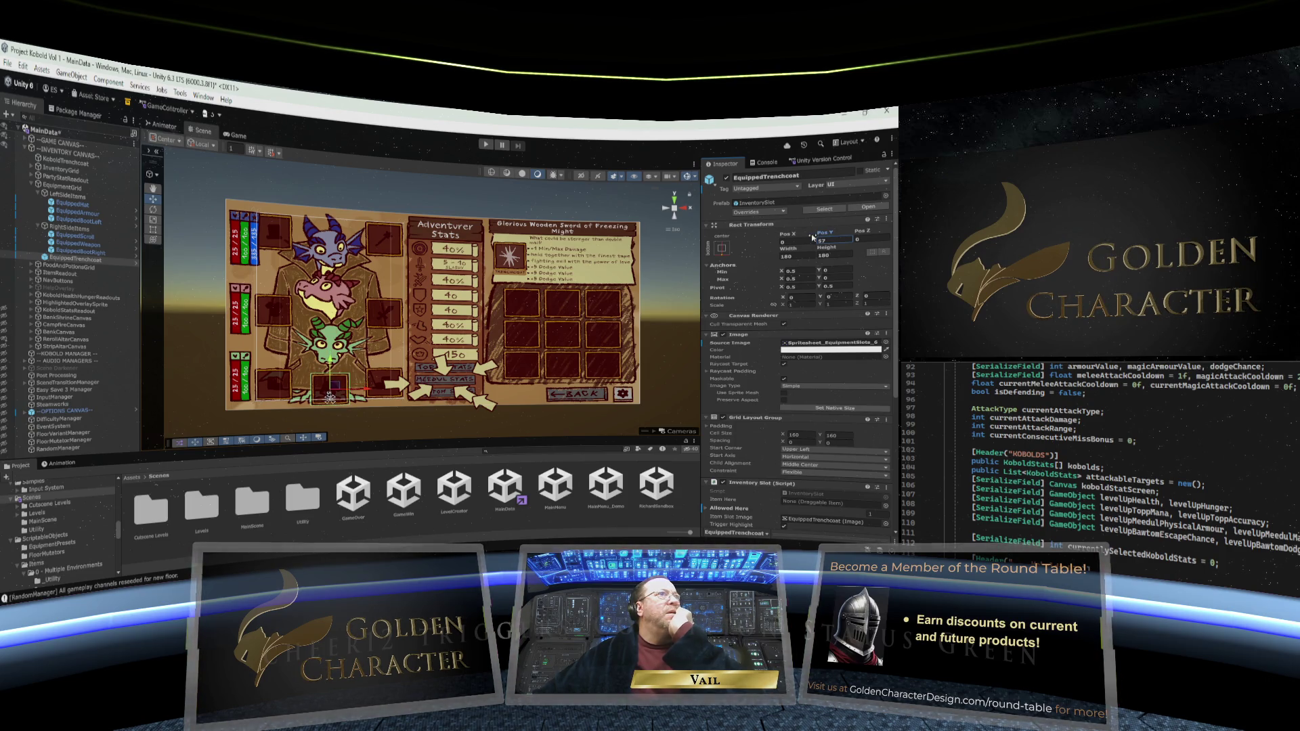
drag(802, 241, 803, 241)
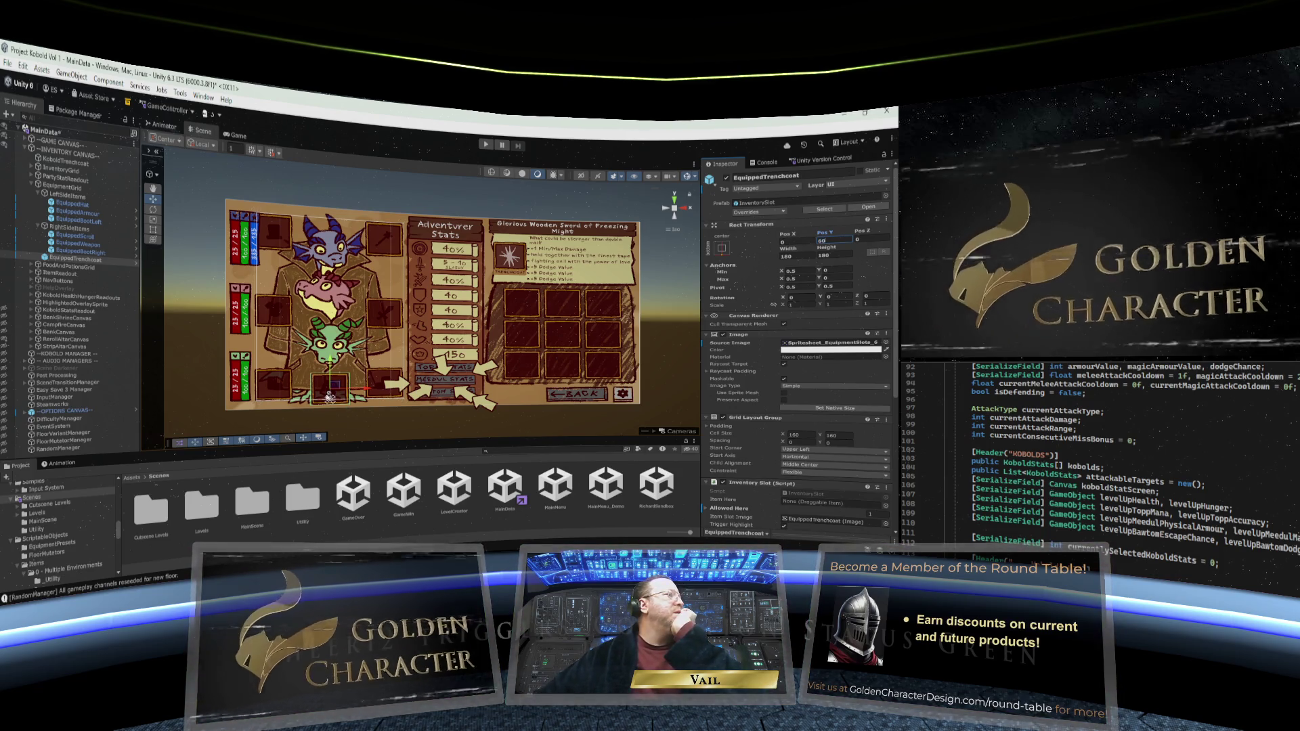
click(281, 352)
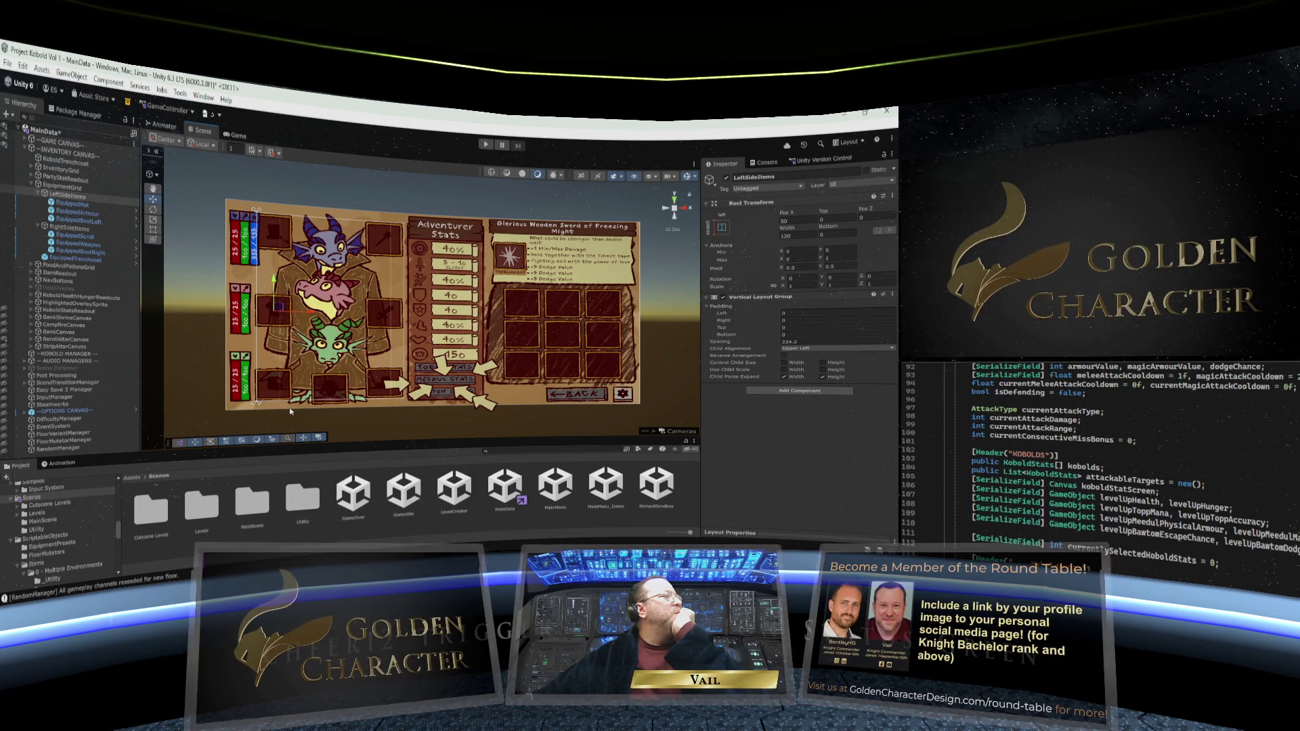
click(373, 414)
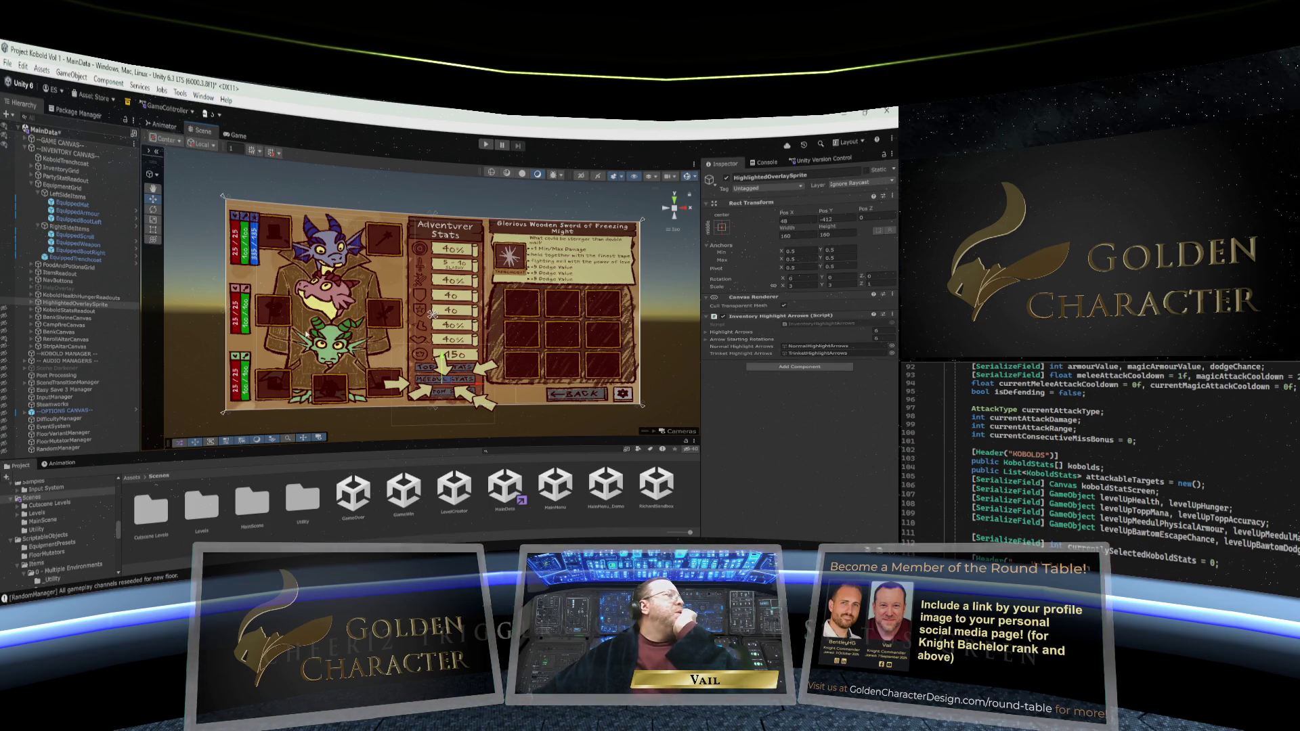
click(73, 229)
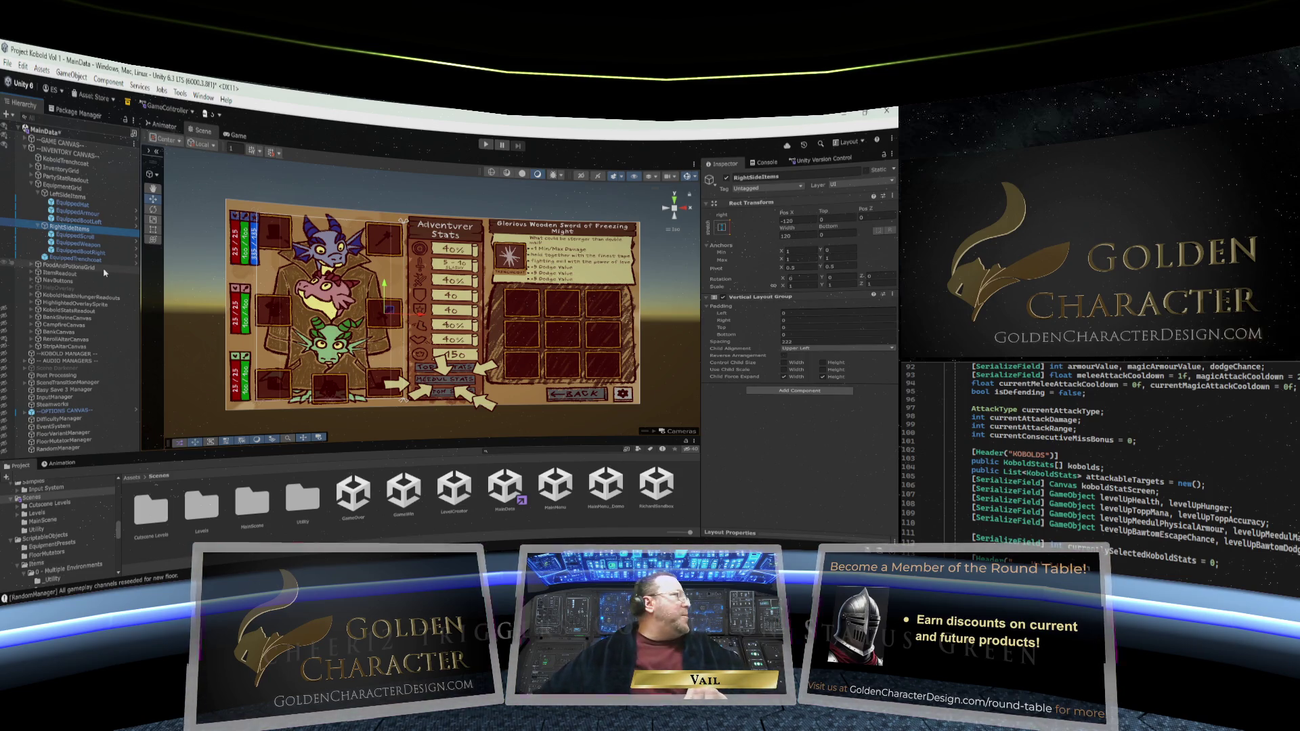
click(75, 201)
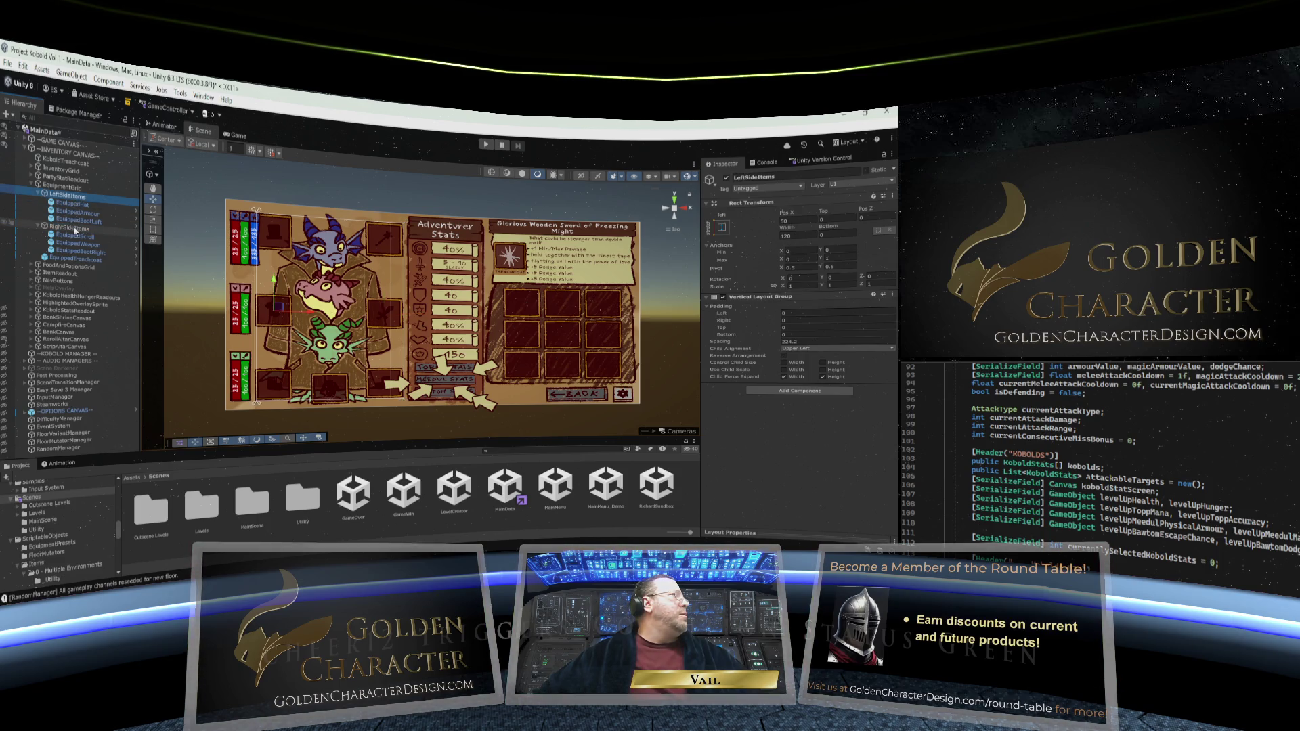
click(75, 229)
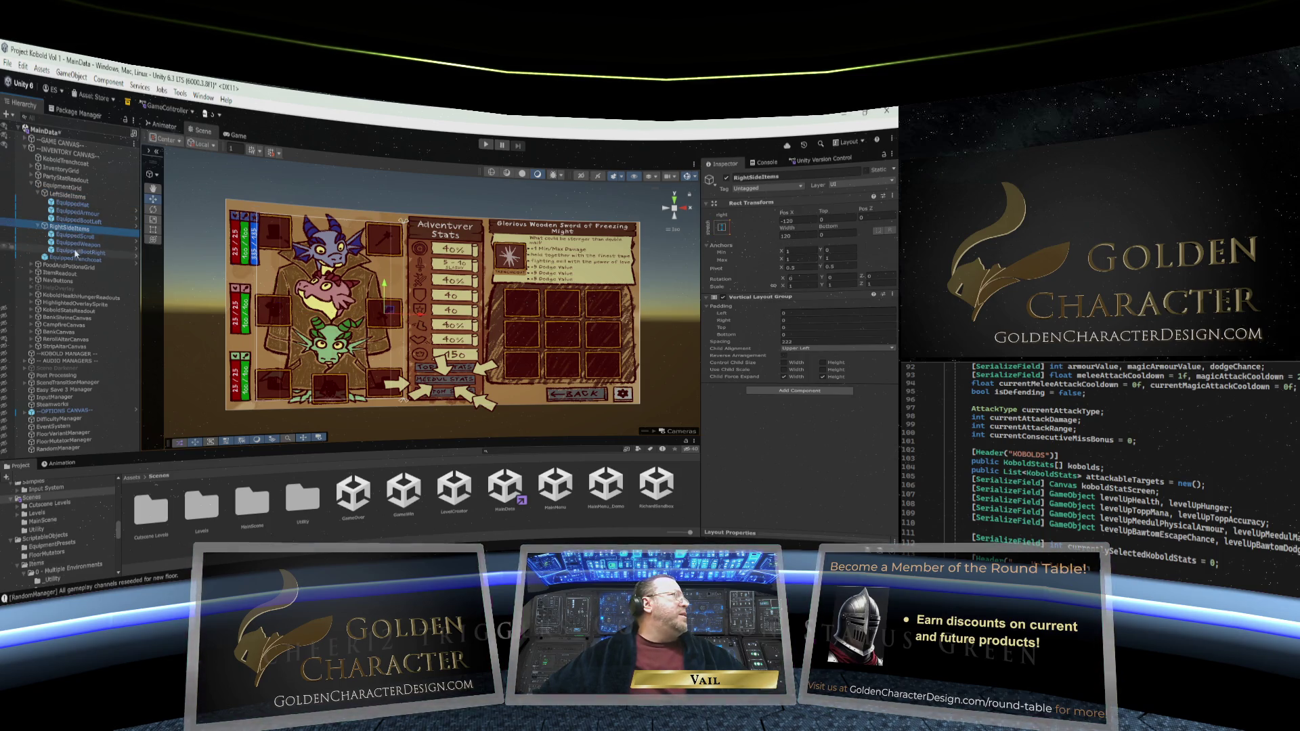
click(74, 196)
key(Up)
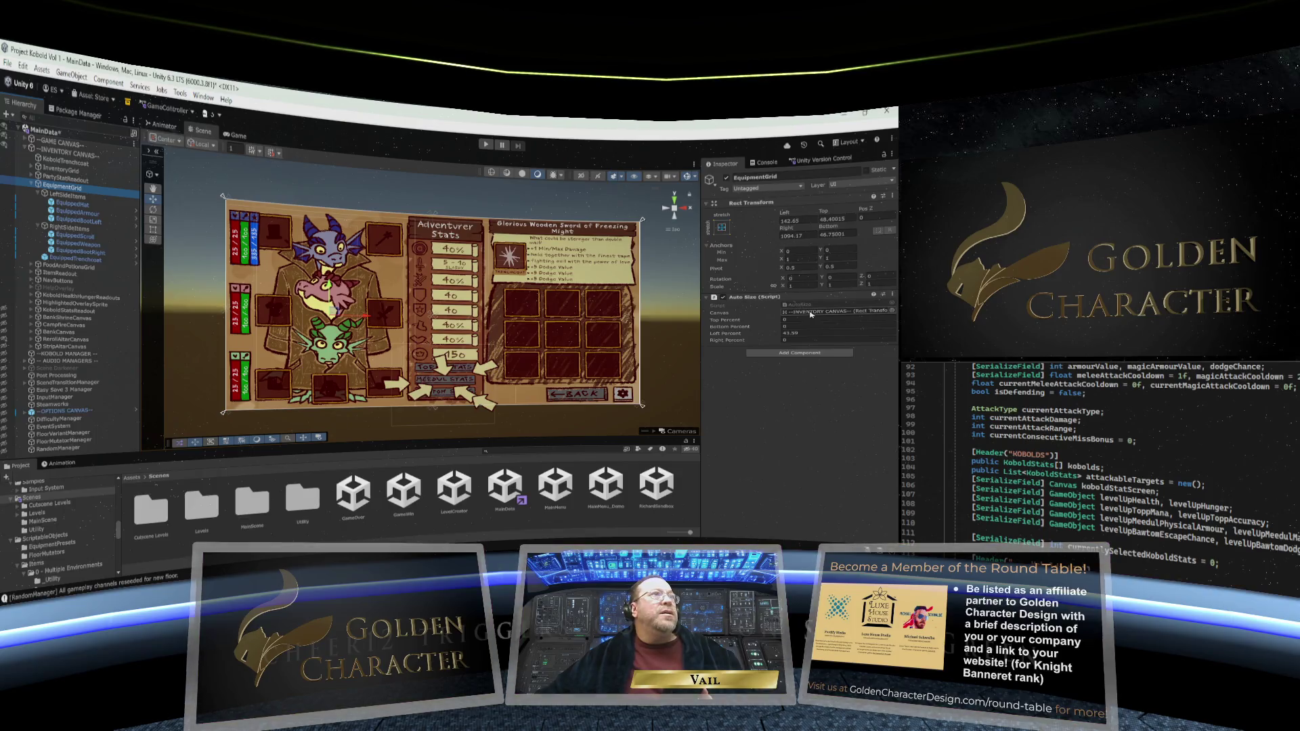
click(791, 340)
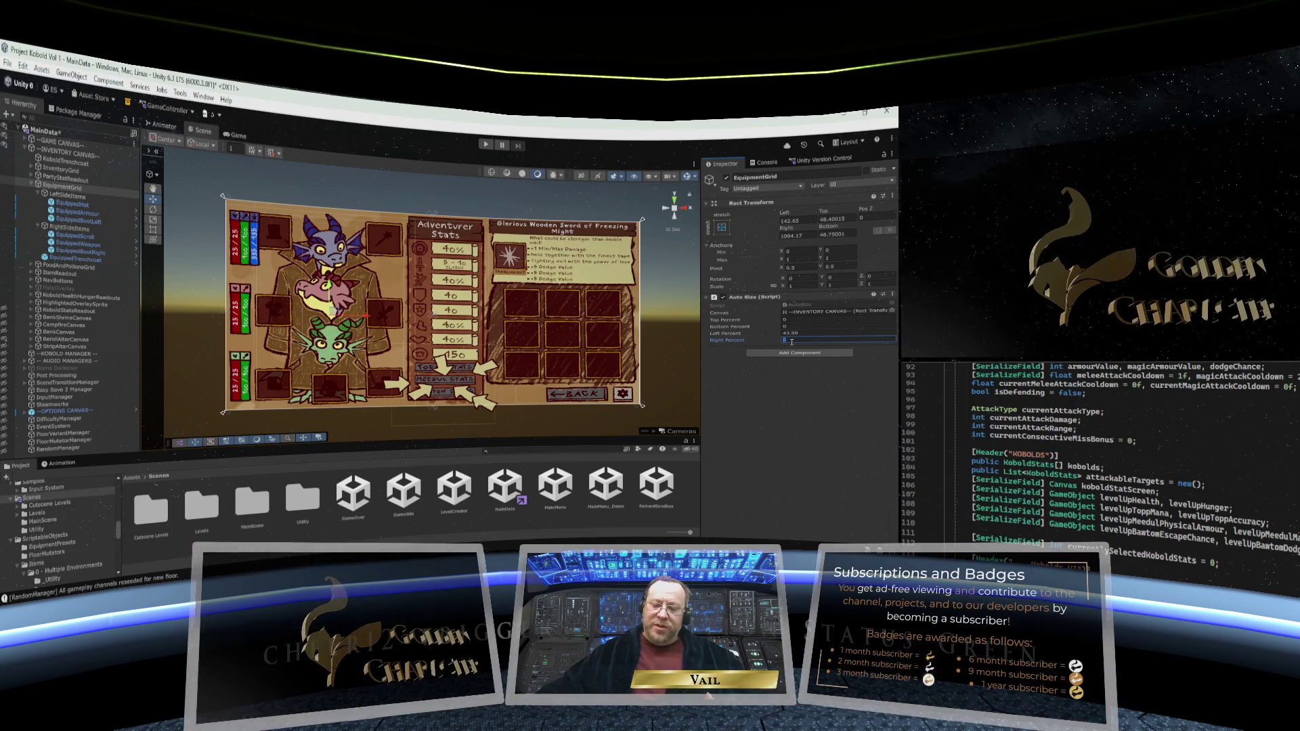
Enter Auto Size Right Percent 92.55 and Left Percent 43.02 on EquipmentGrid
text(92)
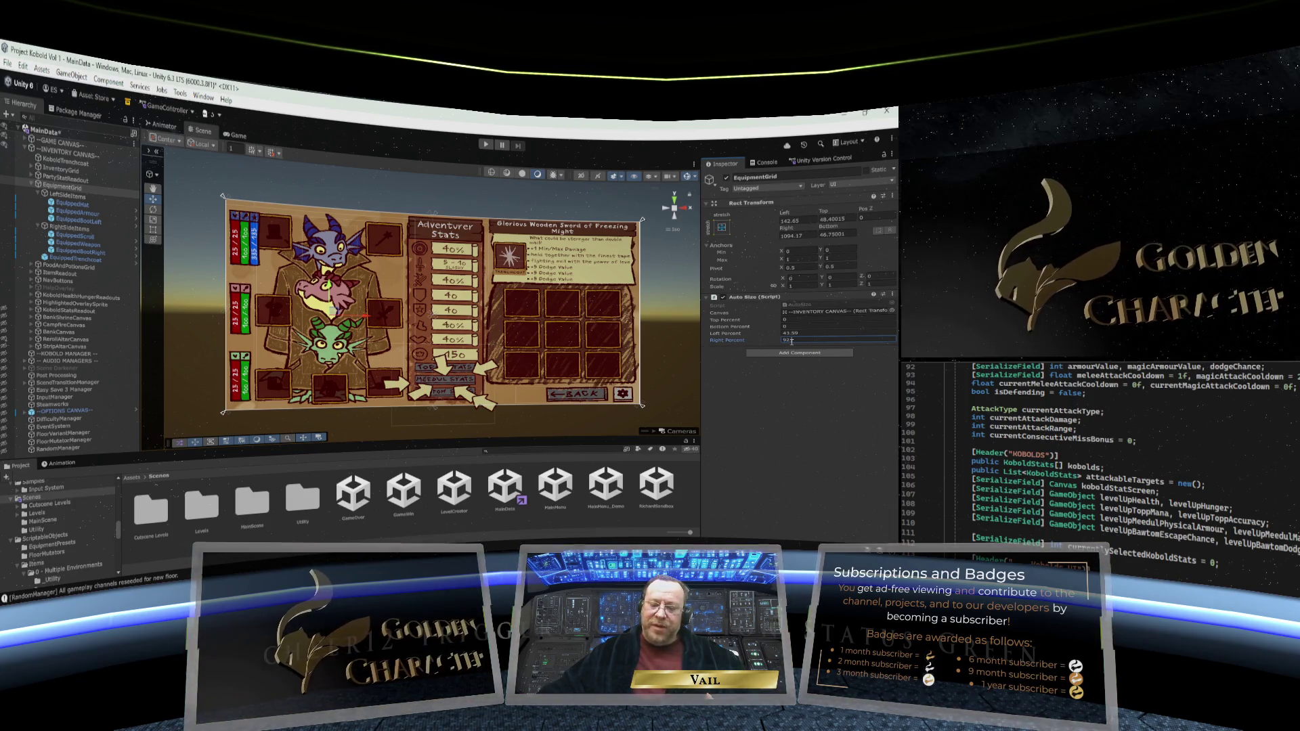
text(.55)
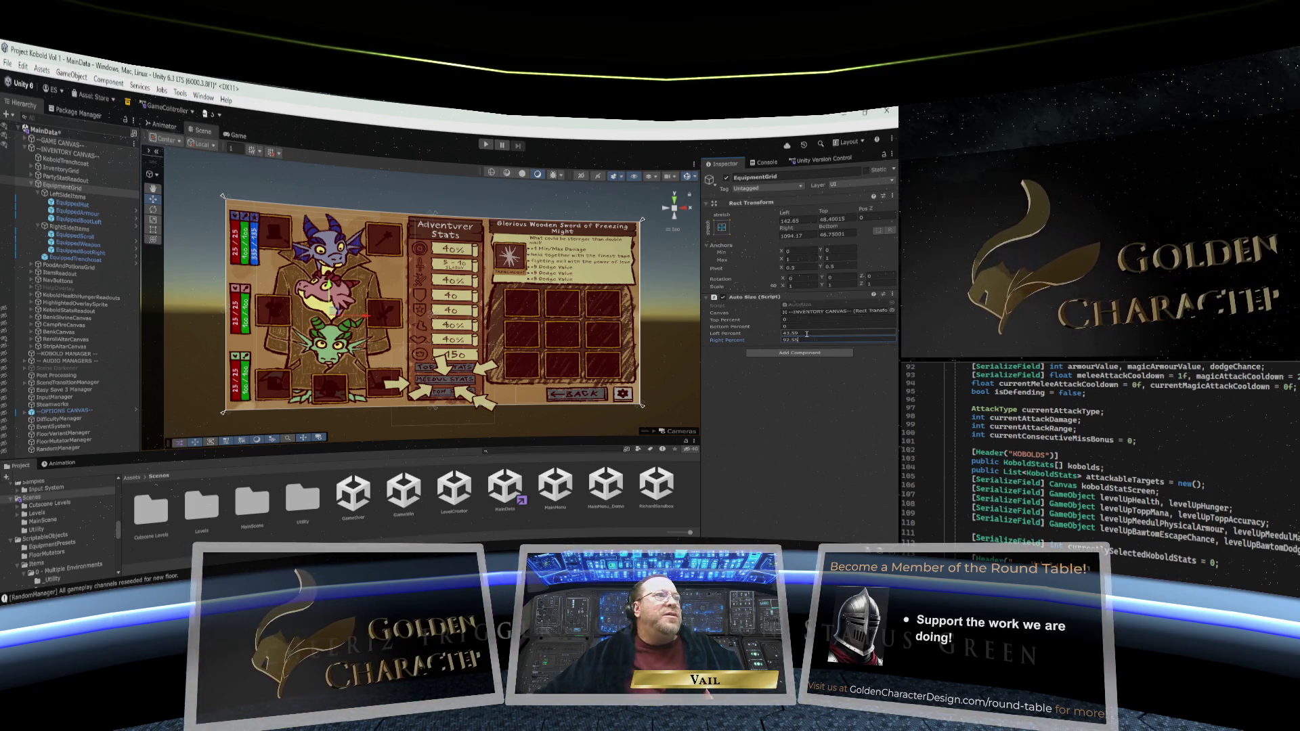
click(808, 331)
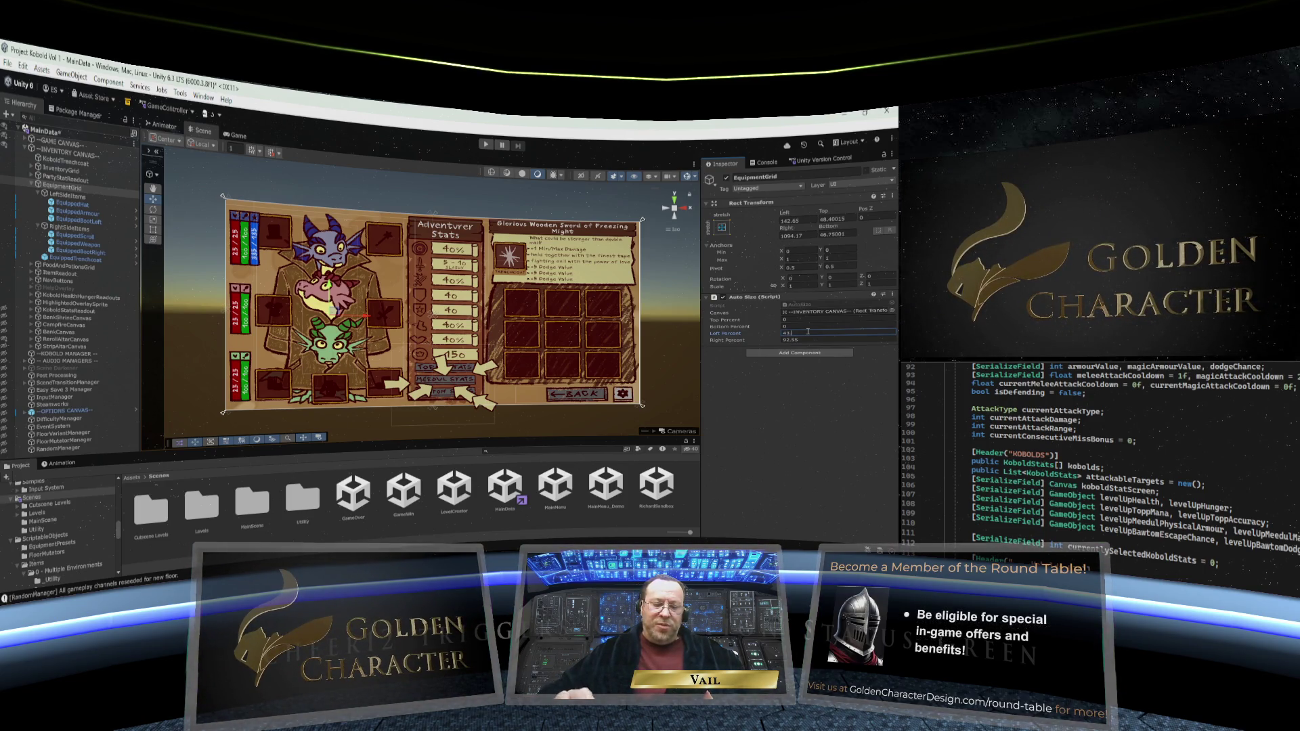
click(808, 326)
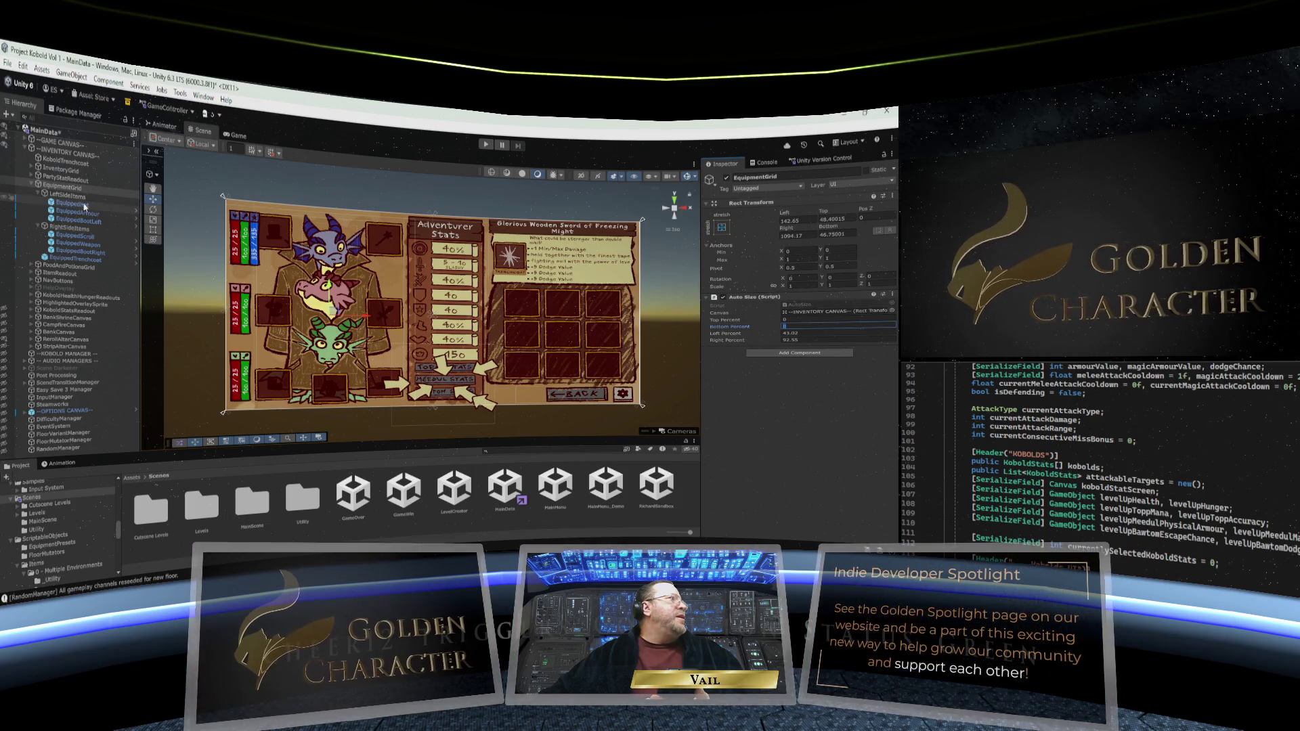
Review EquippedHat and the LeftSideItems Vertical Layout Group, then reselect EquipmentGrid
click(88, 204)
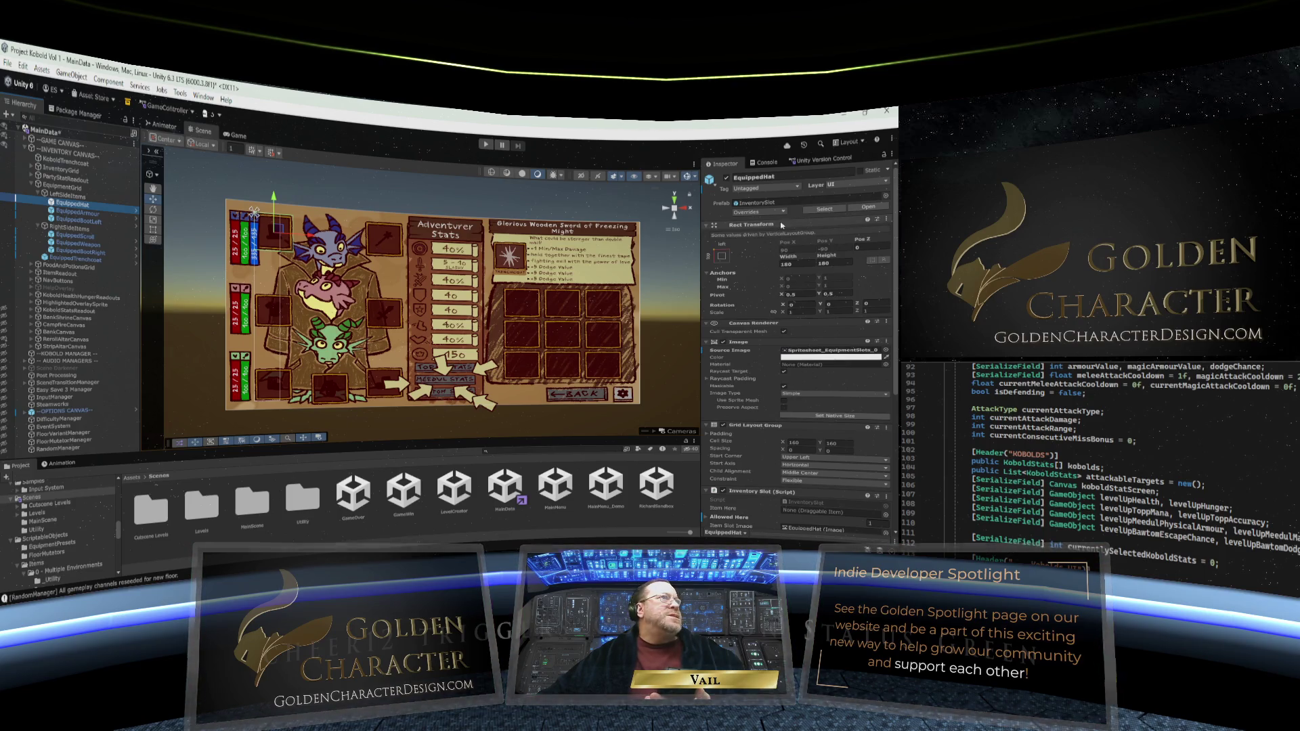
click(71, 195)
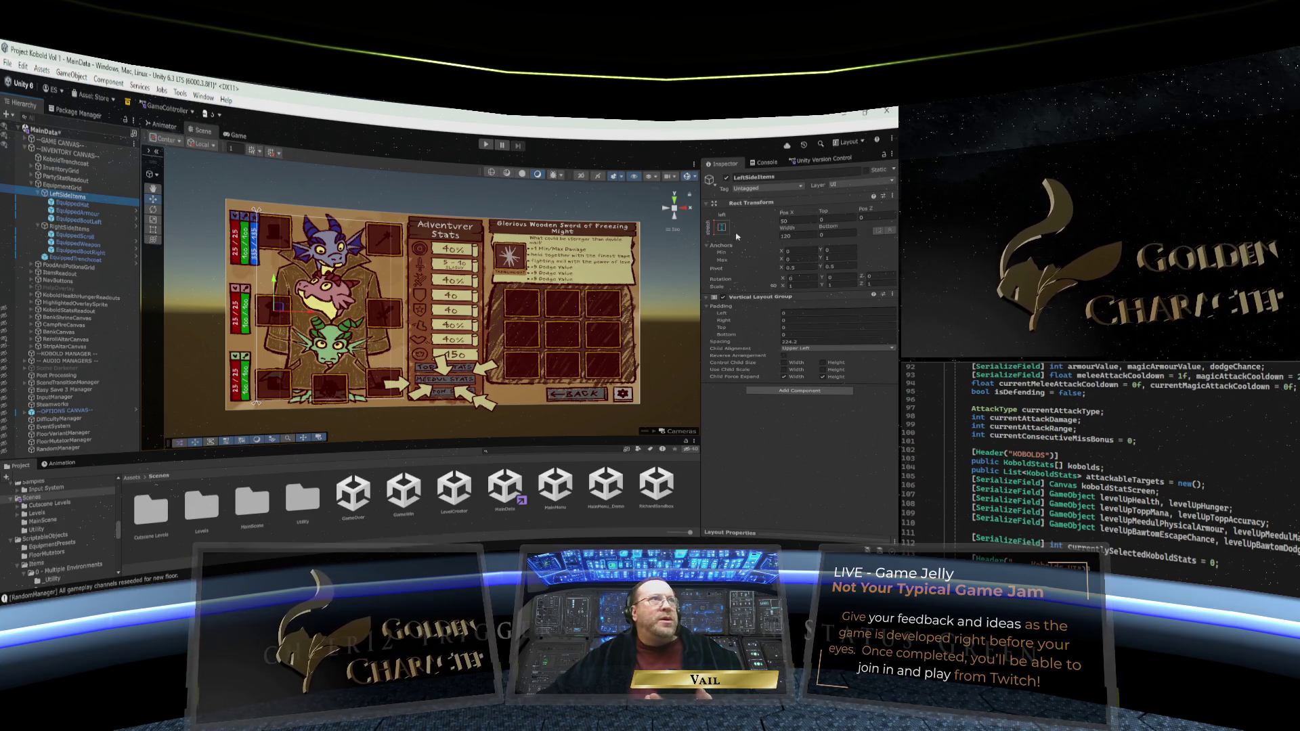
click(61, 187)
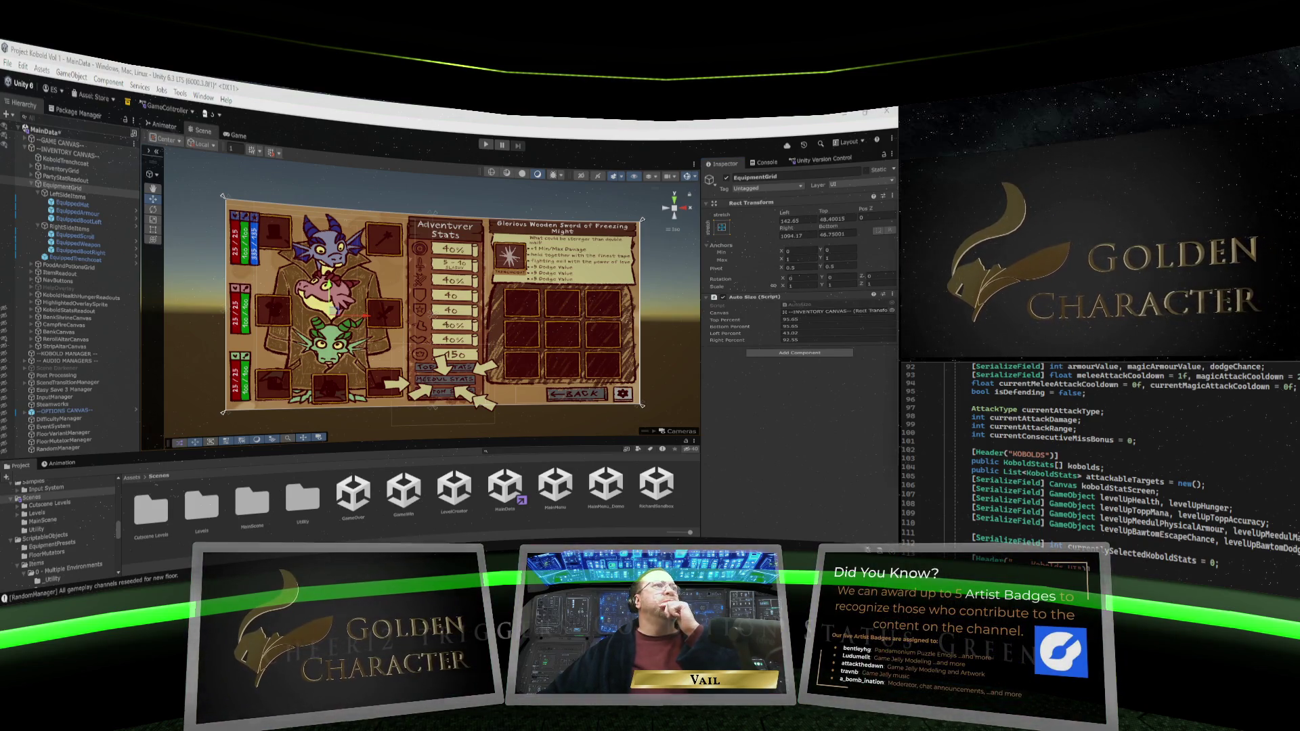
Bring up the File menu and dismiss it with Escape before saving MainData
click(7, 65)
key(Escape)
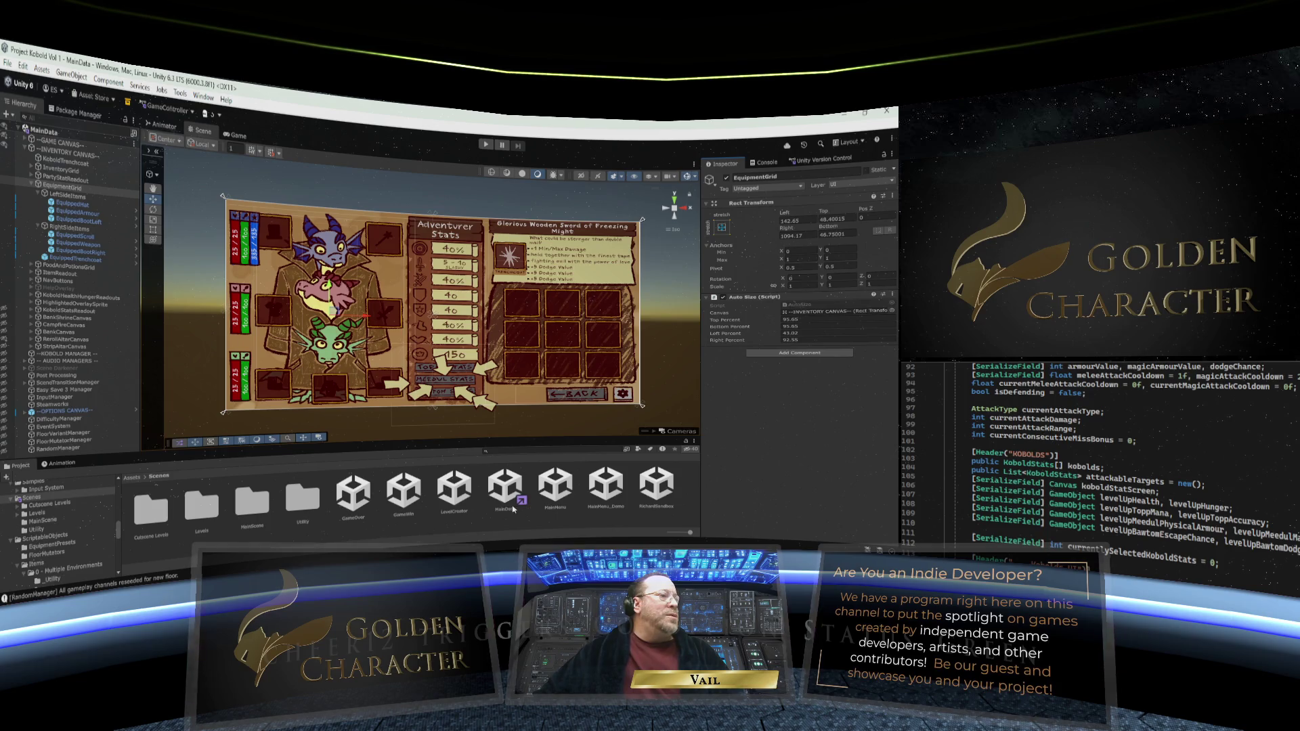
Open the MainMenu scene and set the Game view to Free Aspect, resized shorter
double_click(557, 488)
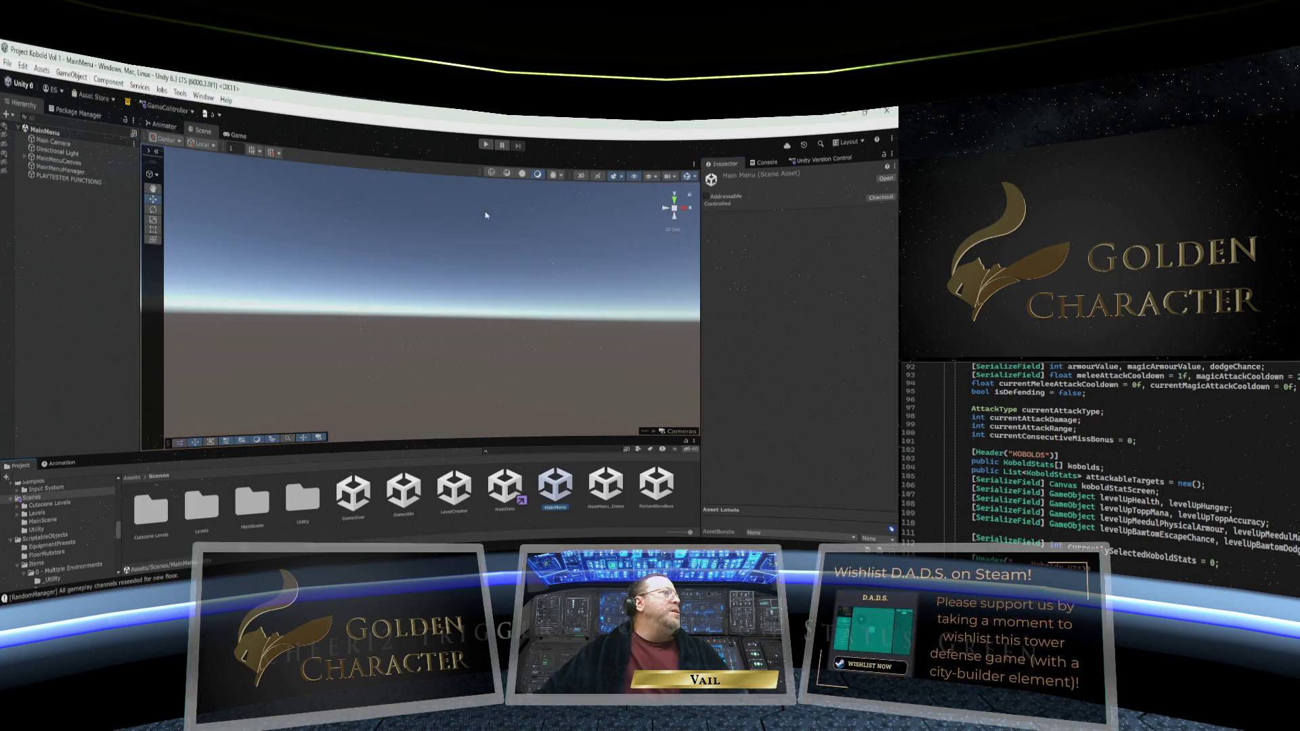
click(237, 135)
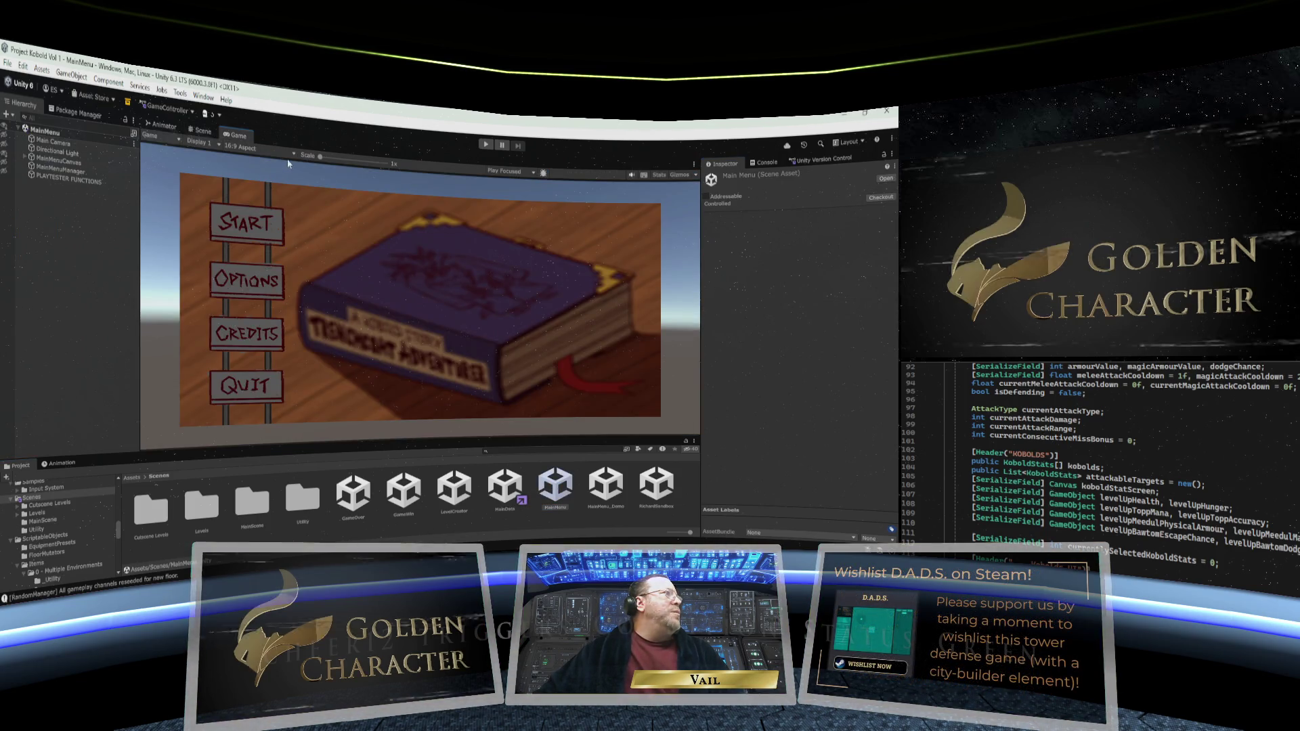
click(271, 149)
click(269, 189)
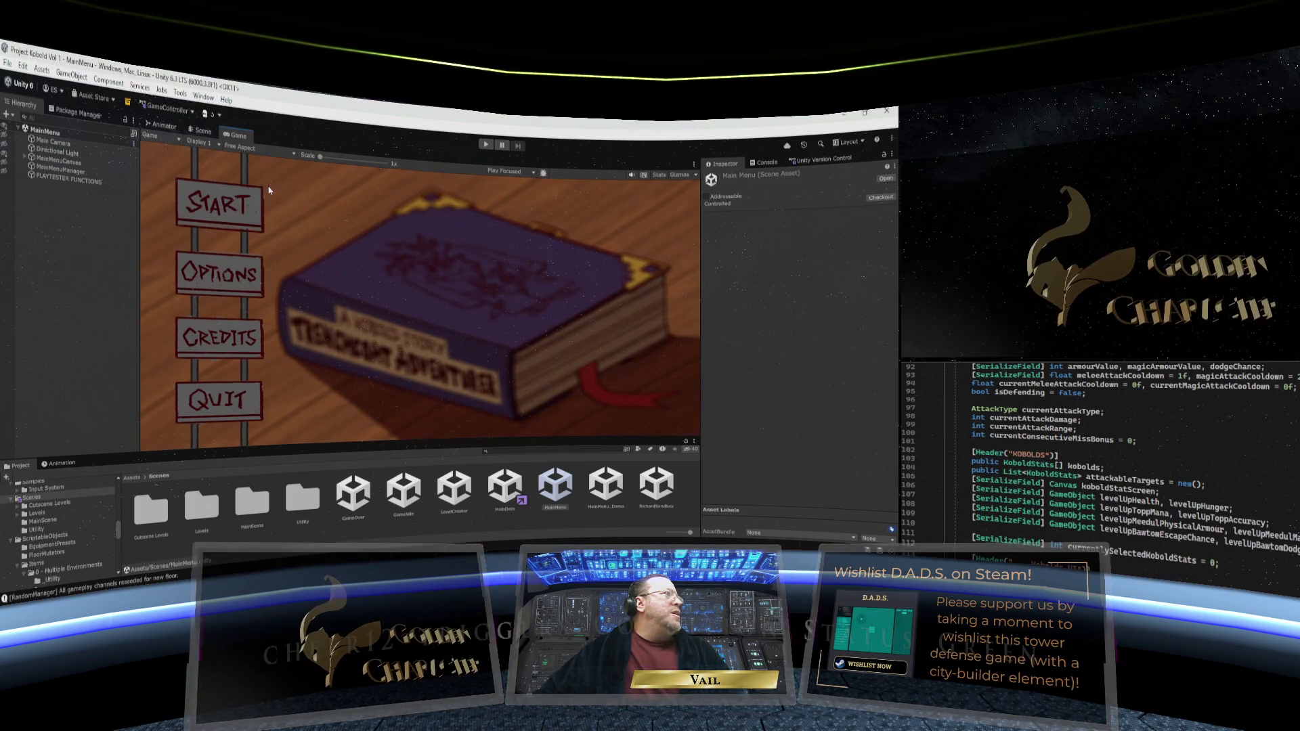
drag(408, 440, 408, 387)
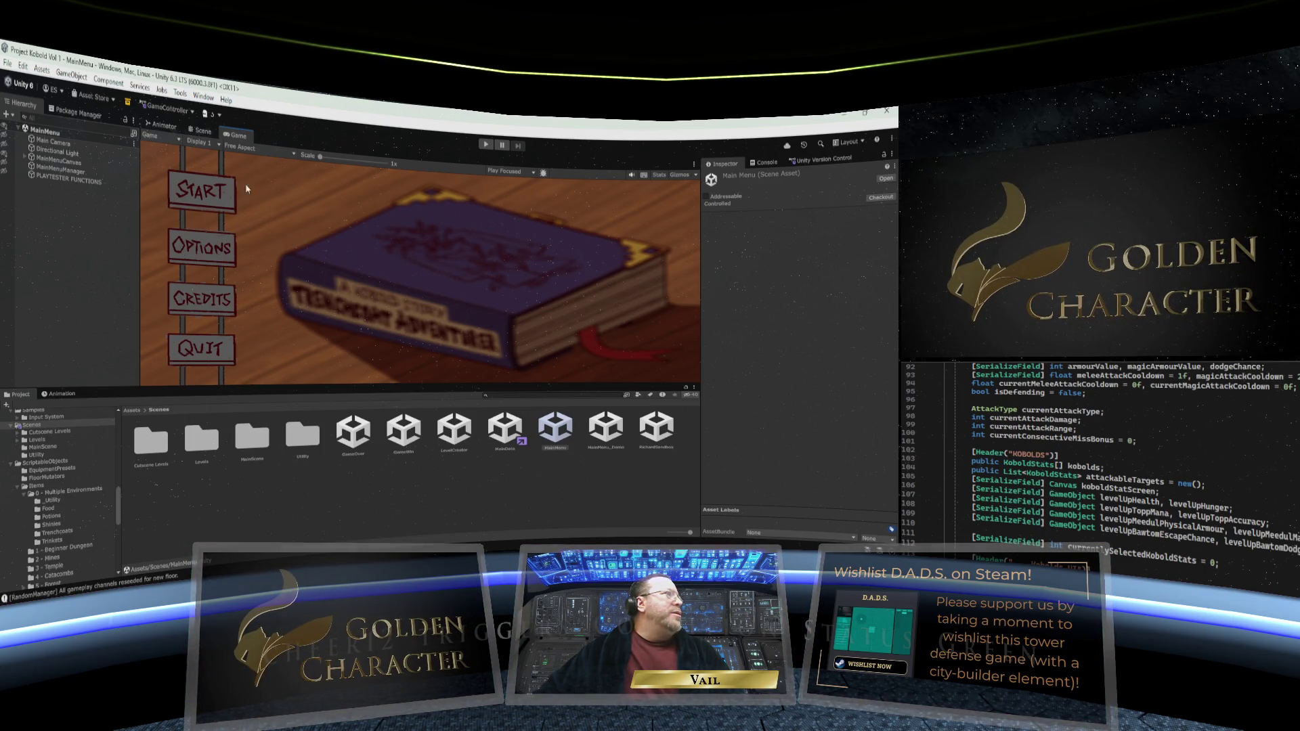
Playtest a new Standard Quest game in an empty slot through to the inventory, then stop
click(484, 144)
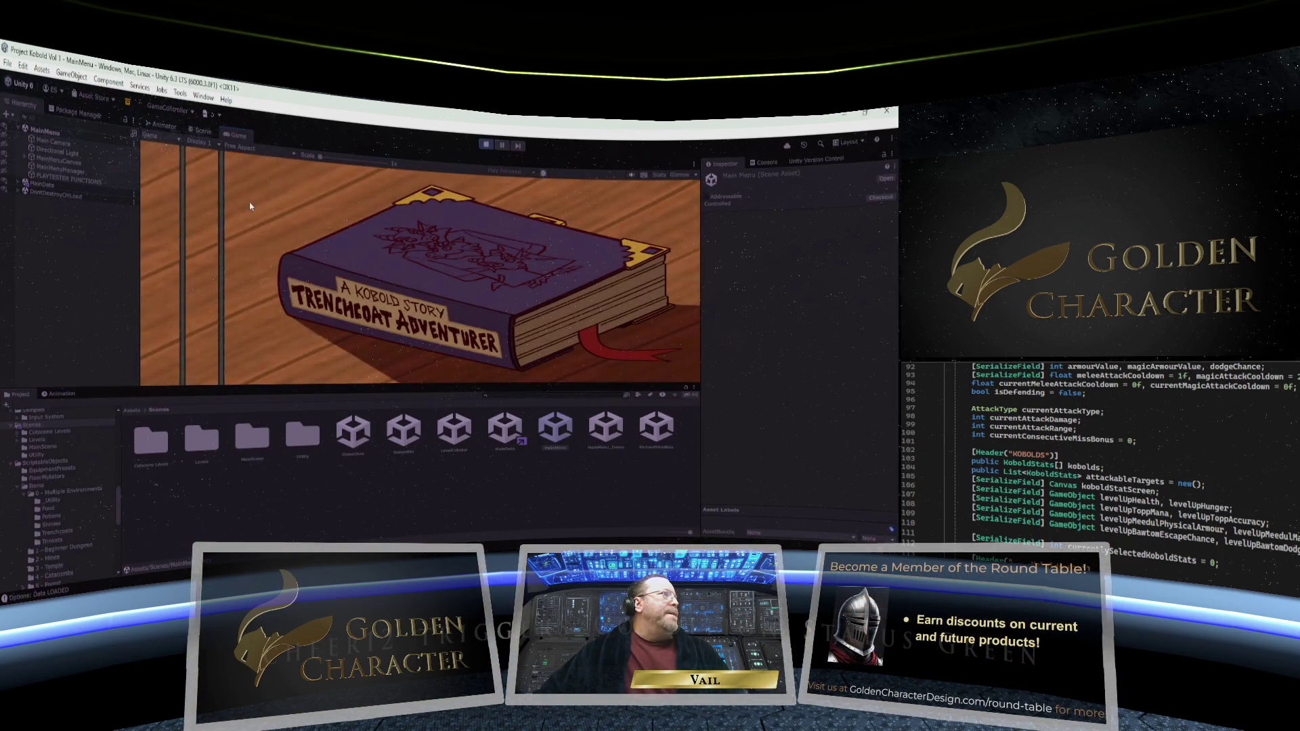
click(203, 192)
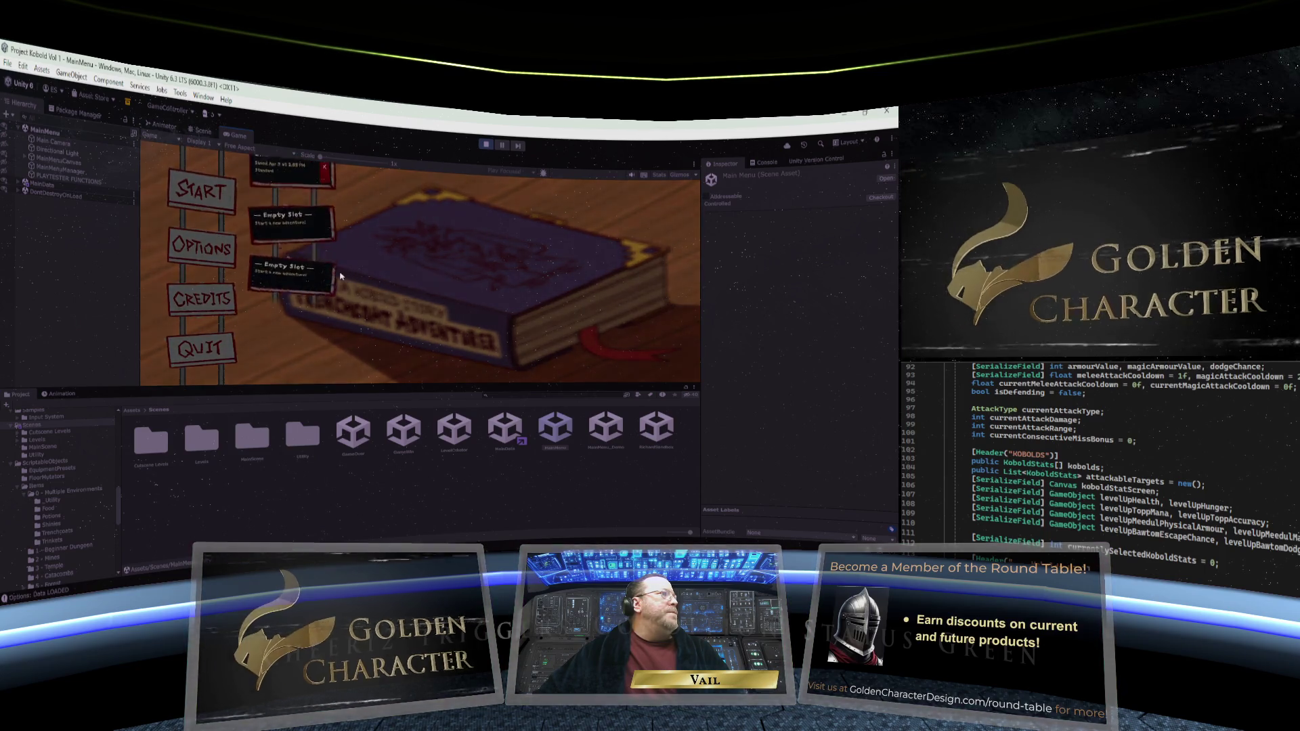
click(295, 298)
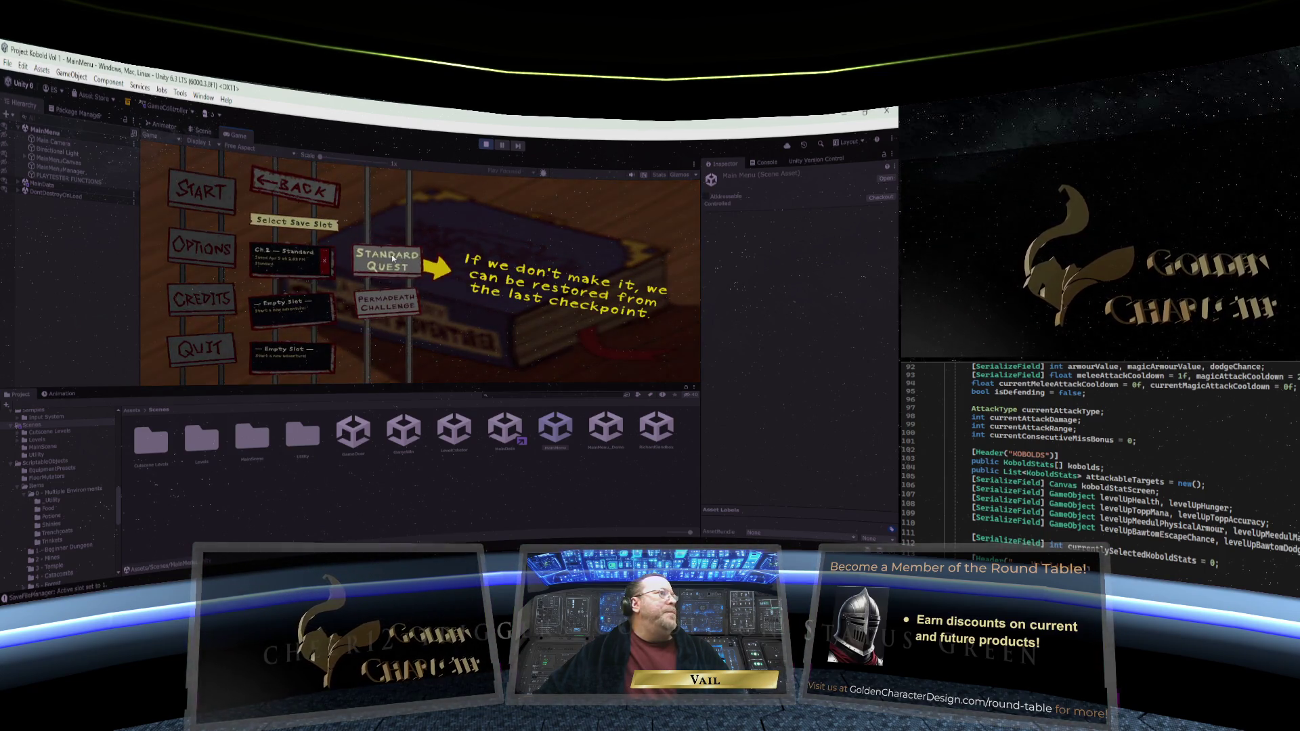
click(387, 260)
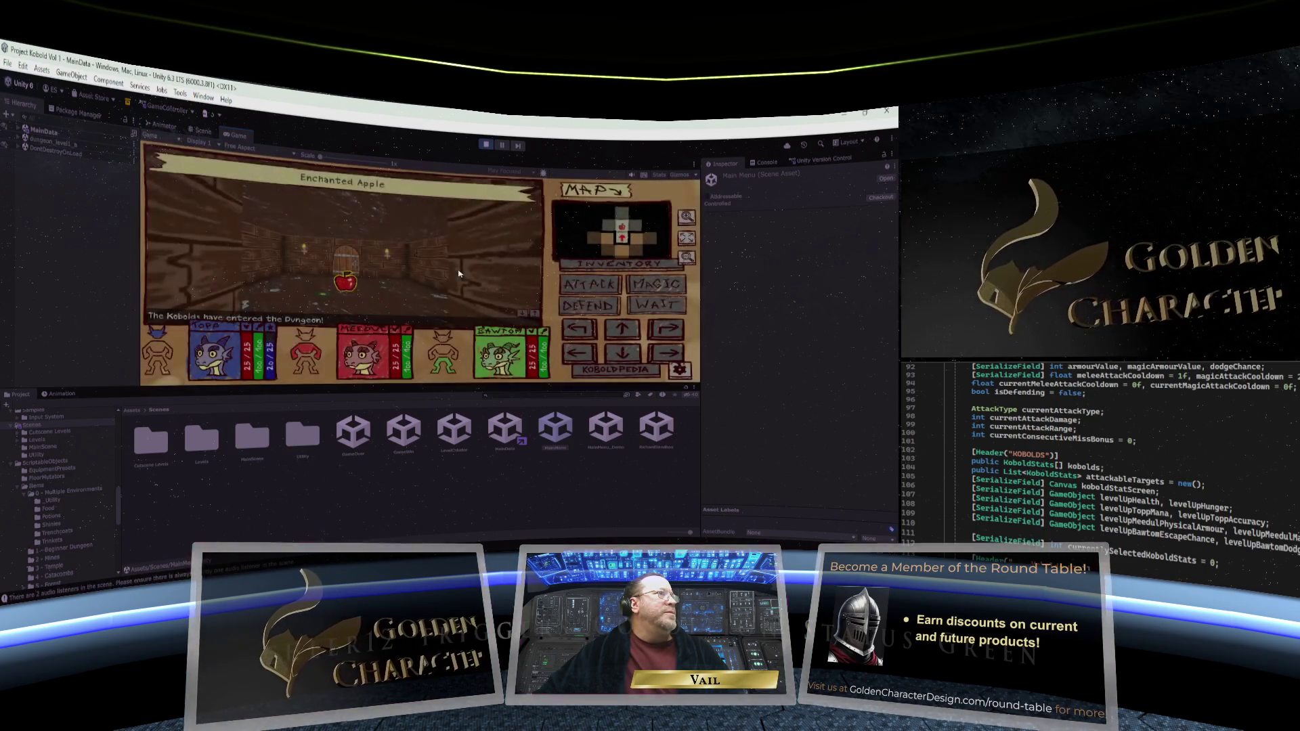
click(611, 265)
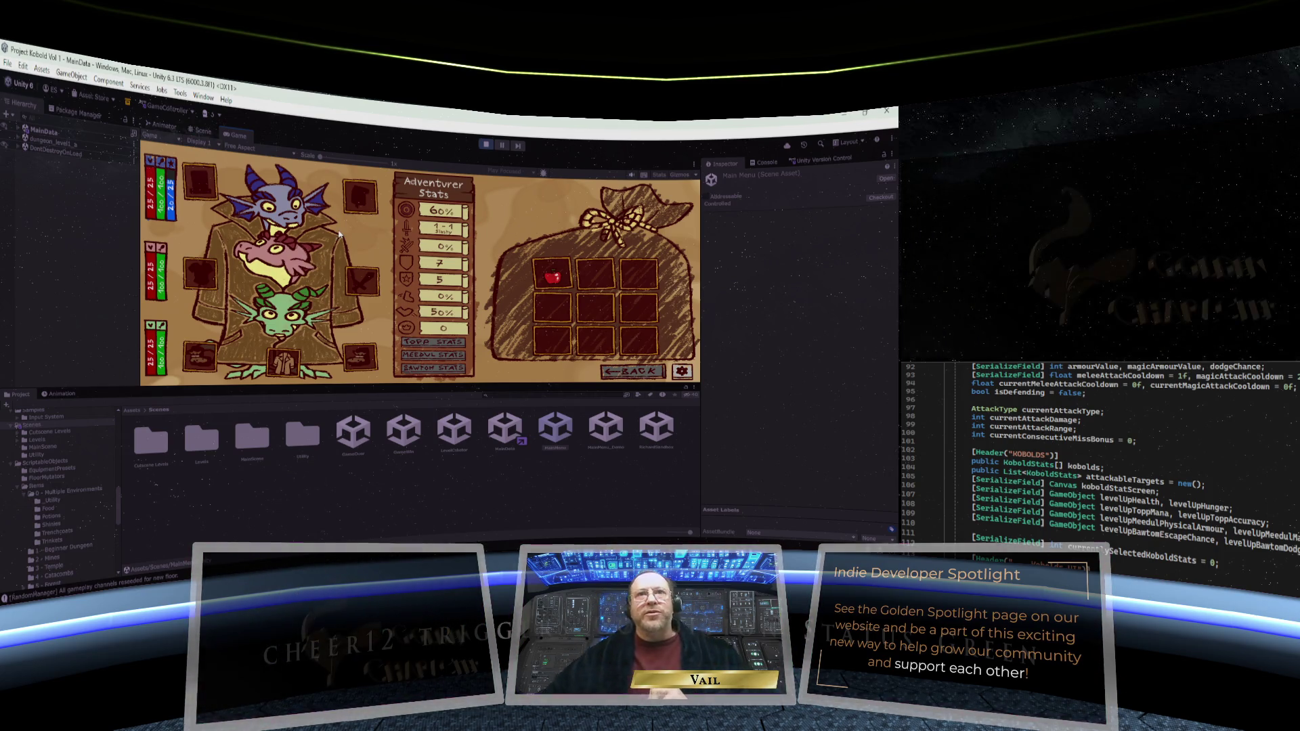
mouse_move(302, 345)
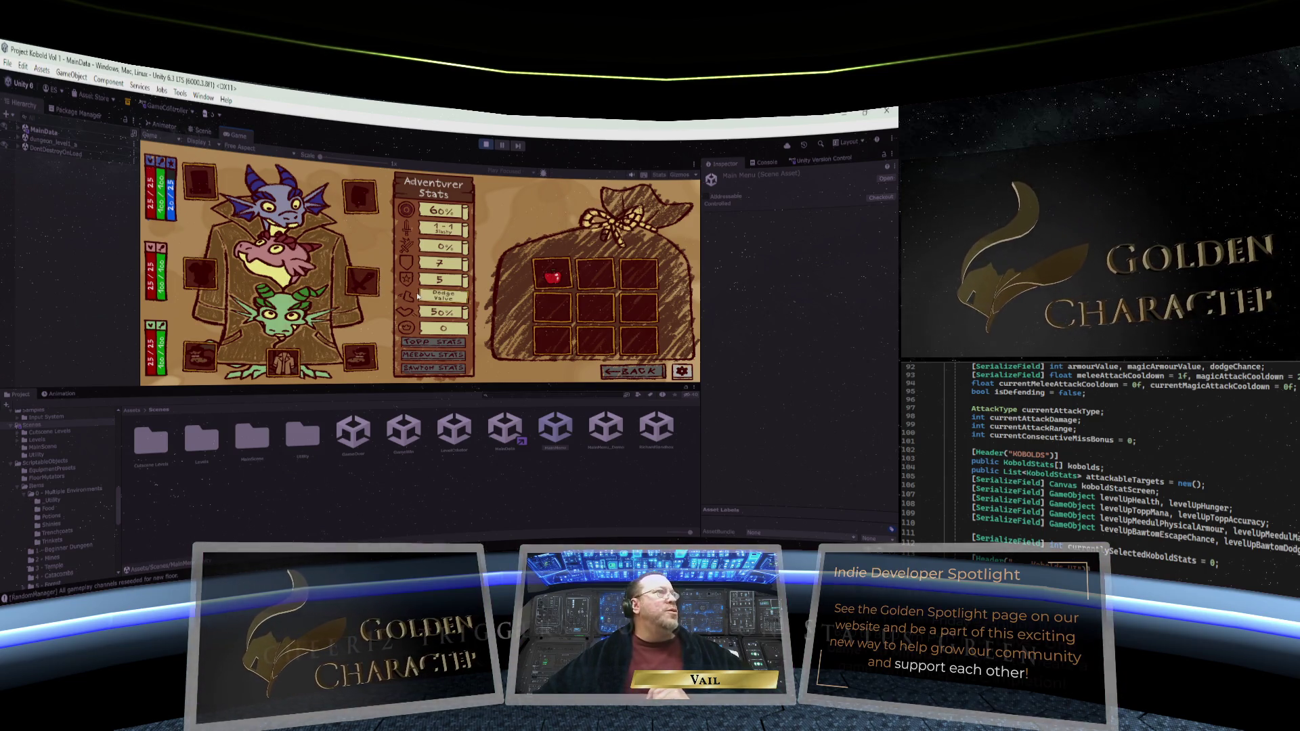
mouse_move(559, 277)
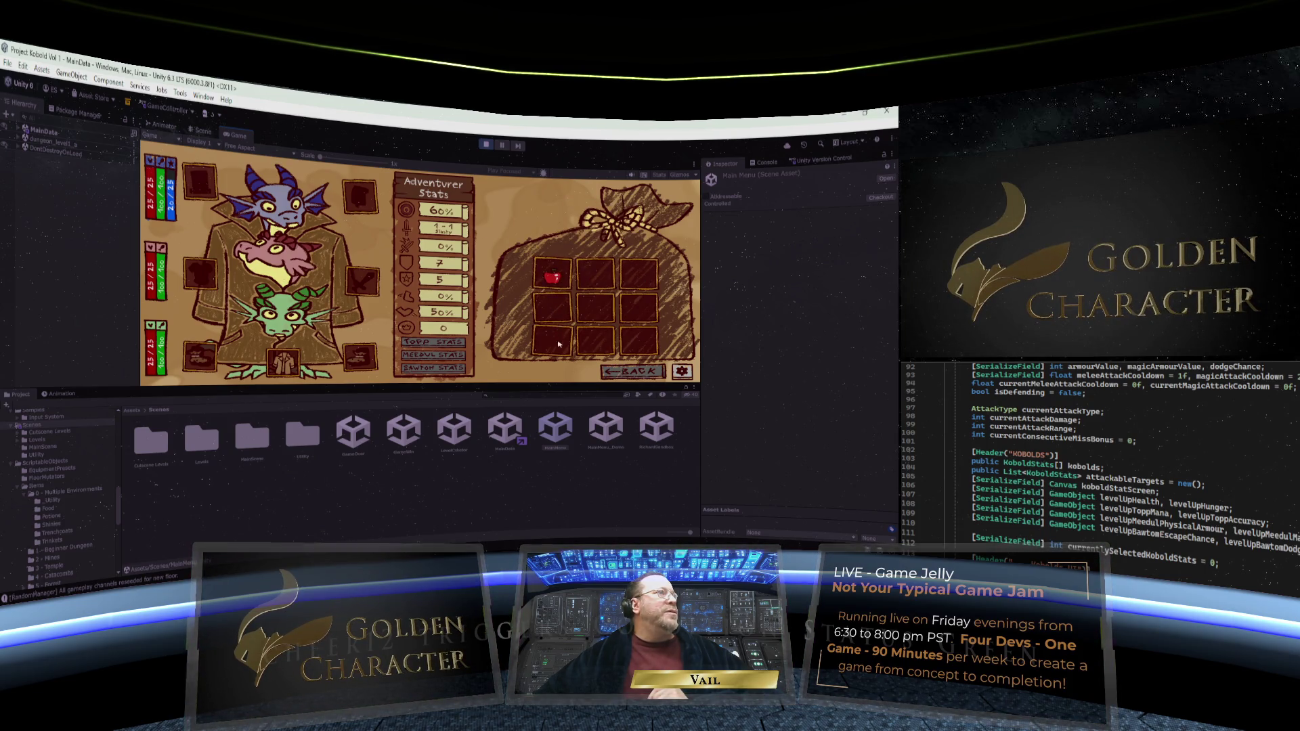
mouse_move(555, 283)
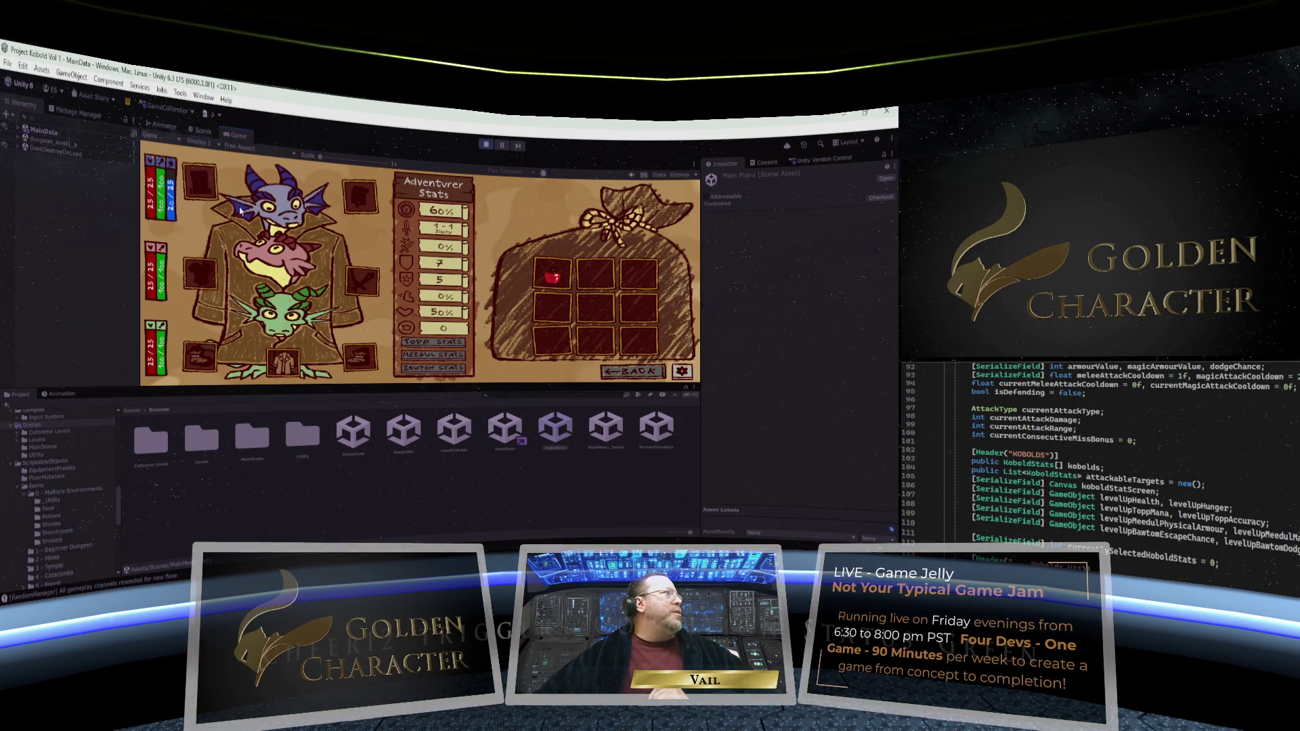
click(486, 144)
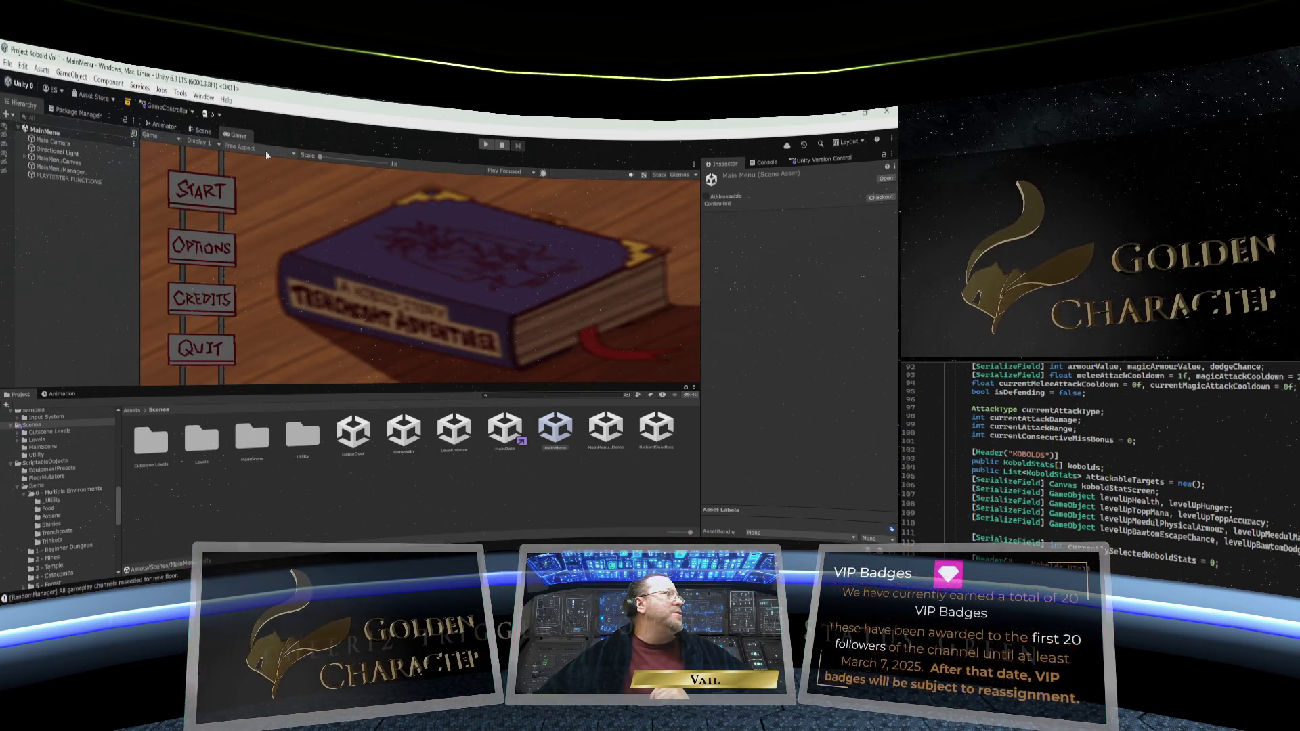
Compare the main menu in the Game view at 16:9 and Free Aspect, ending on 16:9
click(265, 148)
click(269, 196)
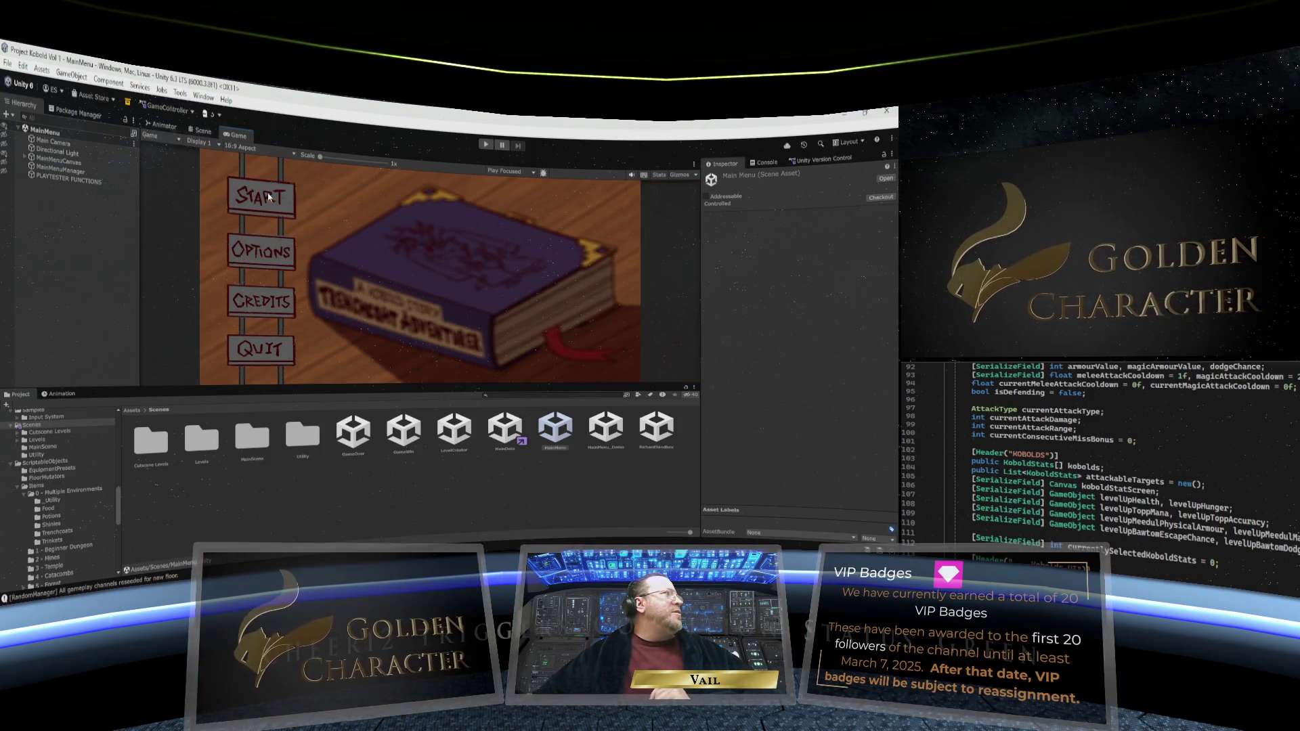
click(268, 148)
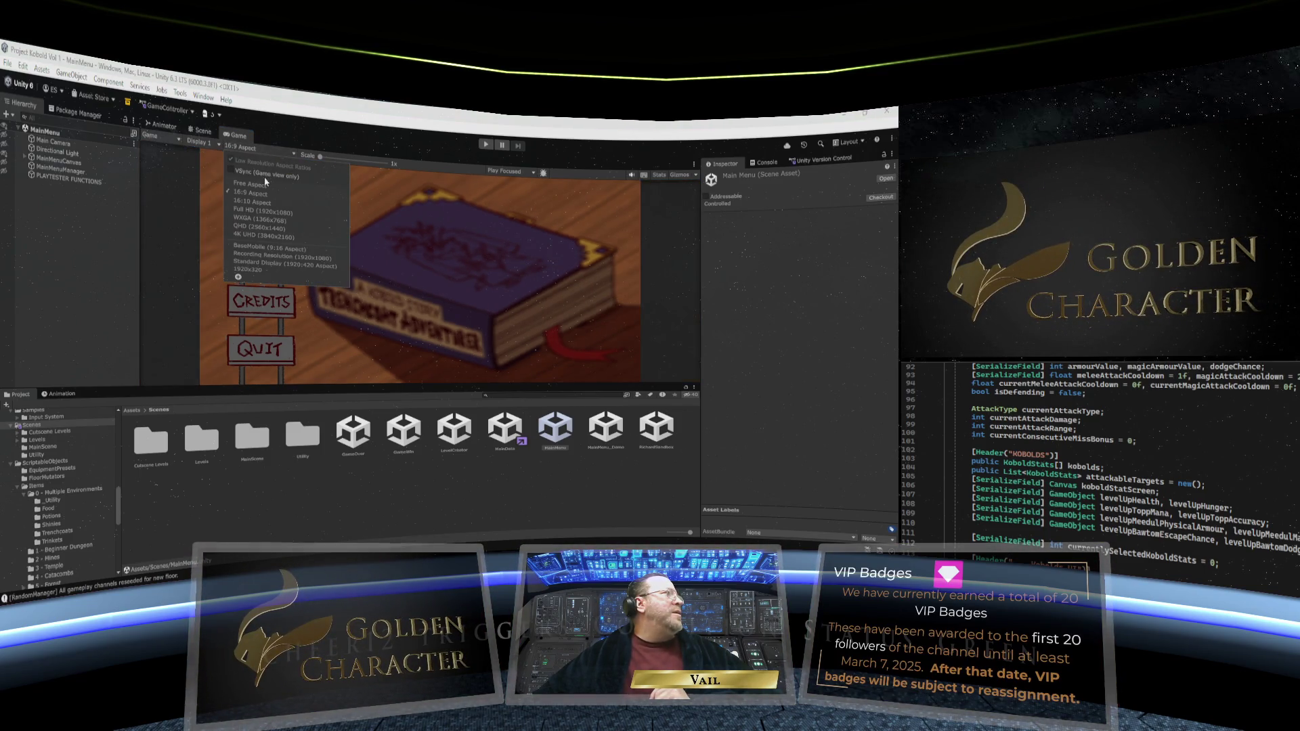
click(265, 184)
click(266, 148)
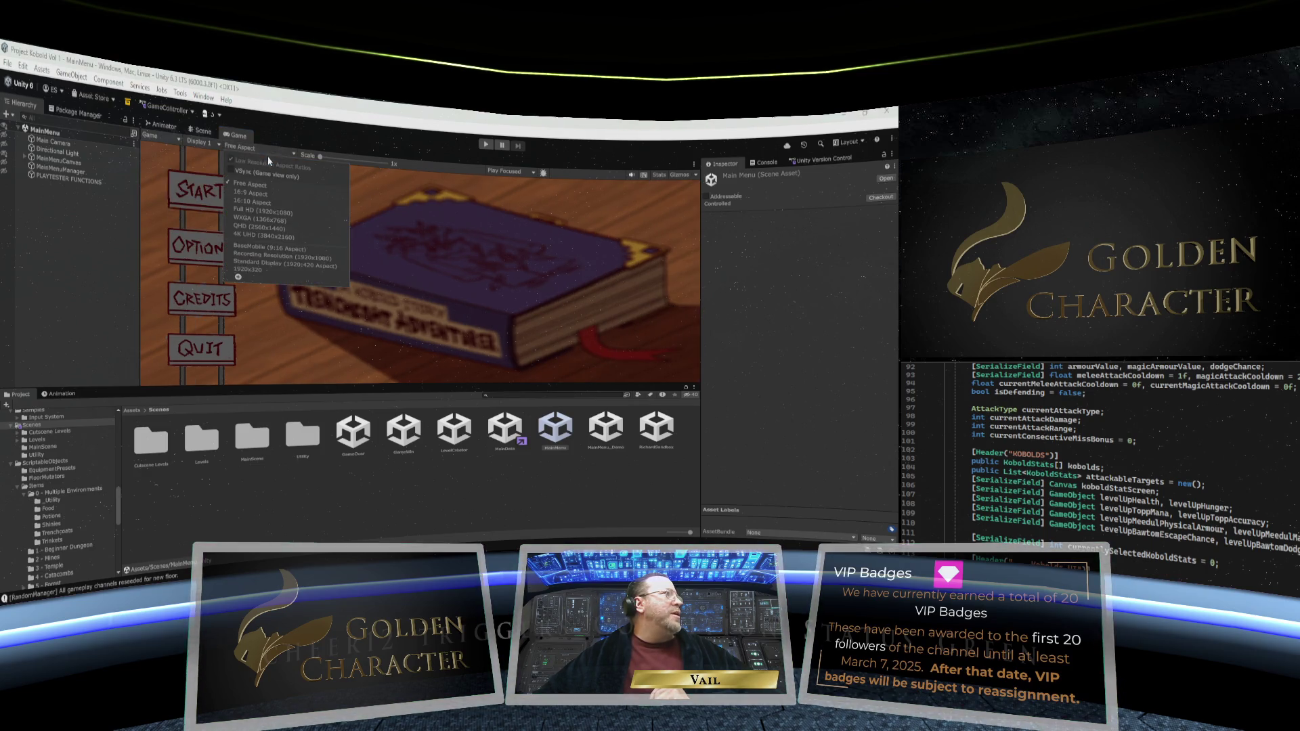
click(263, 194)
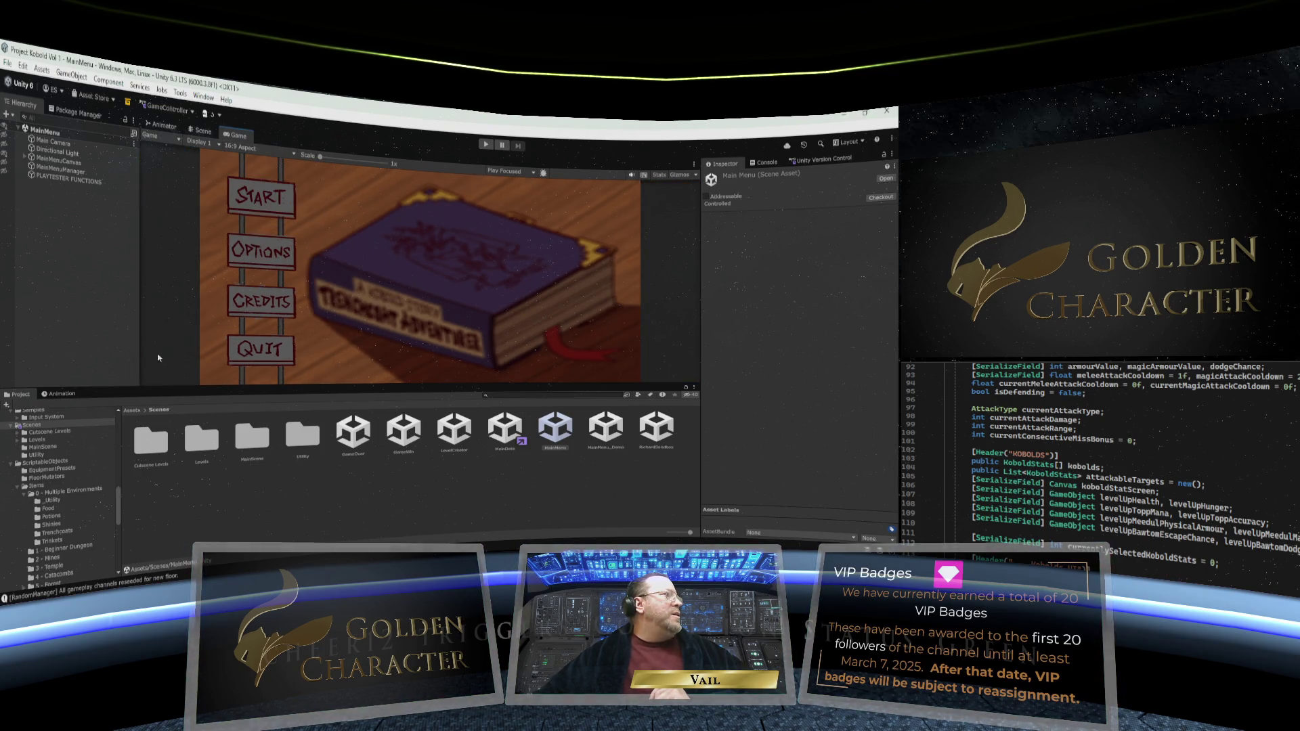
Make the Game view taller, return it to Free Aspect, and start play mode
mouse_move(140, 358)
mouse_down()
mouse_move(163, 357)
mouse_move(143, 357)
mouse_up()
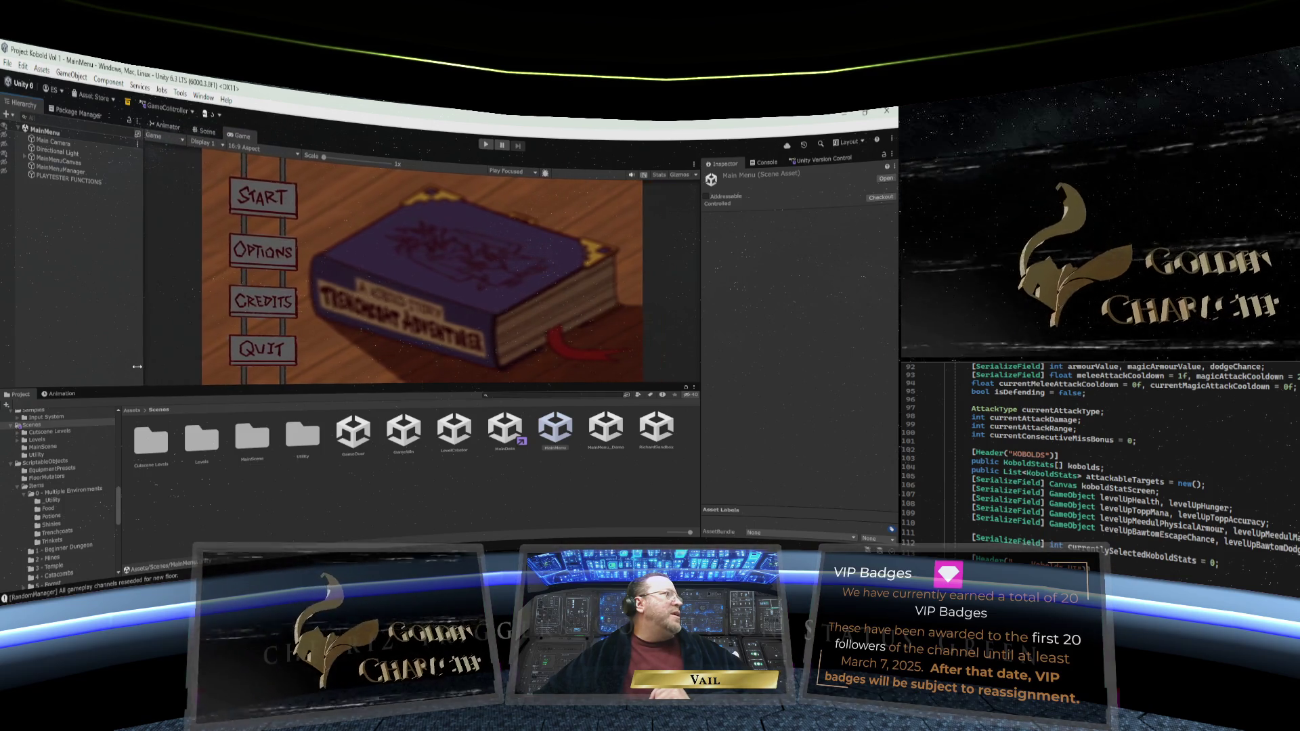
drag(315, 386, 315, 440)
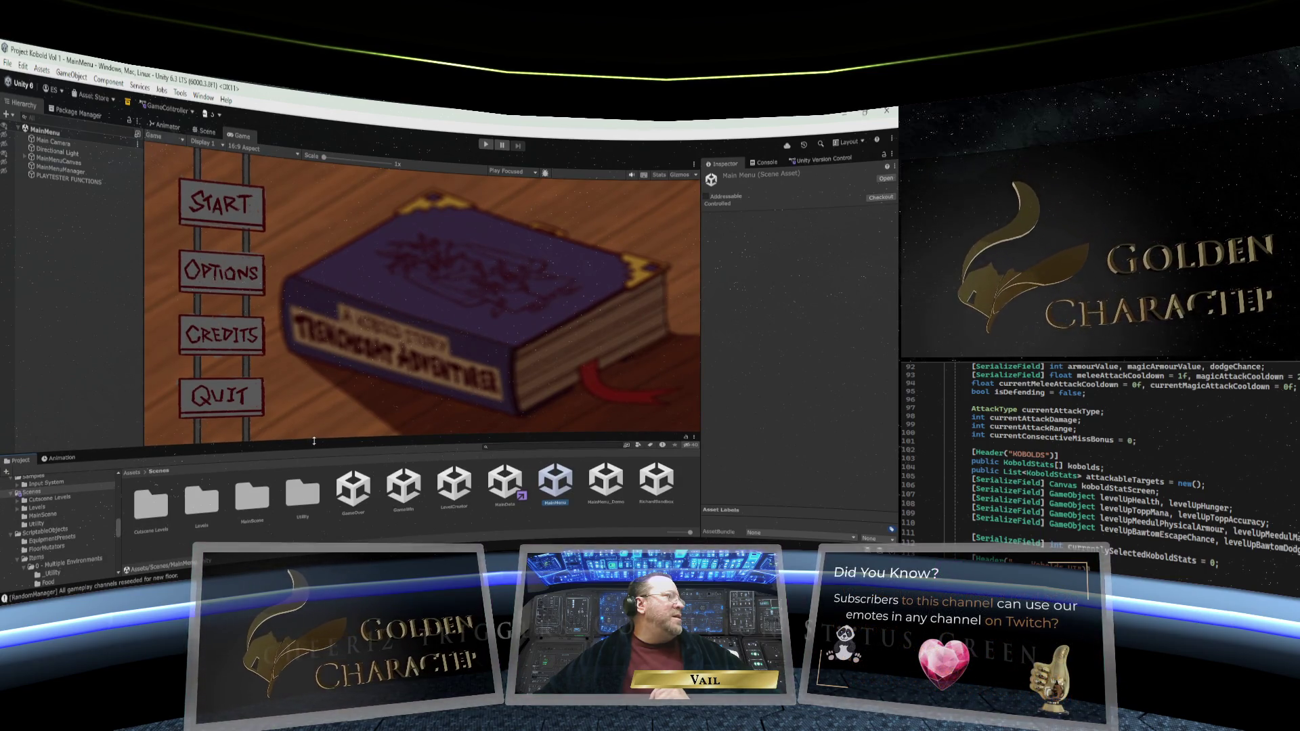
click(263, 153)
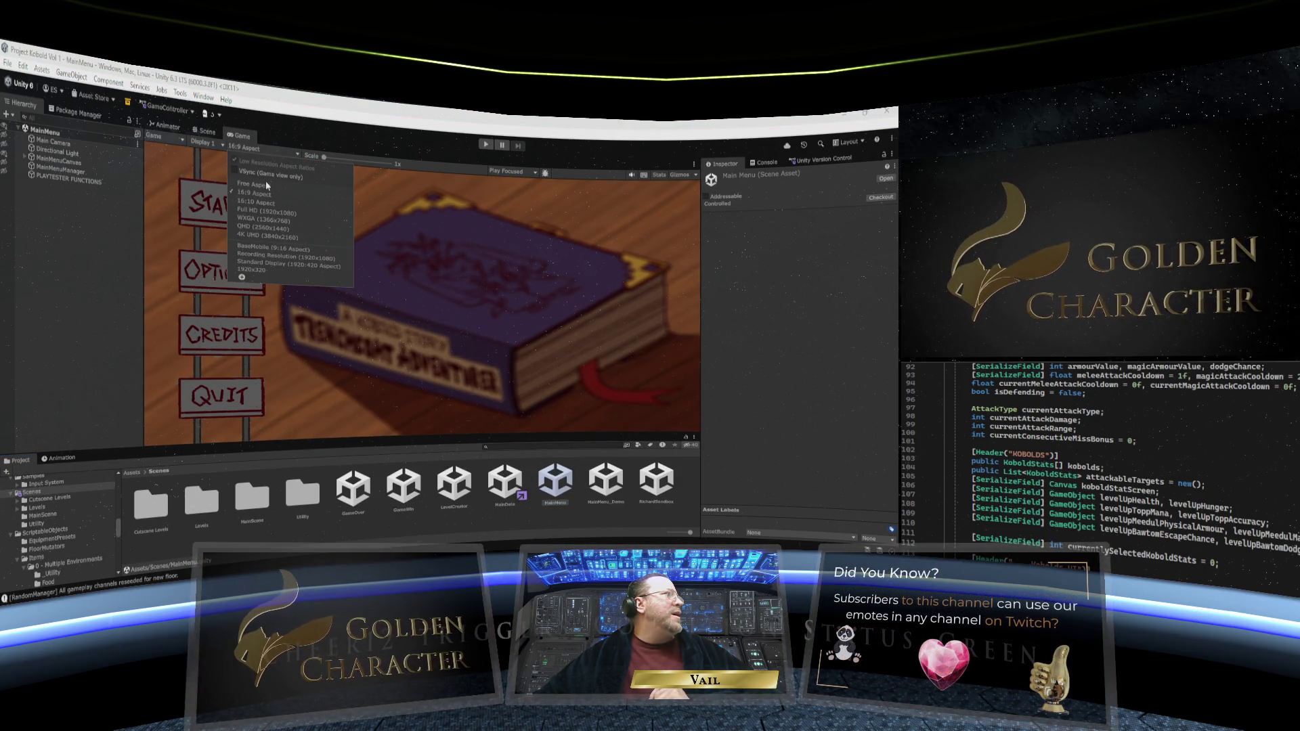
click(268, 187)
drag(375, 437, 374, 469)
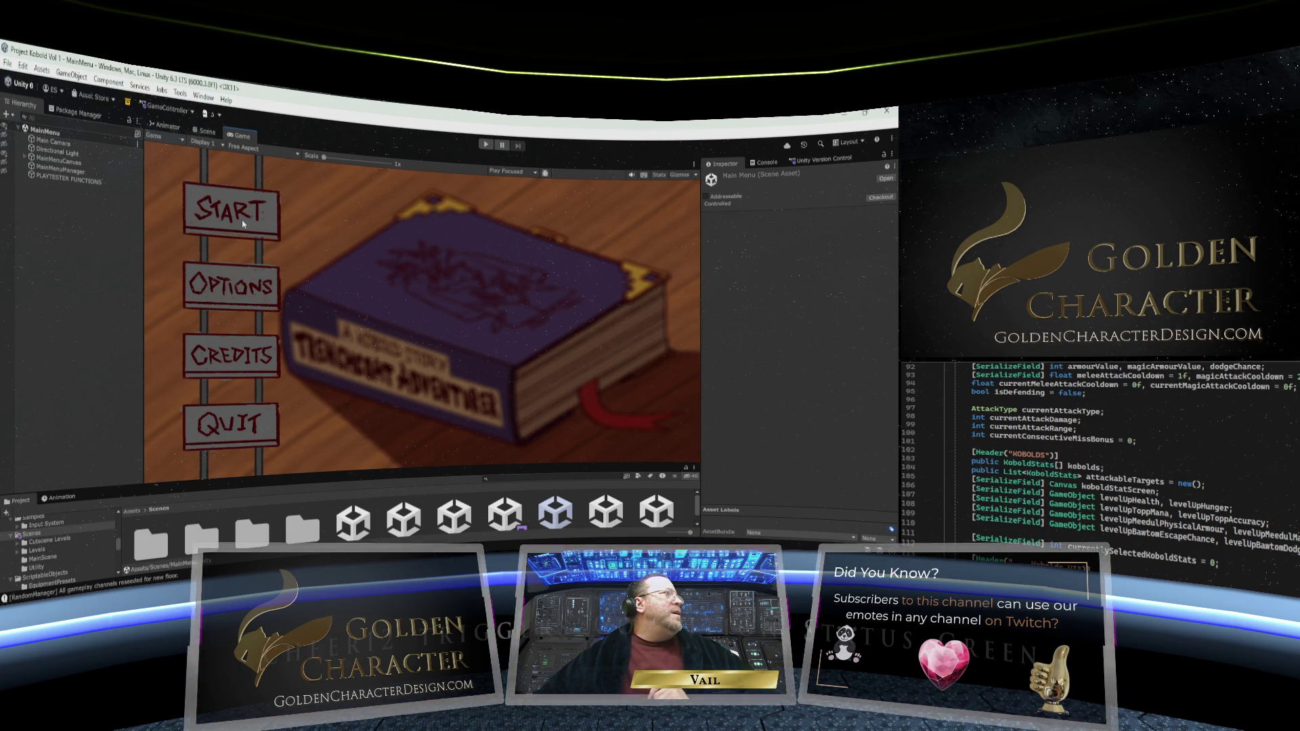
click(487, 144)
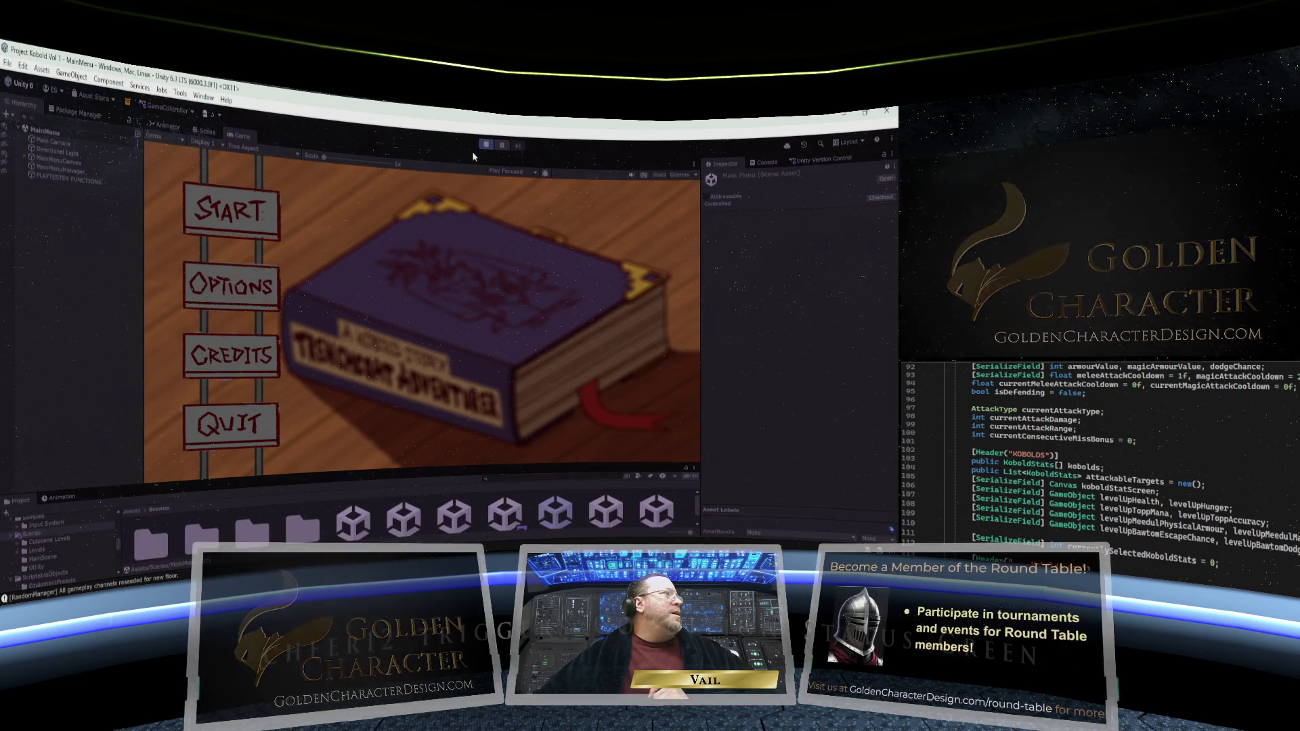
Start a new Standard Quest game in an empty save slot
click(264, 208)
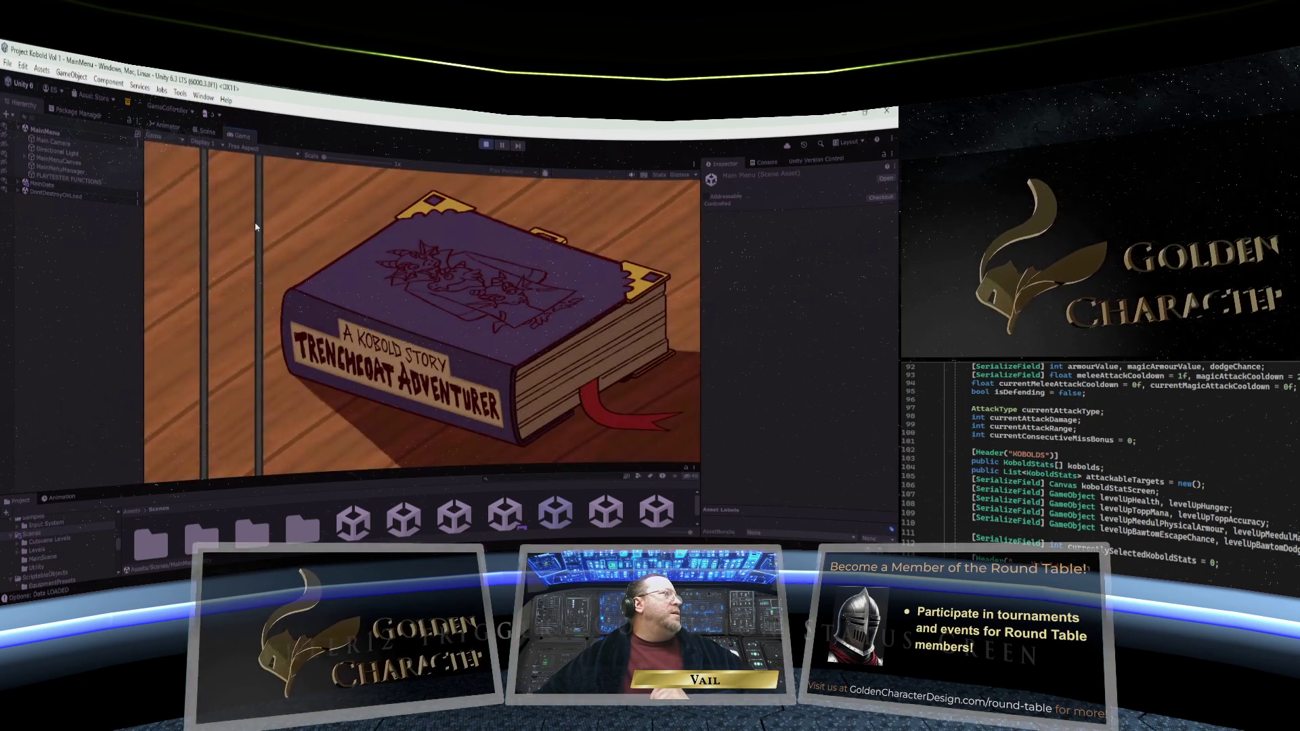
click(257, 222)
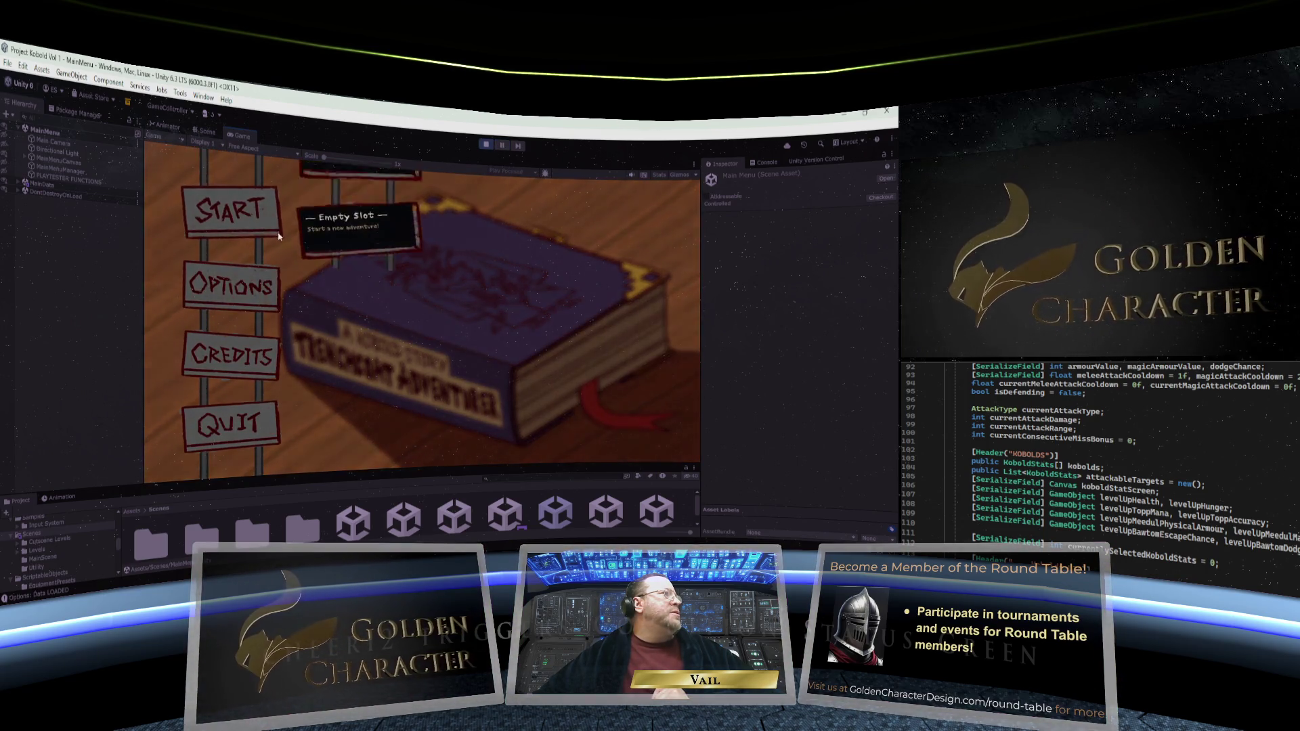
click(369, 367)
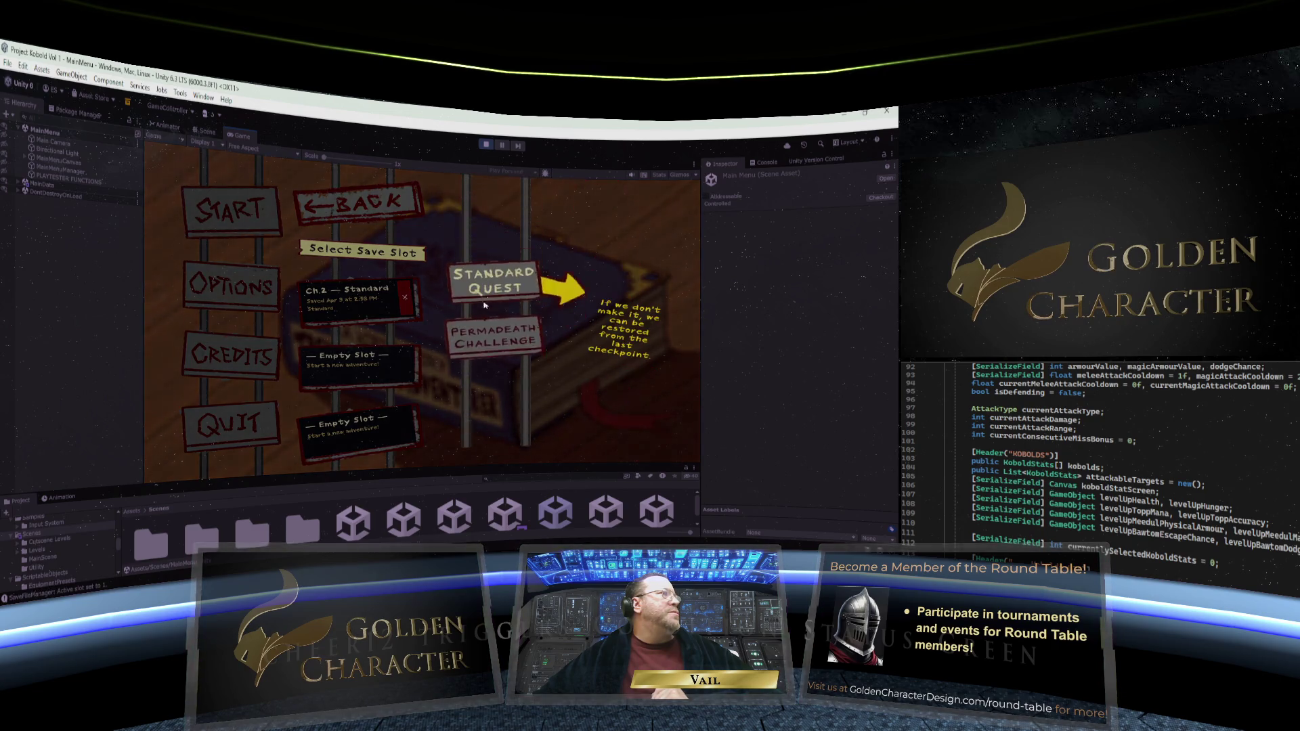
click(494, 302)
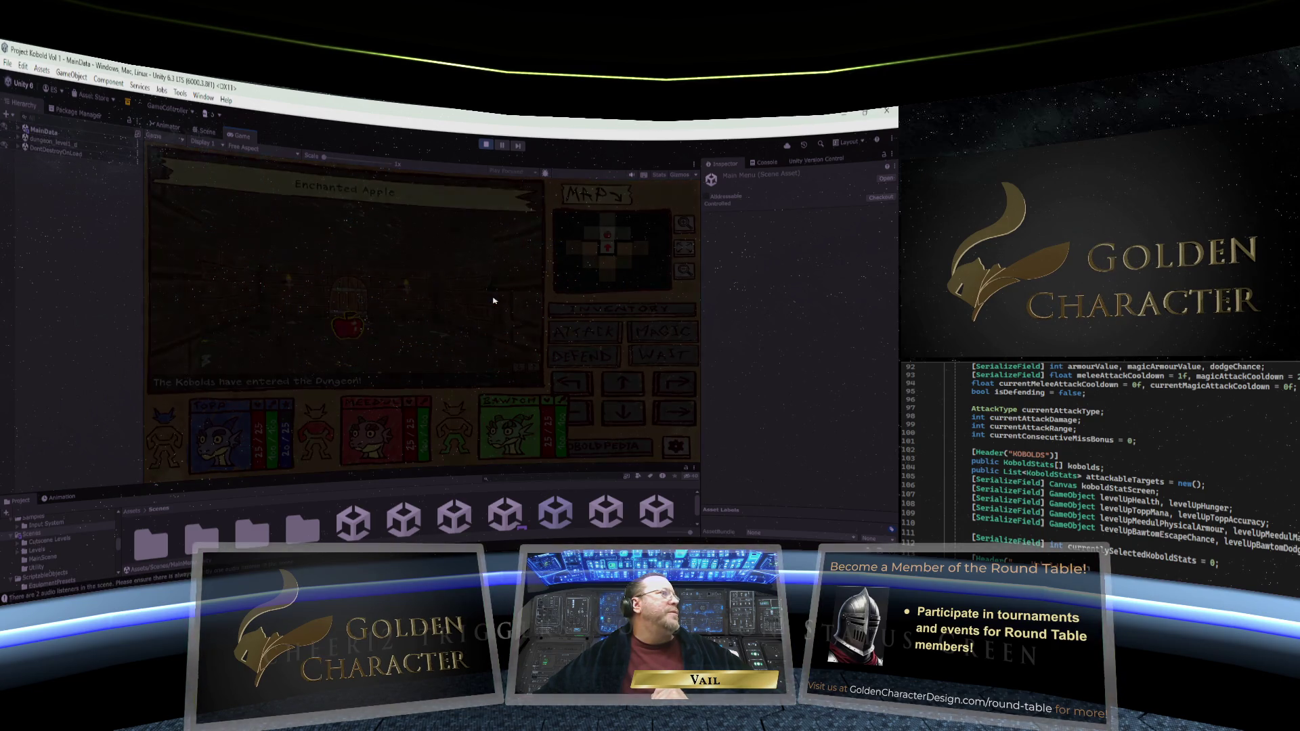
Pick up the Enchanted Apple and check its inventory details: +20 Food, +10 Health
click(348, 325)
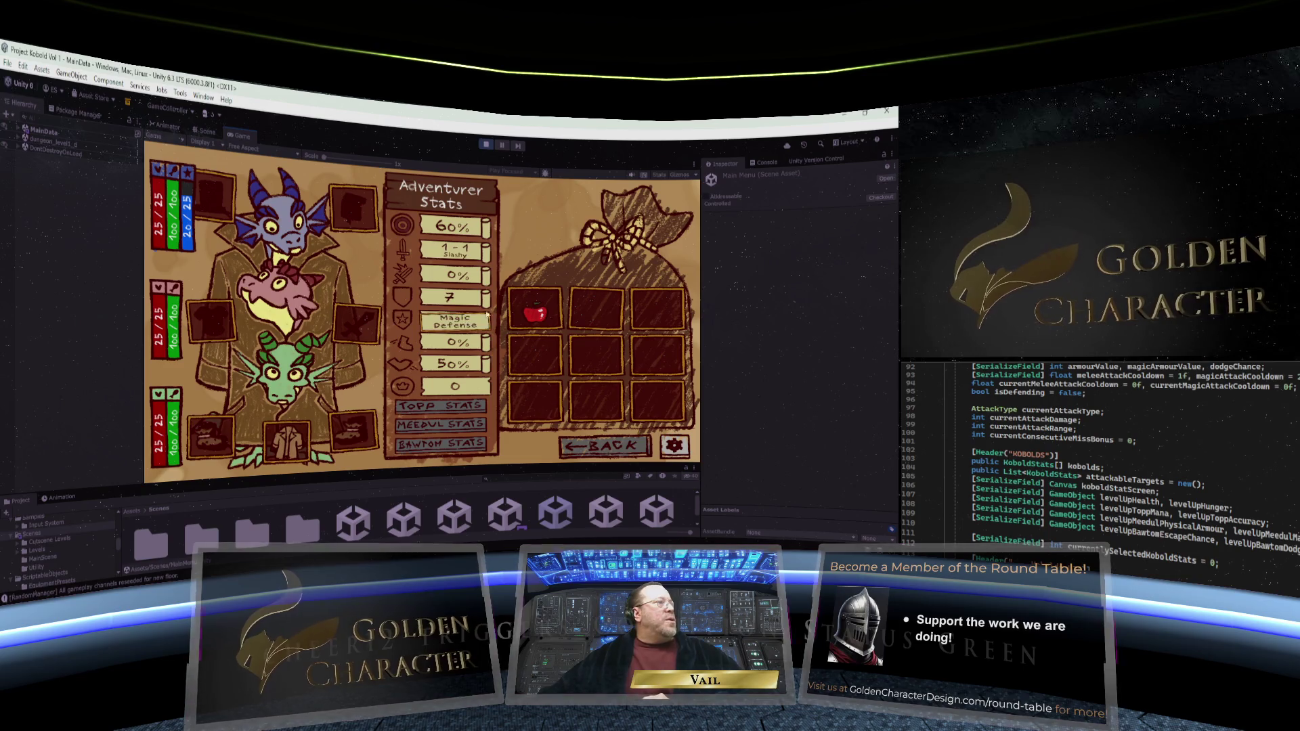
mouse_move(284, 440)
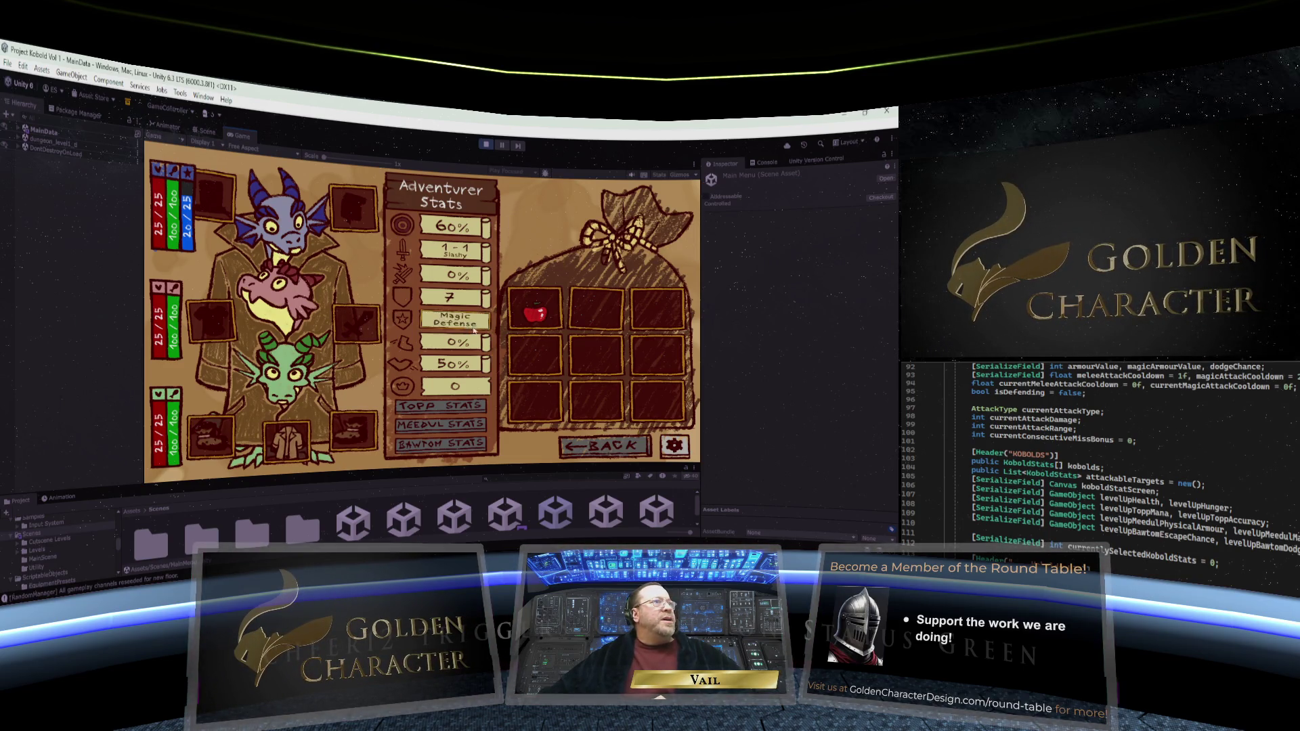
mouse_move(552, 315)
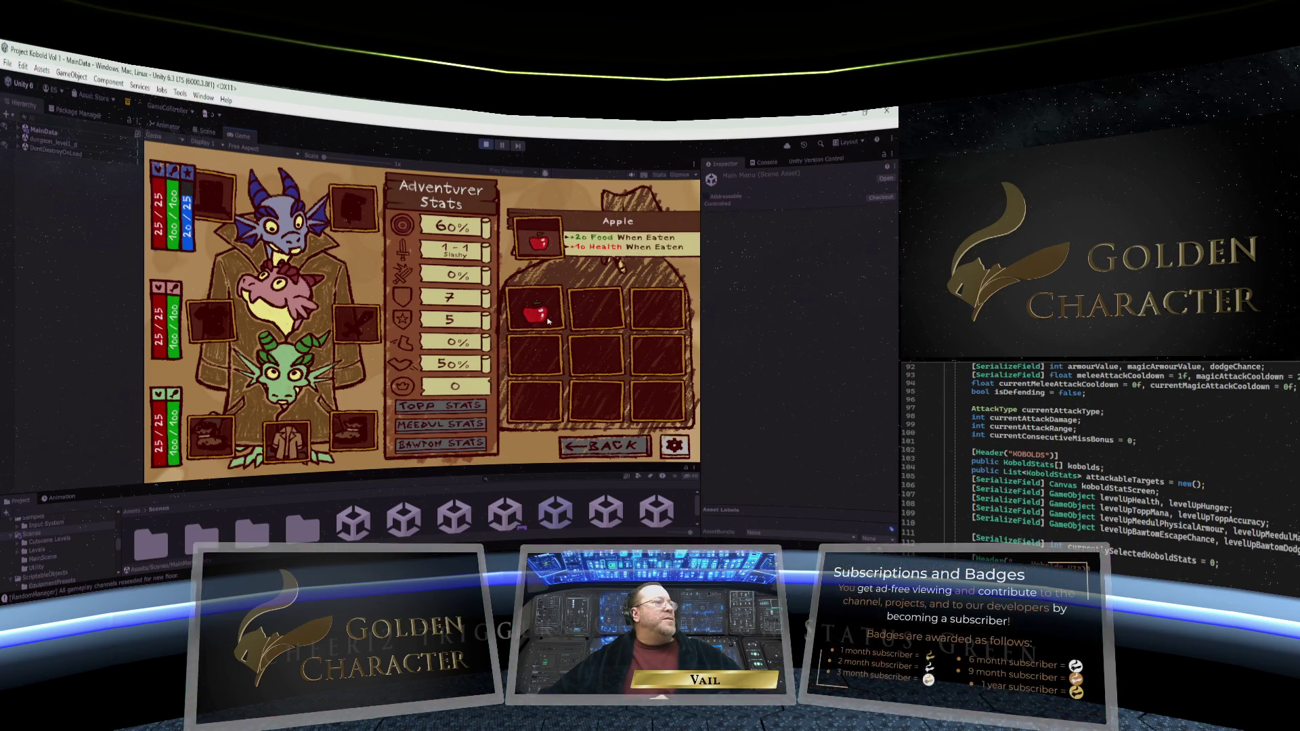
mouse_move(283, 471)
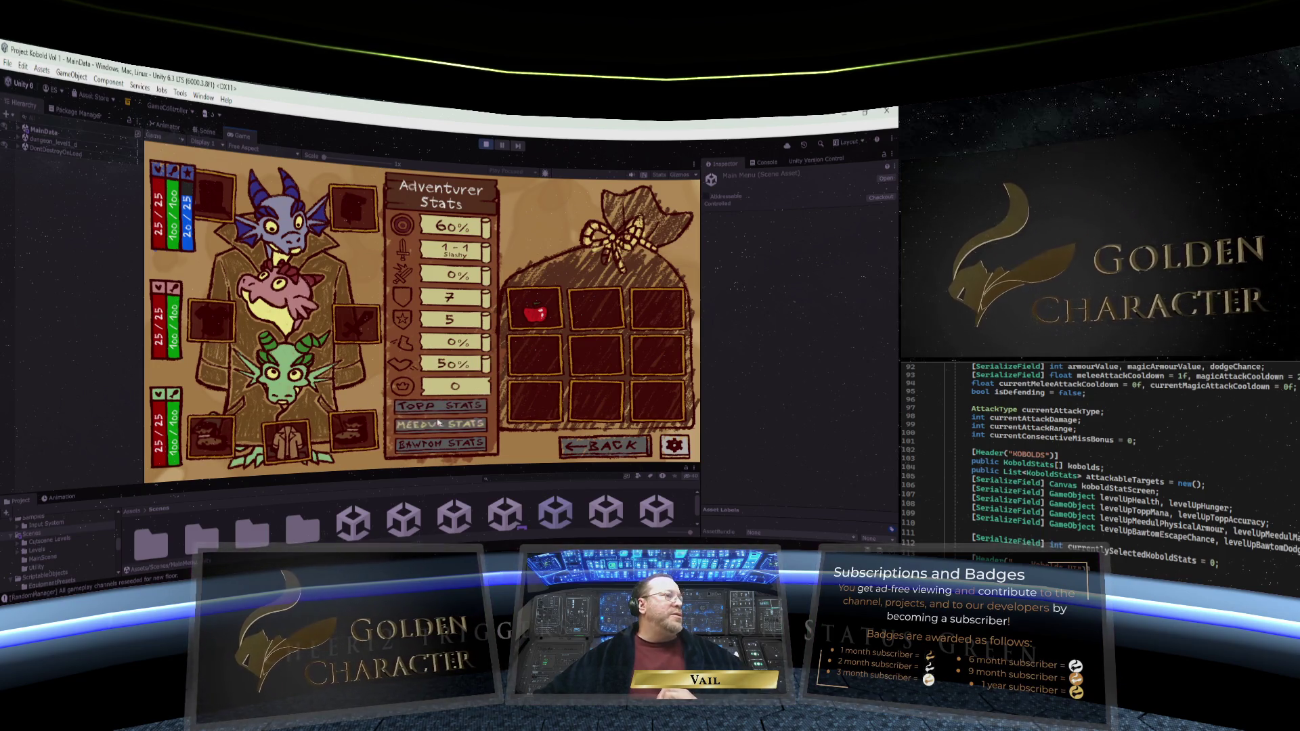
Stop play mode, enlarge the Project panel, select MainData and expand INVENTORY CANVAS
mouse_move(526, 234)
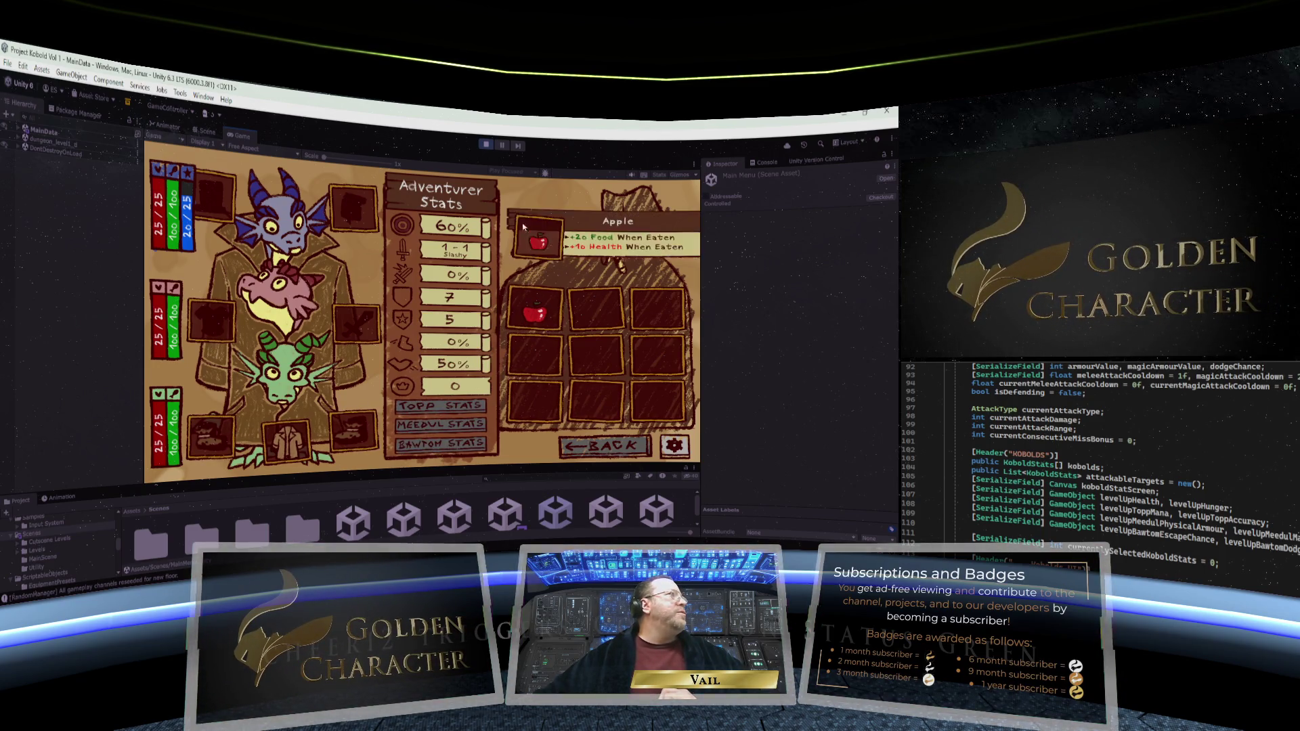
click(482, 144)
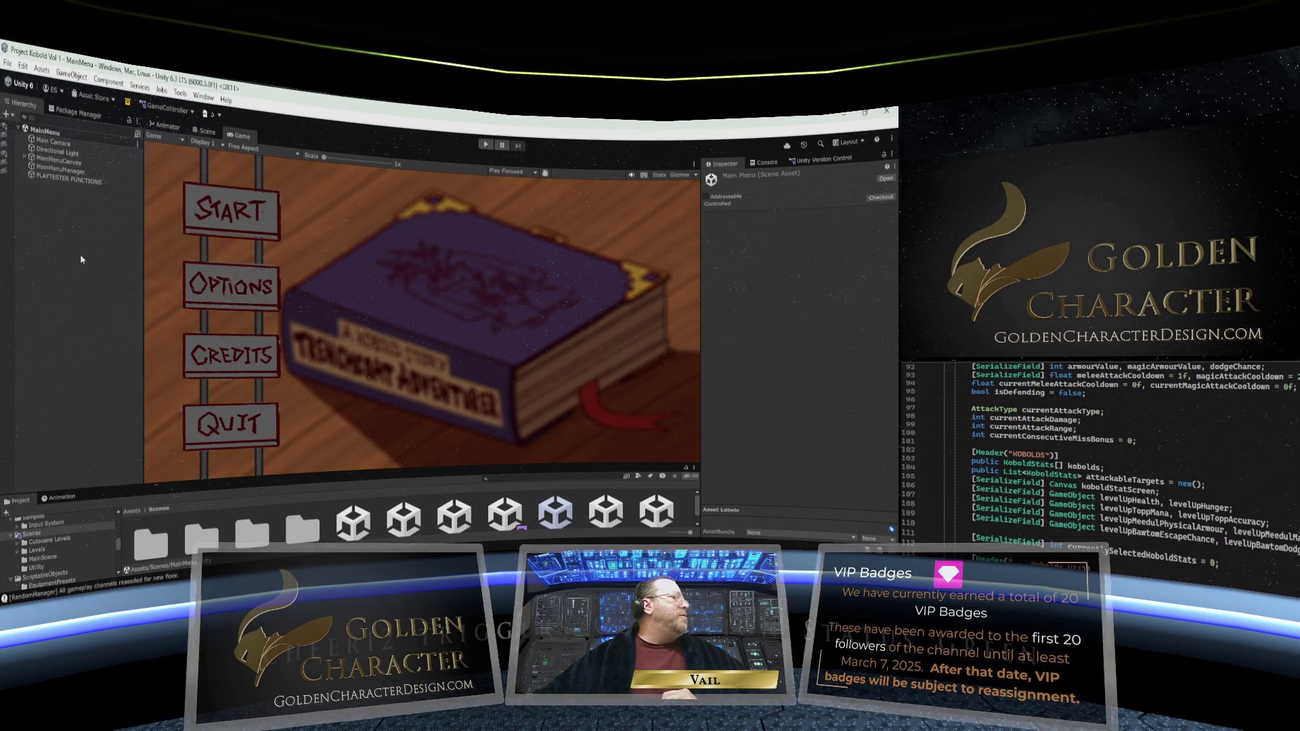
drag(440, 468, 438, 418)
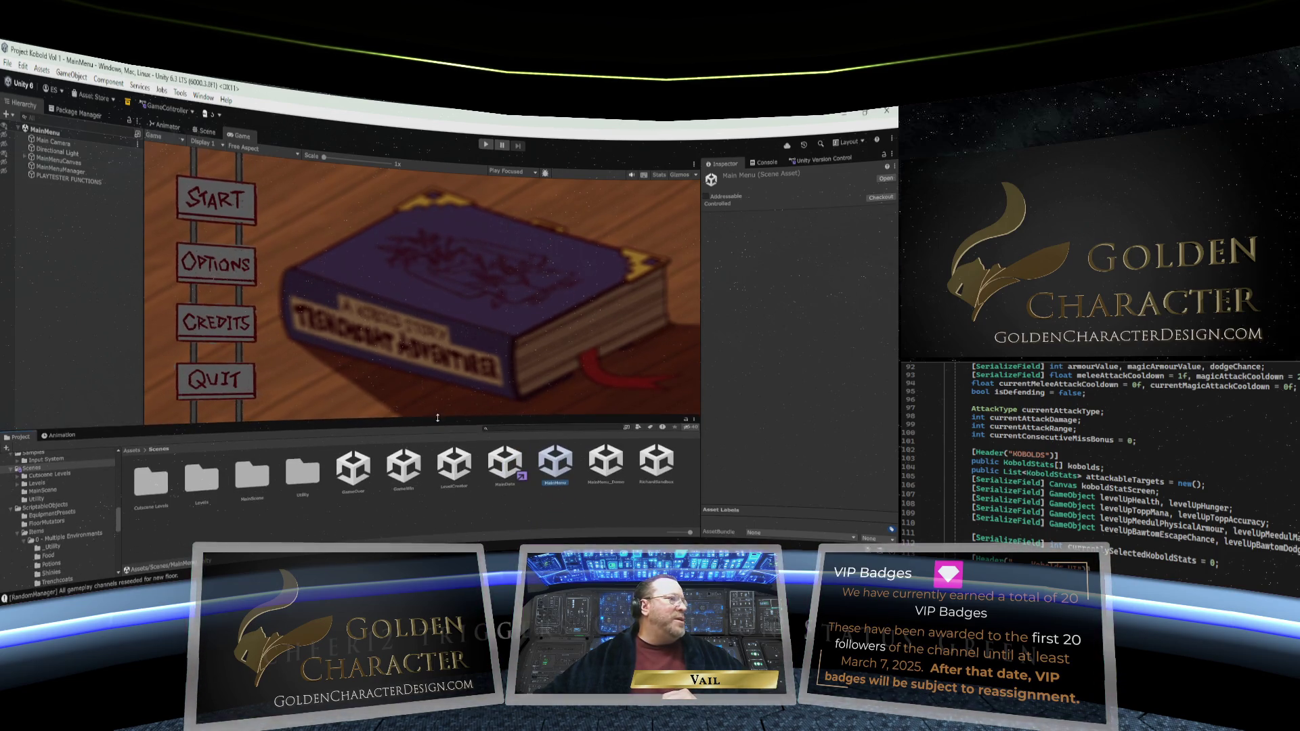
click(504, 464)
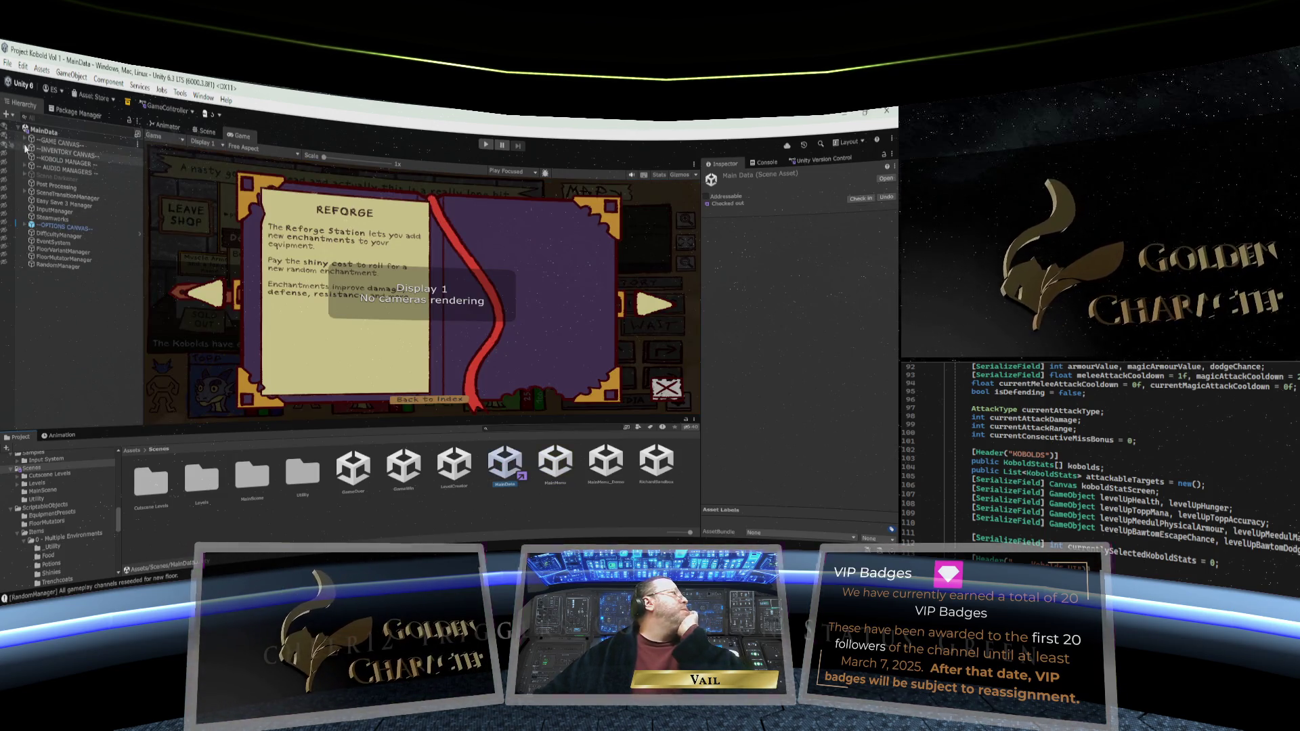
click(24, 149)
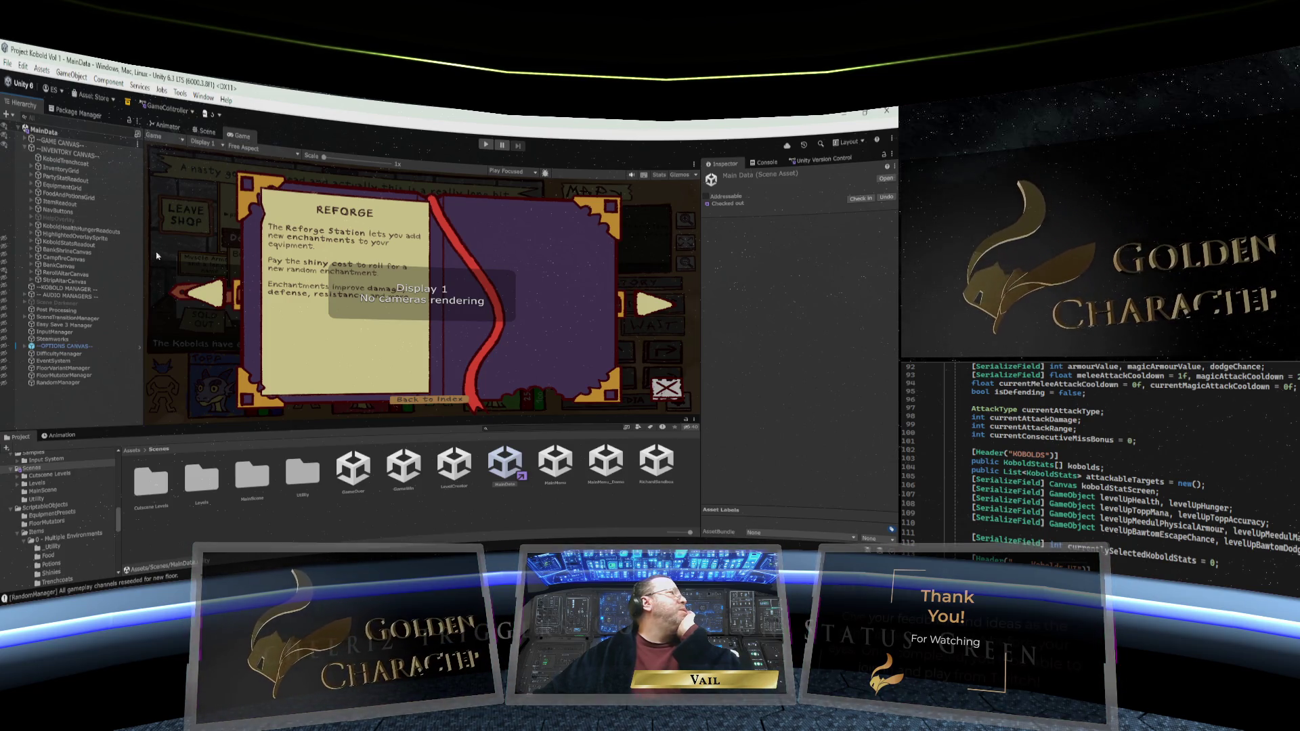
Preview at 16:9, return to Free Aspect, resize the panels, and open the MainMenu scene
click(260, 149)
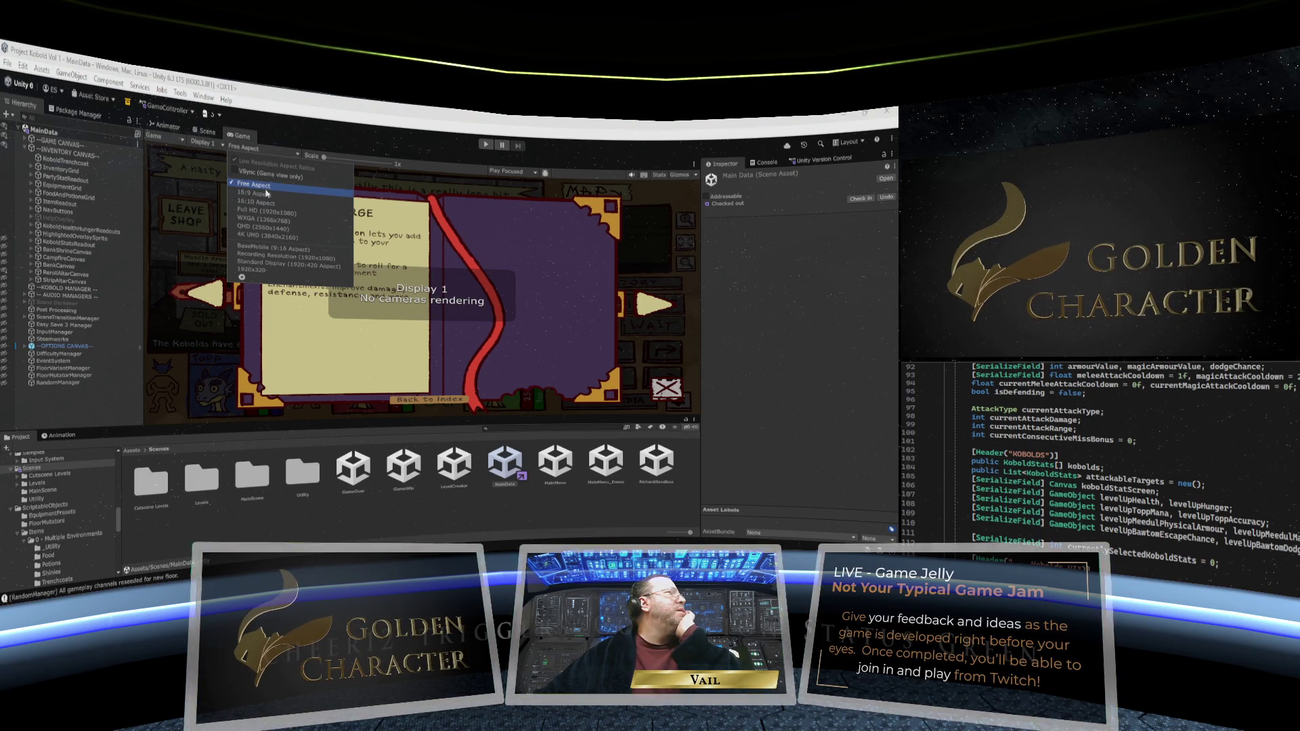
click(267, 195)
drag(144, 404, 183, 412)
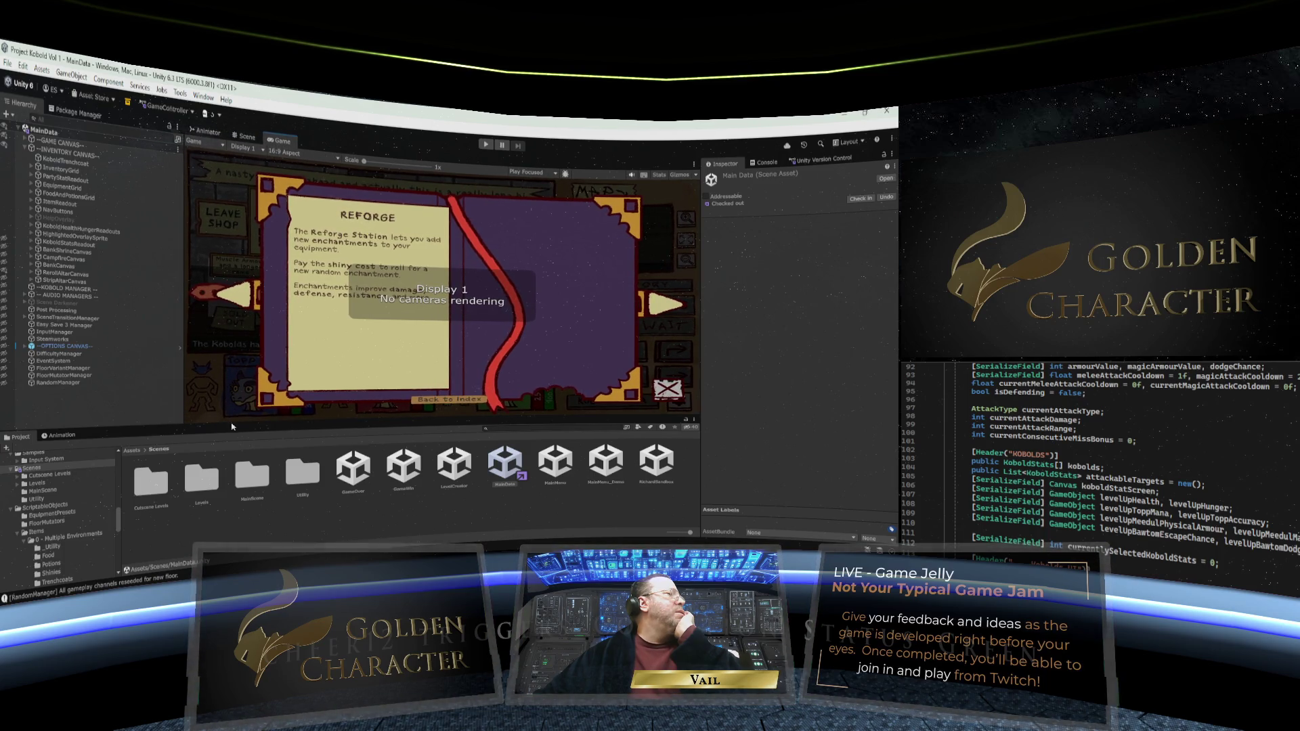
click(284, 152)
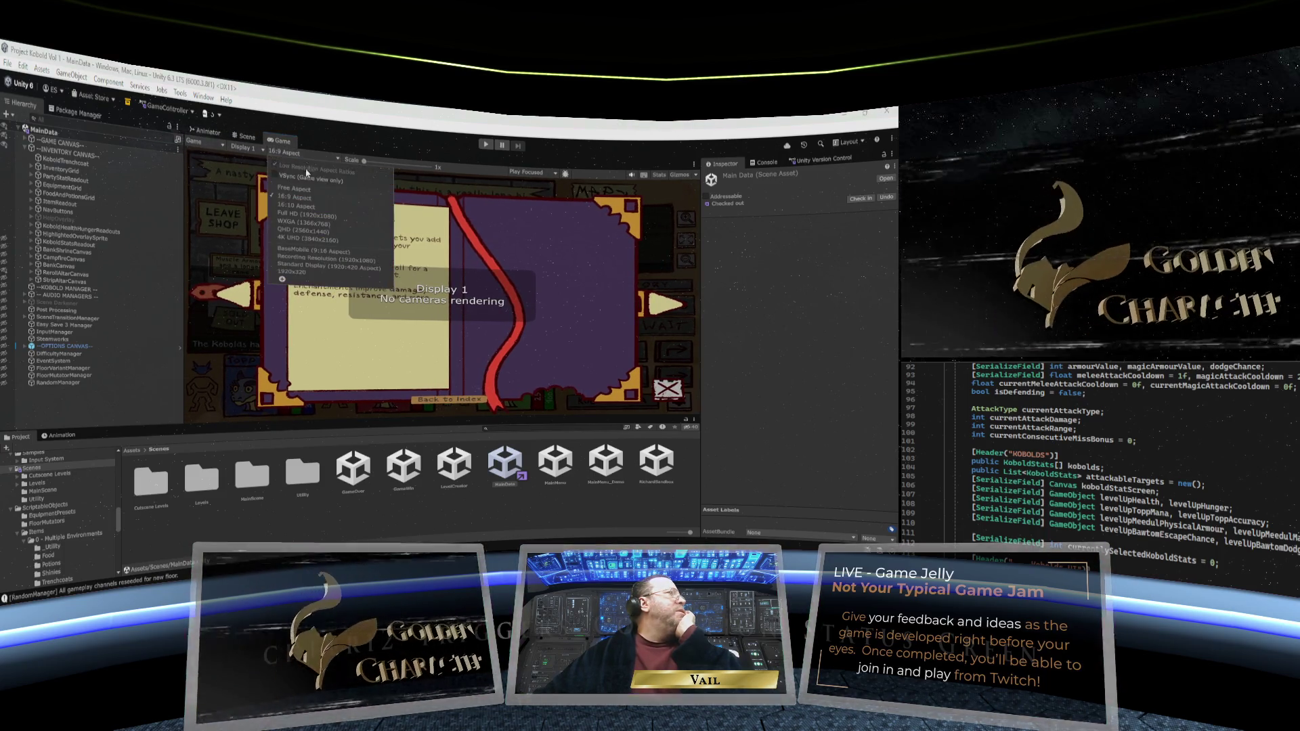
click(305, 192)
drag(317, 432, 312, 382)
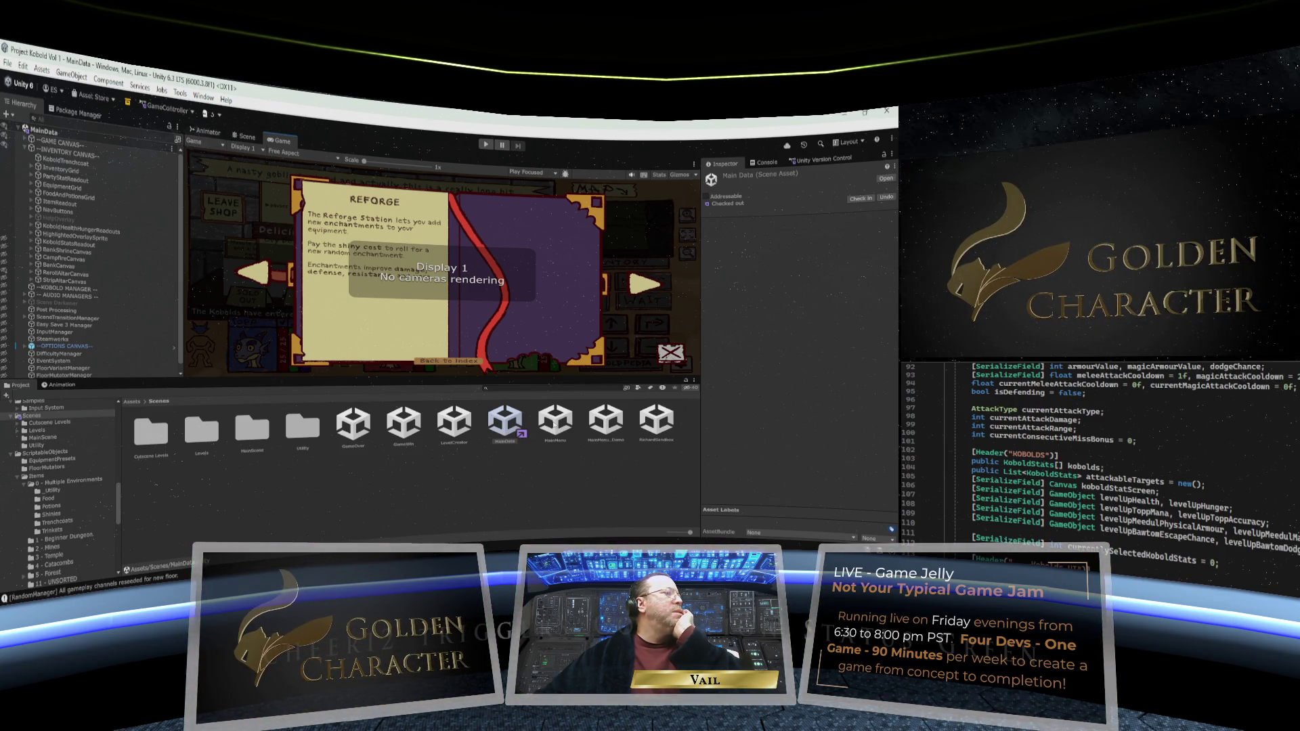
double_click(555, 423)
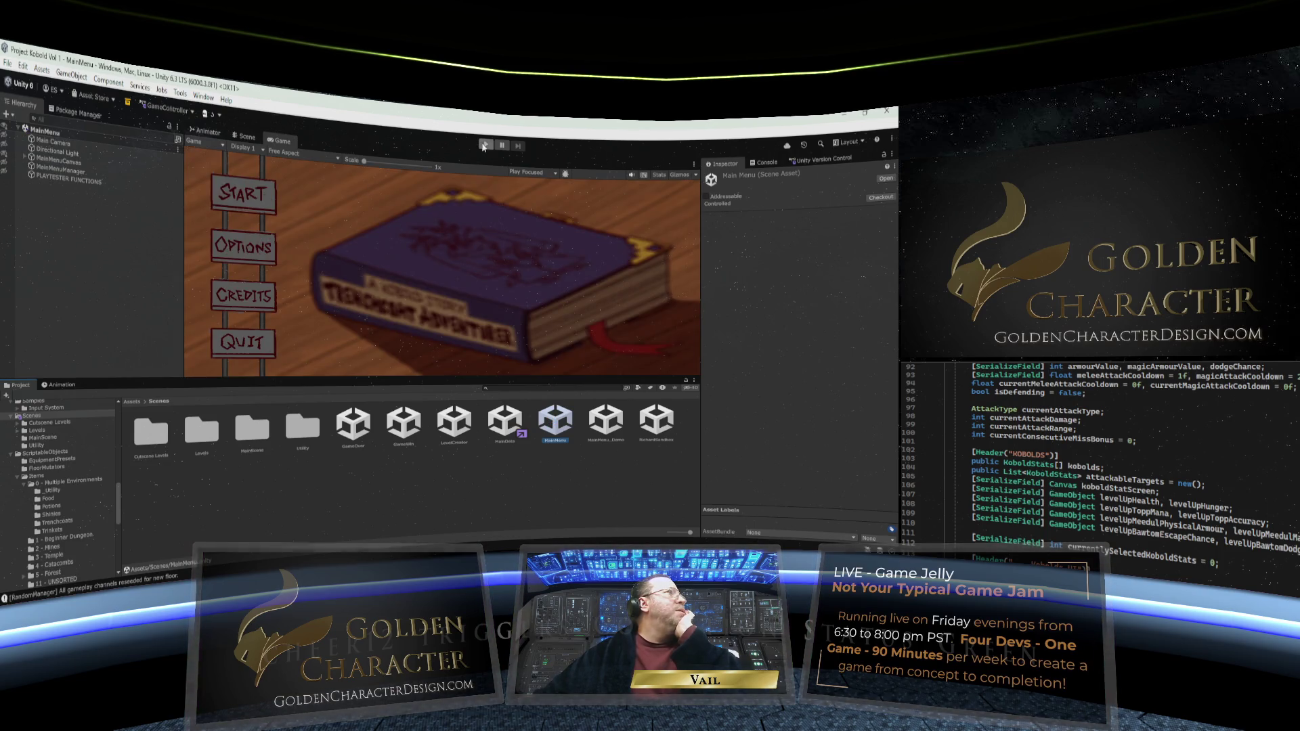
Run the game, choose an empty save slot and begin a new Standard Quest
click(485, 145)
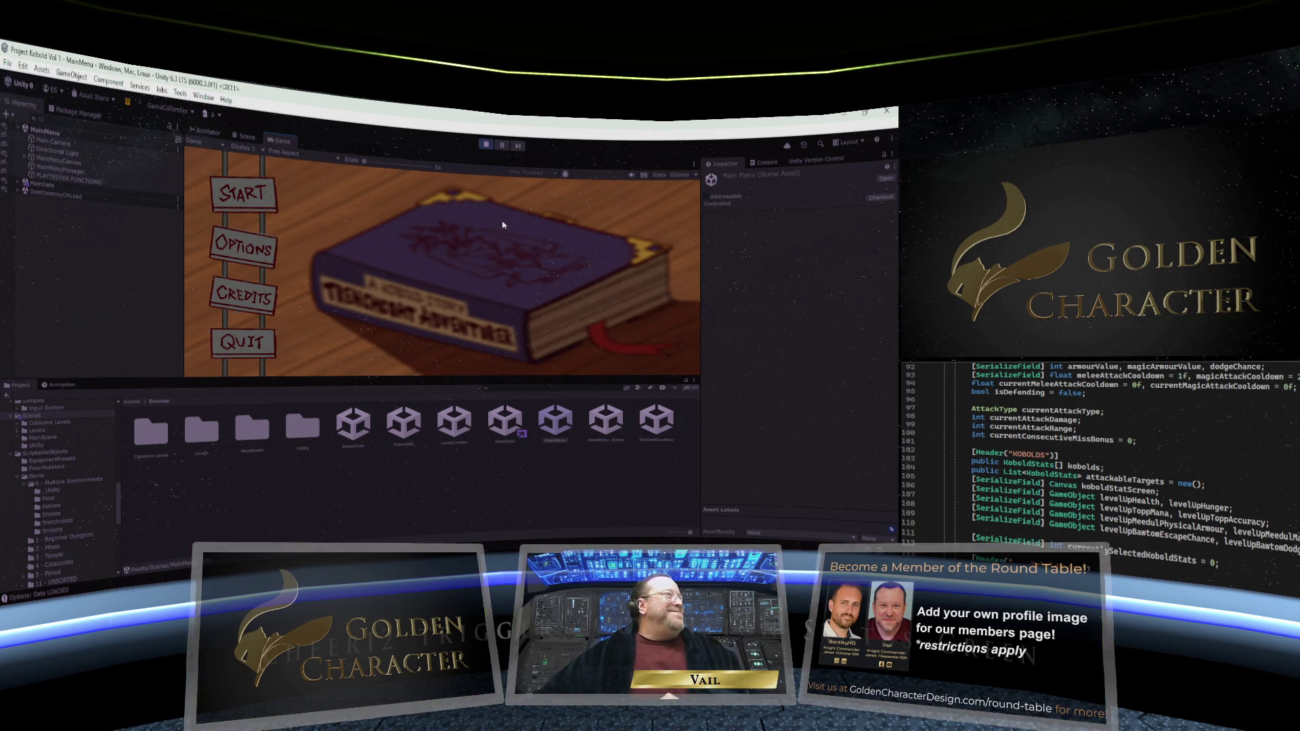
click(244, 194)
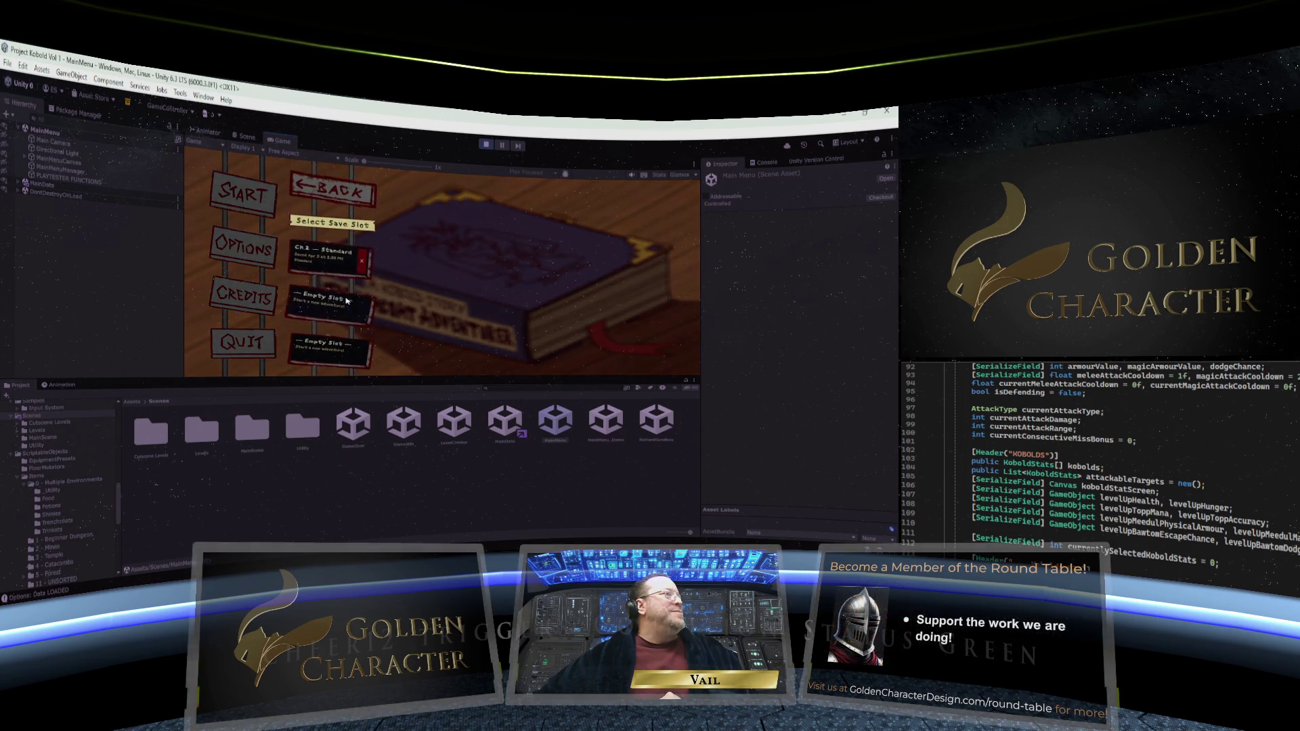
click(347, 301)
click(452, 270)
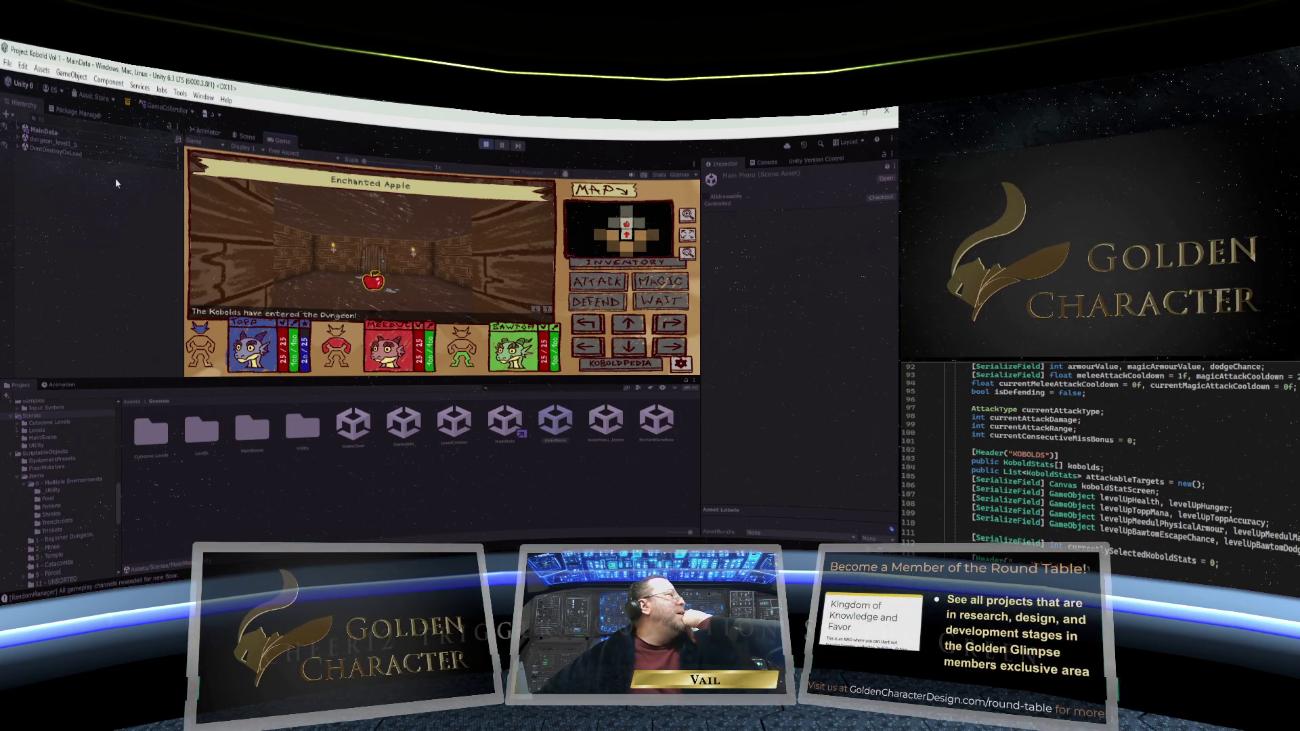
Expand GAME CANVAS, MainOverlay and ControlButtons, and inspect MainControls, ControlButtons and Attack
click(18, 129)
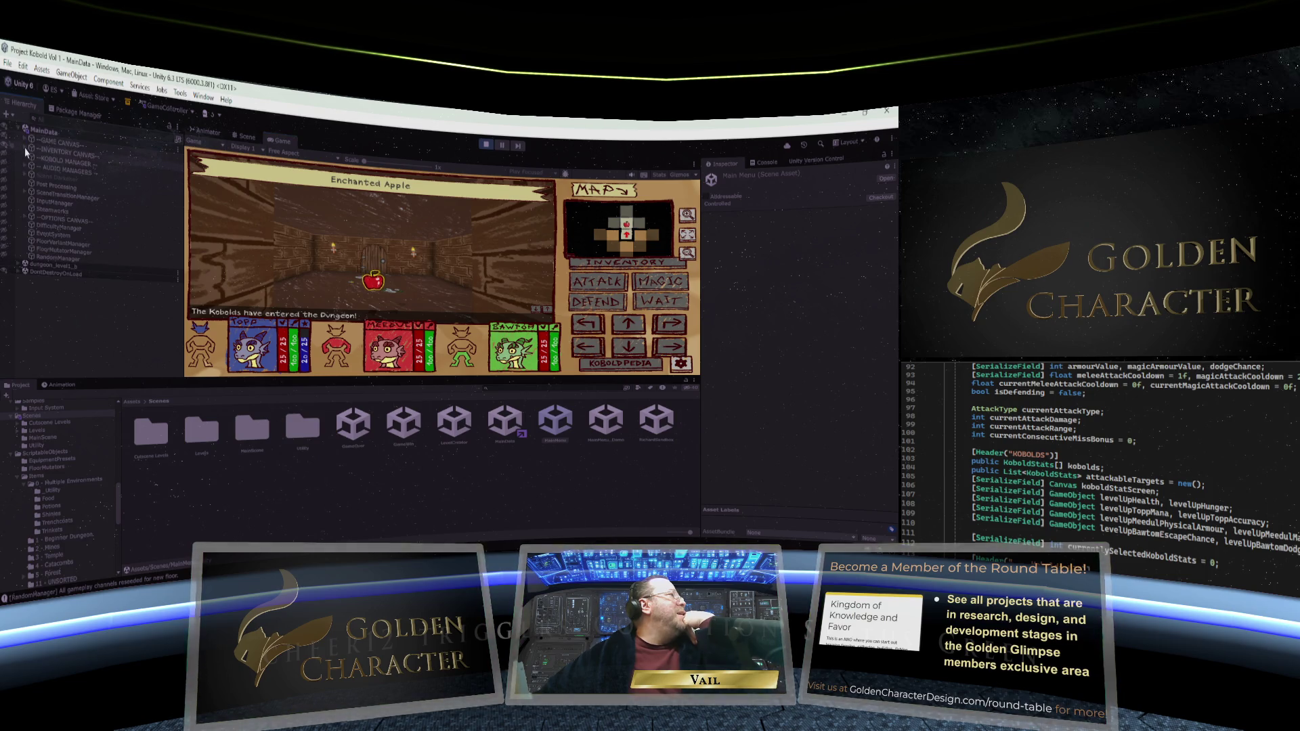
click(24, 143)
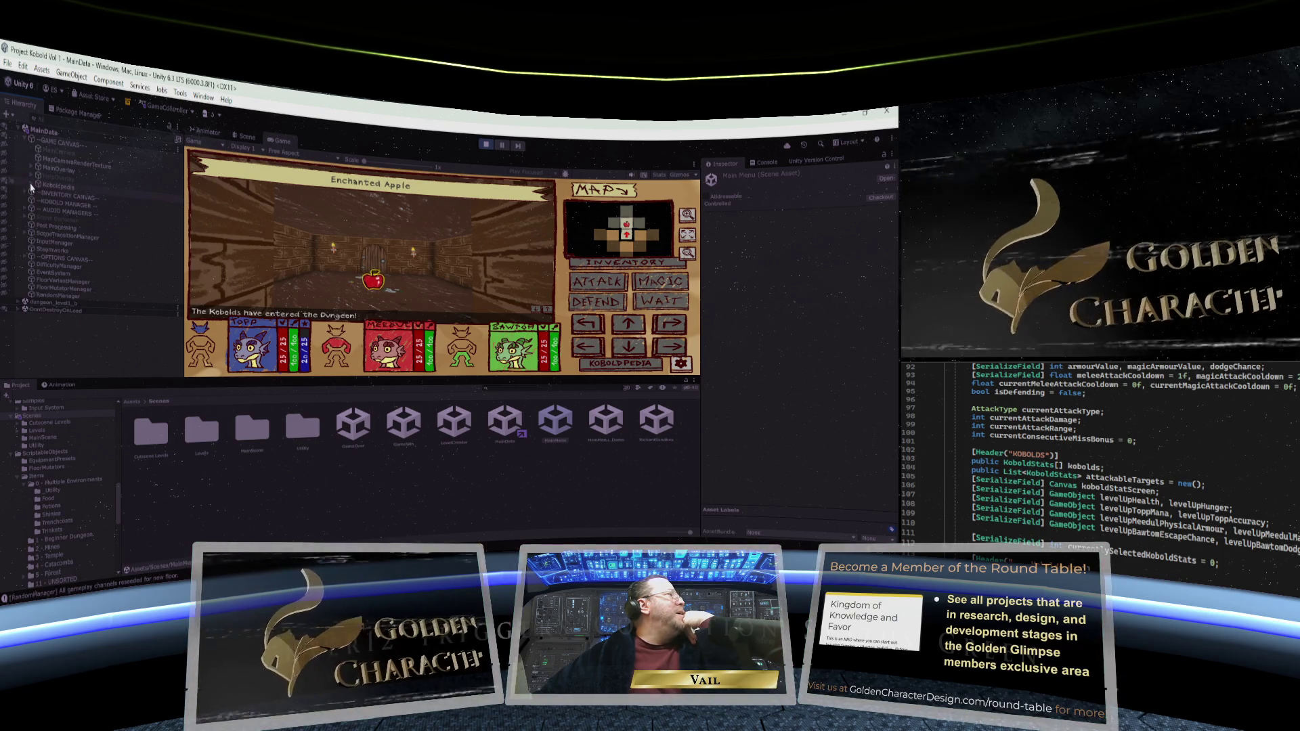
click(32, 169)
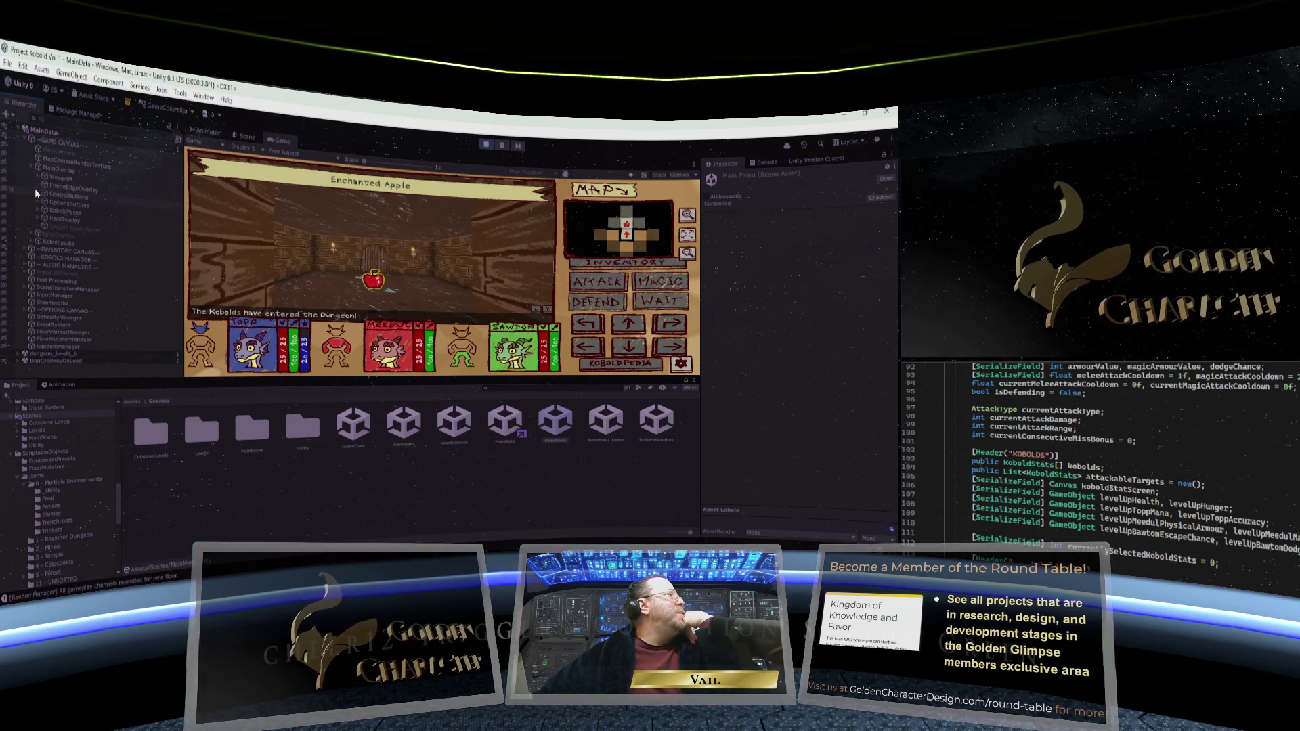
click(38, 194)
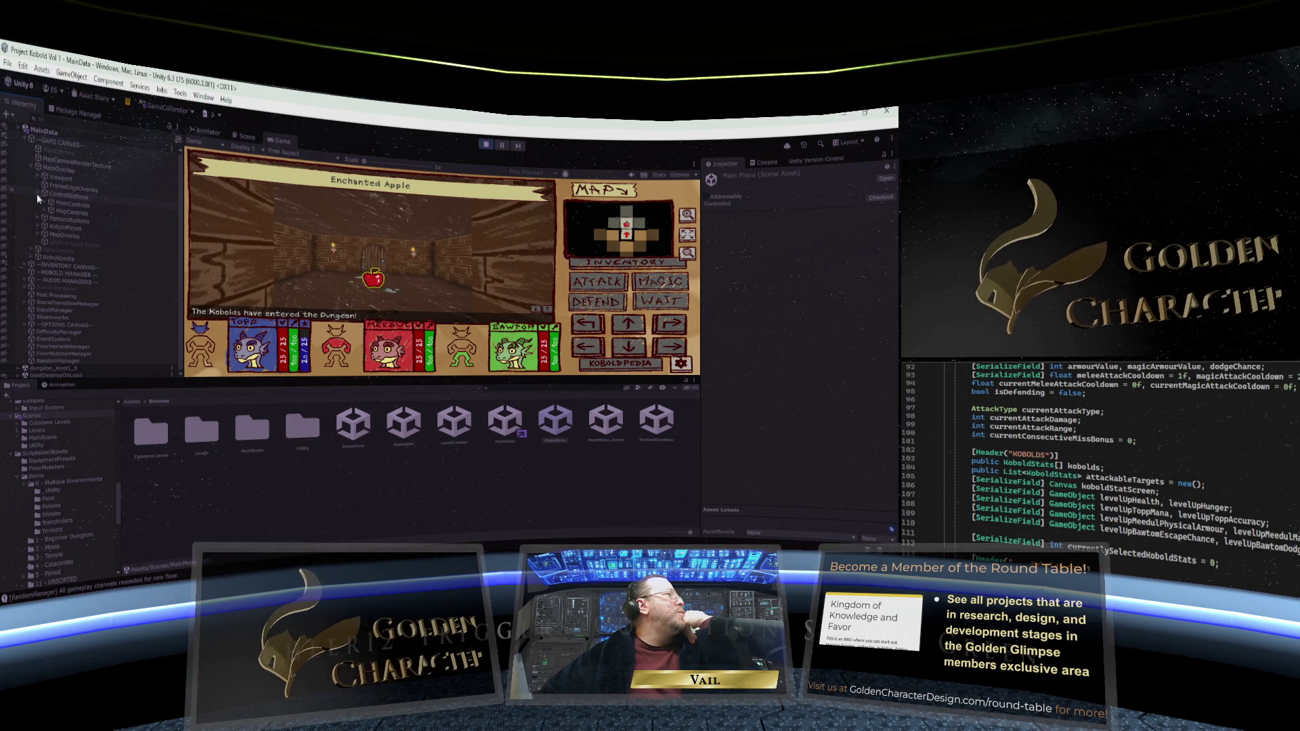
click(74, 205)
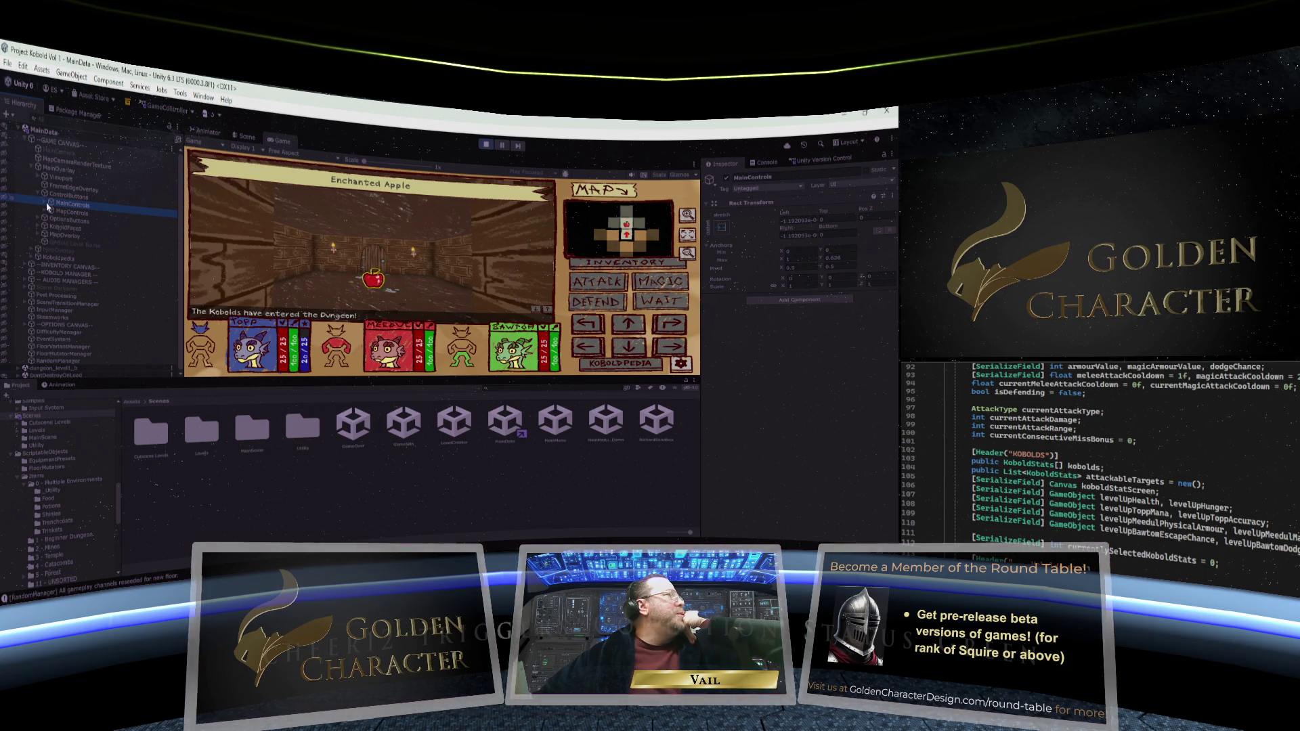
click(45, 203)
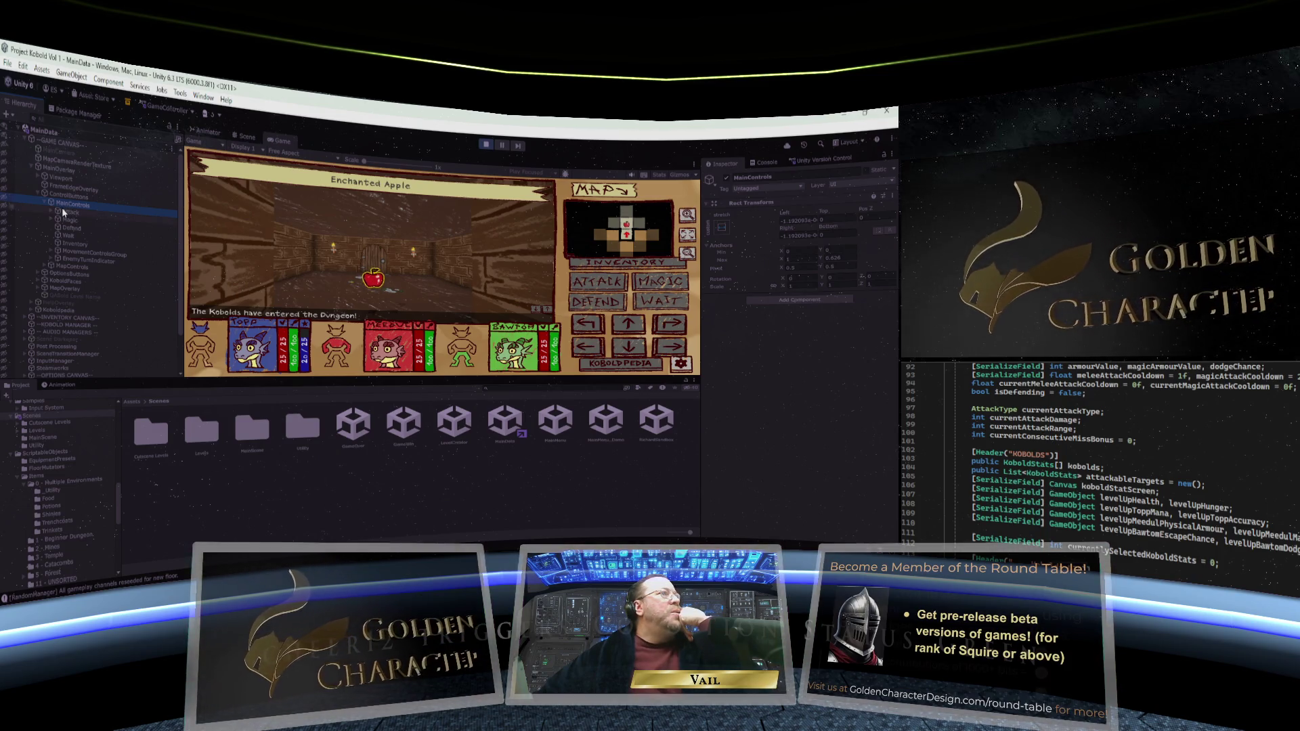
click(68, 200)
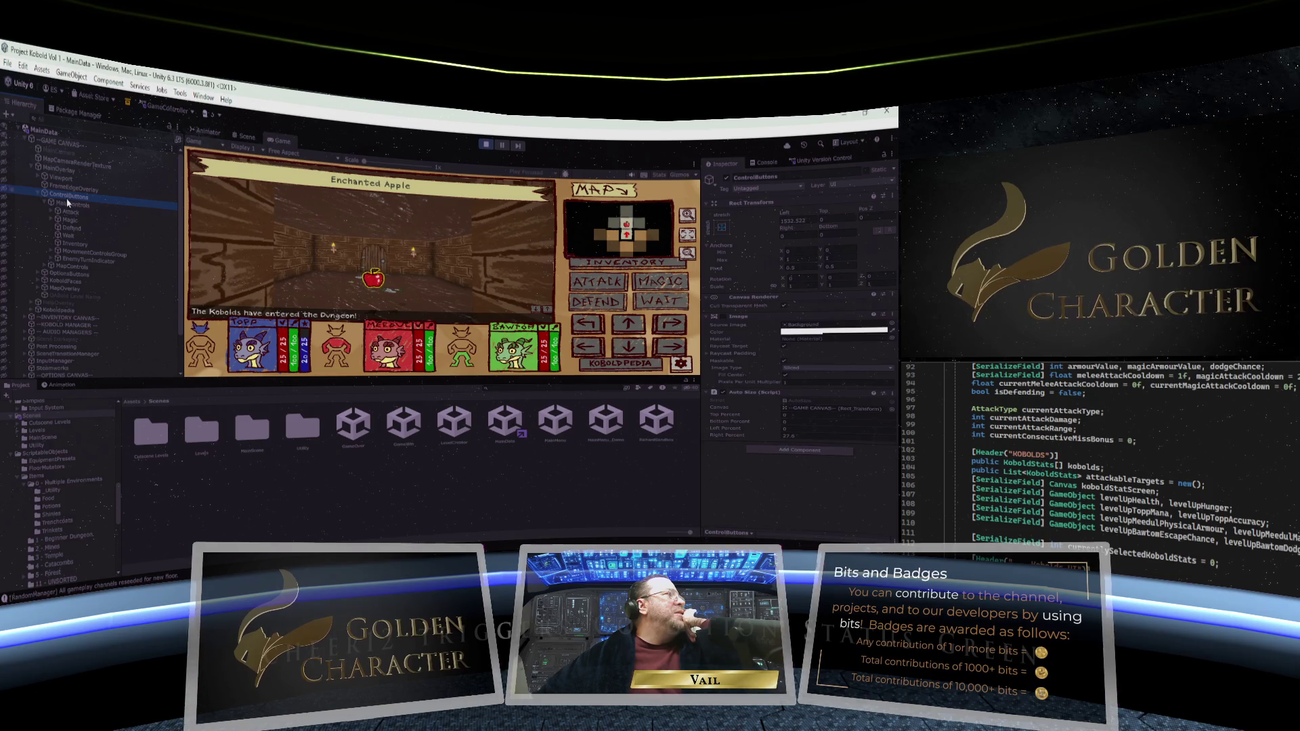
click(68, 204)
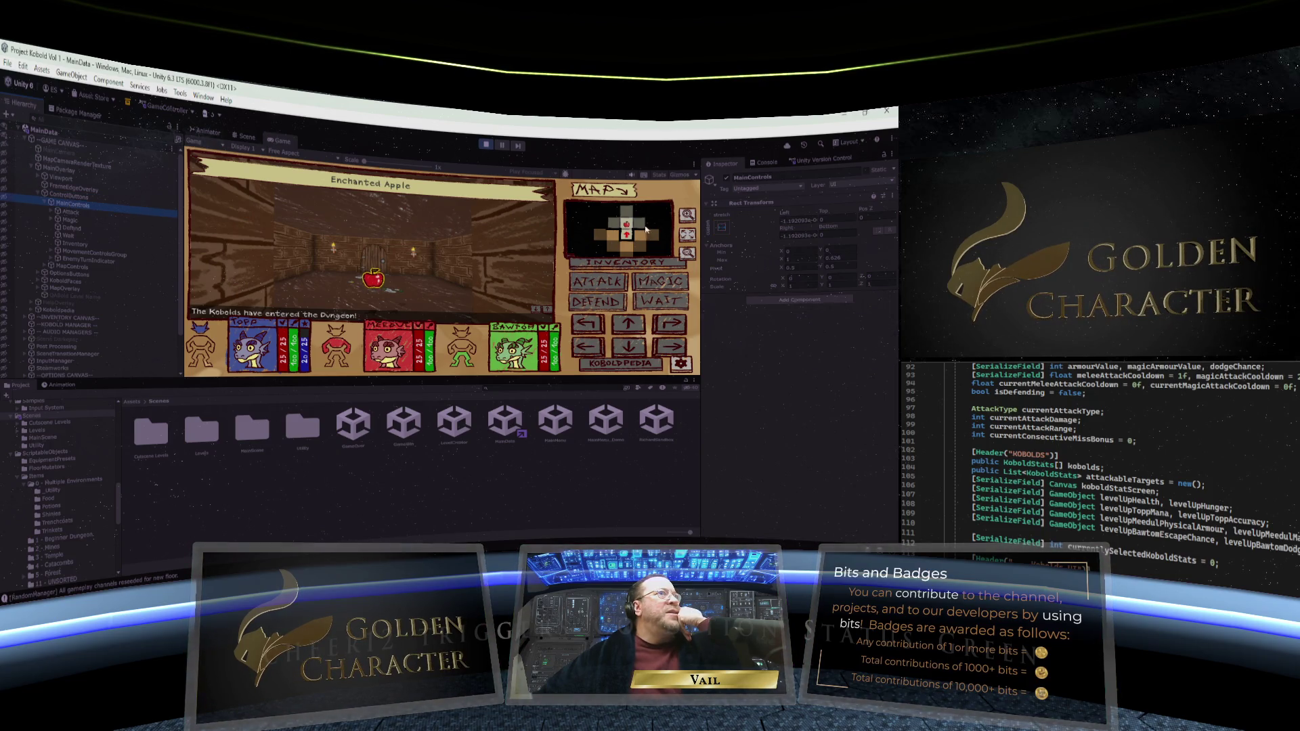
click(72, 211)
click(72, 204)
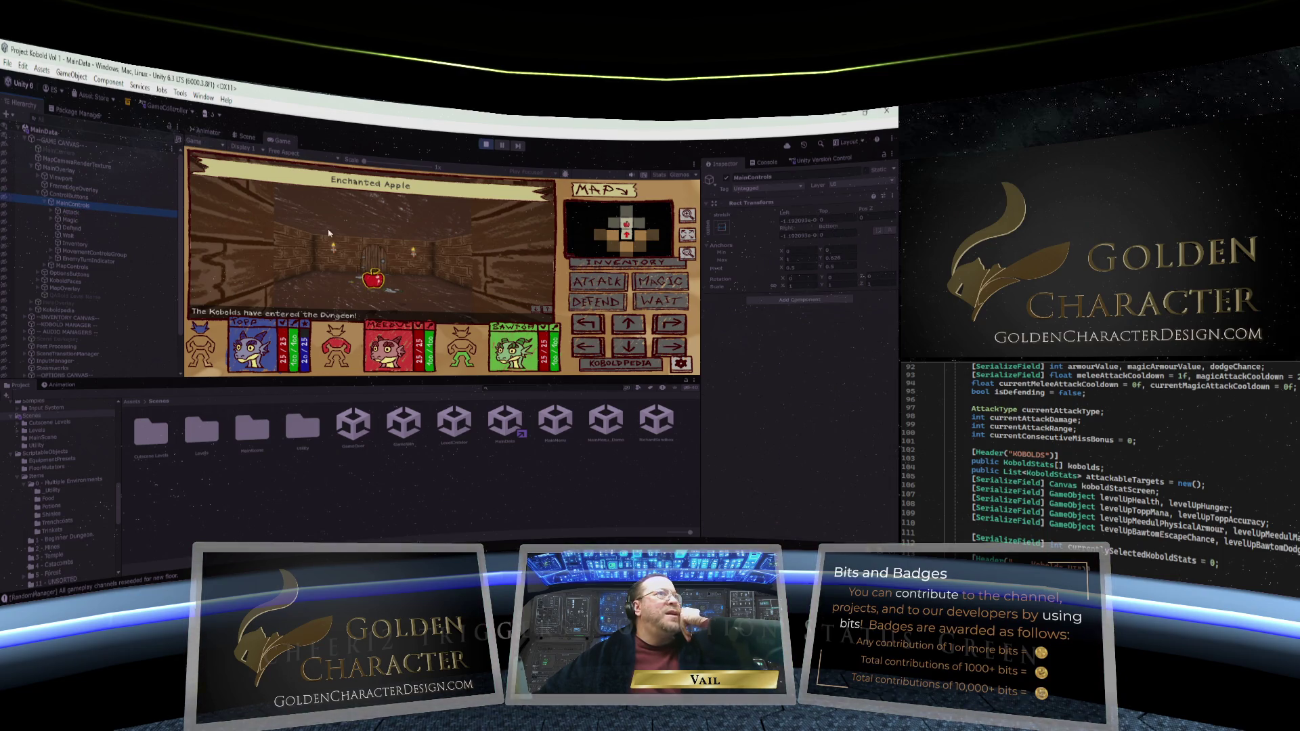
Give MainControls the stretch-to-fill anchor preset, then show the Scene view
click(724, 229)
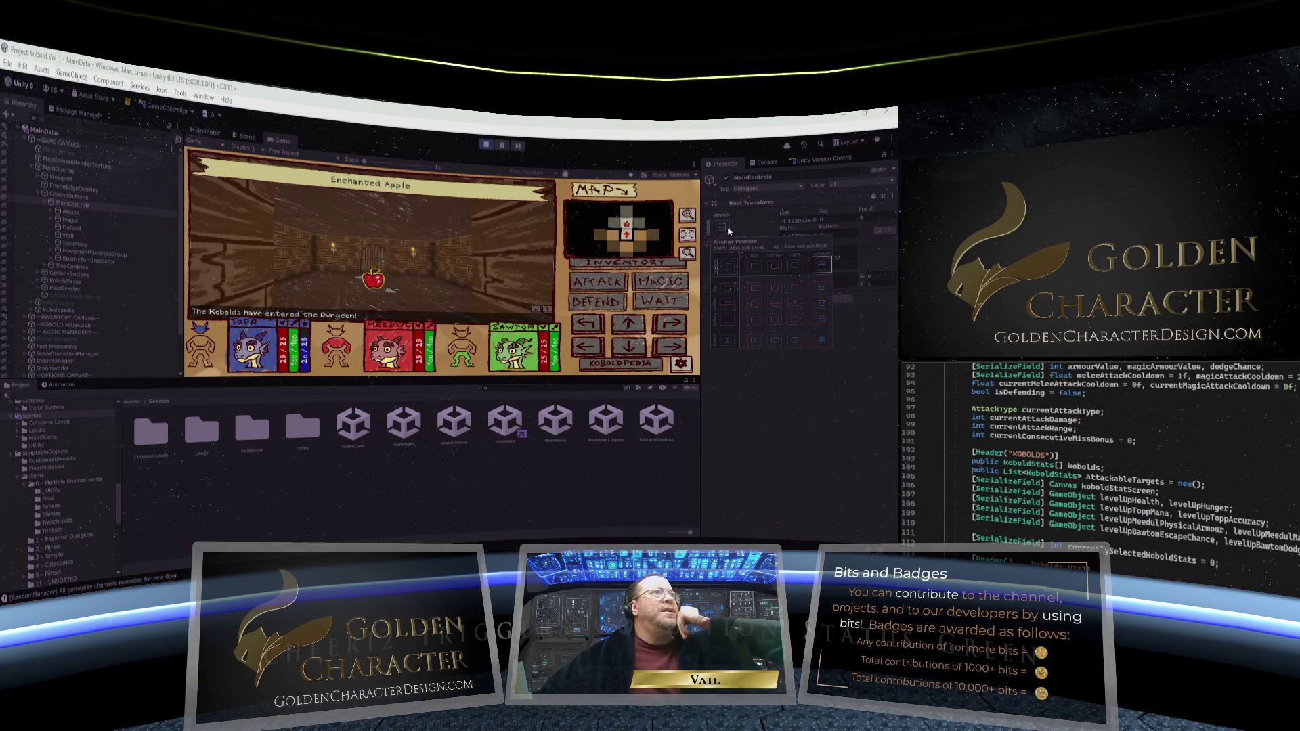
alt+click(823, 343)
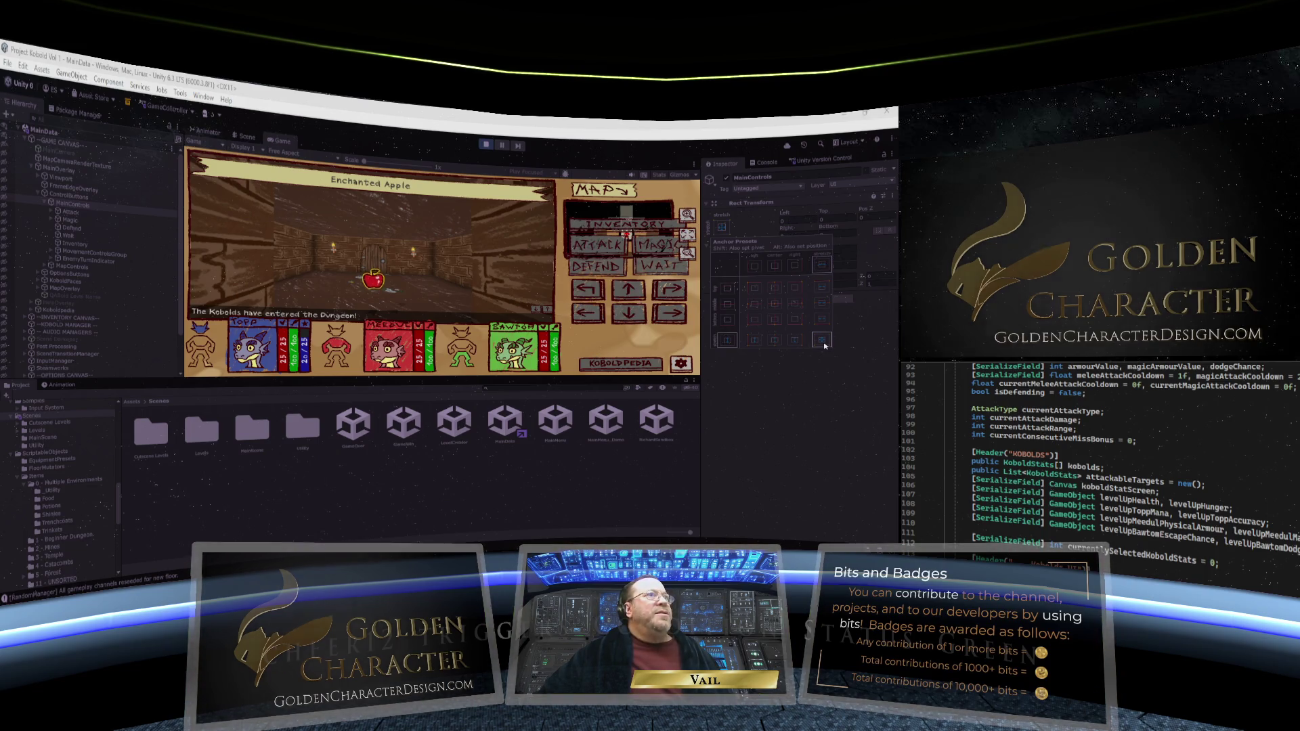
click(747, 235)
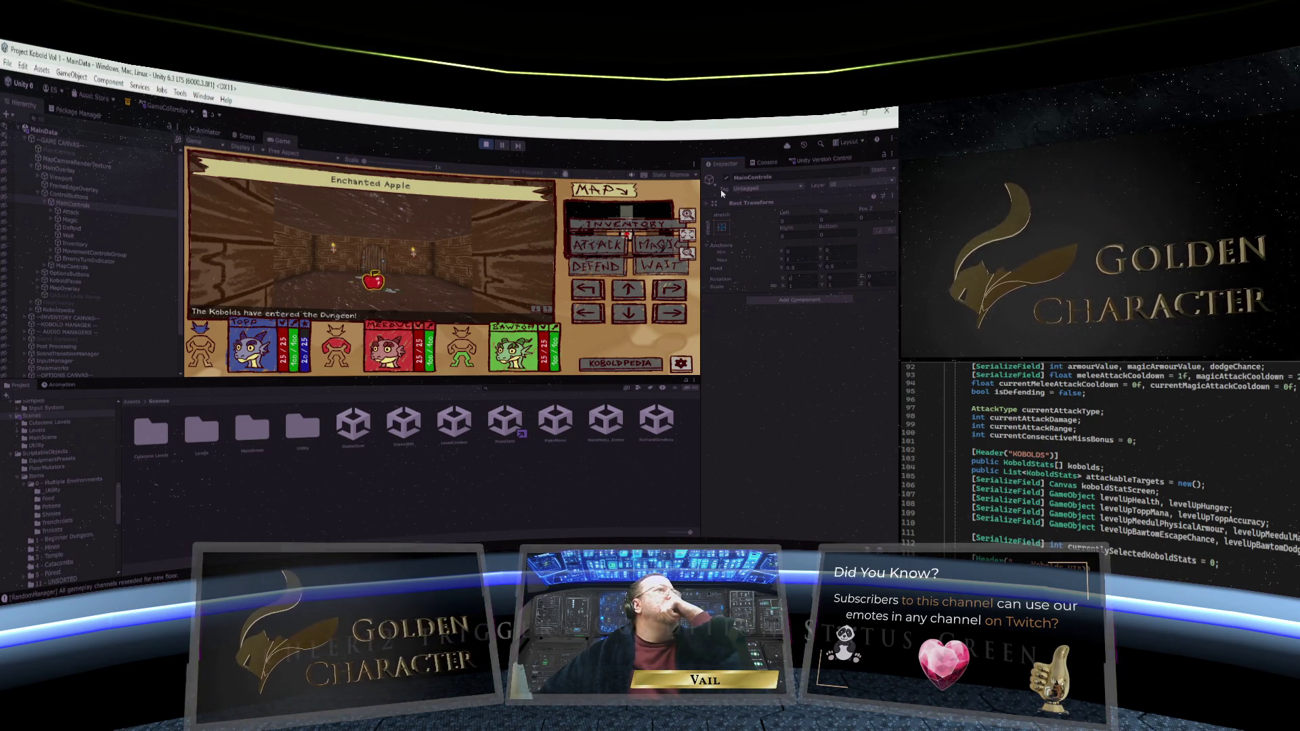
click(246, 140)
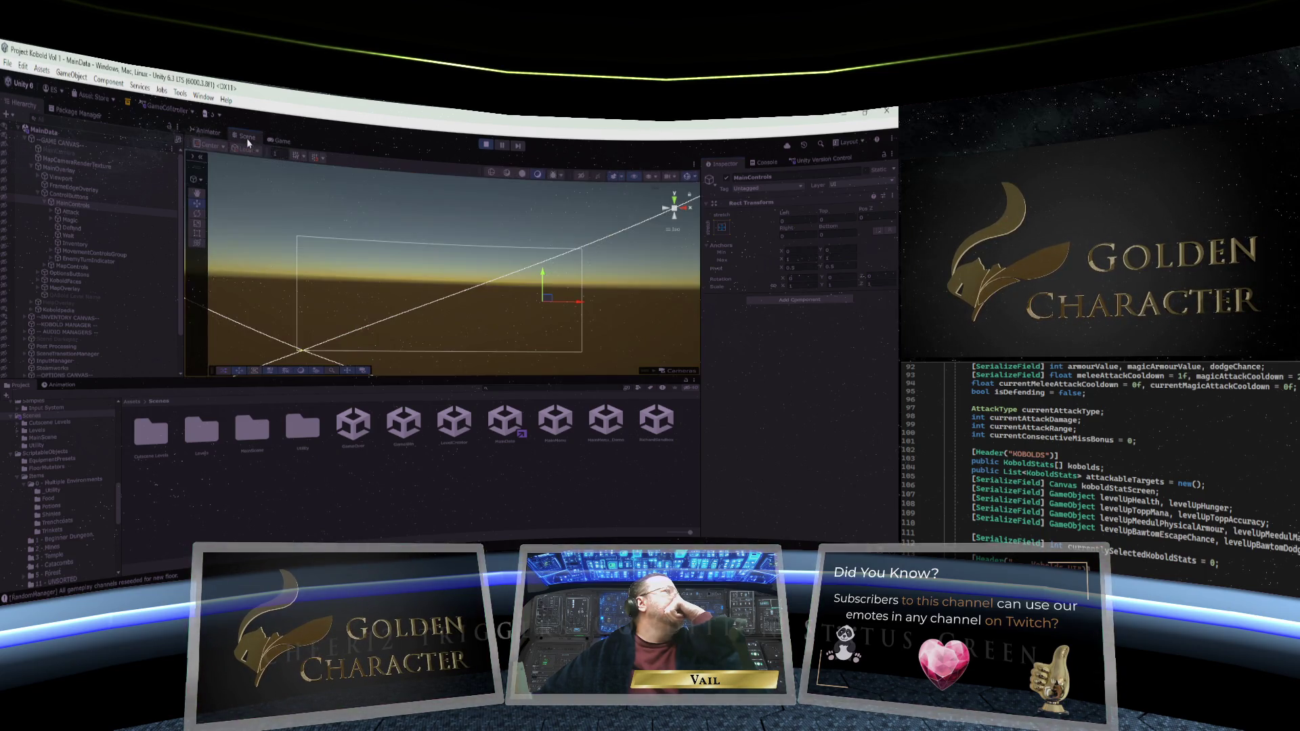
Frame MainControls, unhide it and MainOverlay, and move the panel down below the map
click(88, 205)
double_click(88, 205)
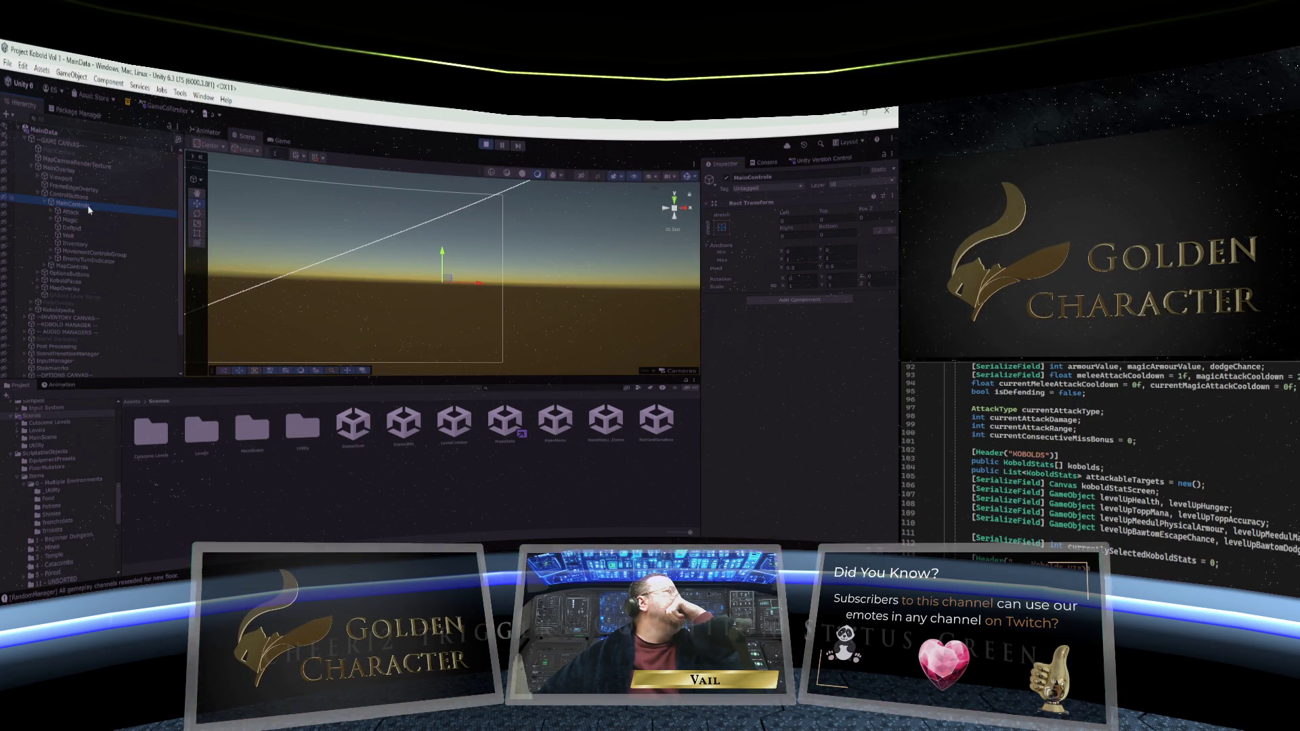
click(2, 192)
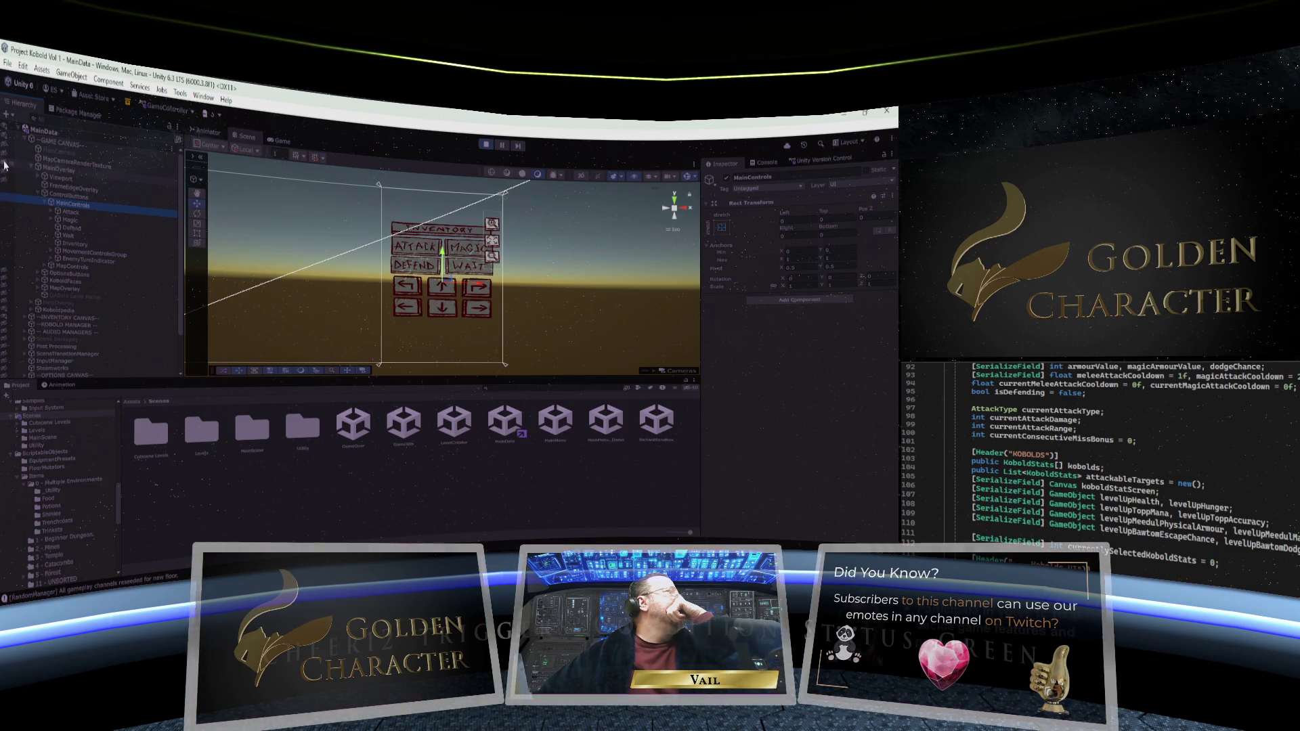
click(4, 165)
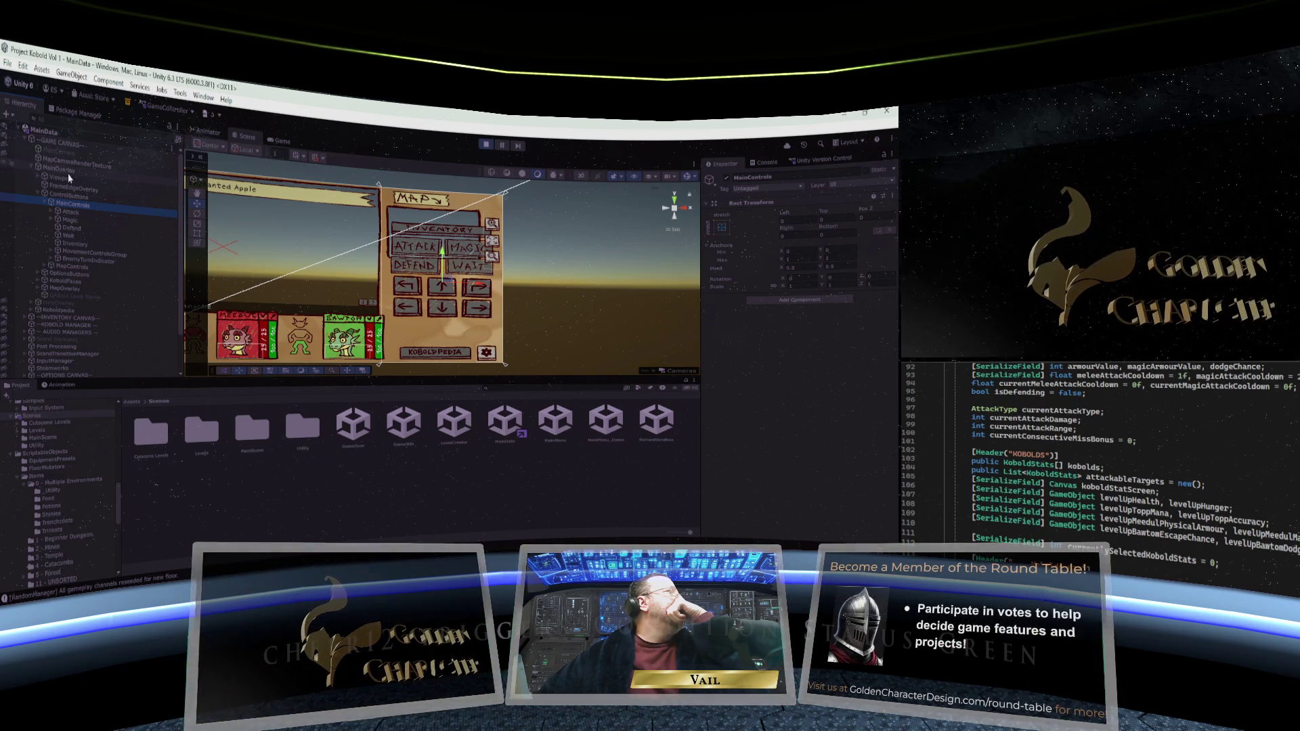
drag(443, 254, 443, 292)
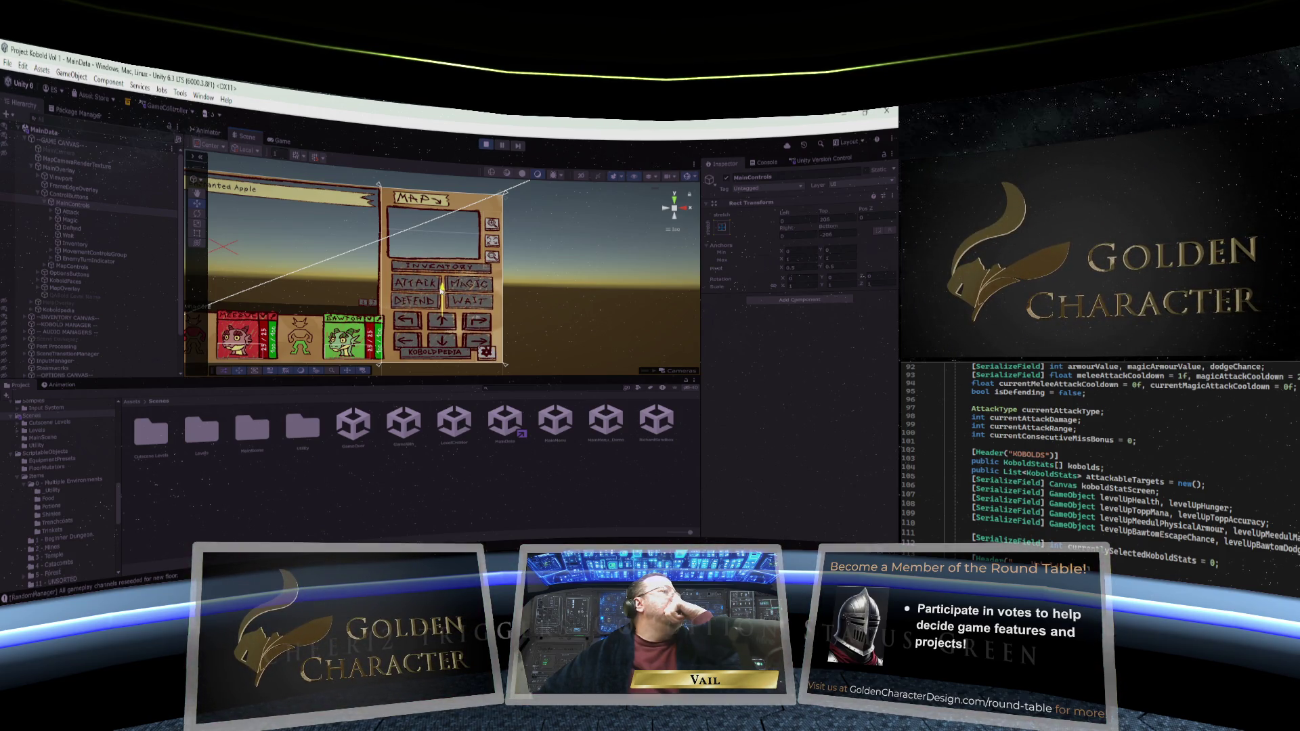
drag(443, 291, 431, 291)
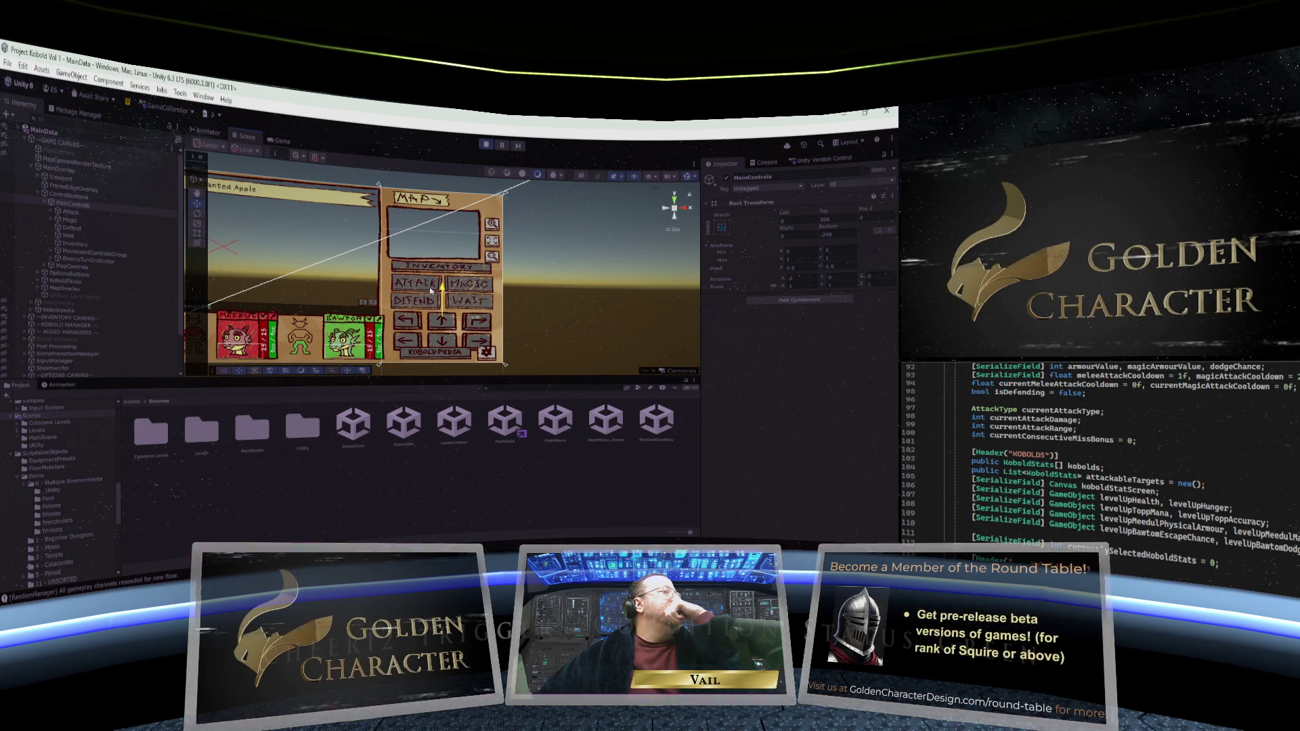
Check the Attack, Magic and Defend buttons and MainControls, then stop play mode
click(75, 211)
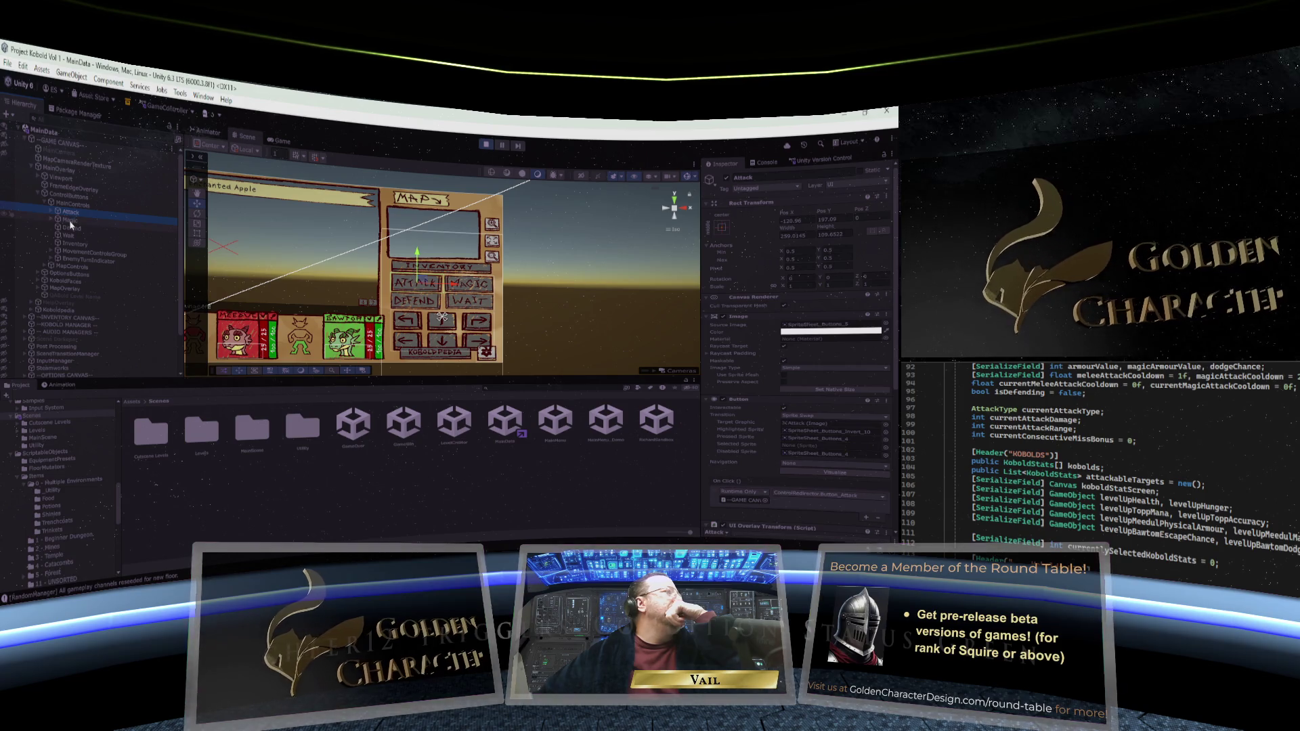
click(73, 221)
click(73, 229)
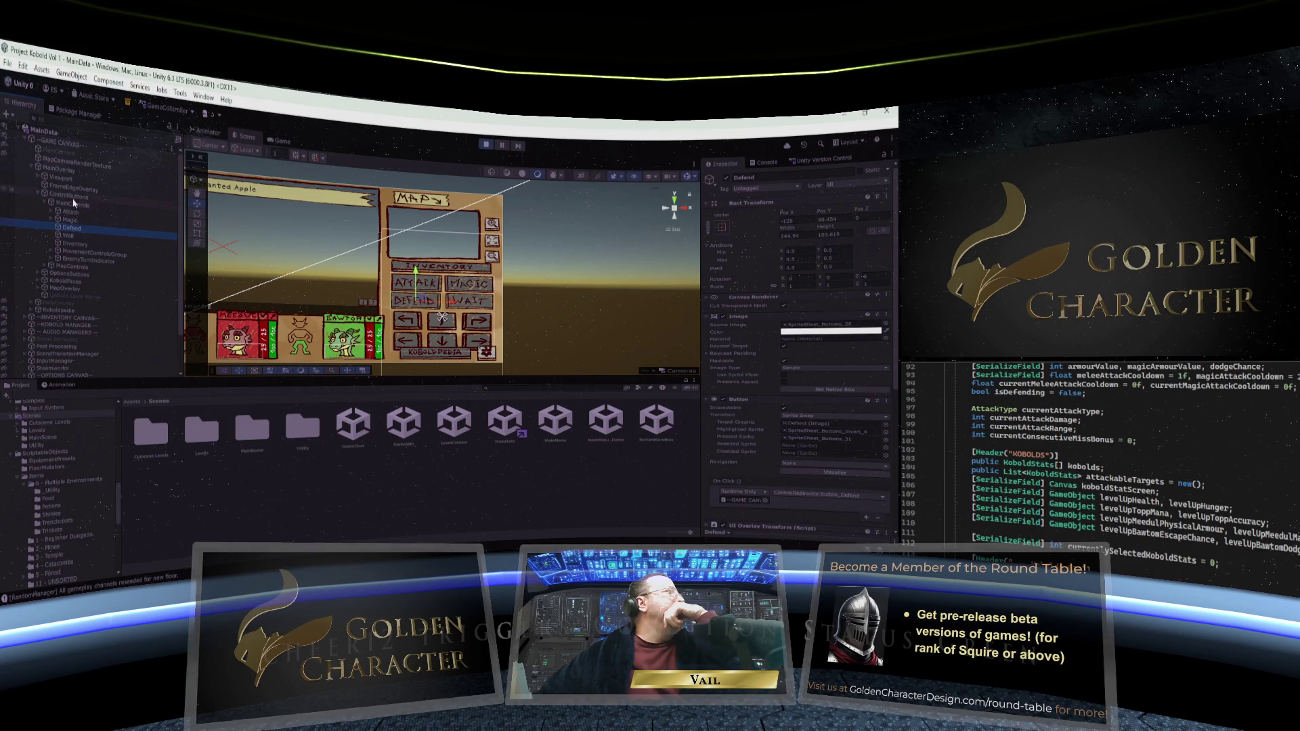
click(70, 206)
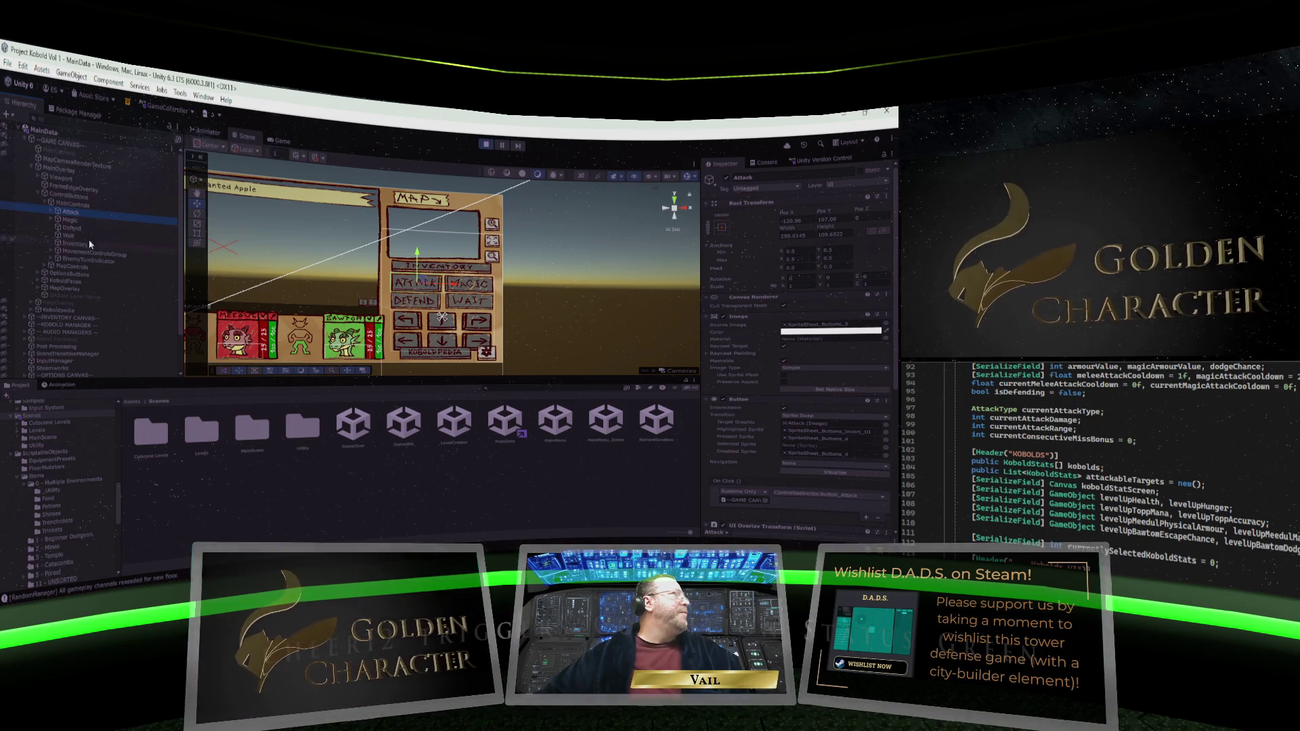
click(487, 145)
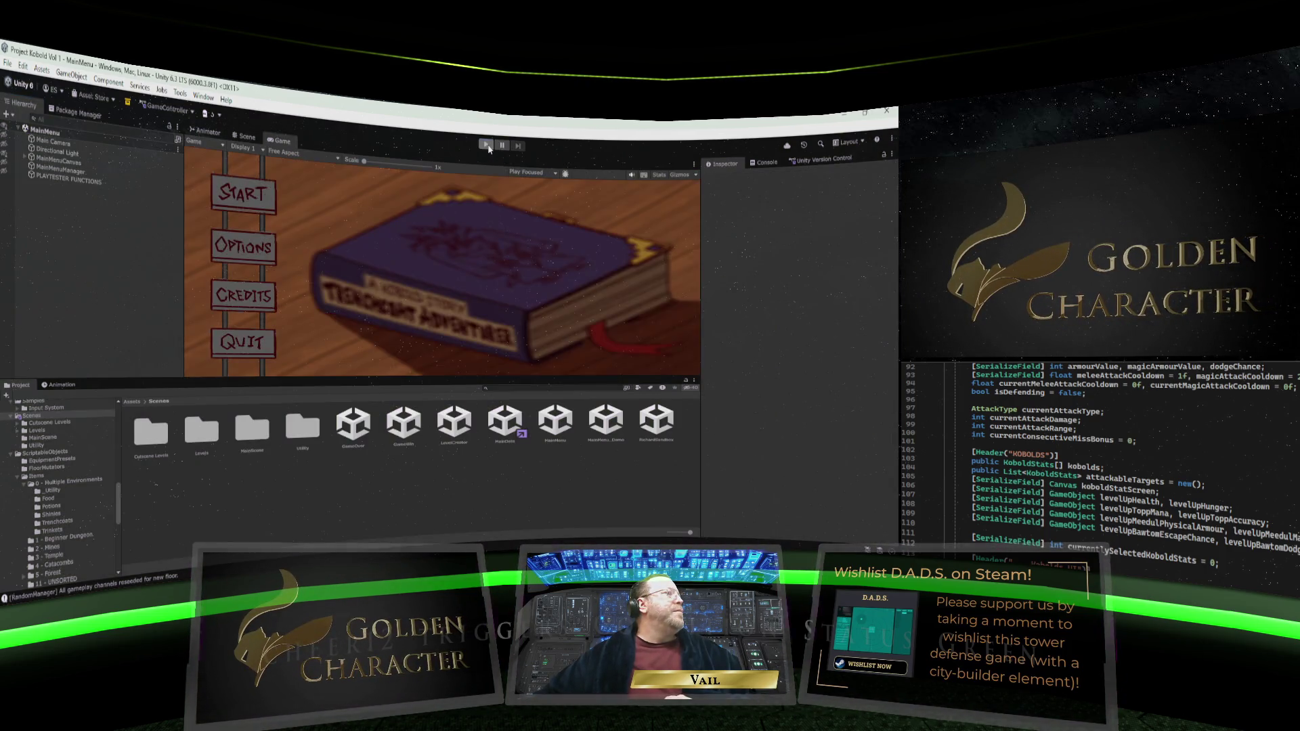
Enlarge the Scene view, then set the Game view to 16:9, enlarge it, and select MainMenu
click(244, 136)
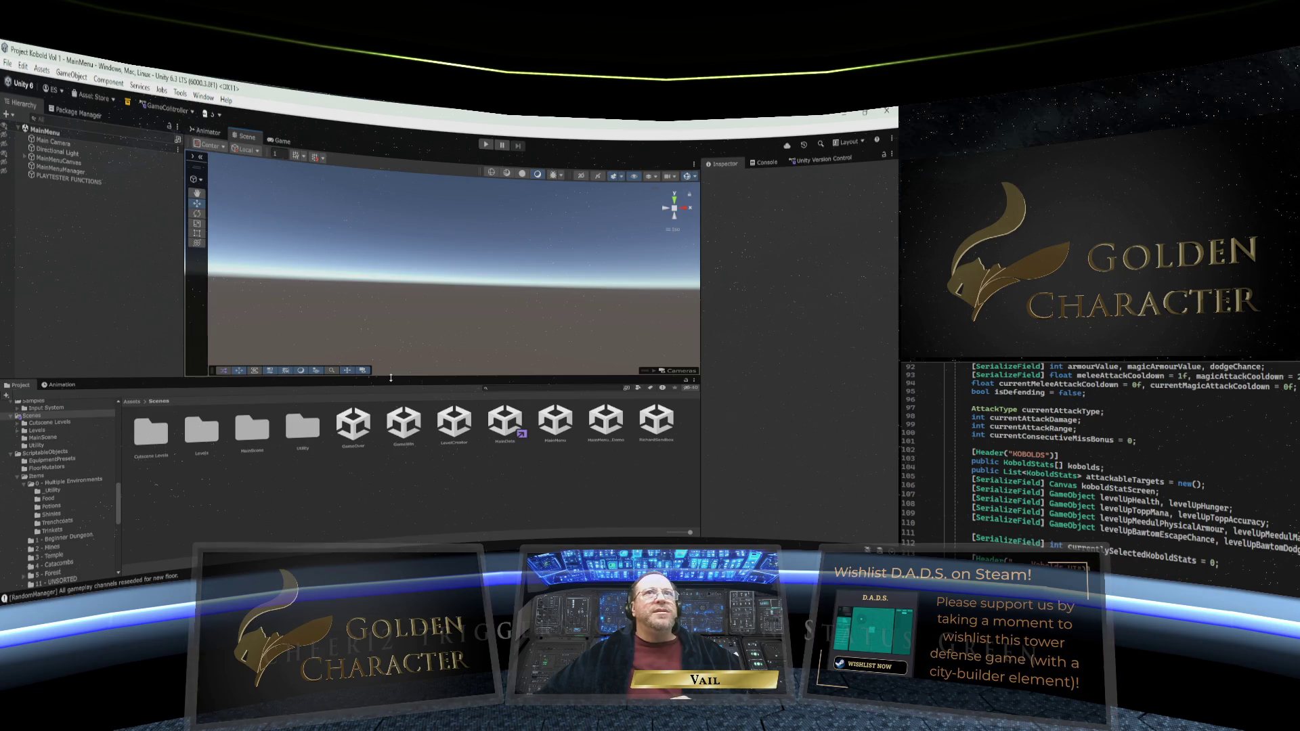
mouse_move(391, 378)
mouse_down()
mouse_move(383, 450)
mouse_move(382, 298)
mouse_up()
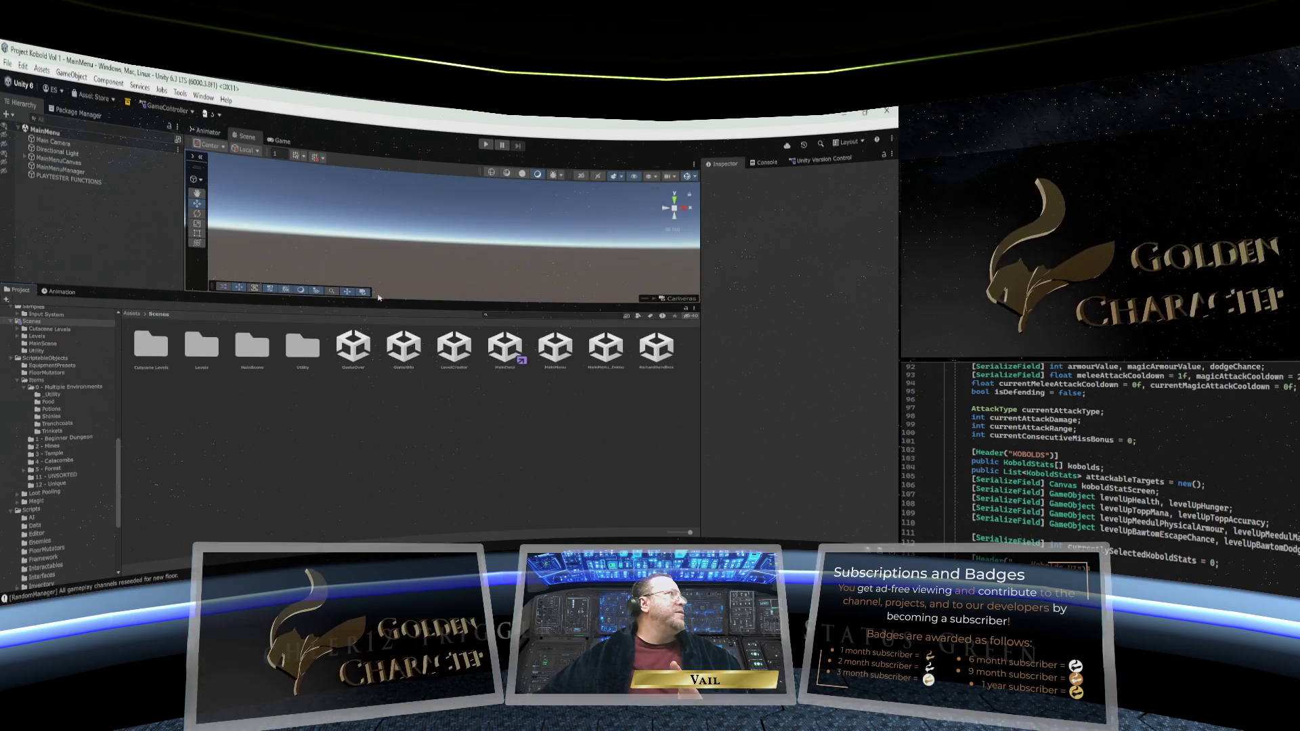
click(281, 140)
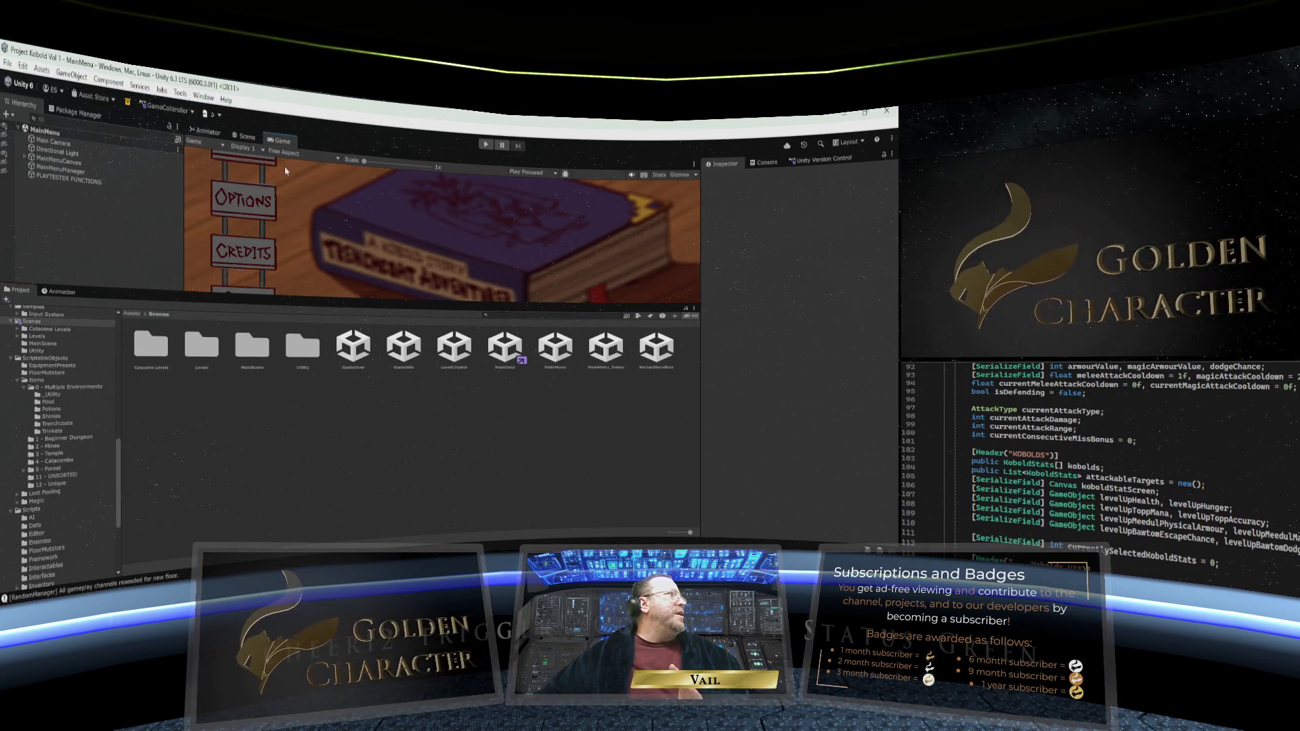
click(291, 155)
click(289, 198)
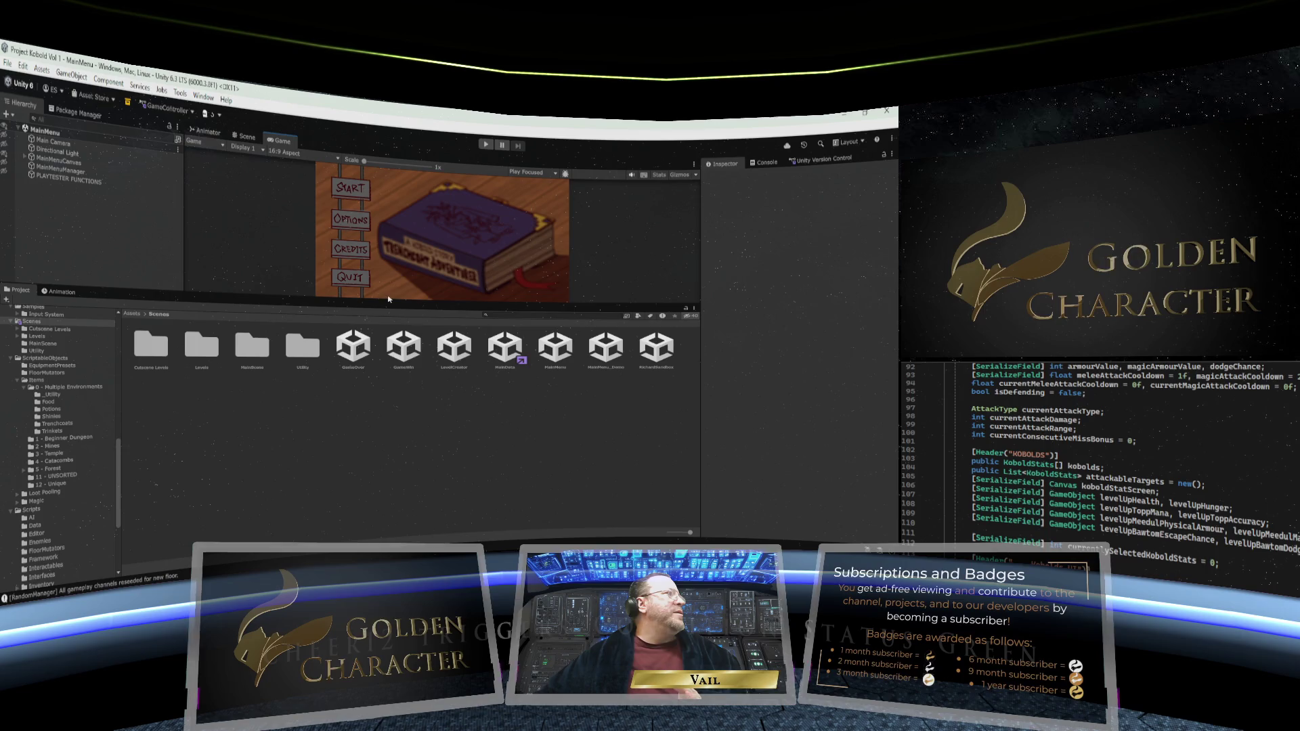
drag(388, 300, 388, 433)
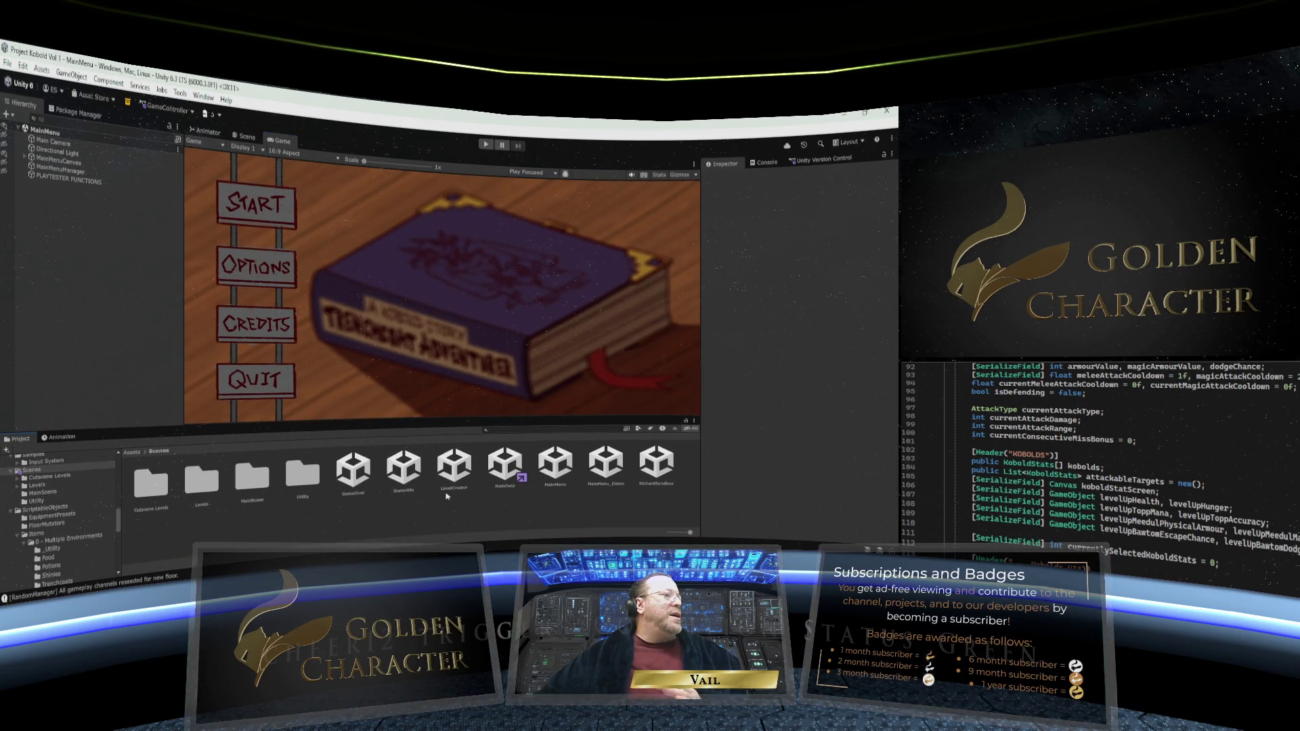
click(555, 465)
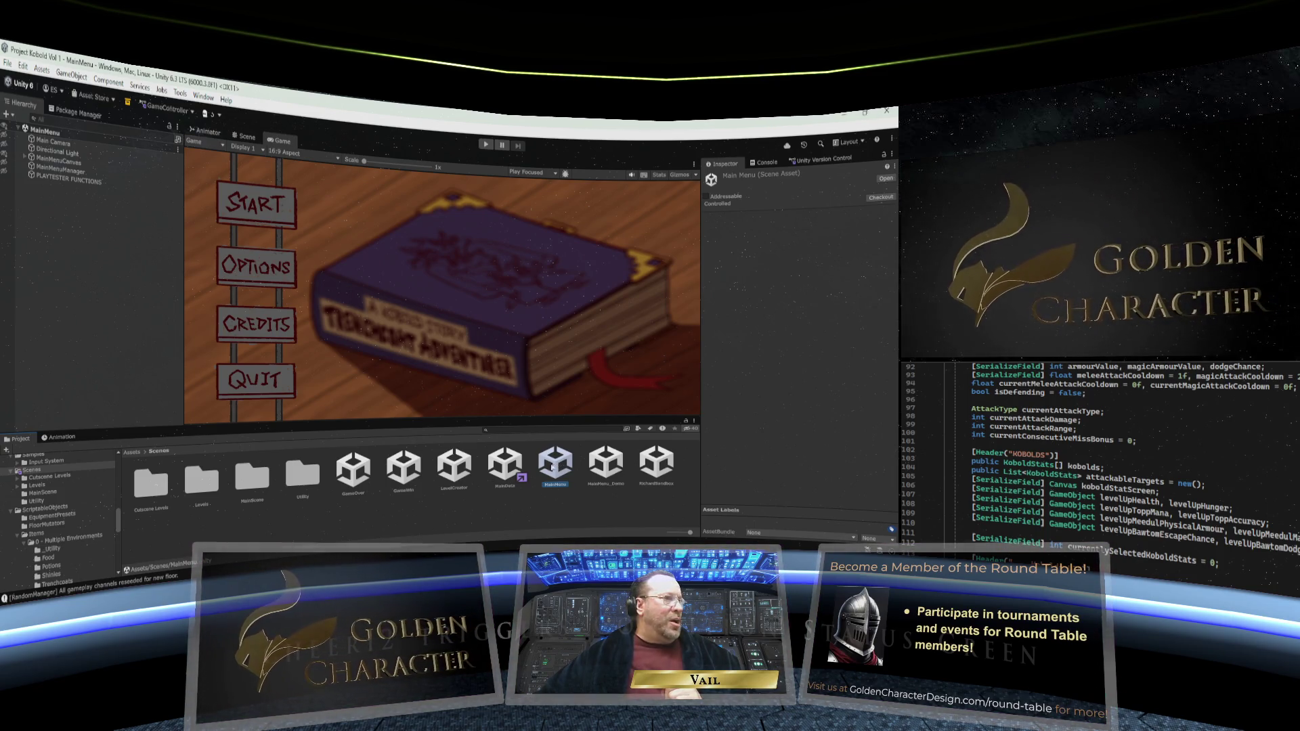
Open MainData, expand GAME CANVAS, and hide the Koboldpedia overlay in the Scene view
click(505, 466)
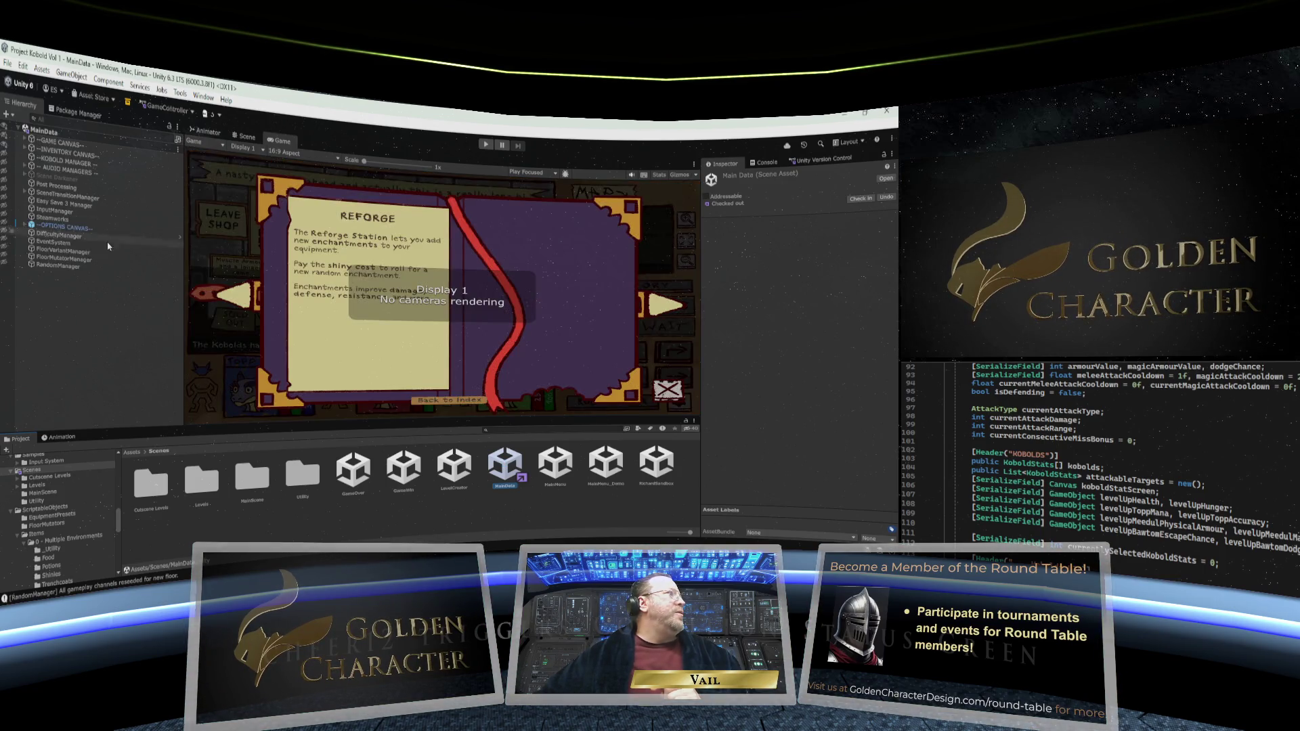
click(25, 140)
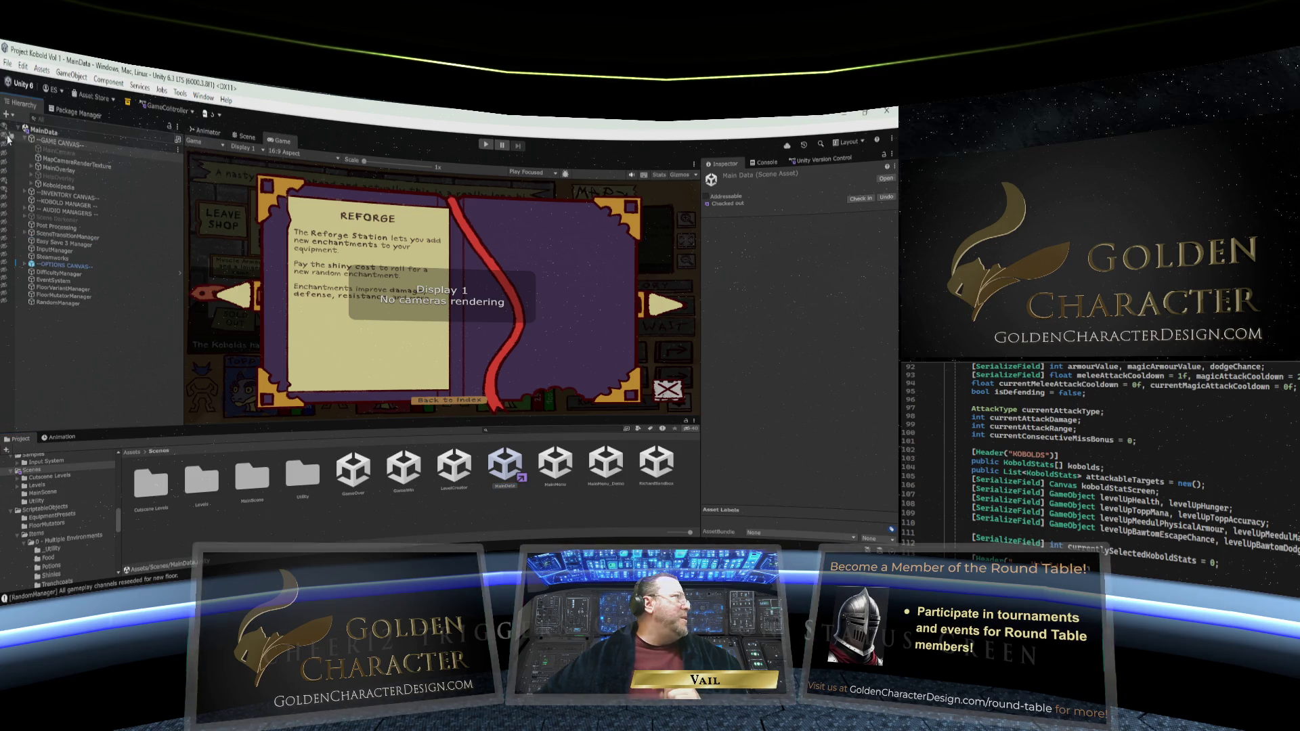
click(245, 138)
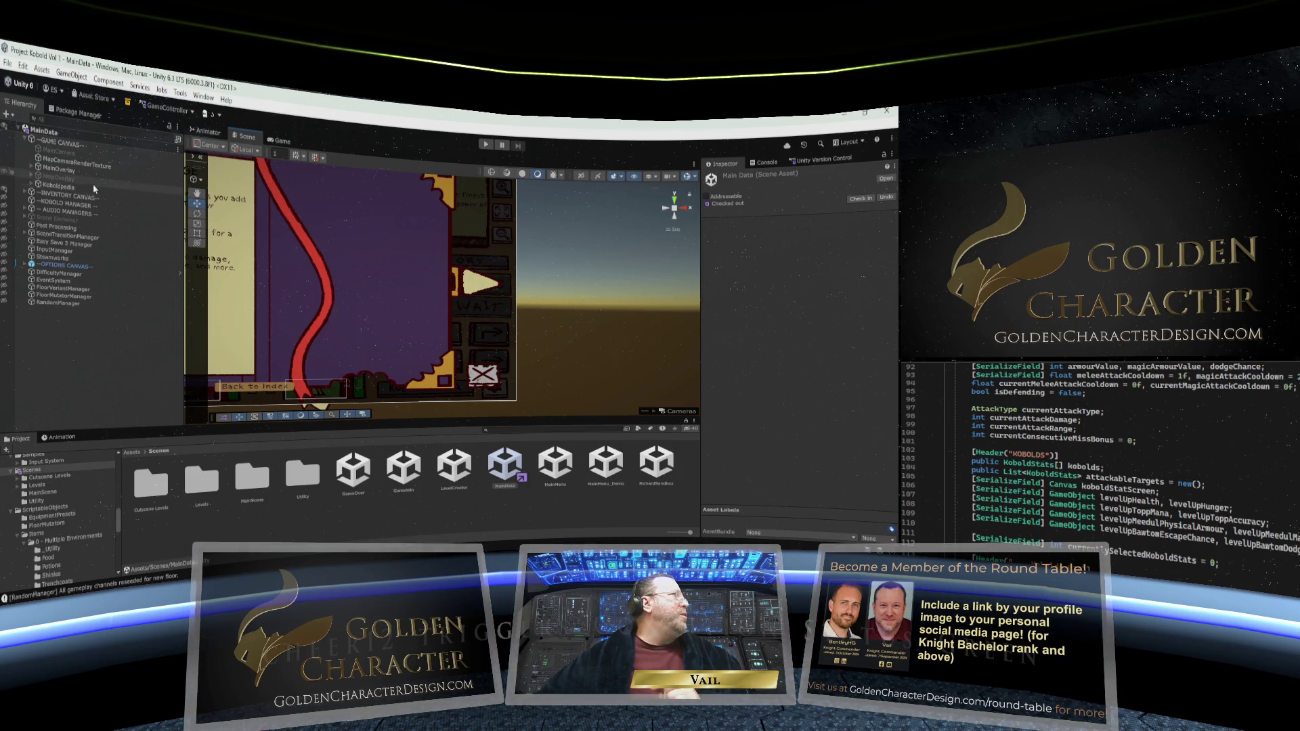
click(3, 183)
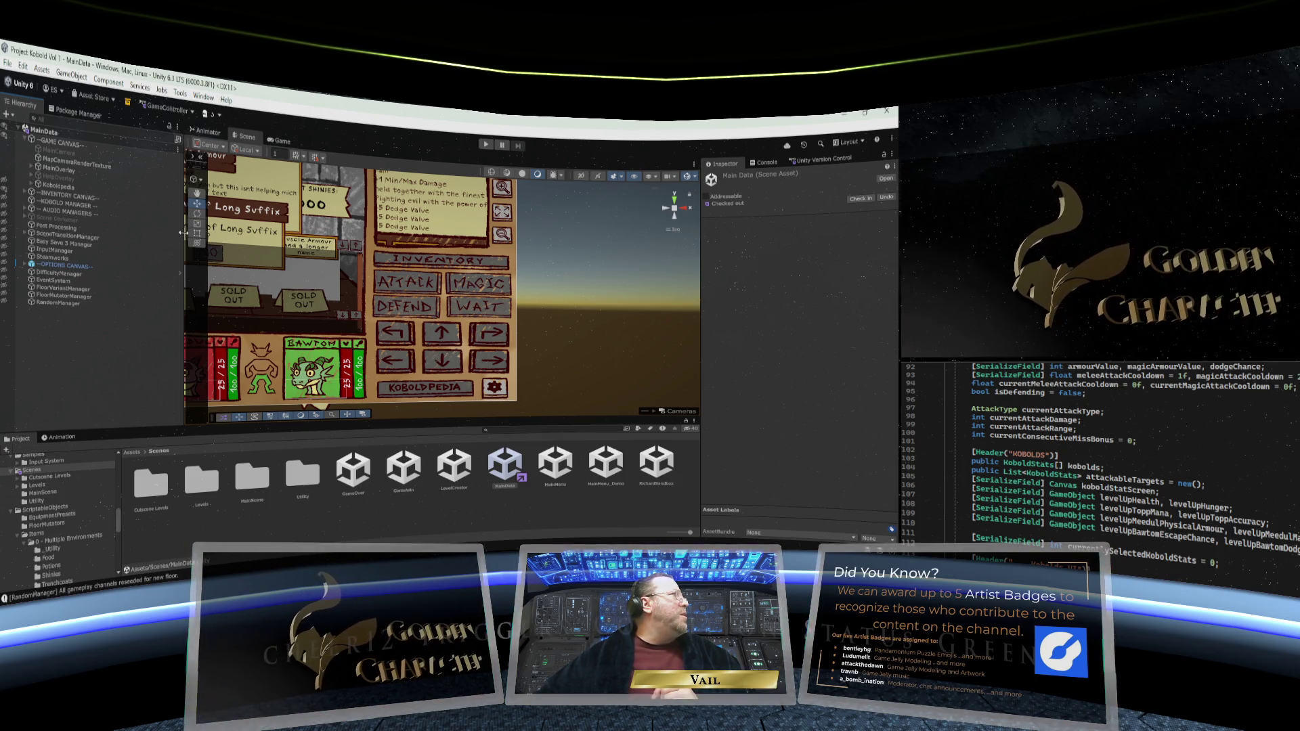
Expand MainOverlay and inspect it and MapCameraRenderTexture
click(30, 166)
click(56, 169)
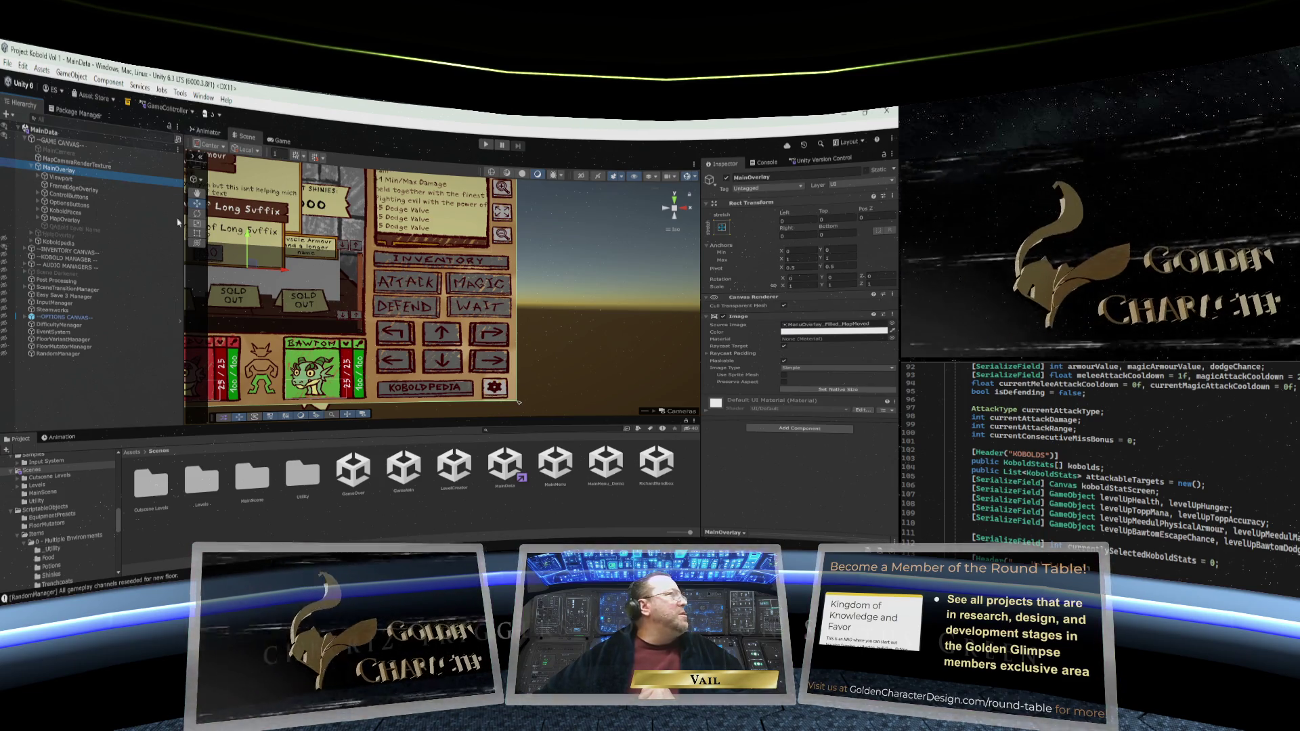
click(60, 163)
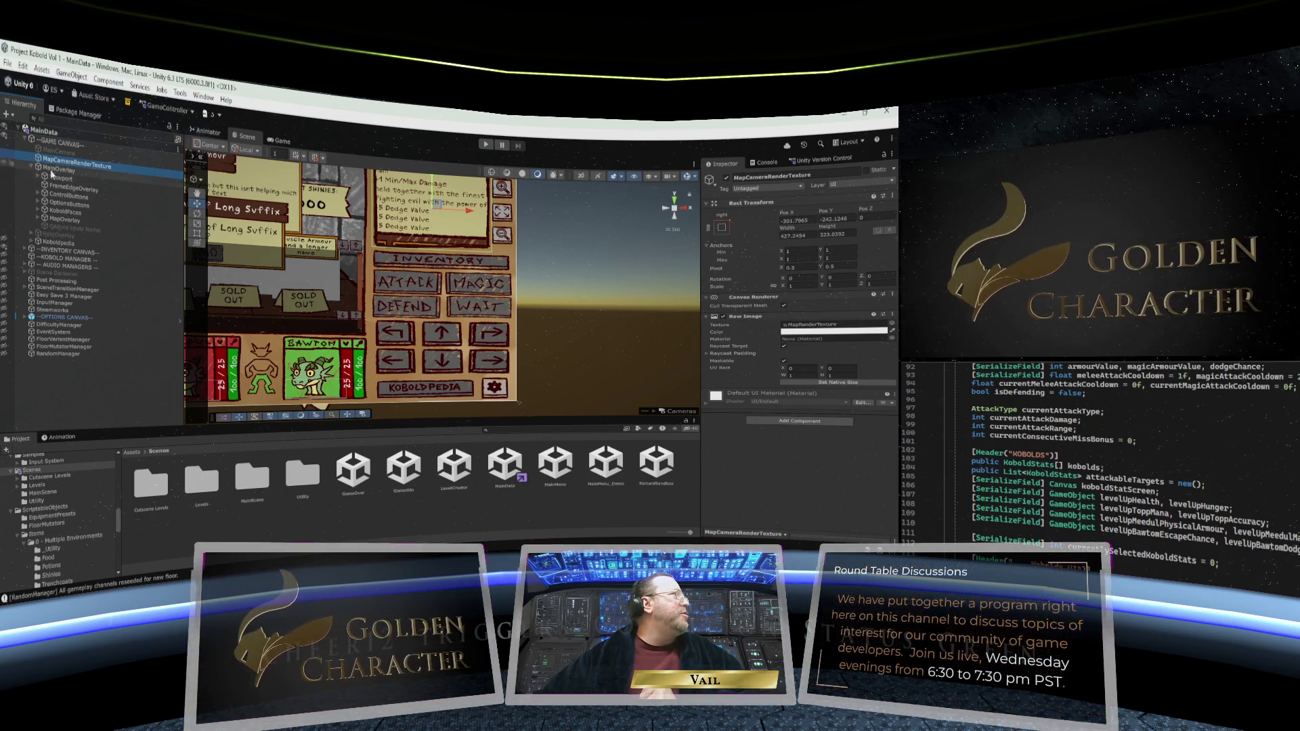
Inspect MainOverlay, then ControlButtons with its Auto Size script, expanding it to show MainControls and MapControls
scroll(302, 200, down, 2)
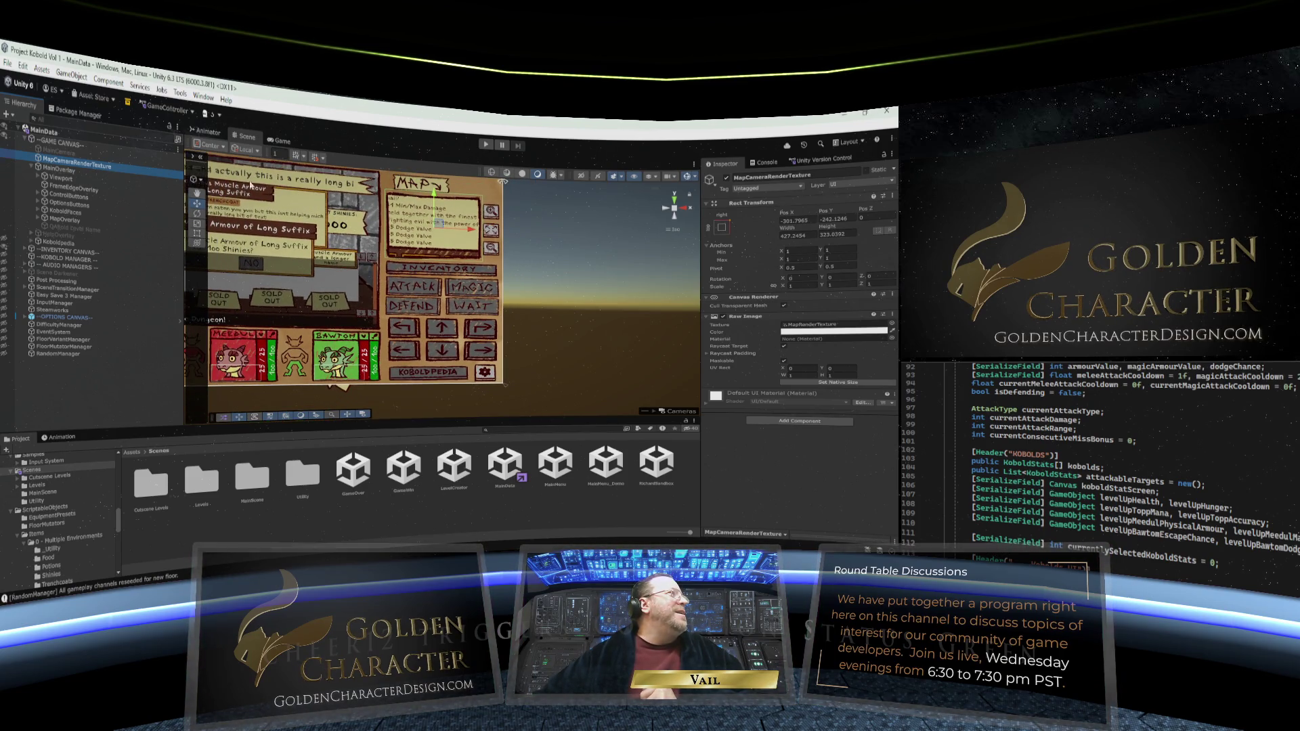
click(56, 170)
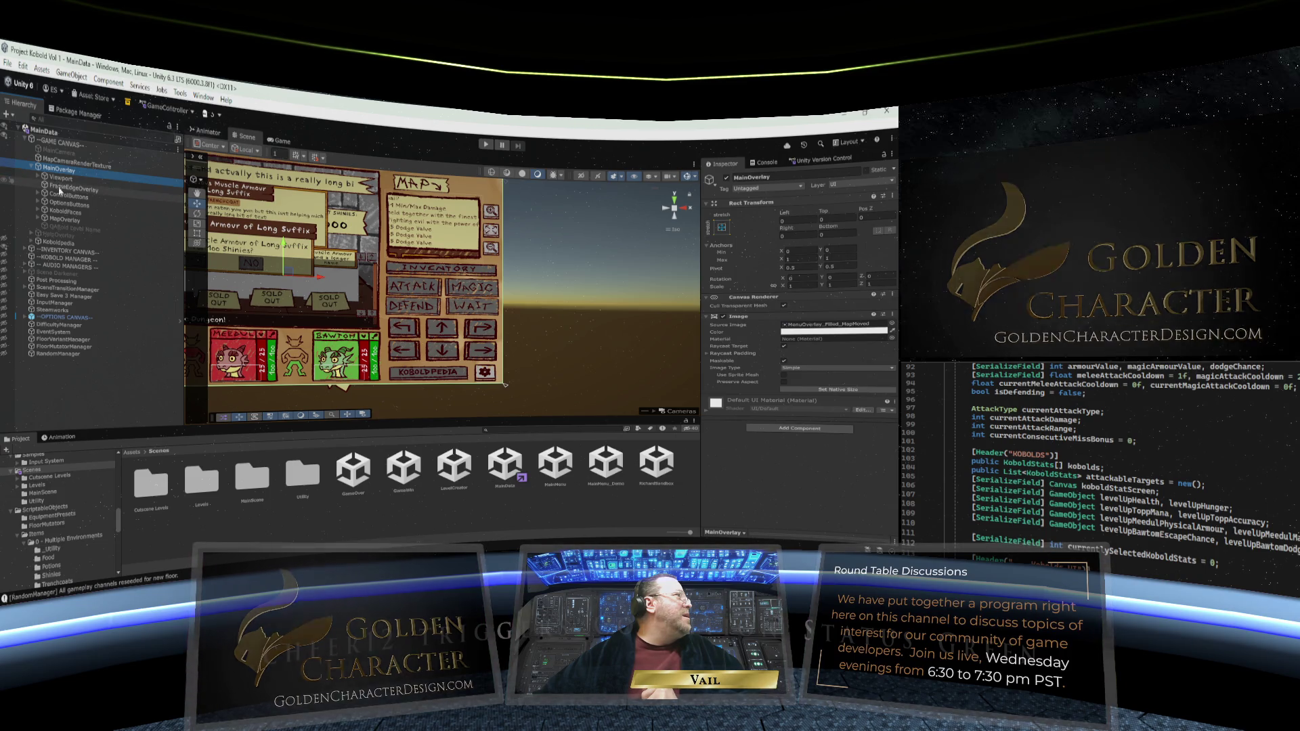
click(68, 197)
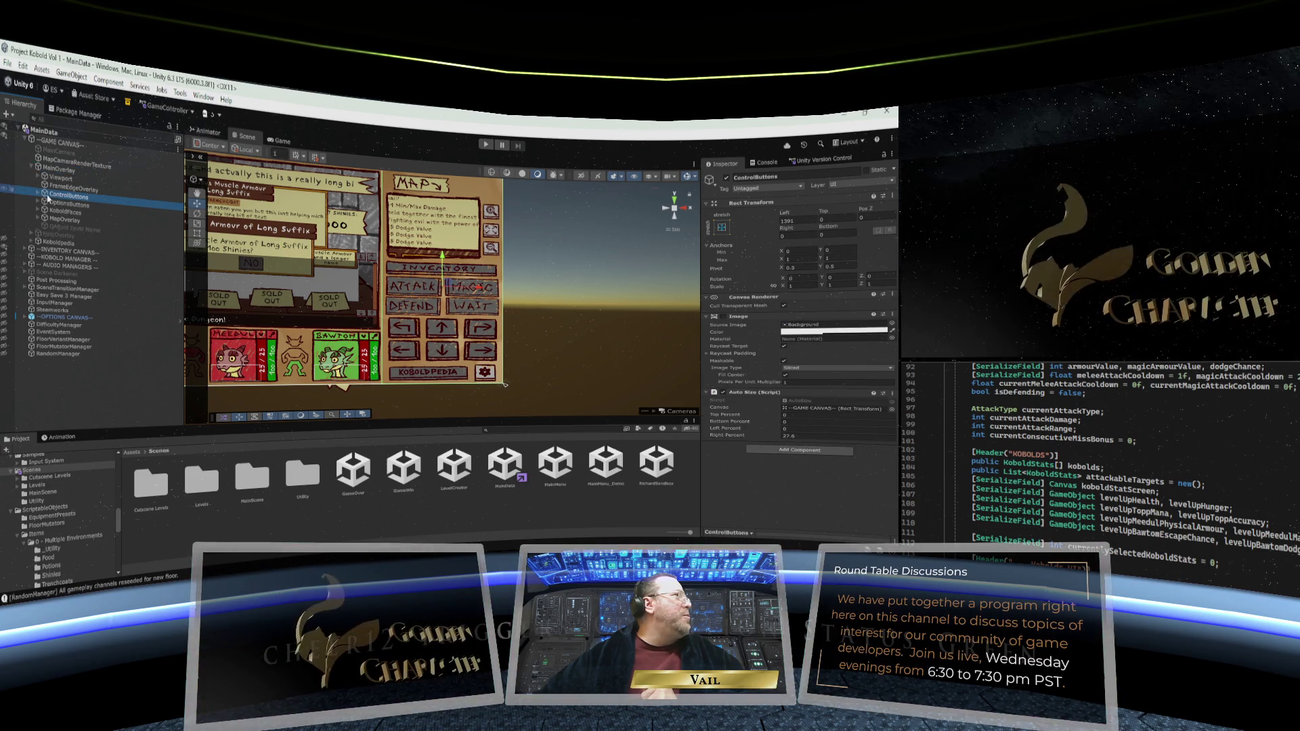
click(38, 194)
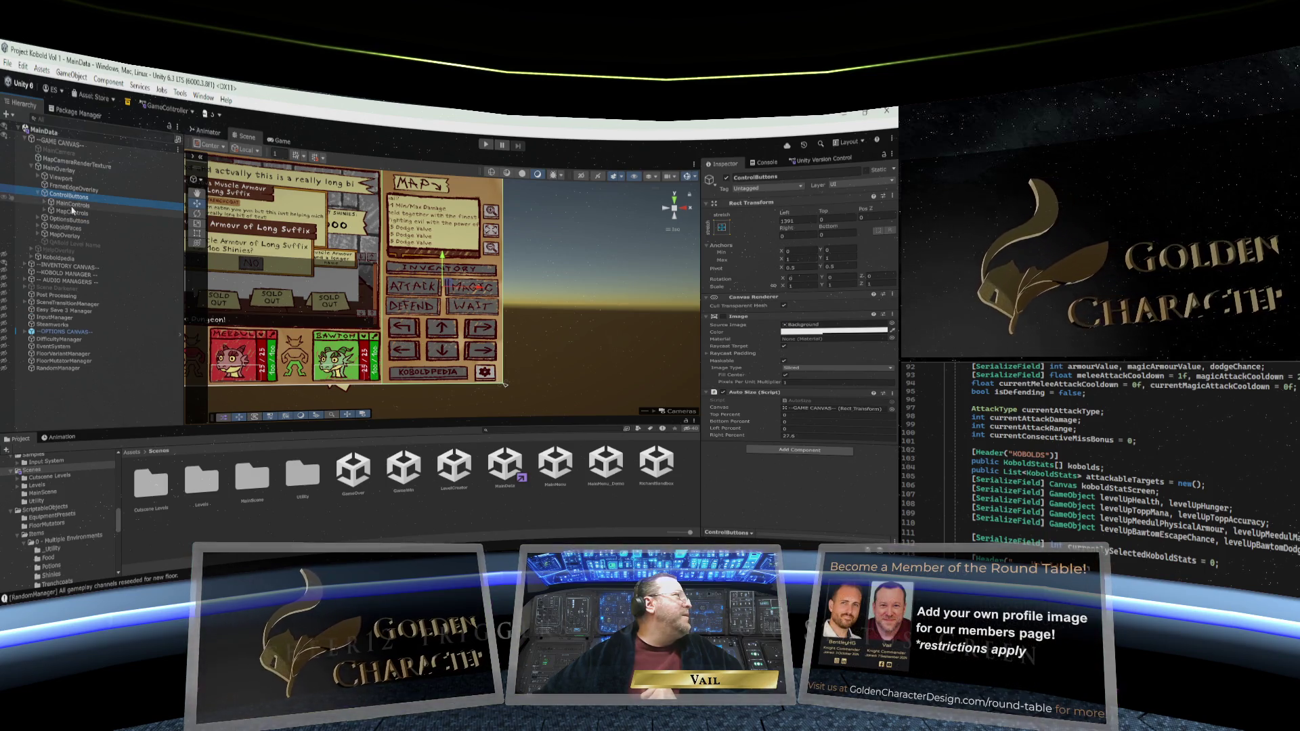
scroll(577, 278, up, 2)
scroll(577, 277, down, 3)
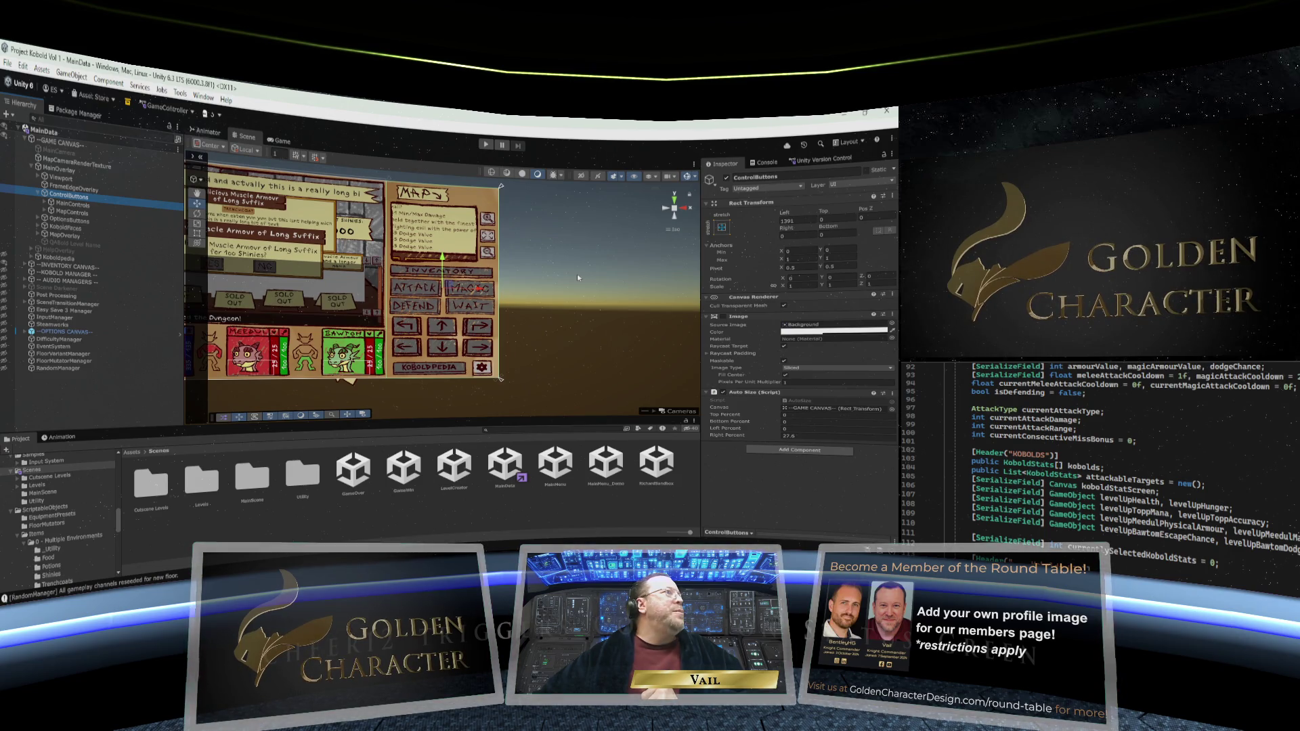
scroll(577, 277, up, 1)
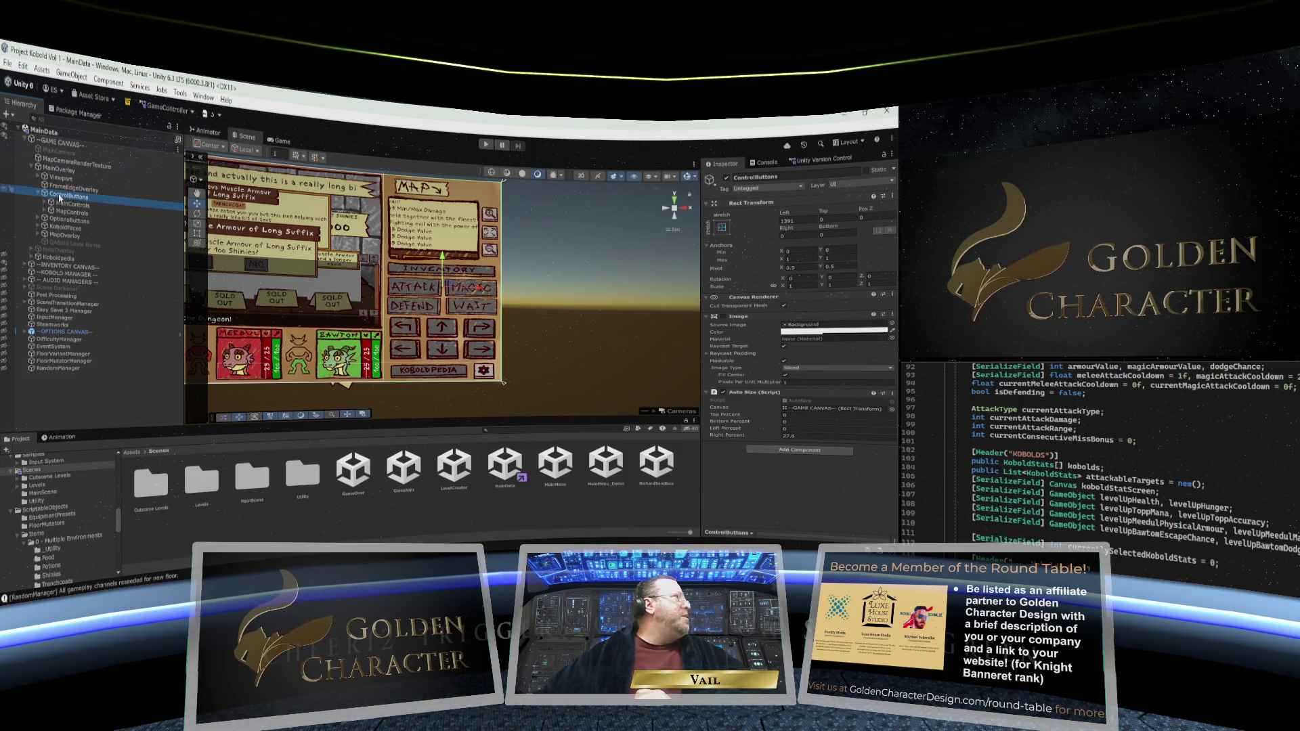
Set ControlButtons' top offset to 400 and bottom offset to about 80, and expand MainControls
mouse_move(823, 212)
mouse_down()
mouse_move(468, 237)
mouse_move(605, 256)
mouse_up()
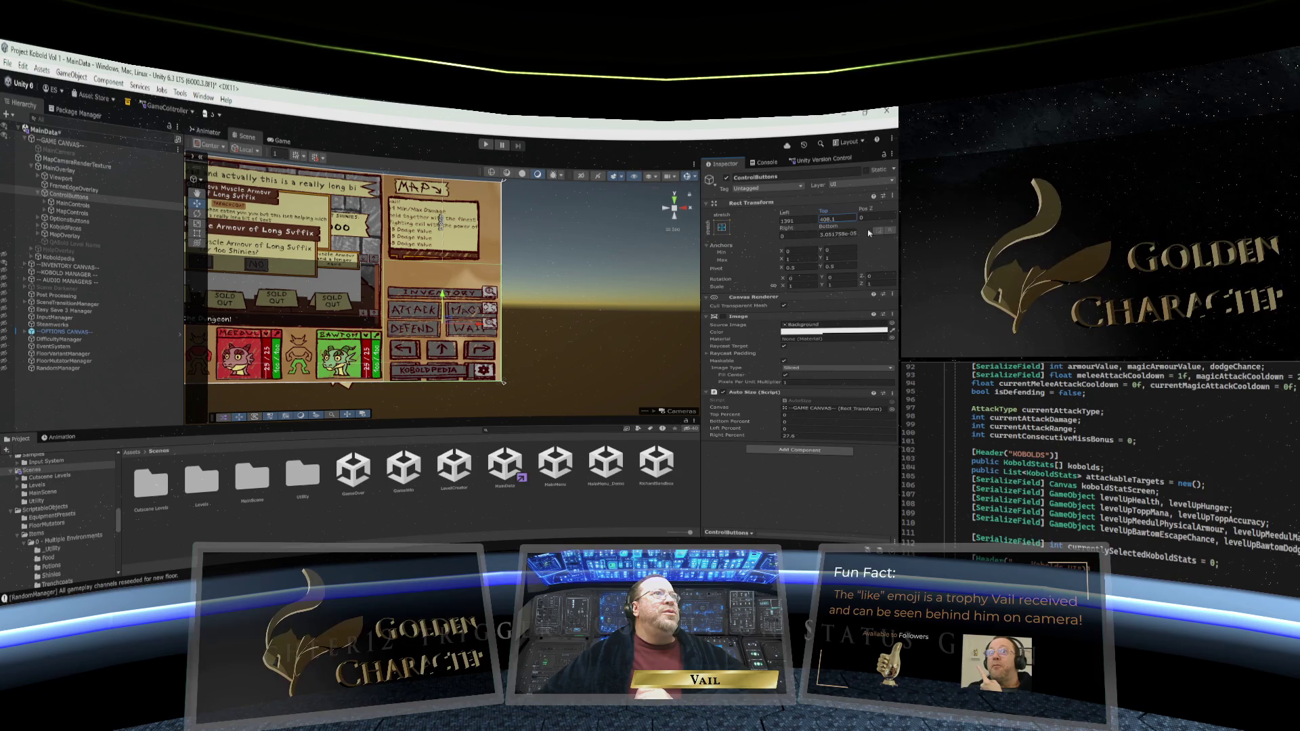
mouse_move(832, 231)
mouse_down()
mouse_move(490, 270)
mouse_move(91, 247)
mouse_move(45, 257)
mouse_move(749, 281)
mouse_up()
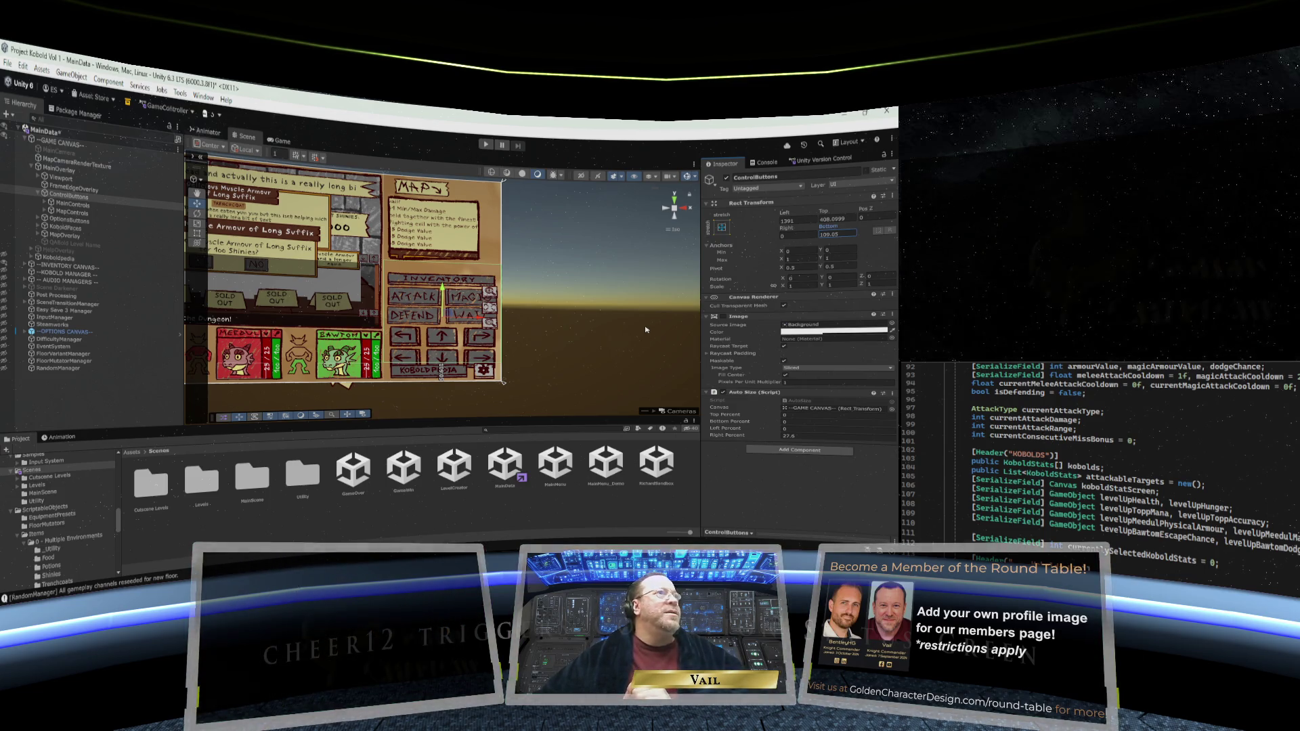
click(44, 203)
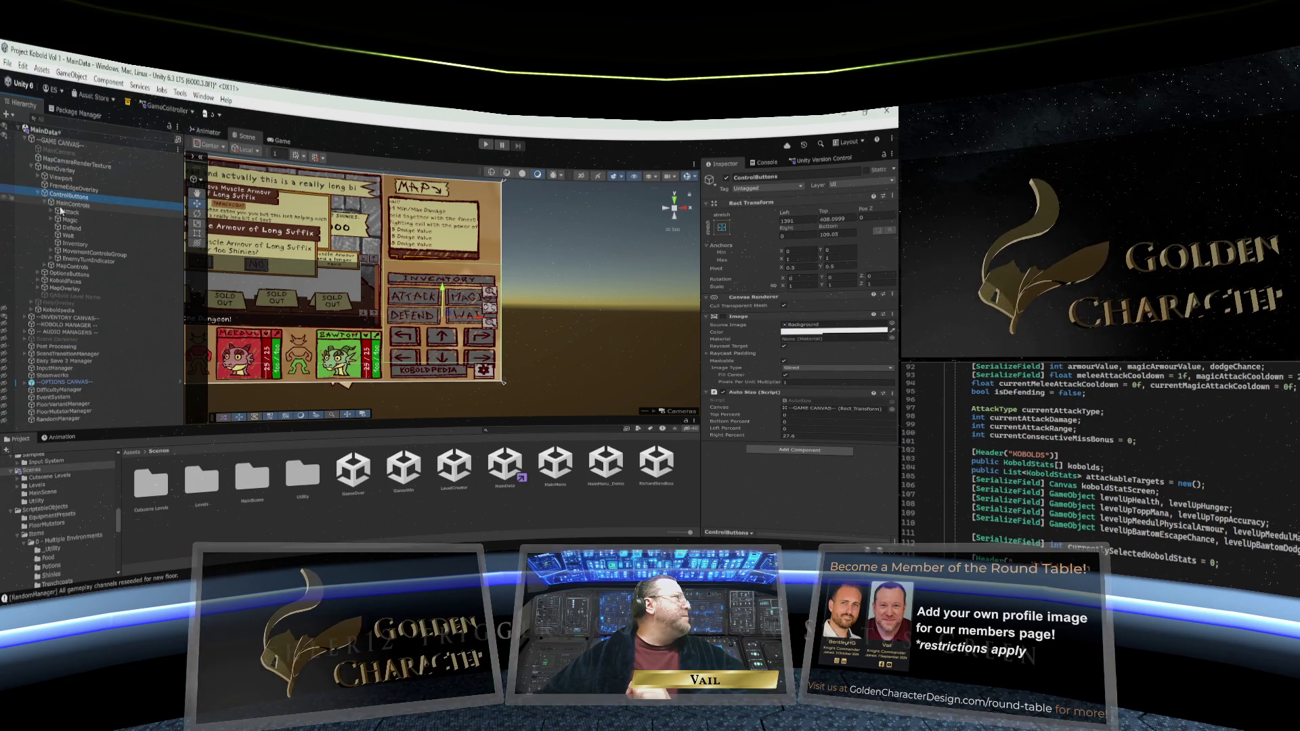
Move MapControls out from under ControlButtons and raise it to Y -240
click(63, 268)
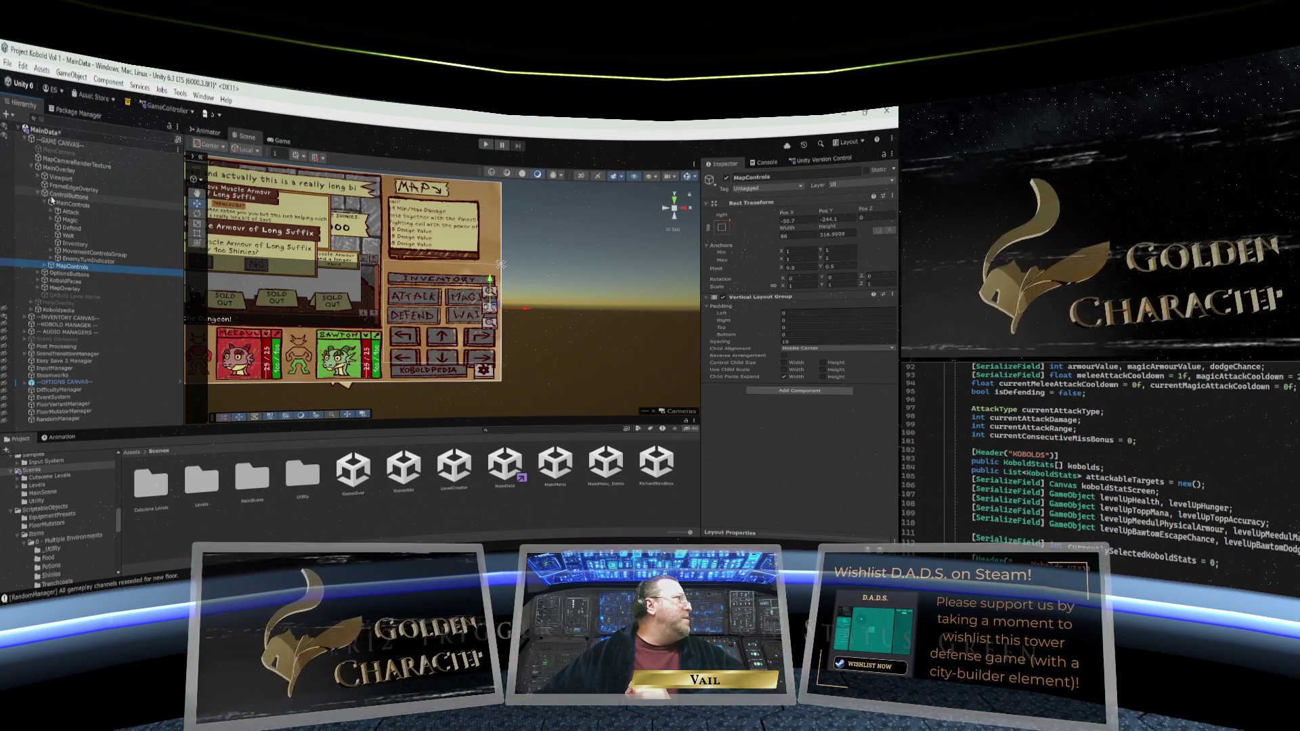
drag(52, 193, 53, 194)
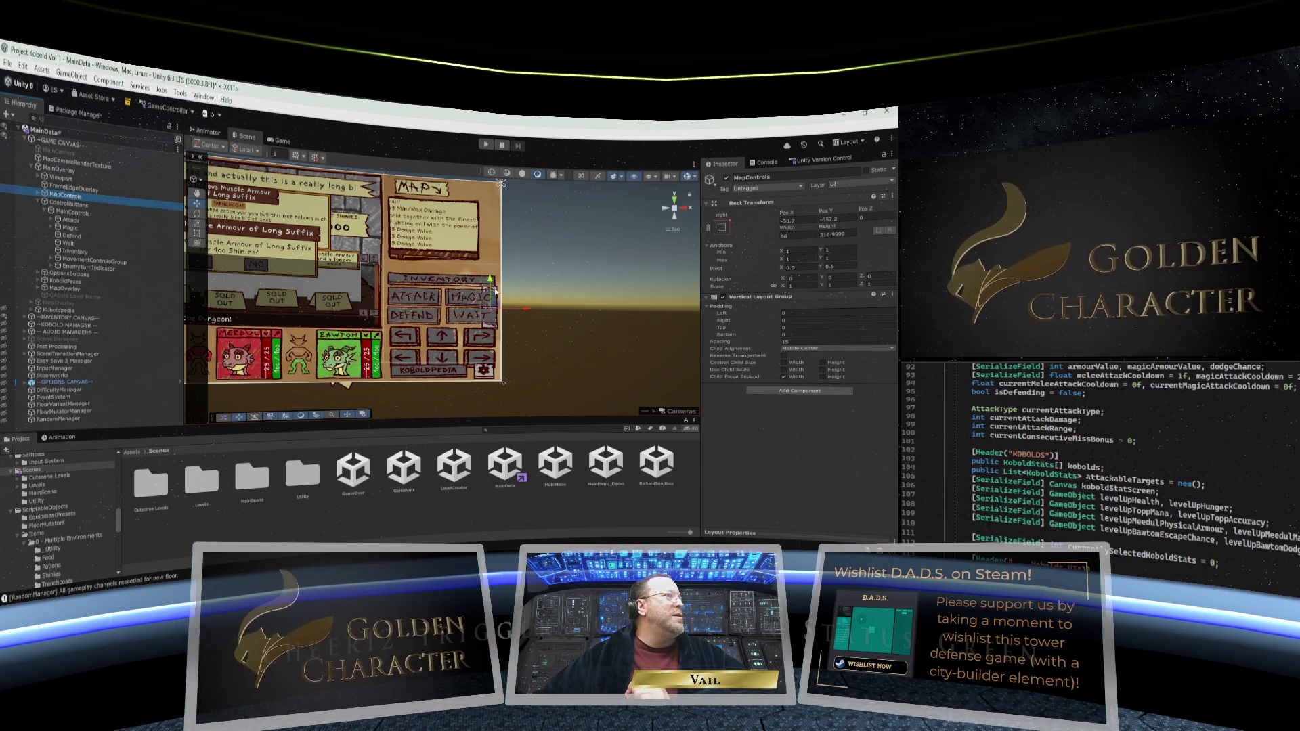
drag(490, 279, 491, 198)
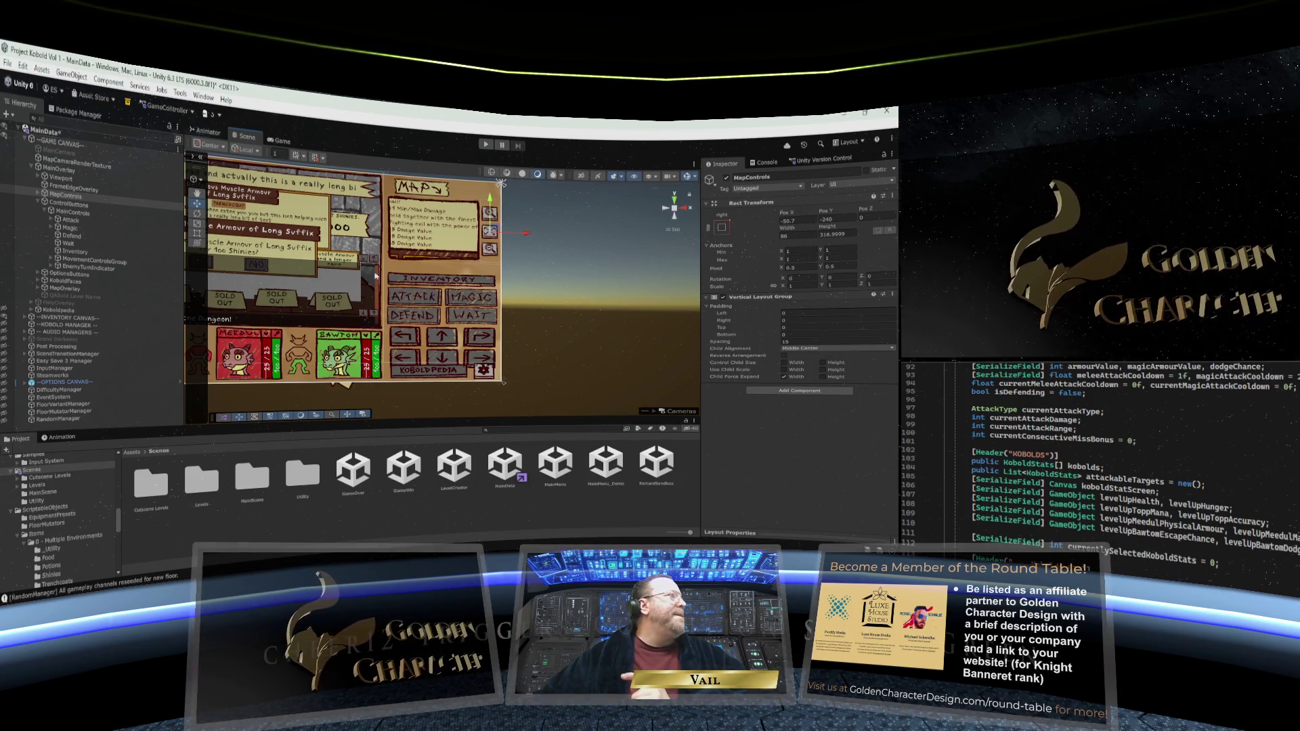
click(71, 212)
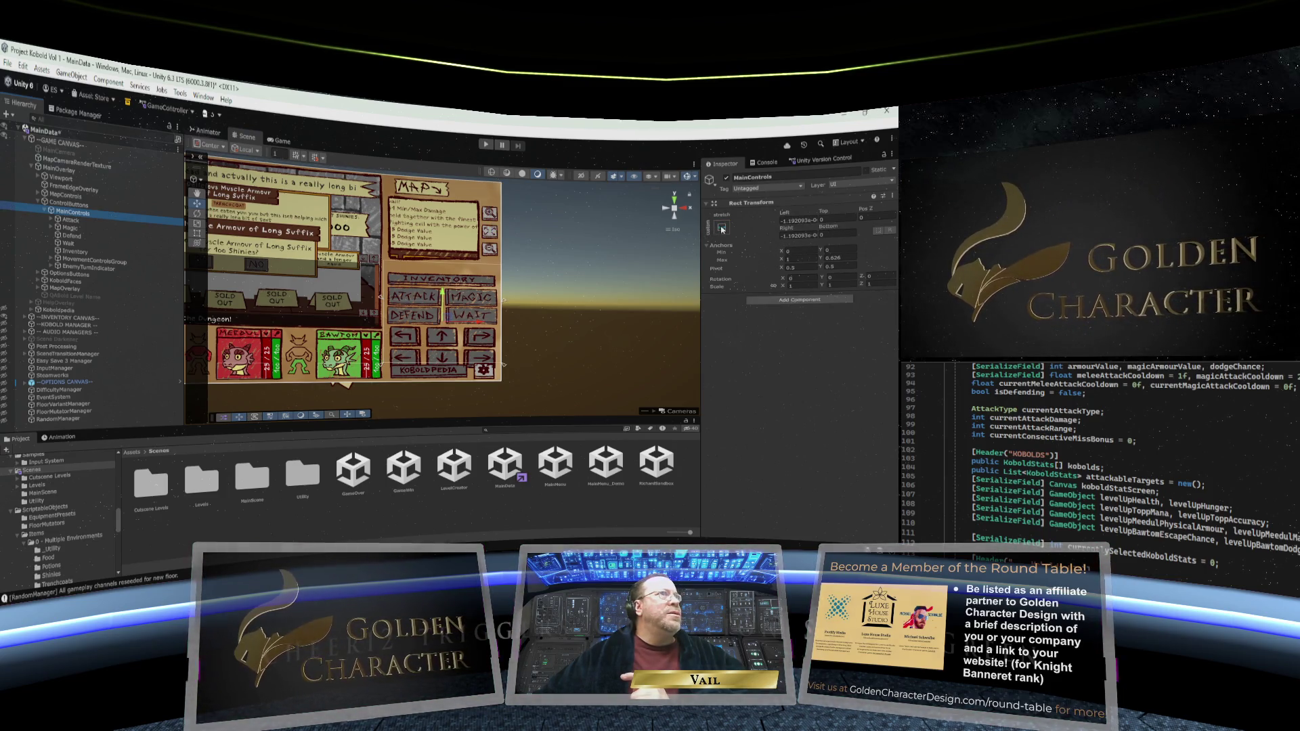
Apply the stretch-stretch anchor preset to MainControls, then compare the Attack and Inventory buttons' settings
click(722, 228)
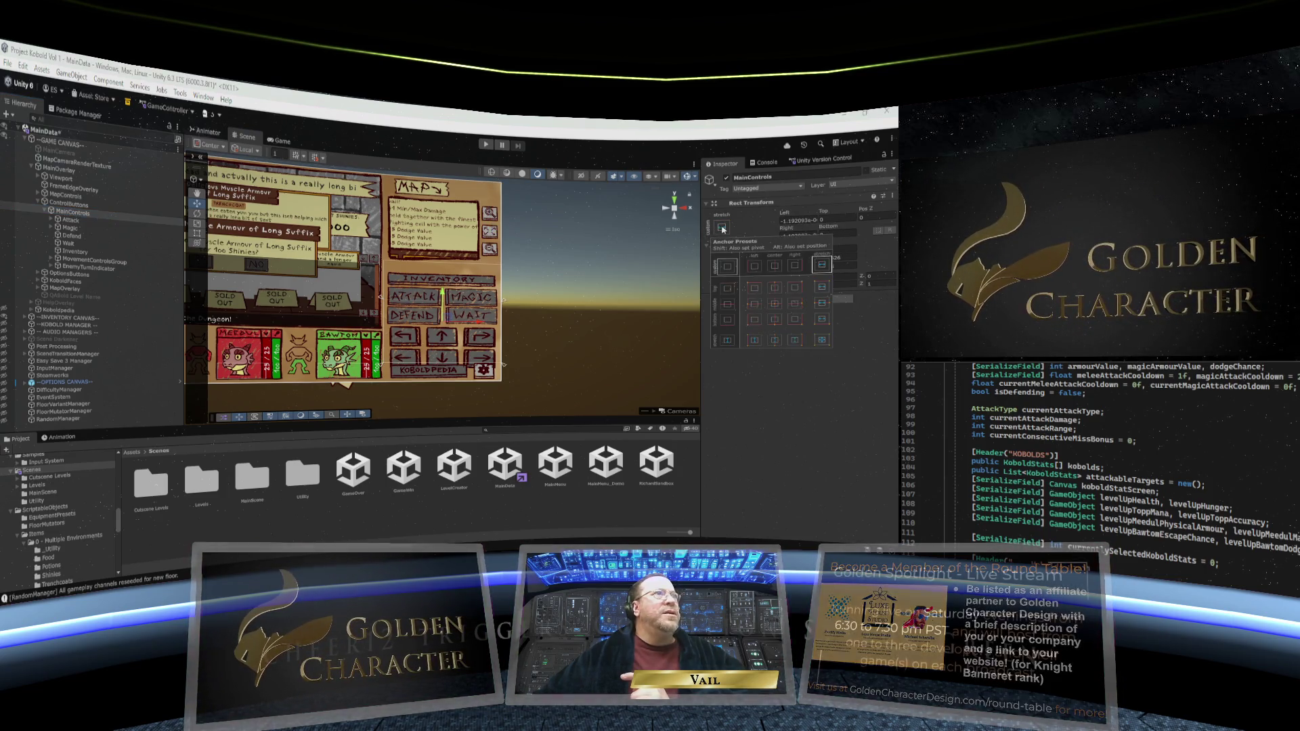
click(820, 342)
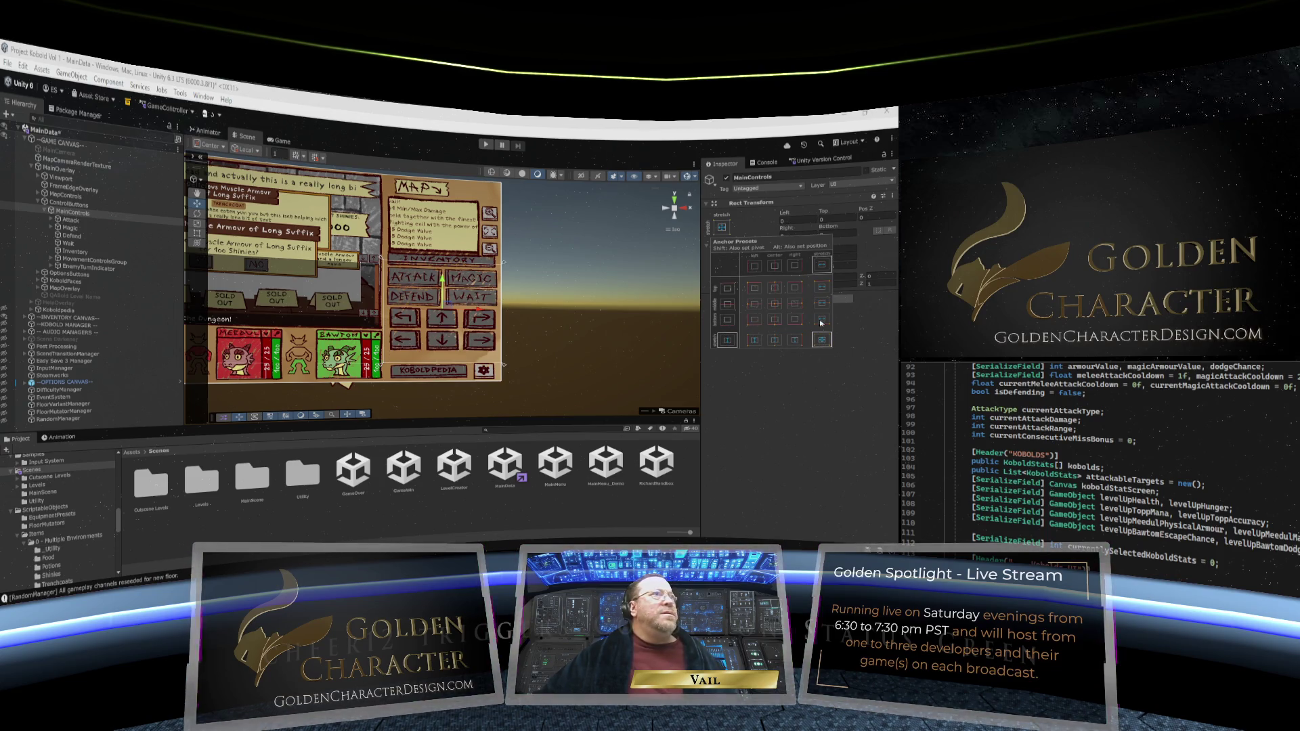
click(72, 221)
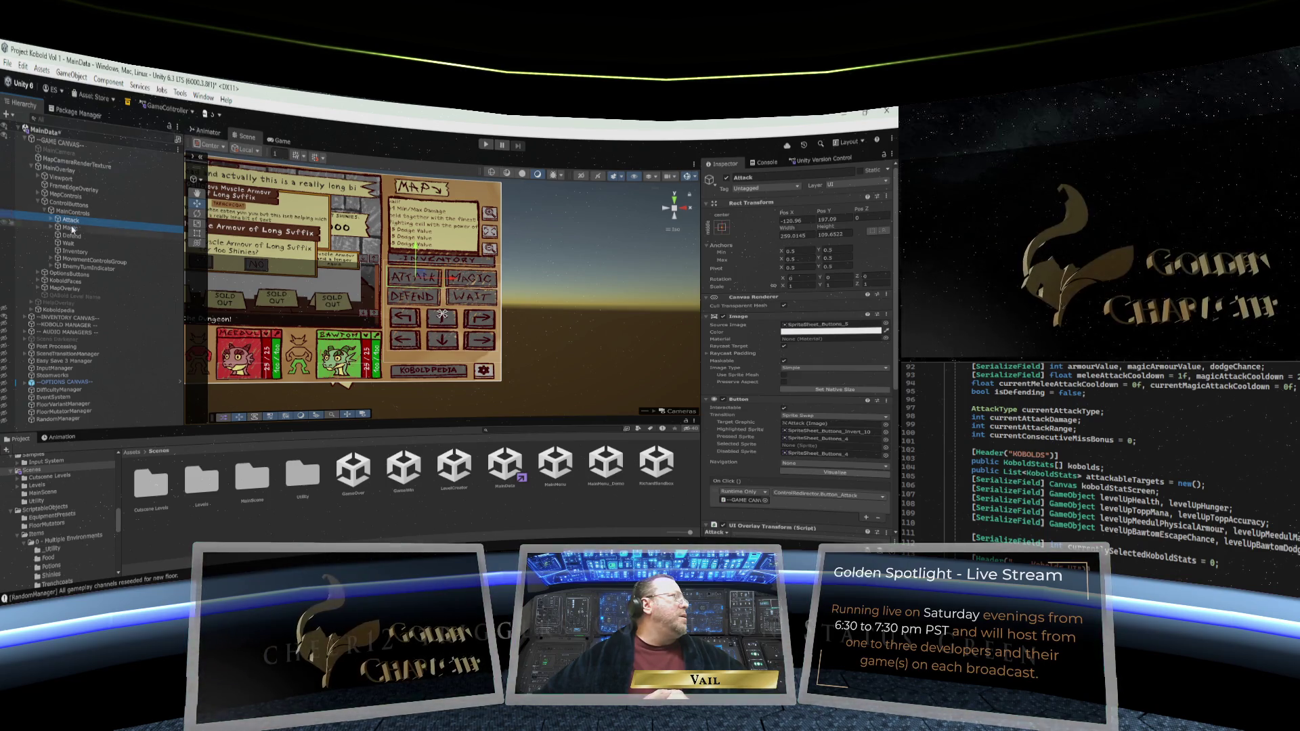
mouse_move(71, 226)
mouse_down()
mouse_move(72, 245)
mouse_move(72, 226)
mouse_up()
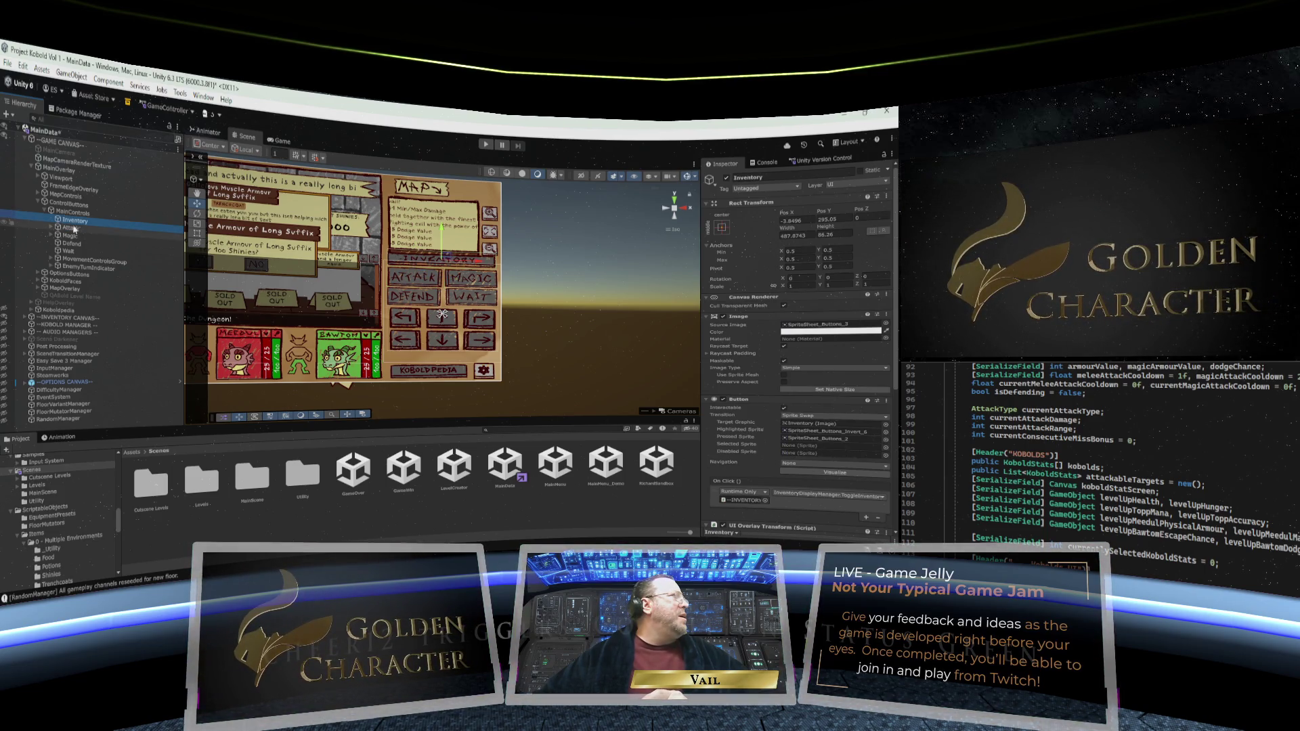
click(68, 213)
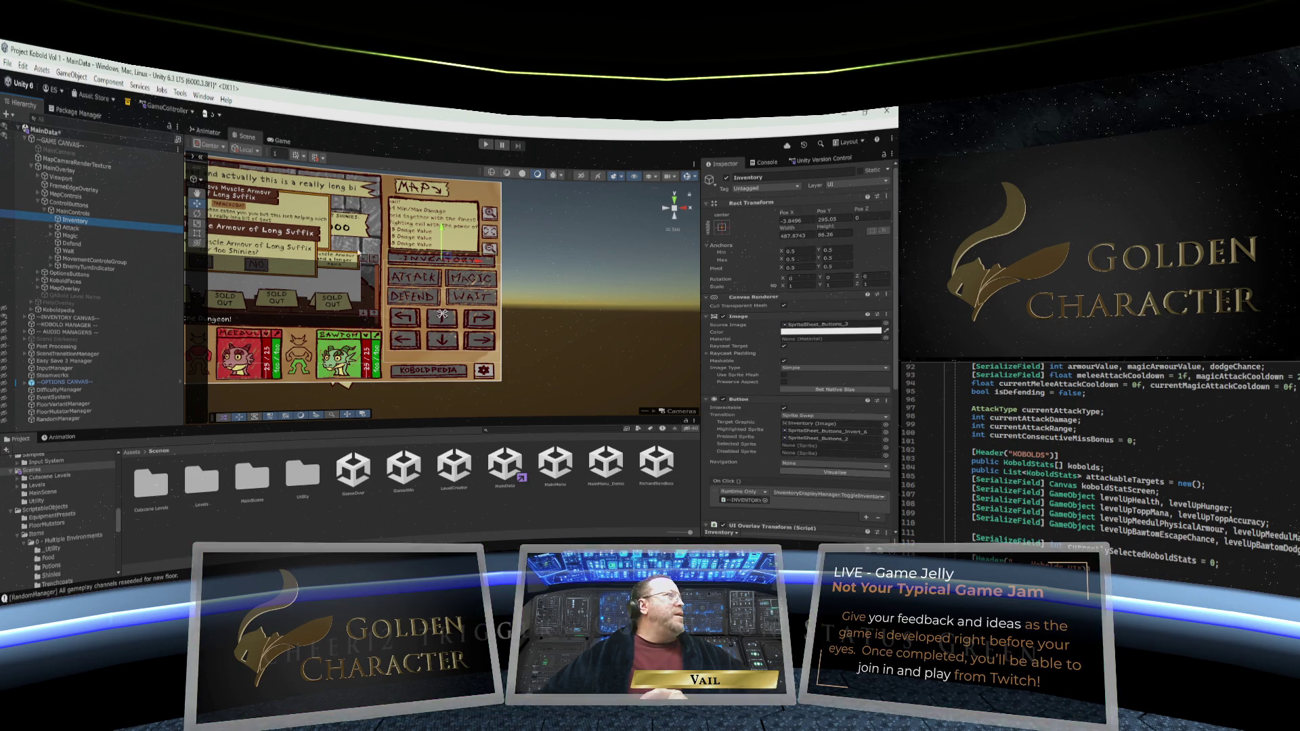
click(70, 228)
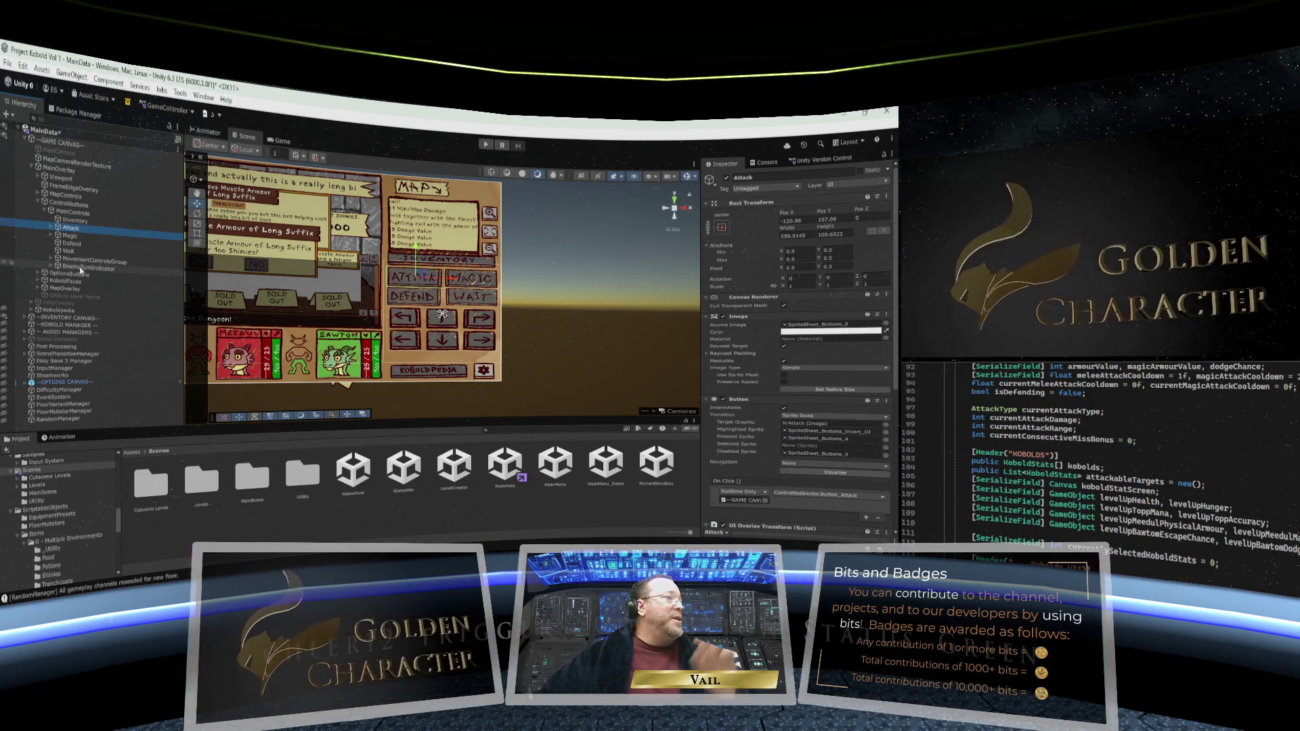
click(73, 222)
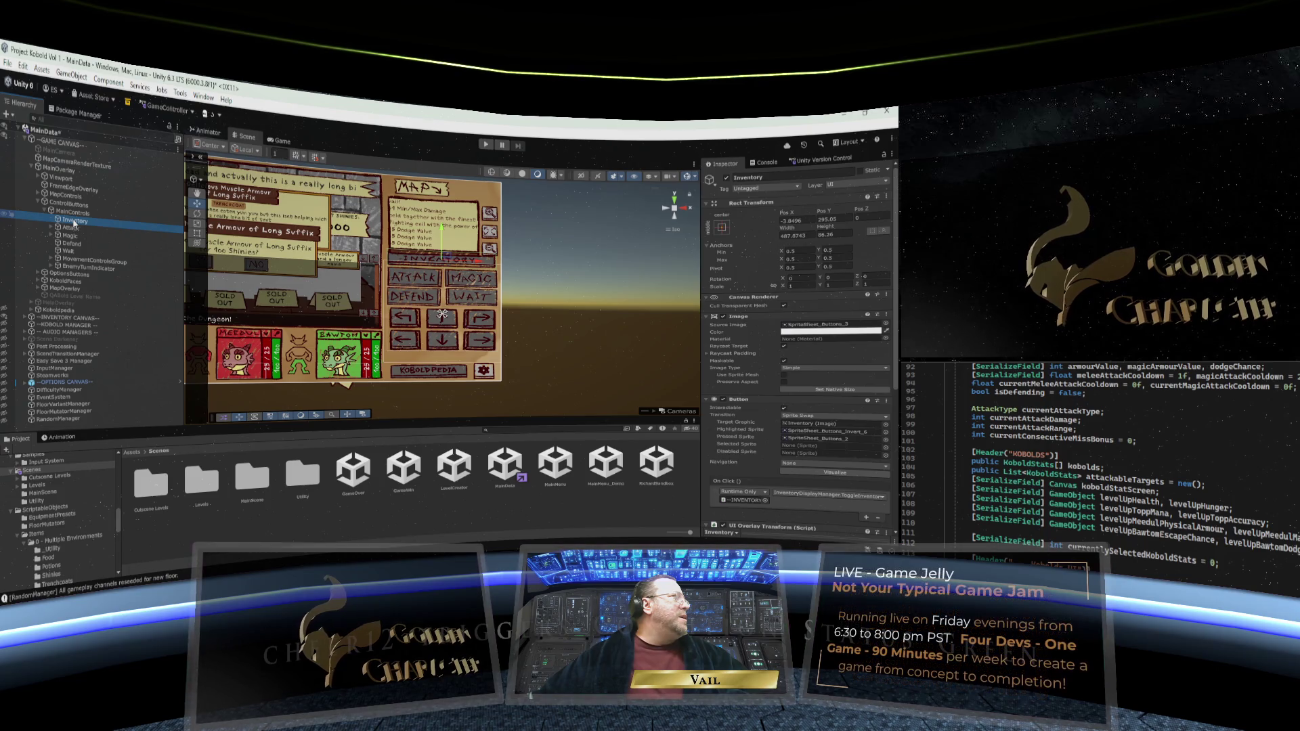
Anchor Inventory to stretch horizontally with Left 15 and Right 5, then select and expand Attack
click(721, 227)
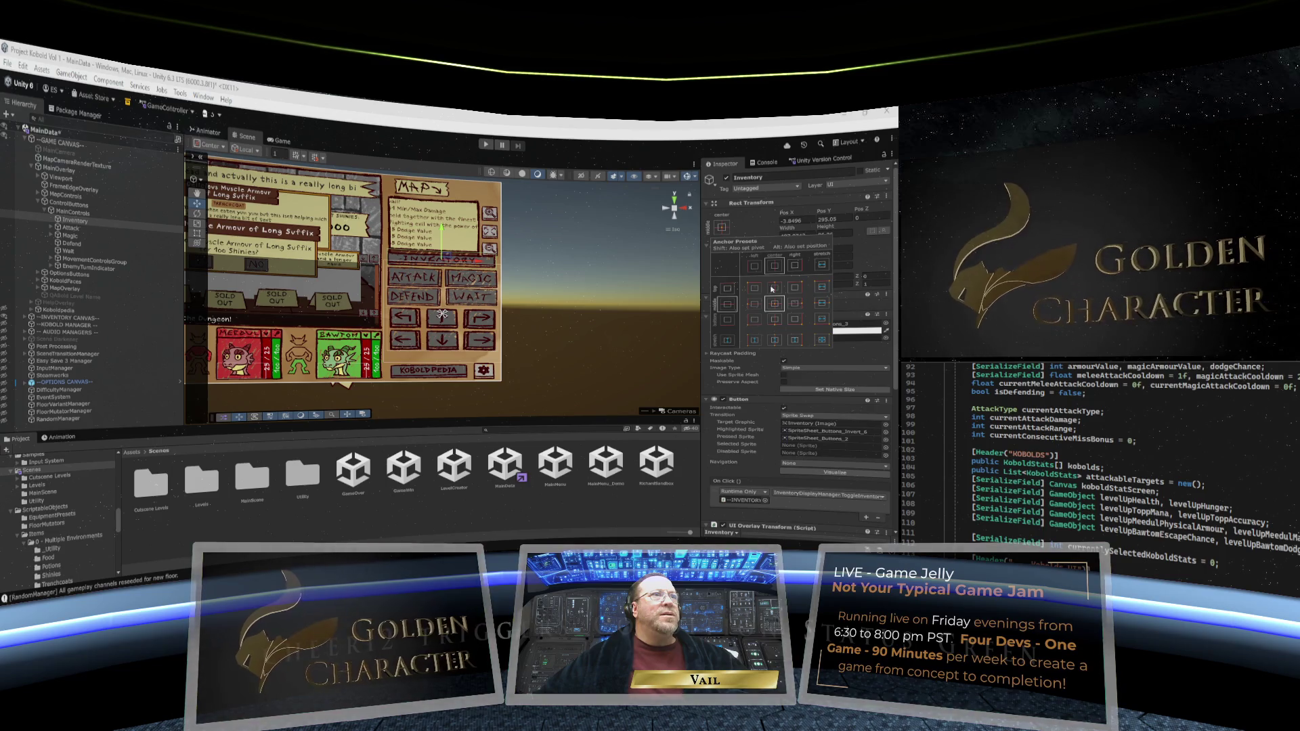
click(822, 288)
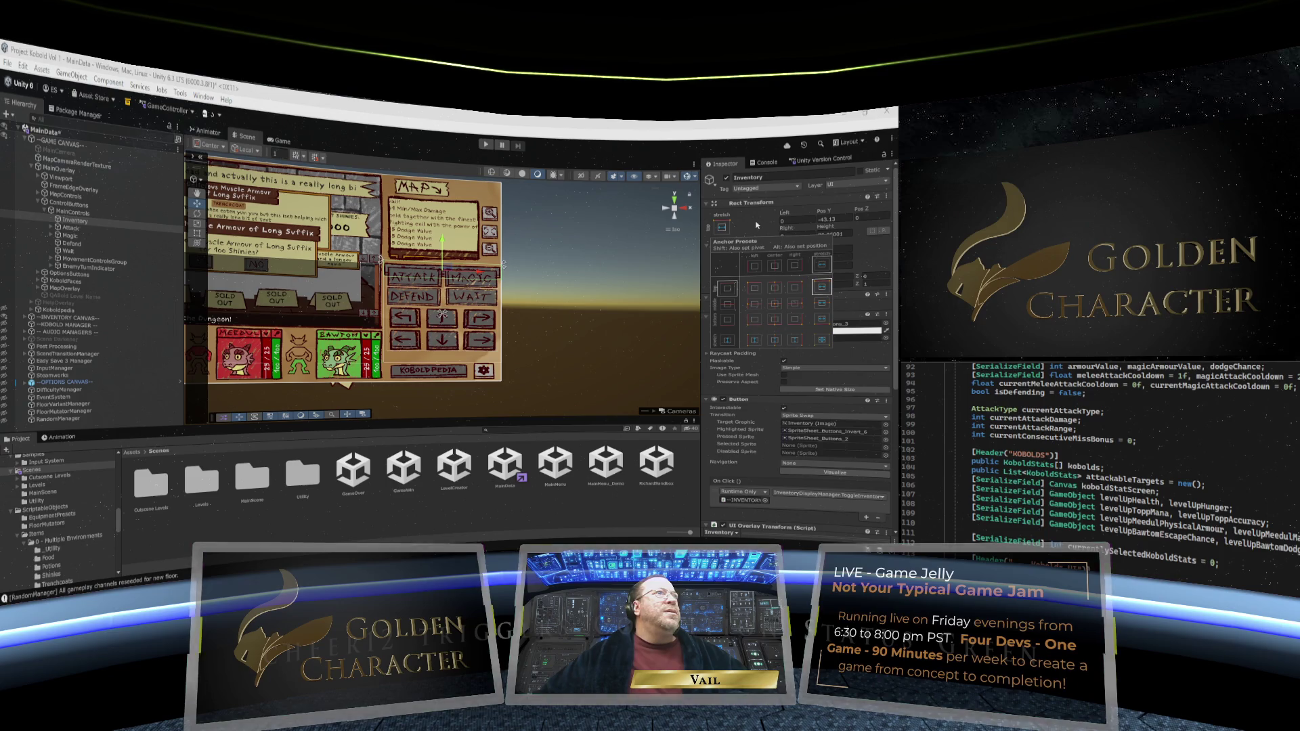
click(794, 220)
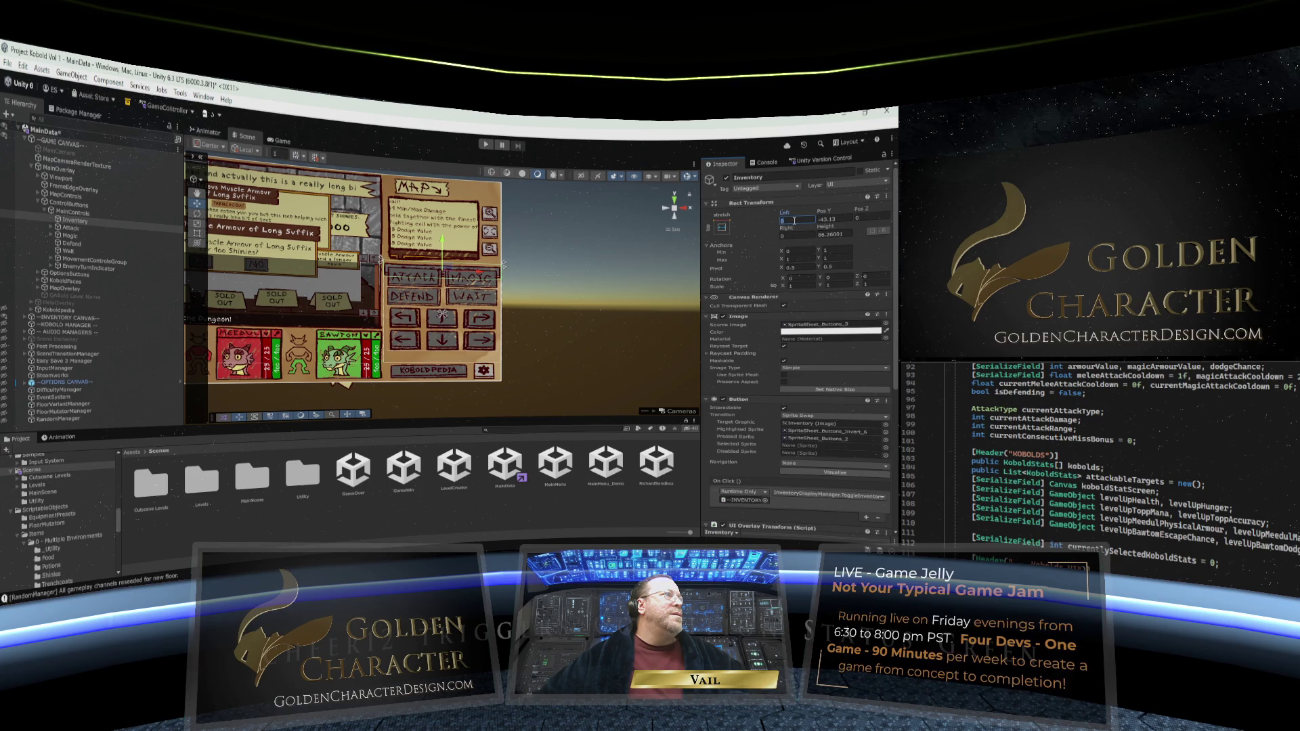
drag(783, 216, 809, 214)
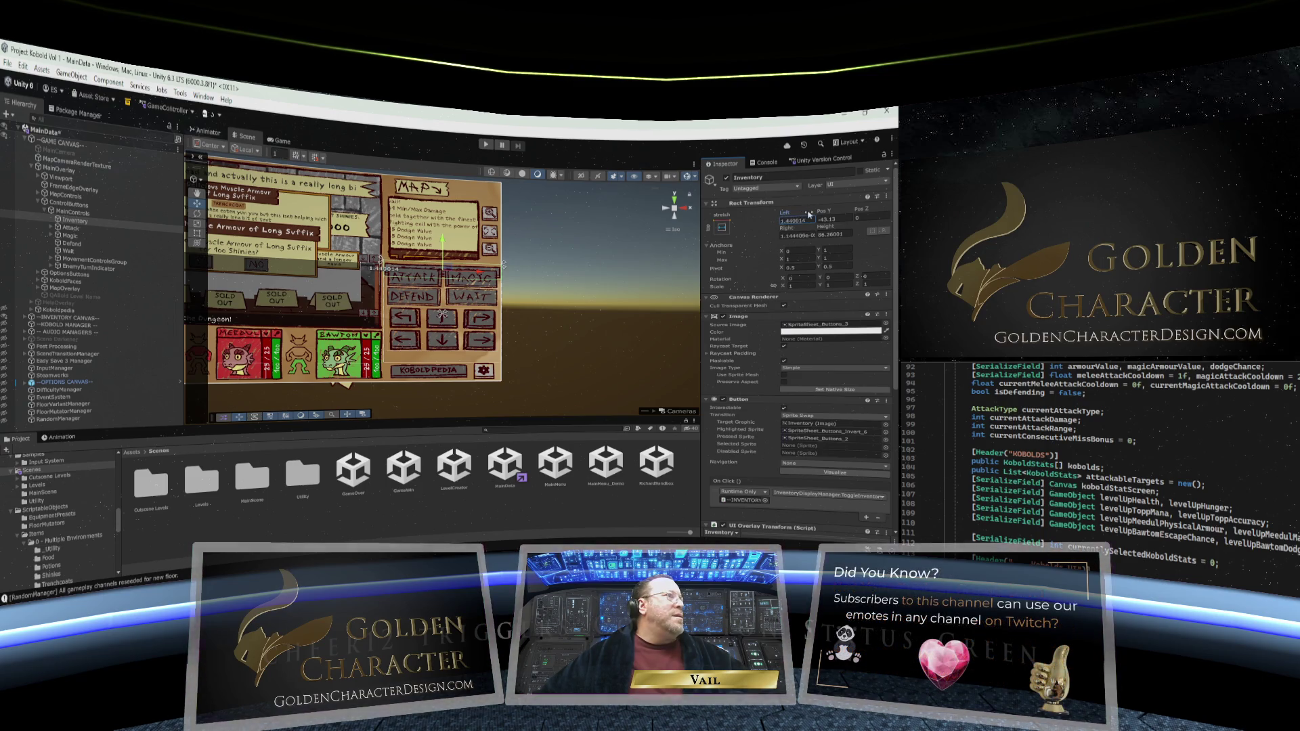
drag(106, 182, 154, 188)
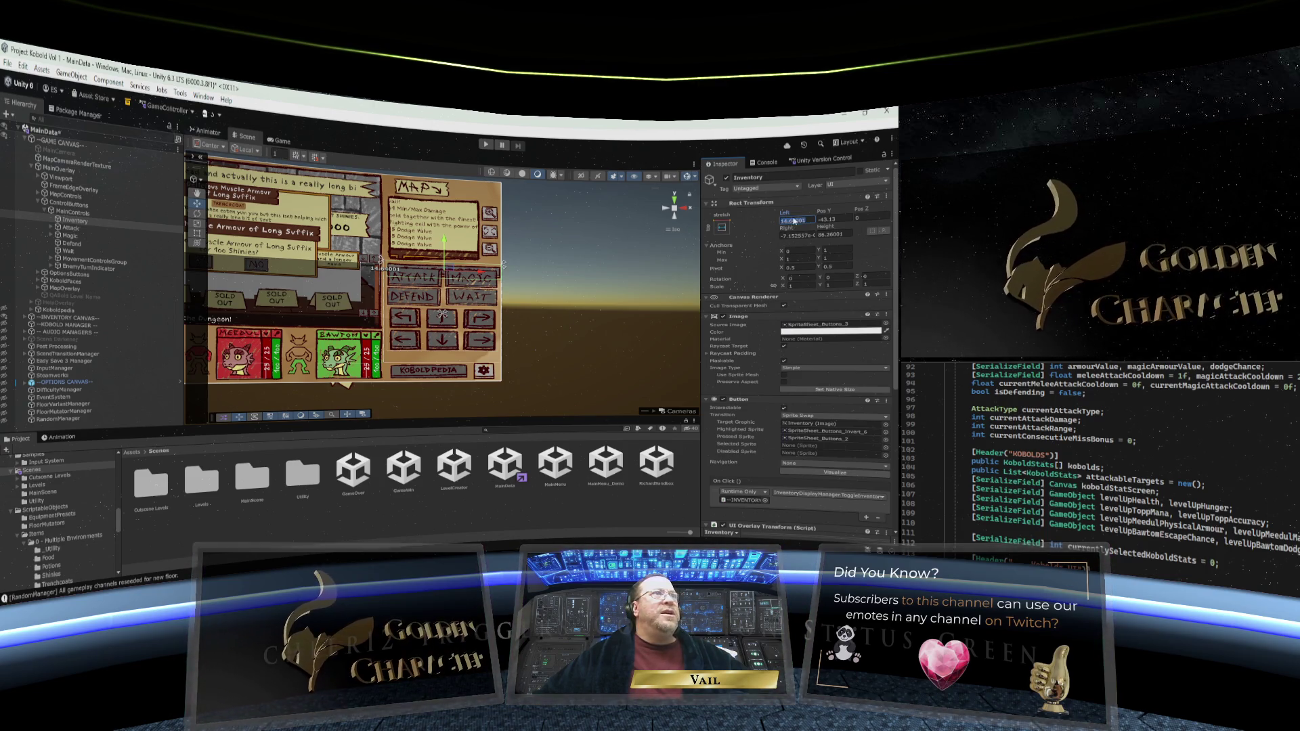
text(158)
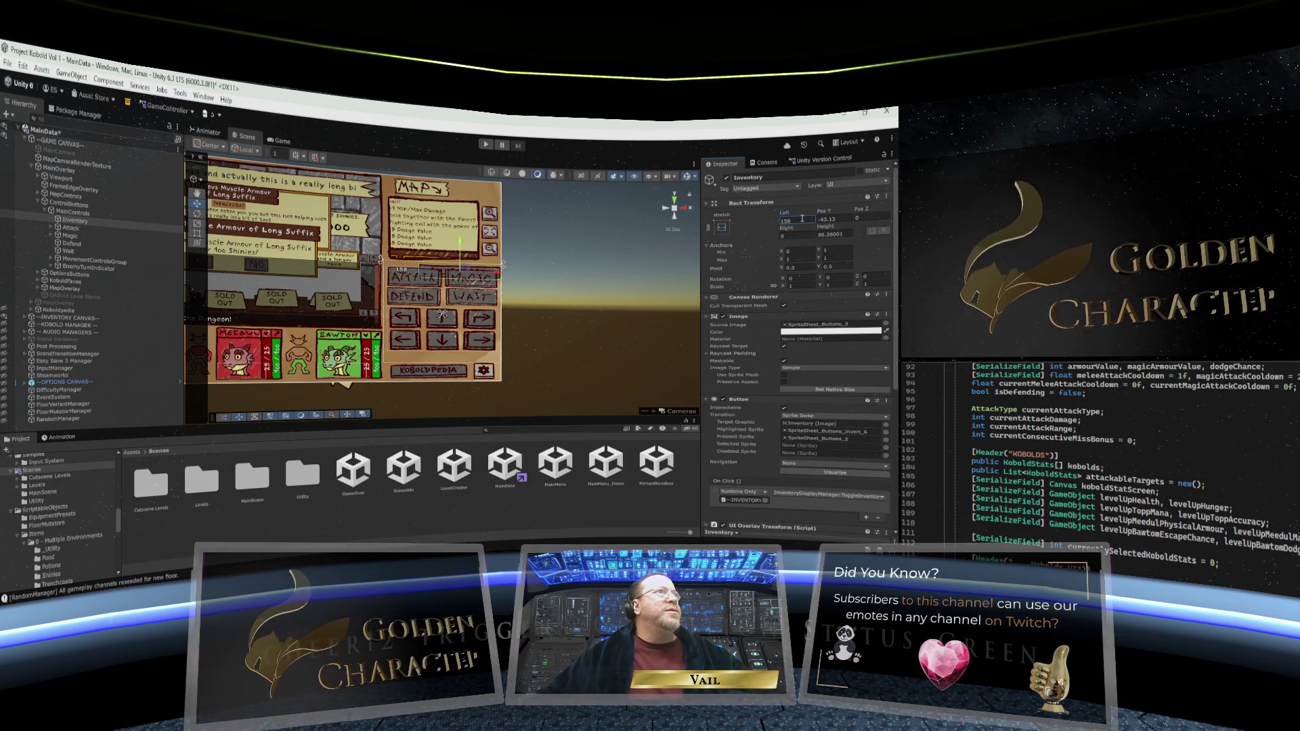
key(BackSpace)
text(5)
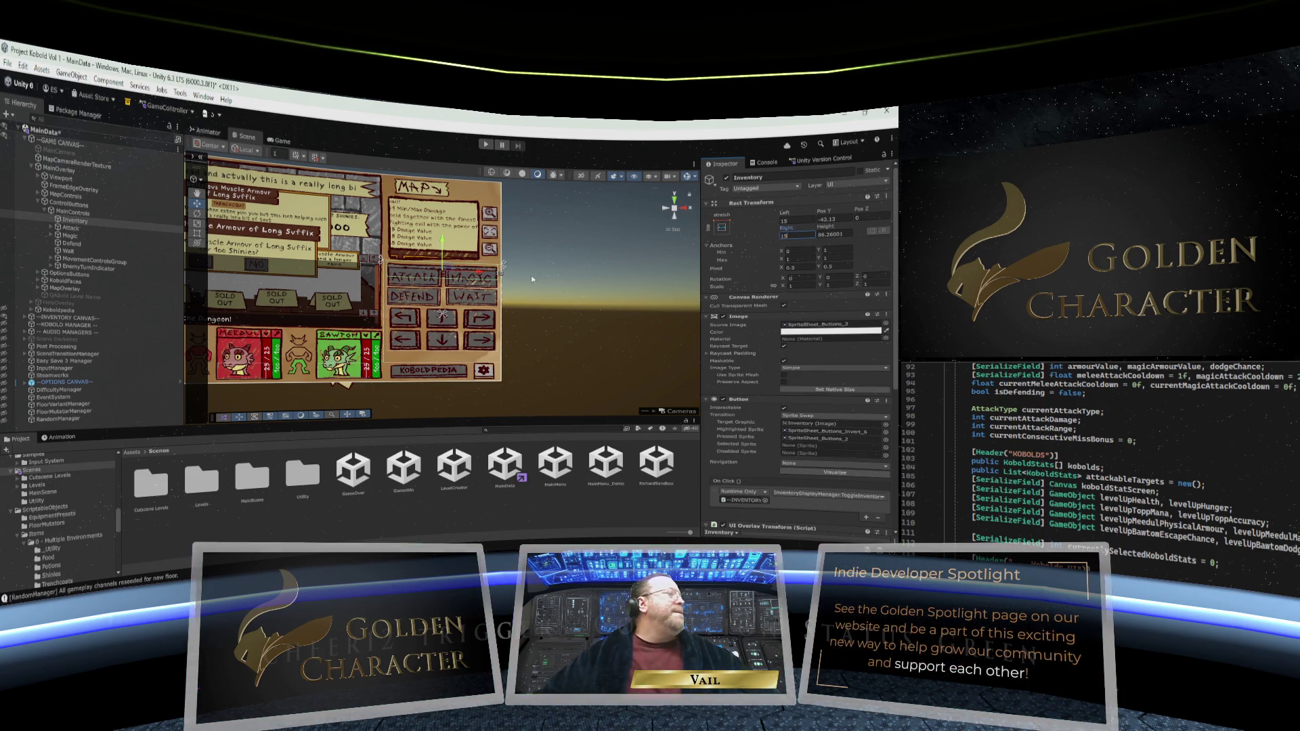
click(58, 230)
click(51, 229)
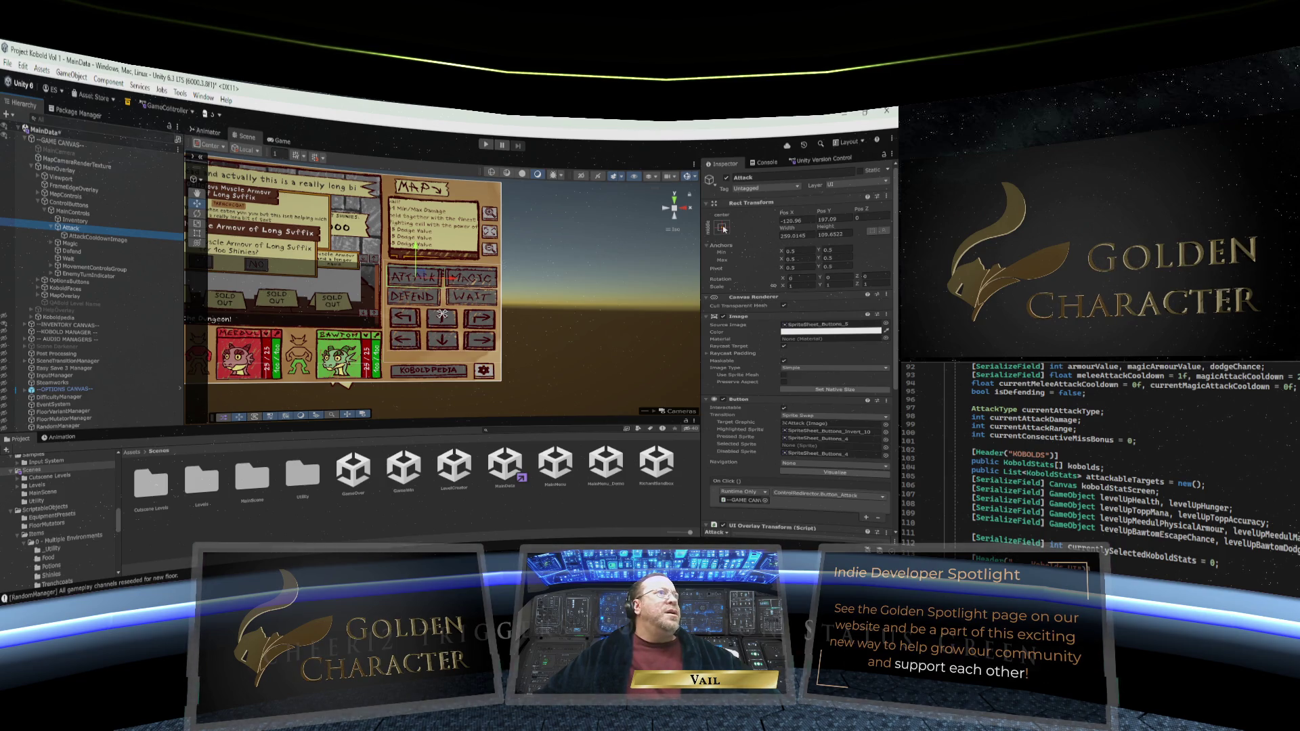
Anchor the Attack button top-centre, move it down, and shift it left to X 124.8
click(722, 229)
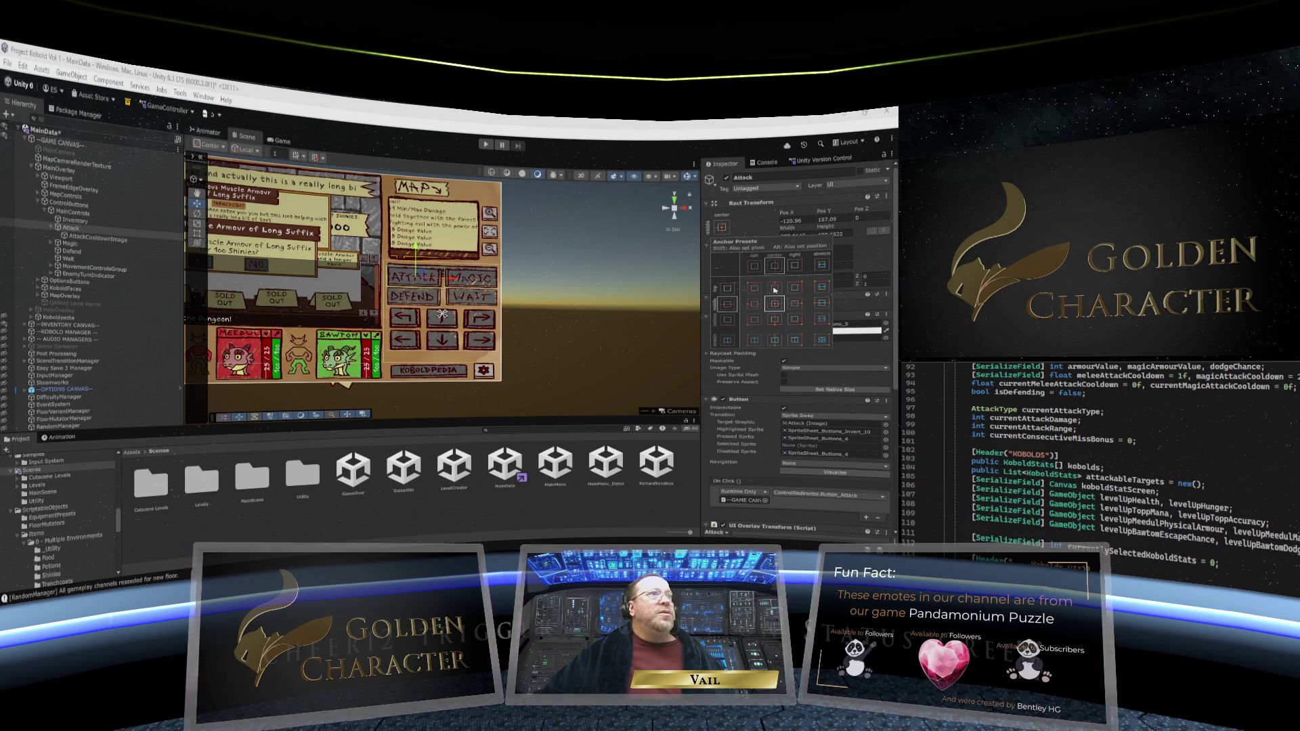
alt+click(775, 288)
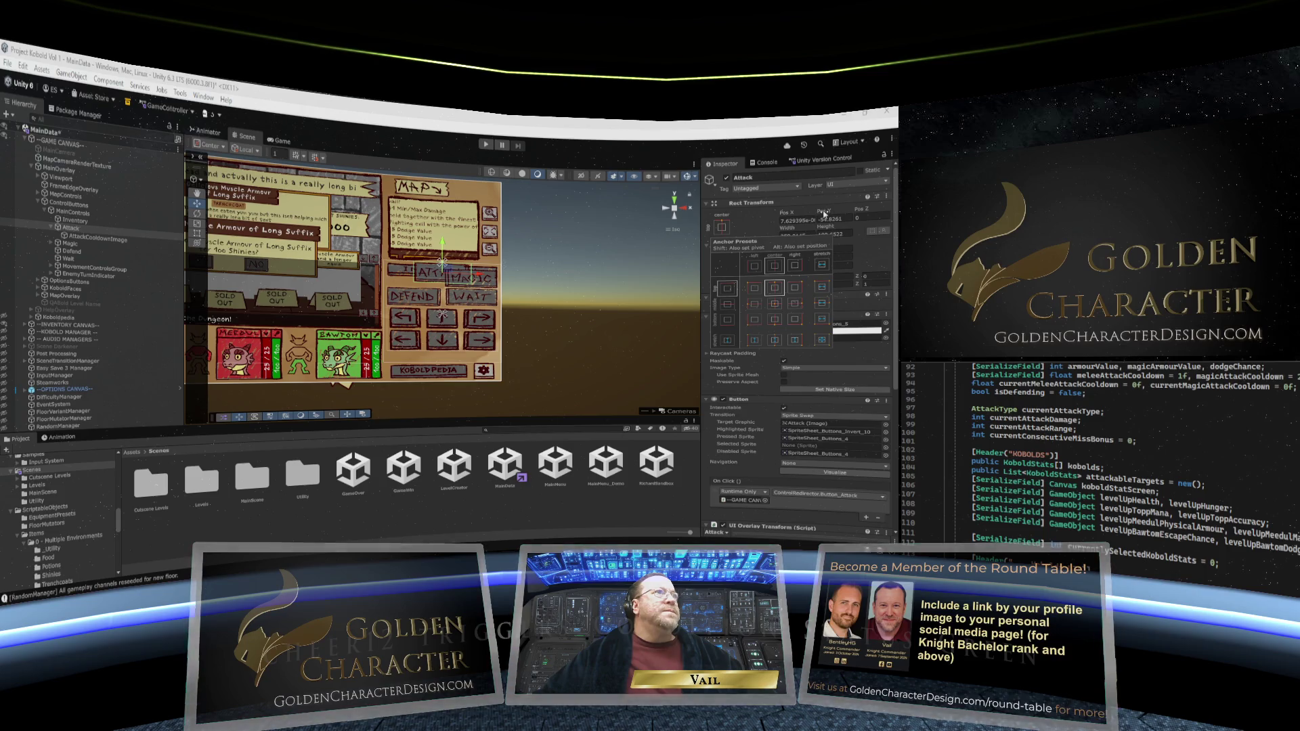
click(824, 214)
mouse_move(823, 214)
mouse_down()
mouse_move(764, 222)
mouse_move(799, 217)
mouse_up()
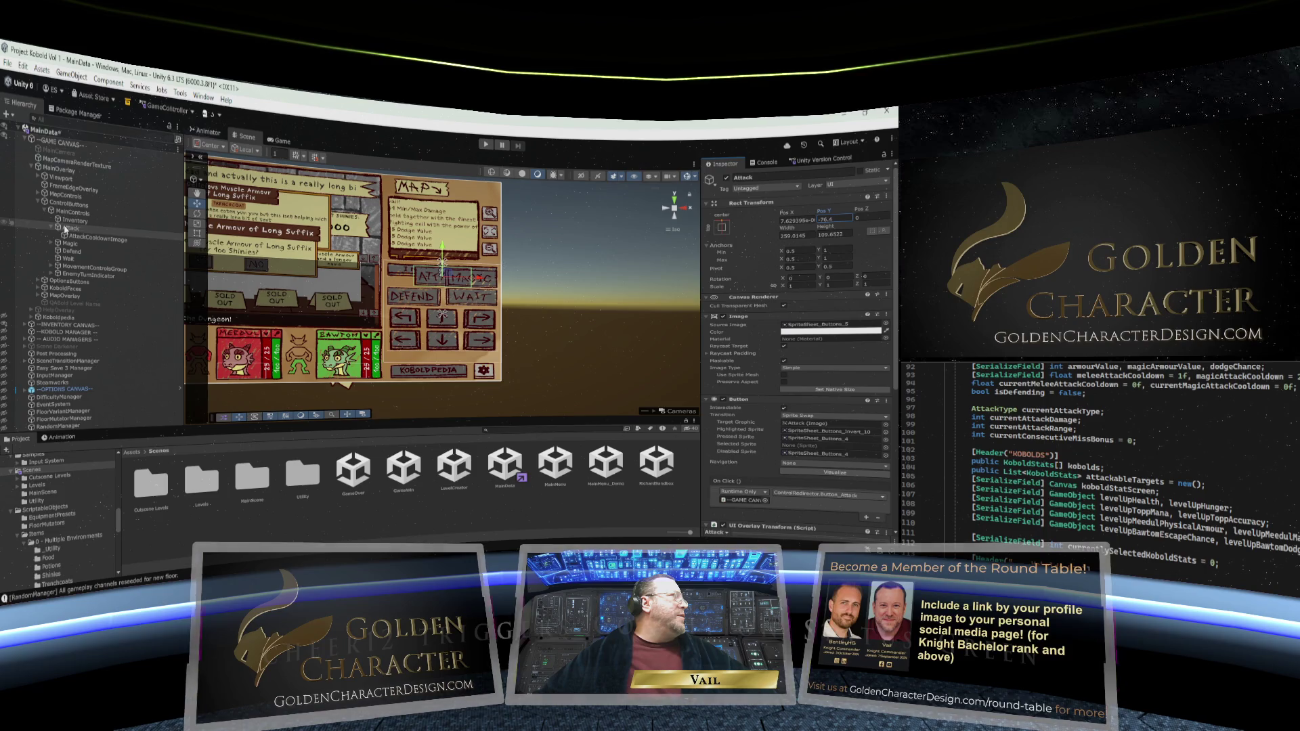
click(61, 229)
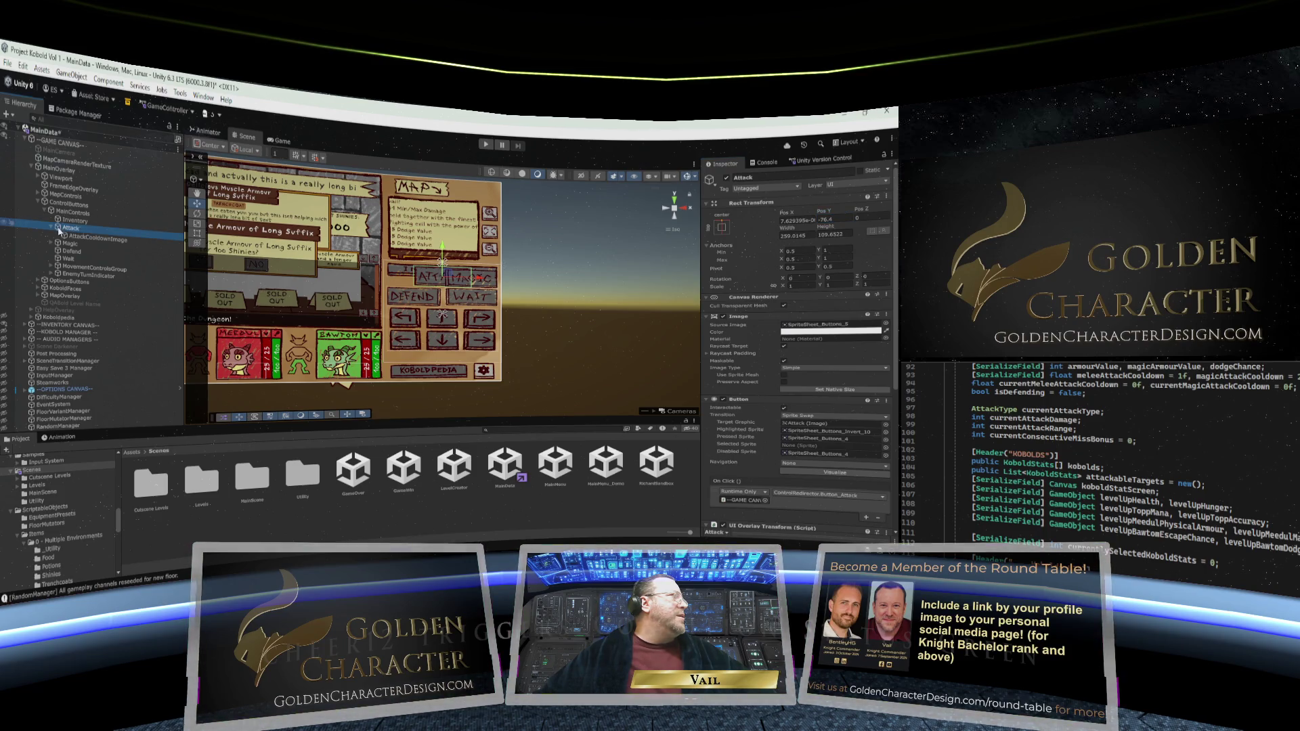
mouse_move(833, 213)
mouse_down()
mouse_move(677, 210)
mouse_move(692, 225)
mouse_up()
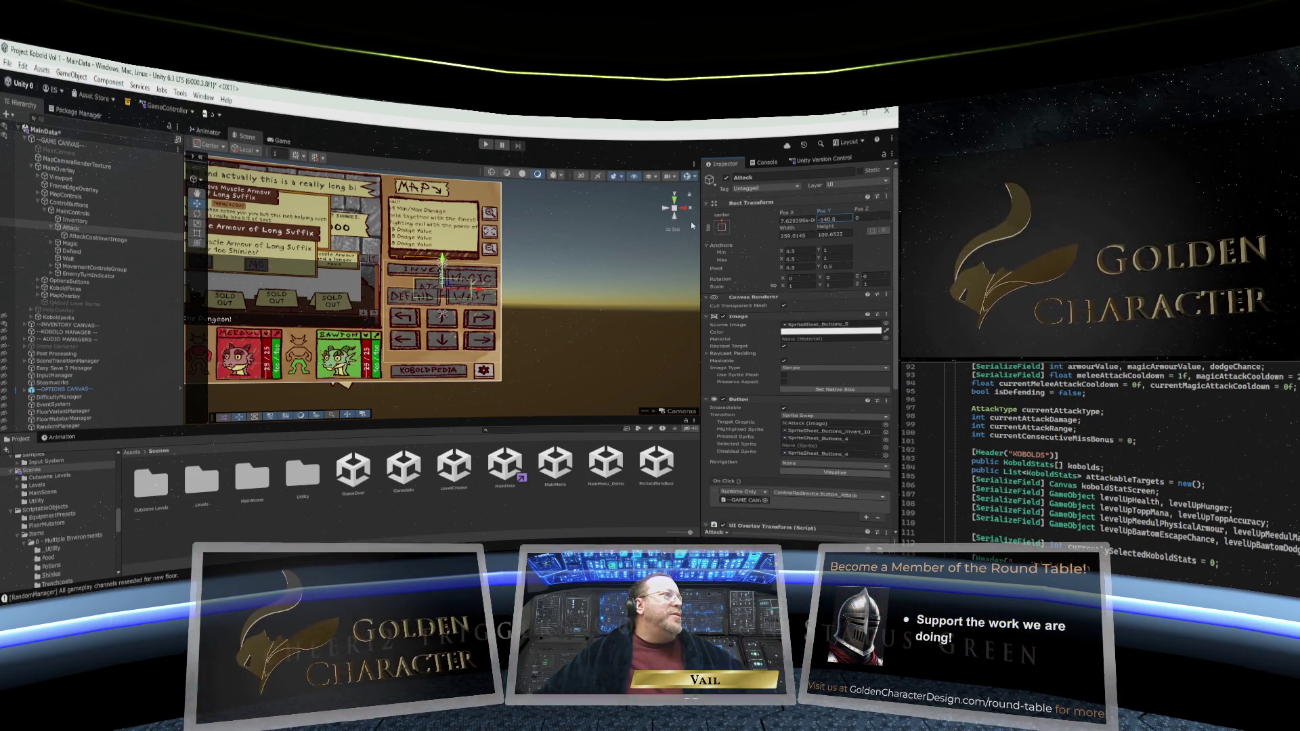
drag(783, 214, 571, 217)
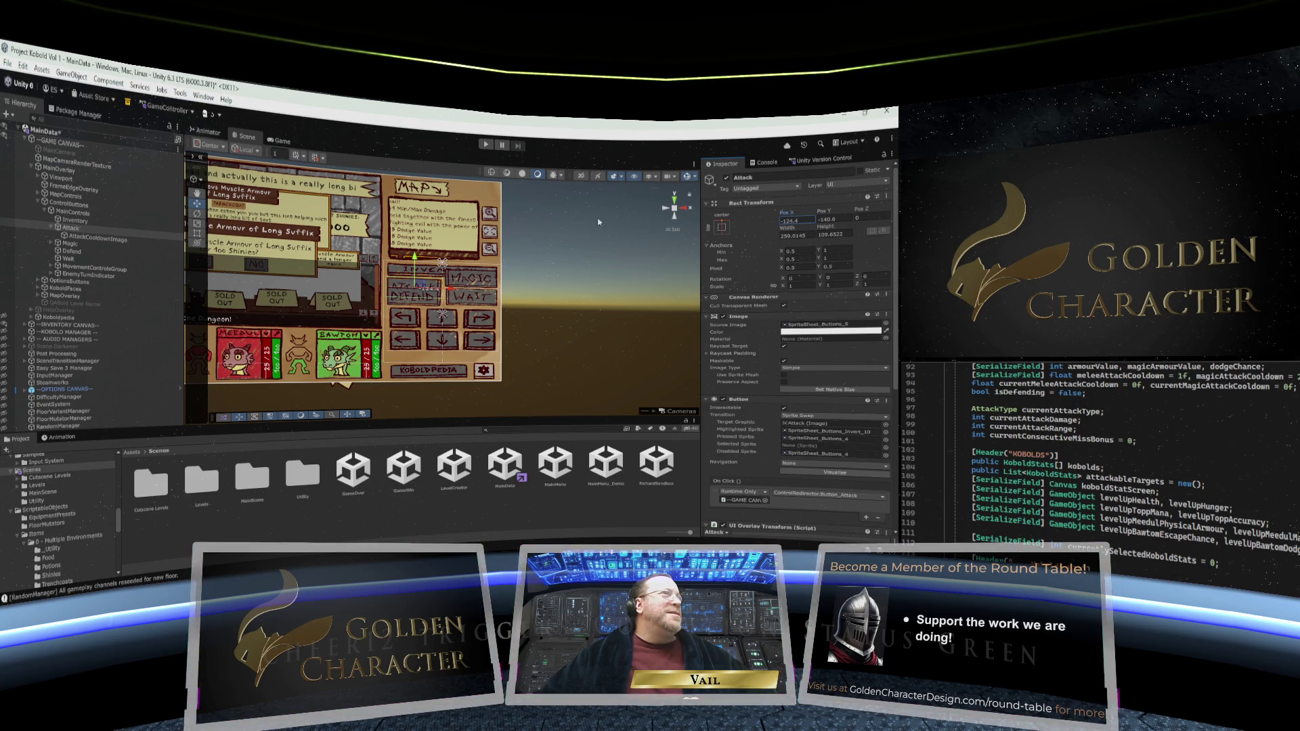
Give the Magic button the same top-centre anchor and adjust its Pos Y
click(86, 245)
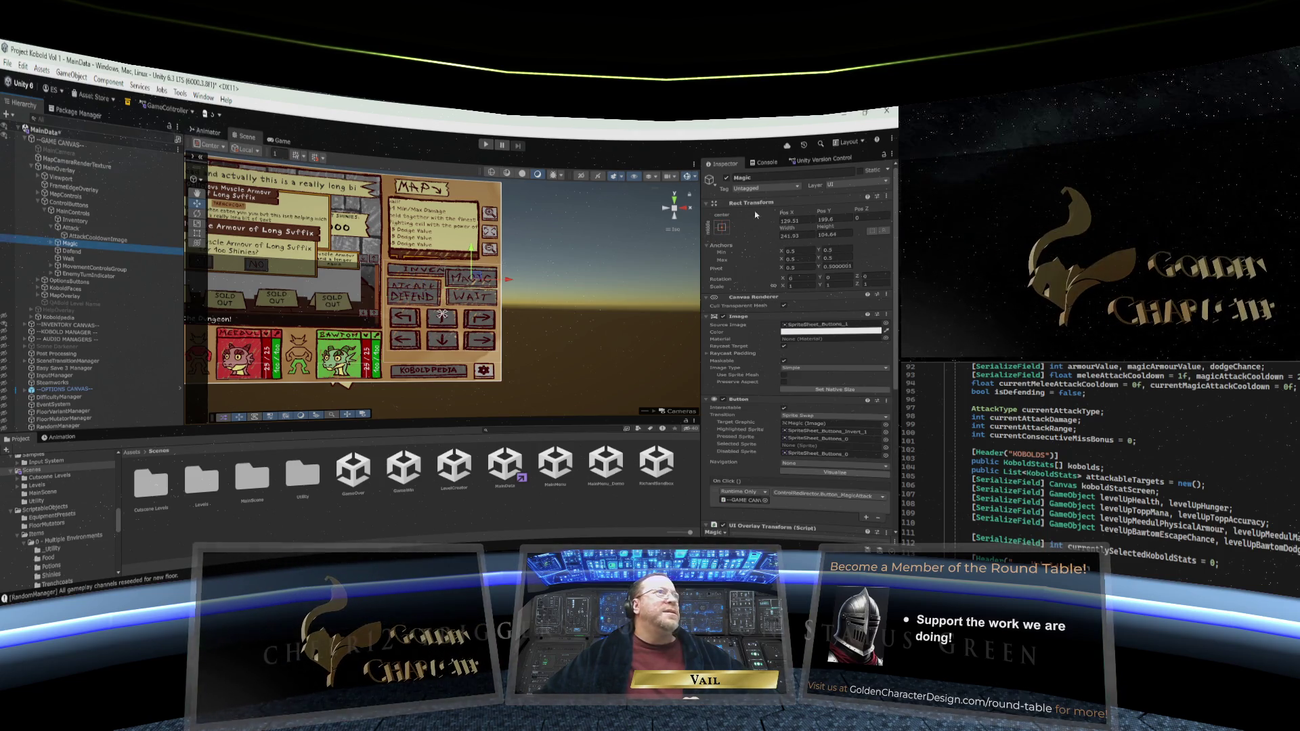
click(724, 228)
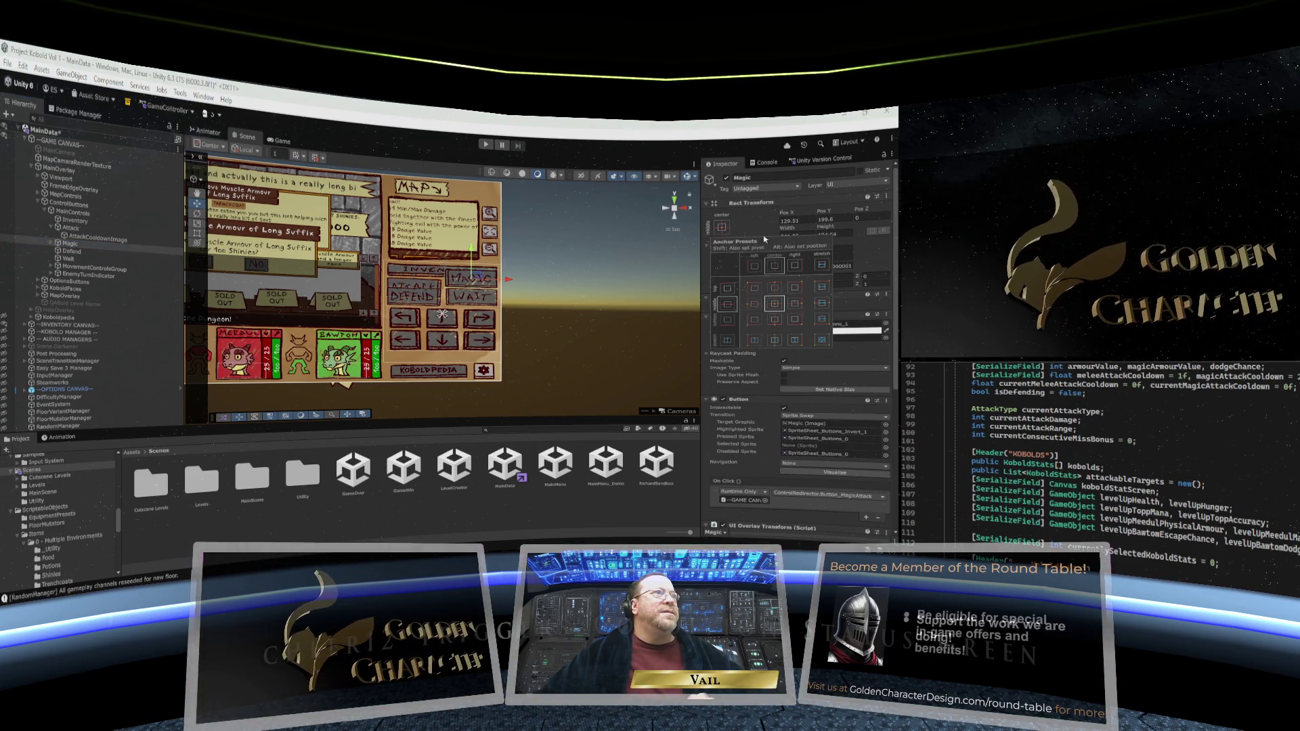
alt+click(775, 288)
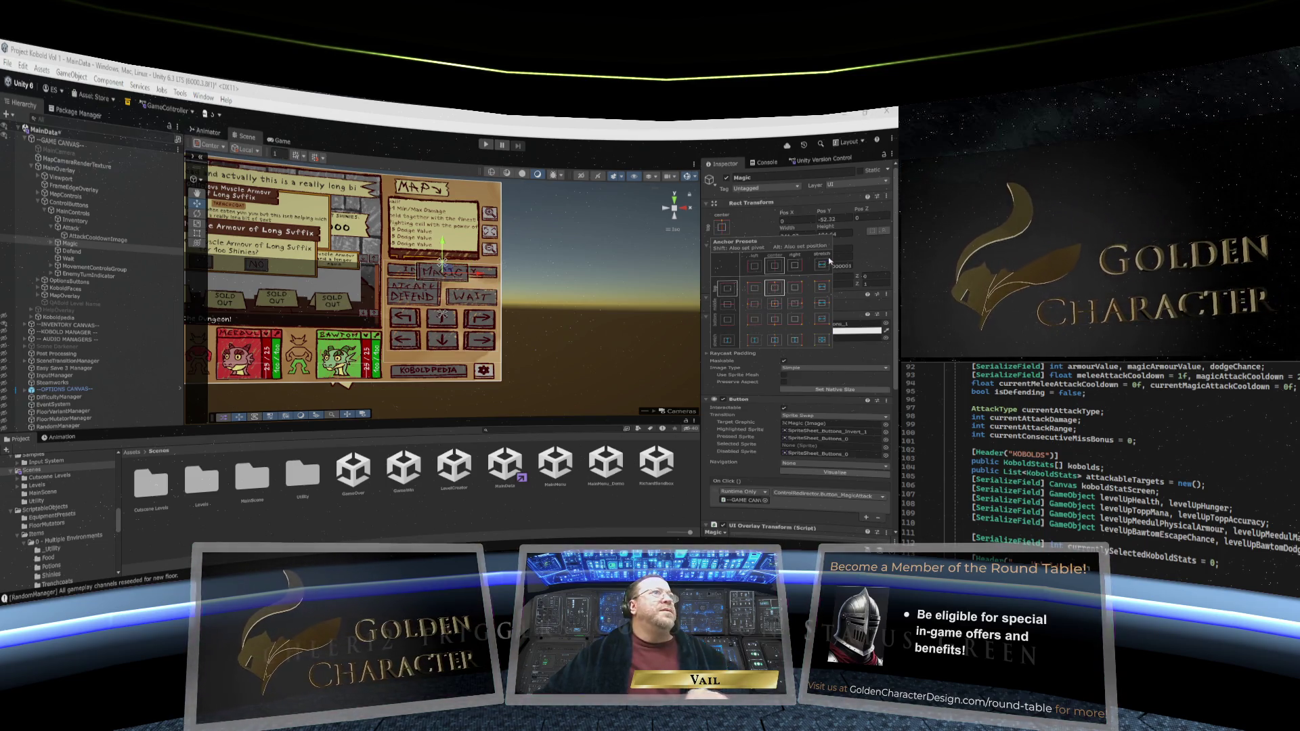
click(816, 216)
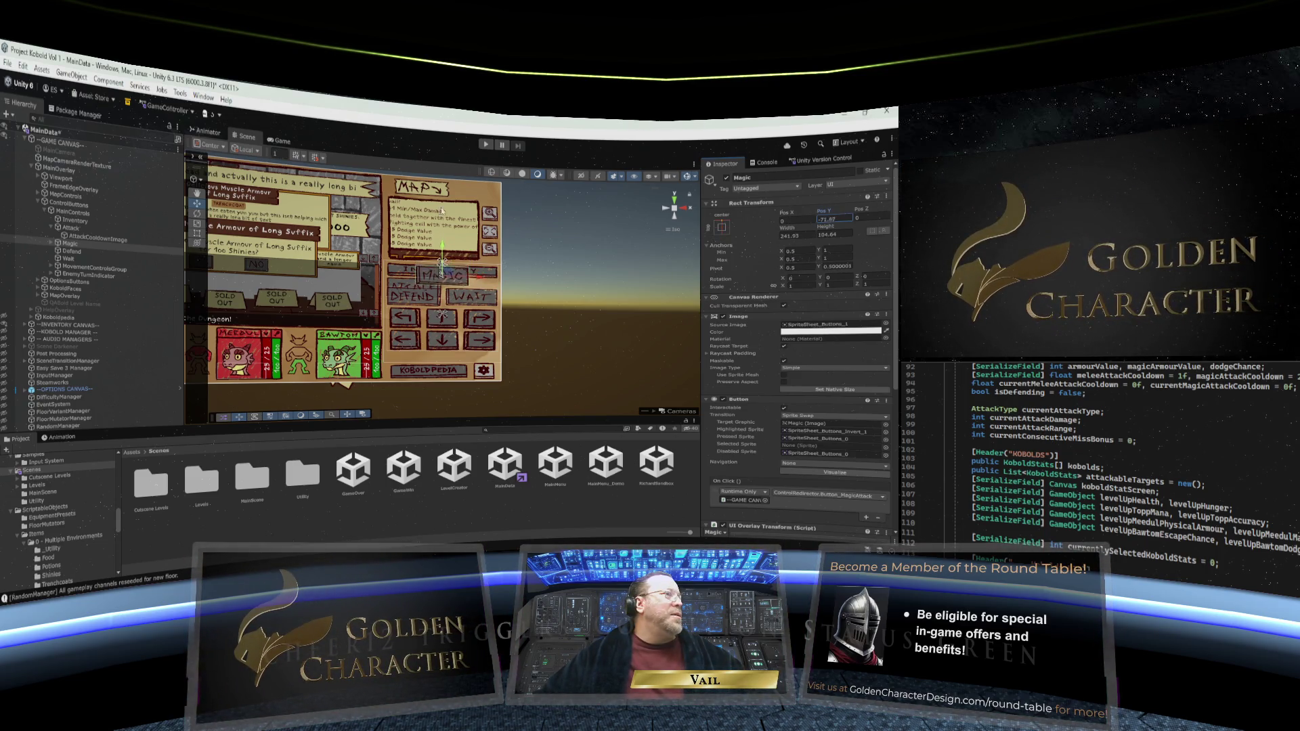